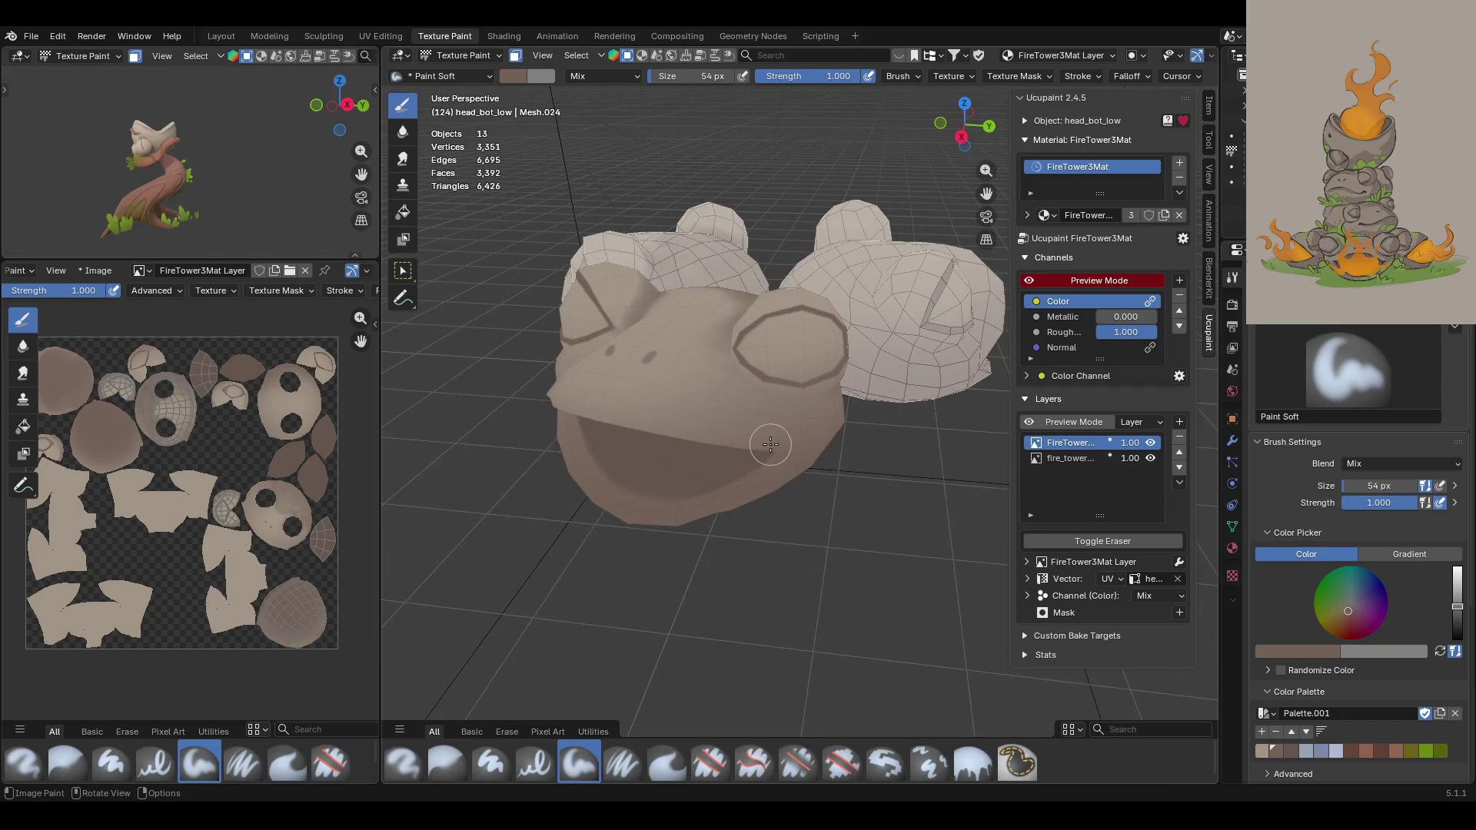
Step: Paint soft darker shading over the lower frog head, then soften it with the Blur brush
drag(774, 468, 734, 434)
middle_drag(676, 440, 796, 419)
mouse_move(470, 572)
mouse_down()
mouse_move(431, 523)
mouse_move(474, 576)
mouse_move(422, 538)
mouse_move(596, 639)
mouse_up()
middle_drag(596, 638, 694, 573)
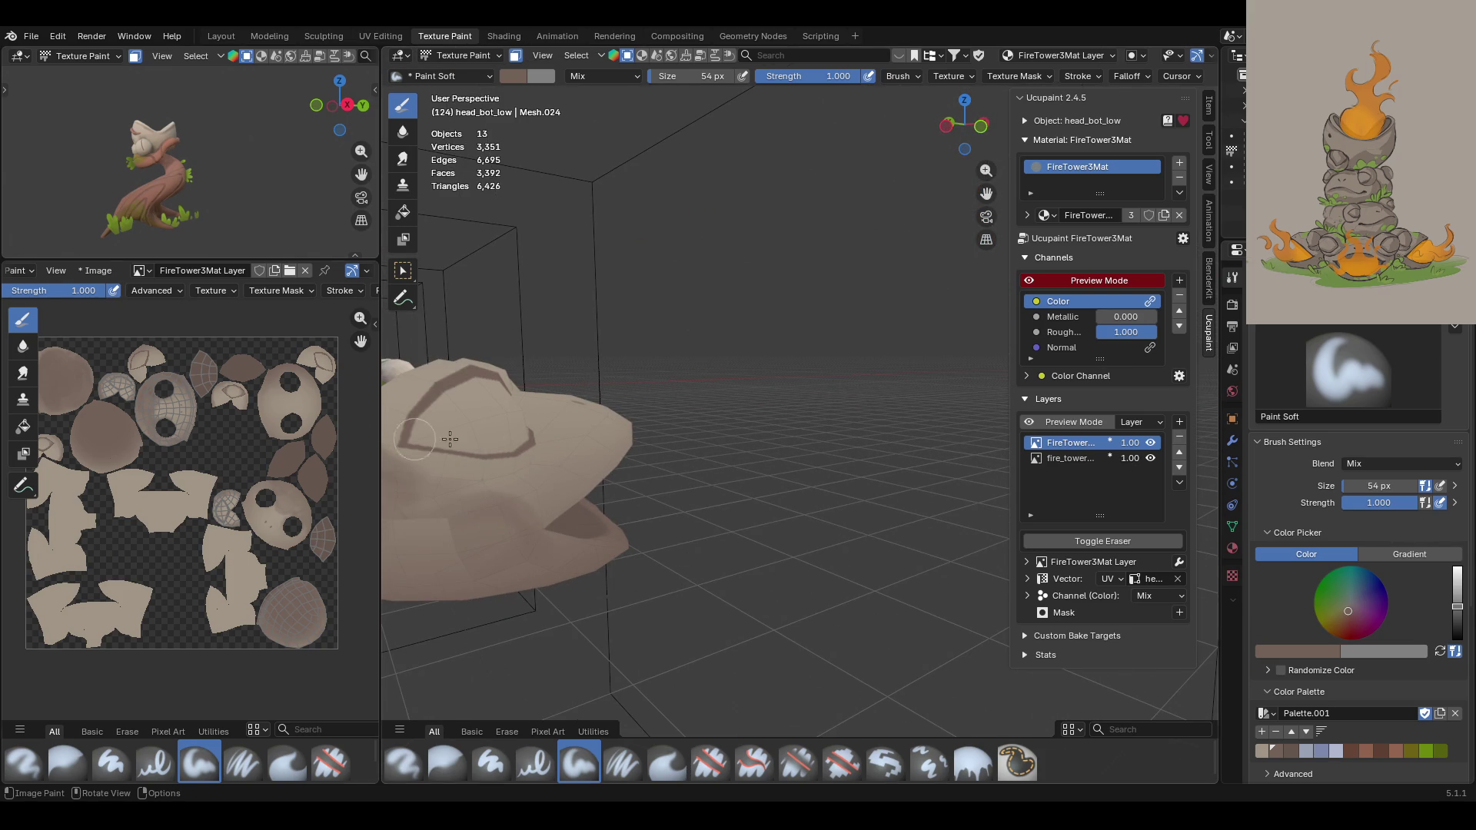
mouse_move(470, 659)
middle_down()
mouse_move(600, 592)
mouse_move(607, 558)
mouse_move(962, 250)
mouse_move(988, 183)
mouse_move(986, 204)
middle_up()
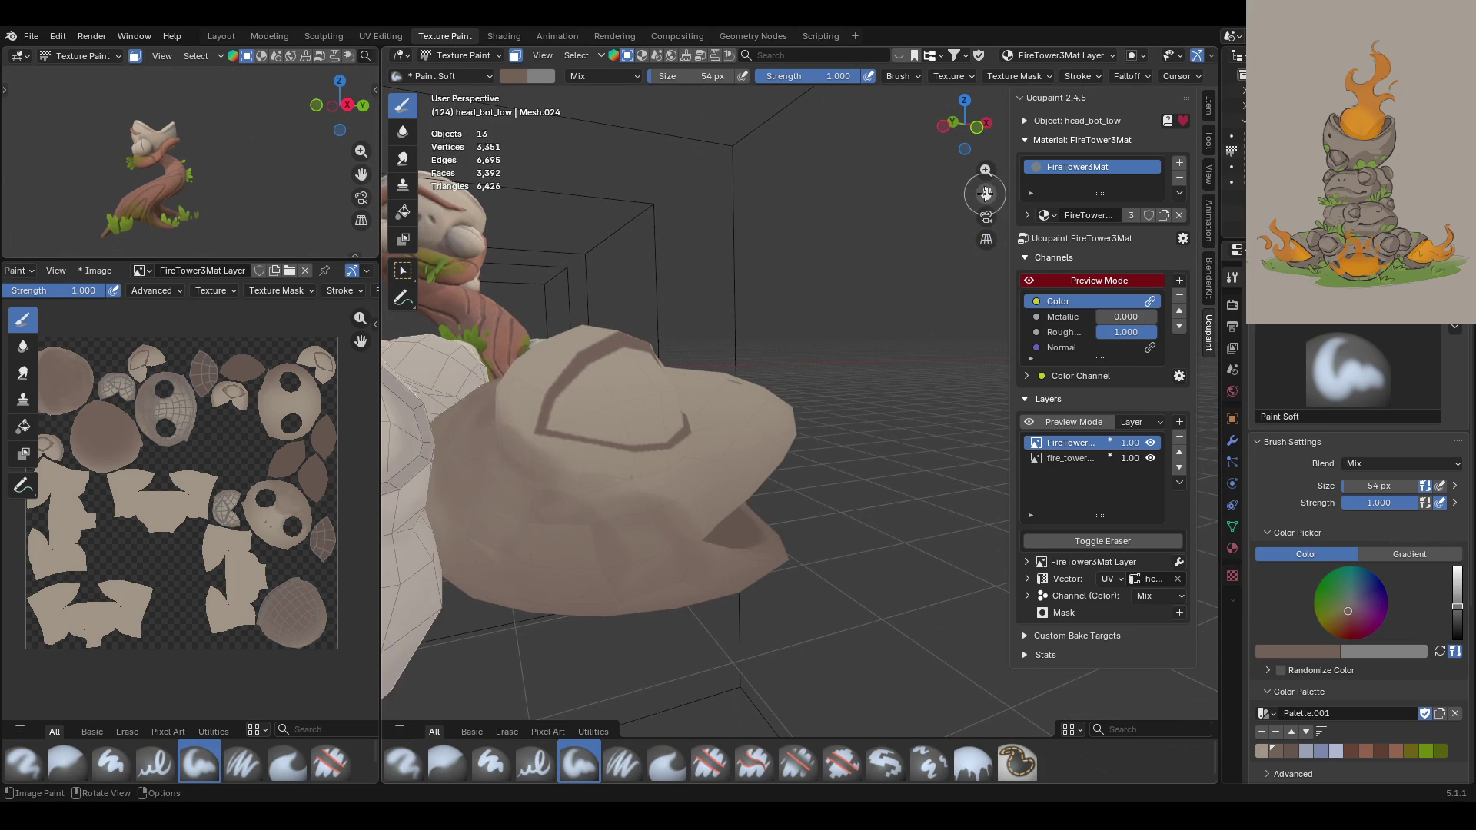
click(454, 765)
drag(483, 488, 485, 563)
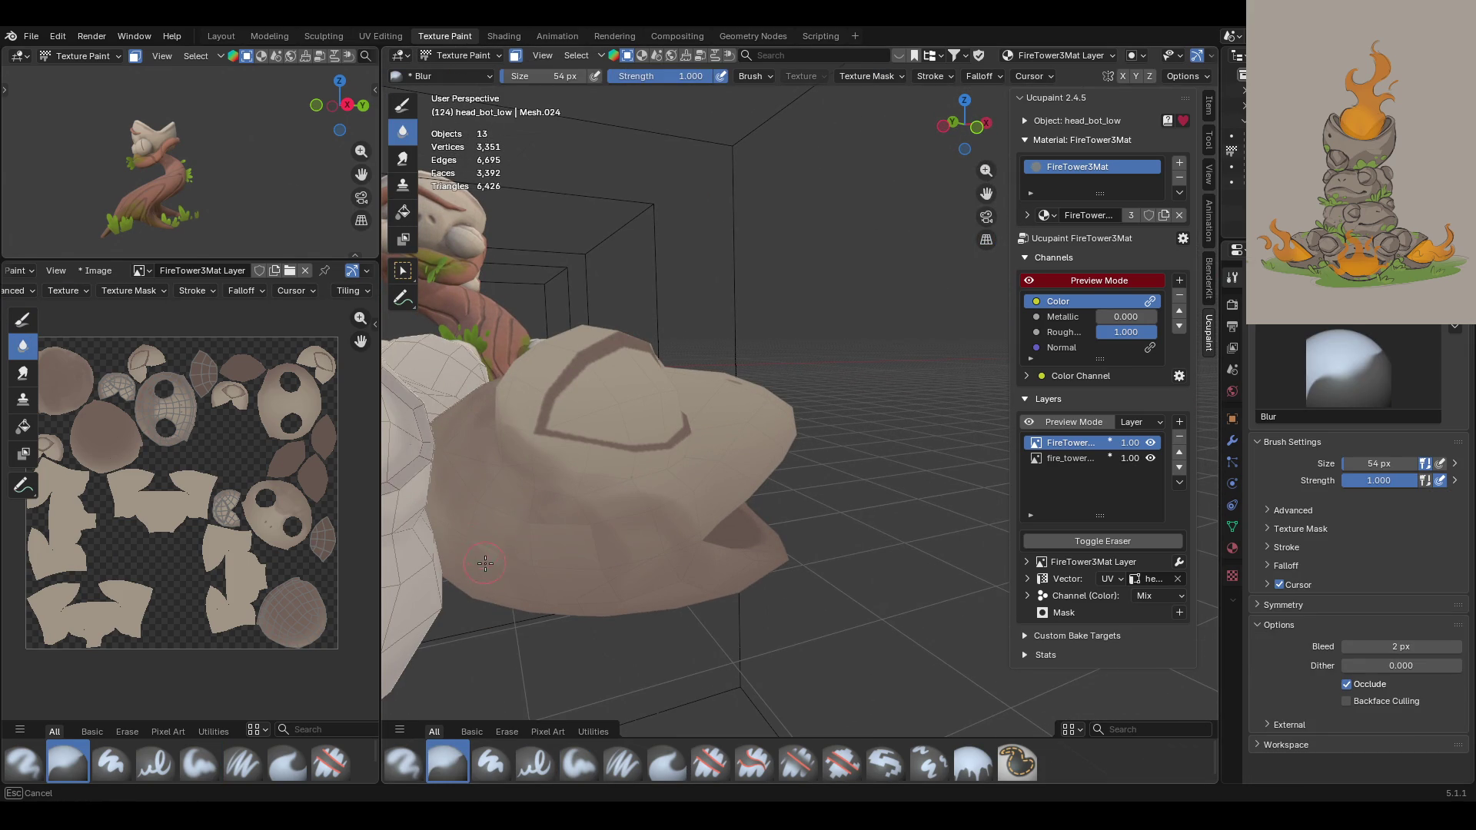
Step: Blur the brown shading across the frog head and rock into smoother gradients
drag(655, 555, 586, 530)
drag(409, 340, 534, 493)
drag(675, 548, 654, 517)
drag(599, 594, 543, 587)
middle_drag(543, 588, 587, 637)
mouse_move(694, 581)
mouse_down()
mouse_move(671, 540)
mouse_move(607, 538)
mouse_up()
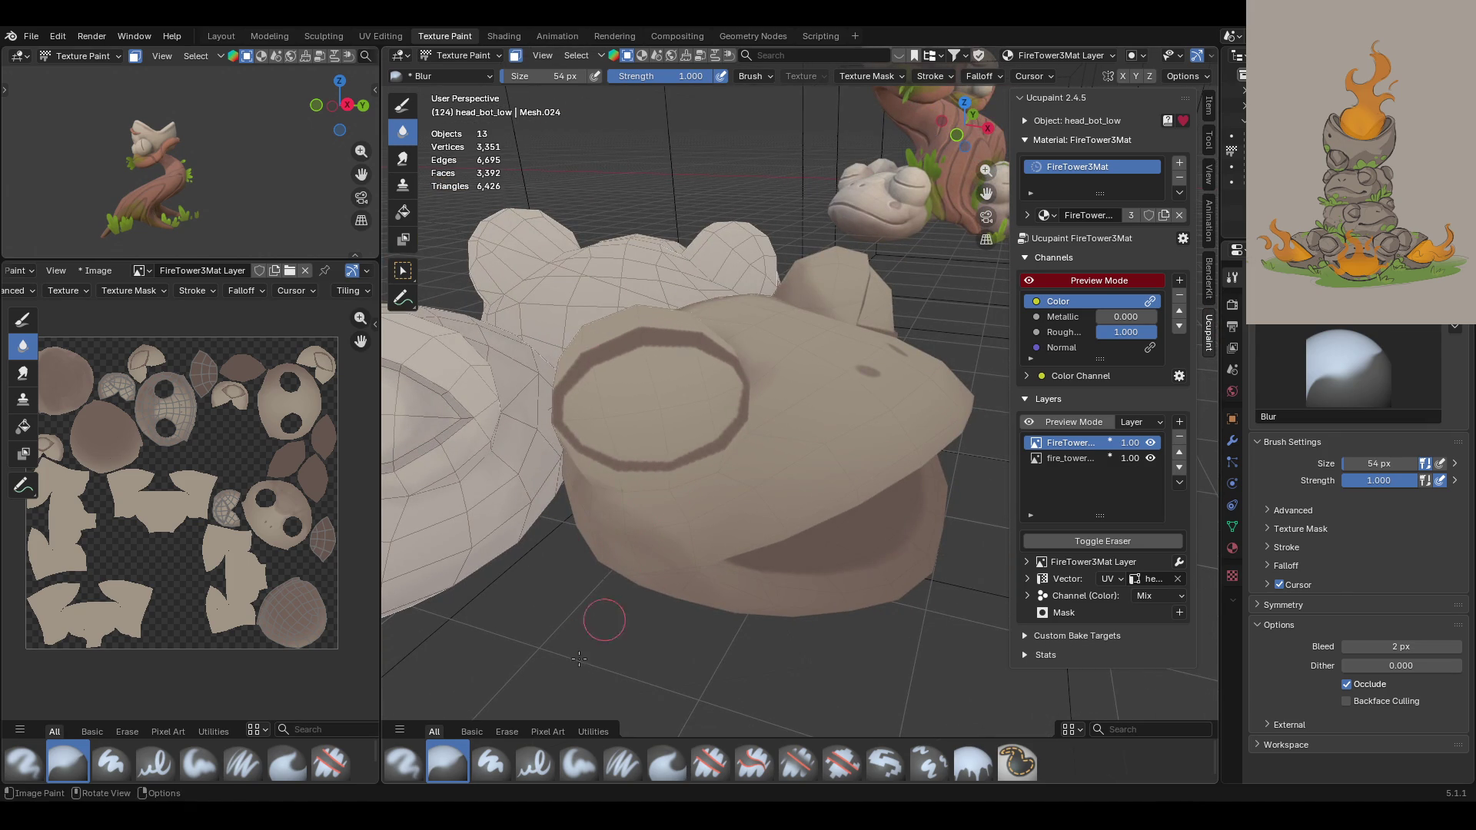
click(582, 764)
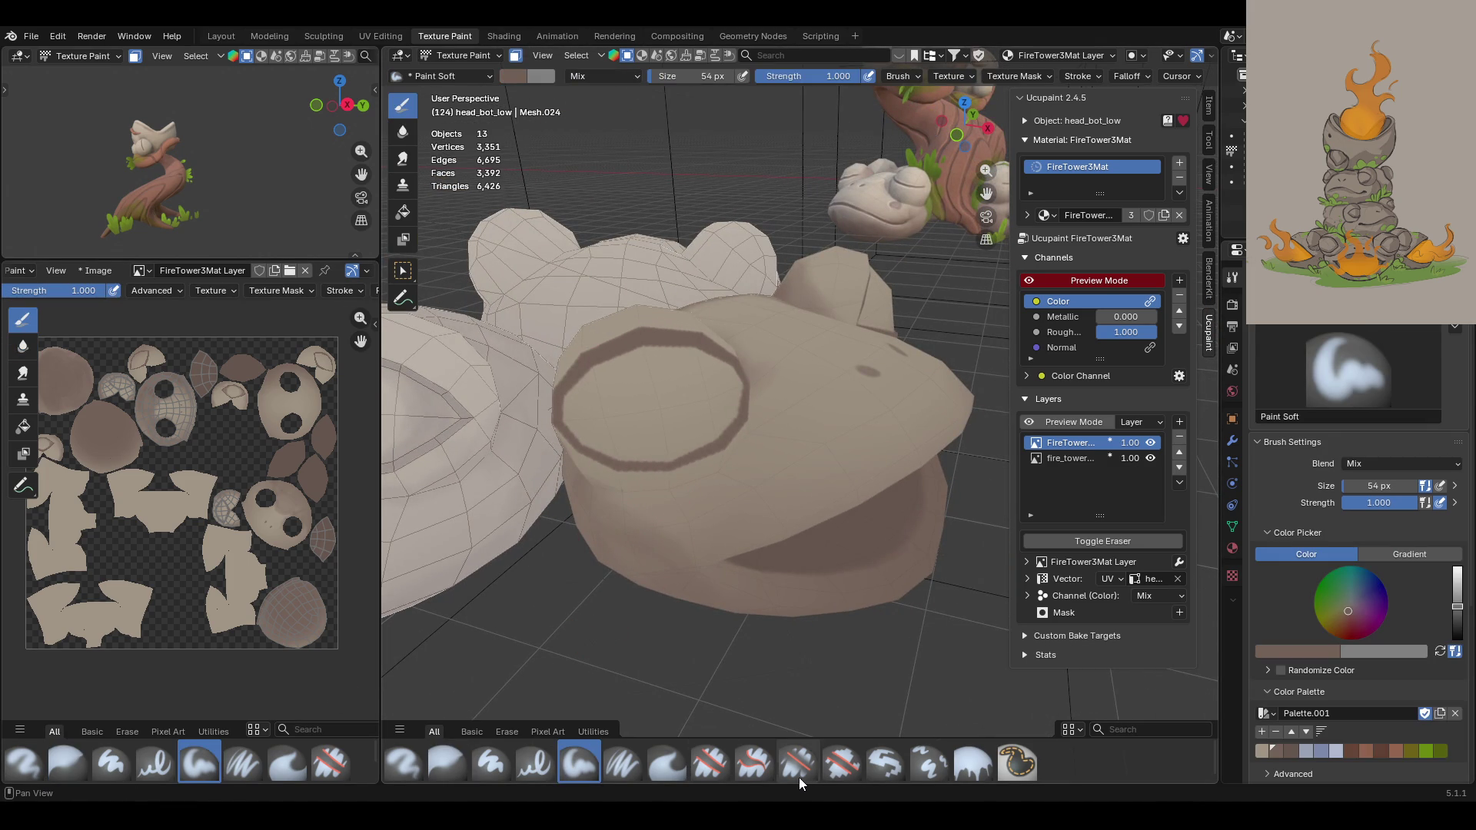
Step: Pick the light beige palette colour and zoom in close on the frog head
click(1257, 750)
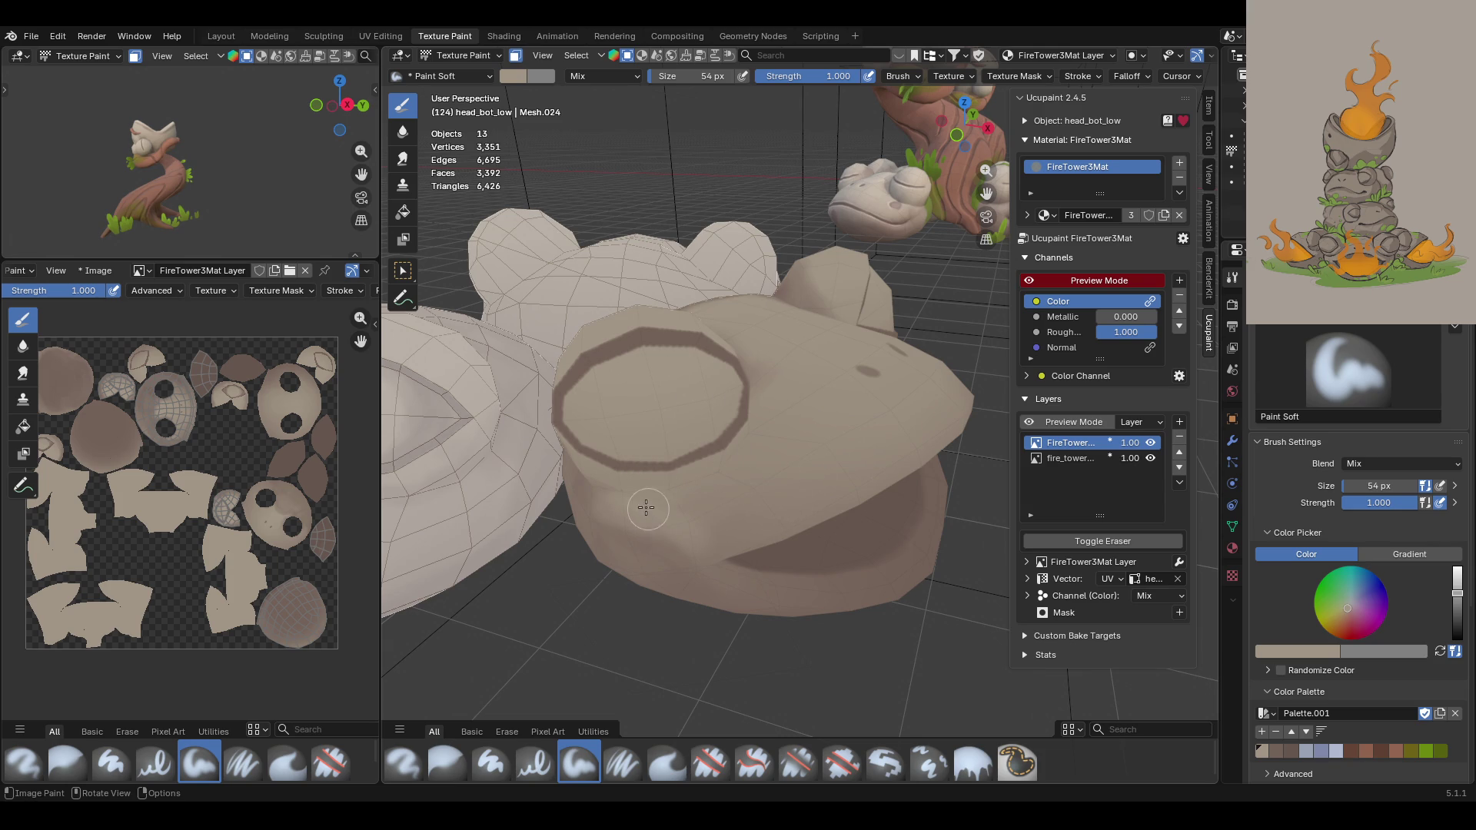
mouse_move(787, 557)
middle_down()
mouse_move(850, 579)
mouse_move(830, 523)
middle_up()
scroll(850, 579, down, 4)
mouse_move(986, 170)
mouse_down()
mouse_move(718, 480)
mouse_move(817, 487)
mouse_up()
mouse_move(817, 487)
middle_down()
mouse_move(837, 523)
mouse_move(823, 467)
mouse_move(769, 426)
mouse_move(810, 717)
middle_up()
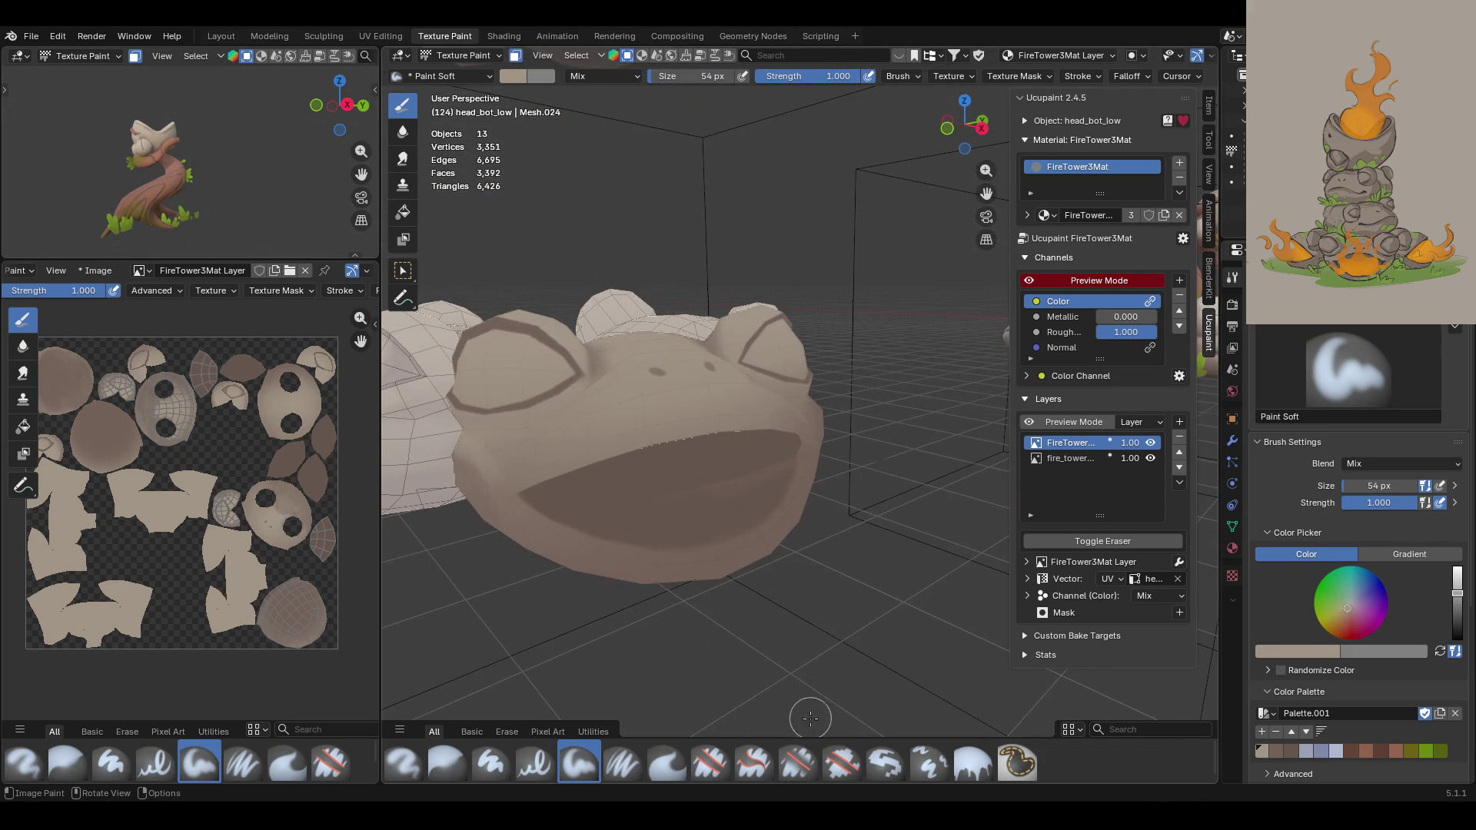
mouse_move(794, 635)
middle_down()
mouse_move(824, 606)
mouse_move(714, 640)
mouse_move(652, 516)
middle_up()
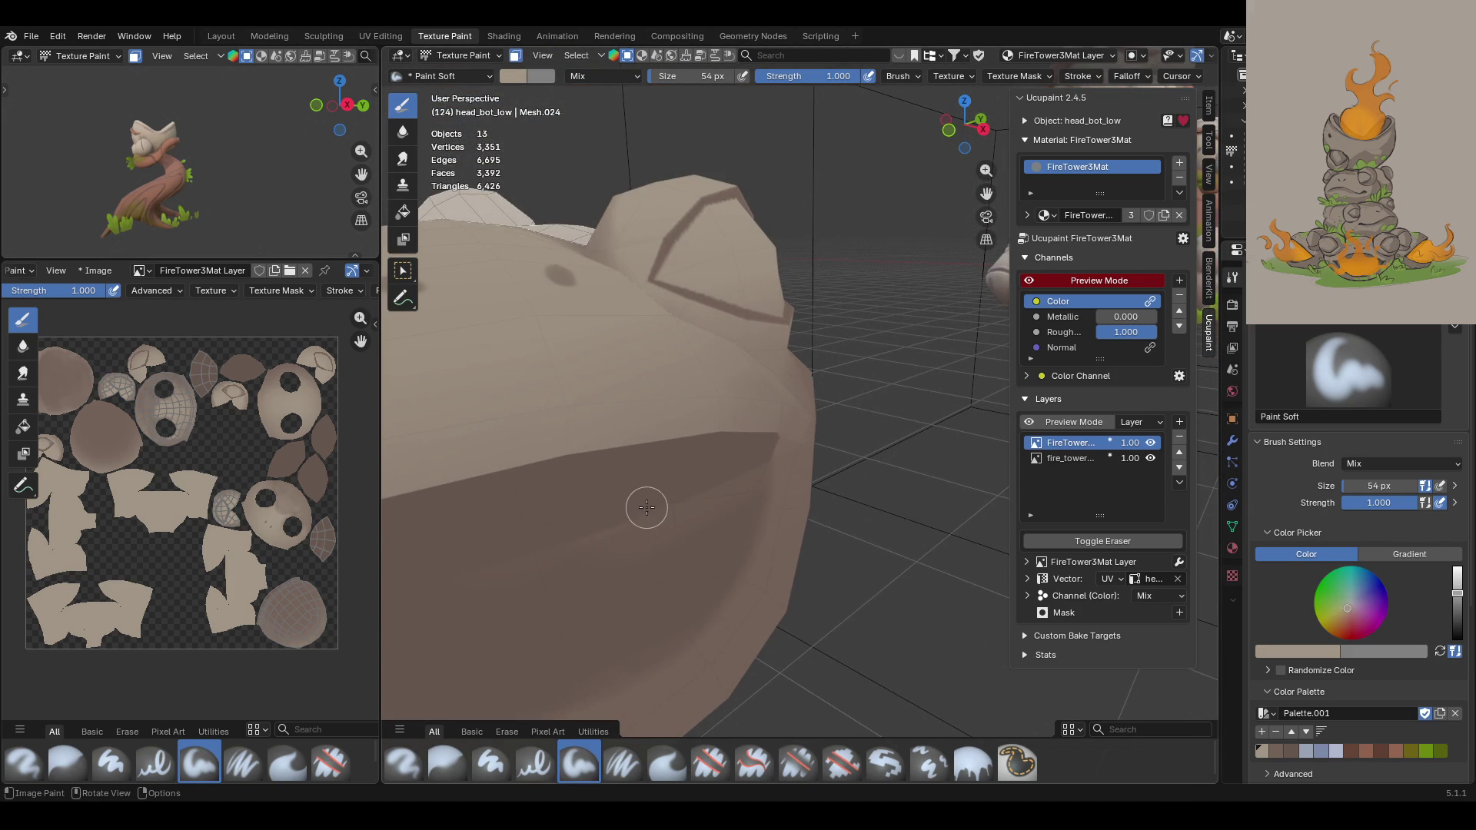
Step: Switch to the darker brown palette colour and turn on Backface Culling
click(1289, 749)
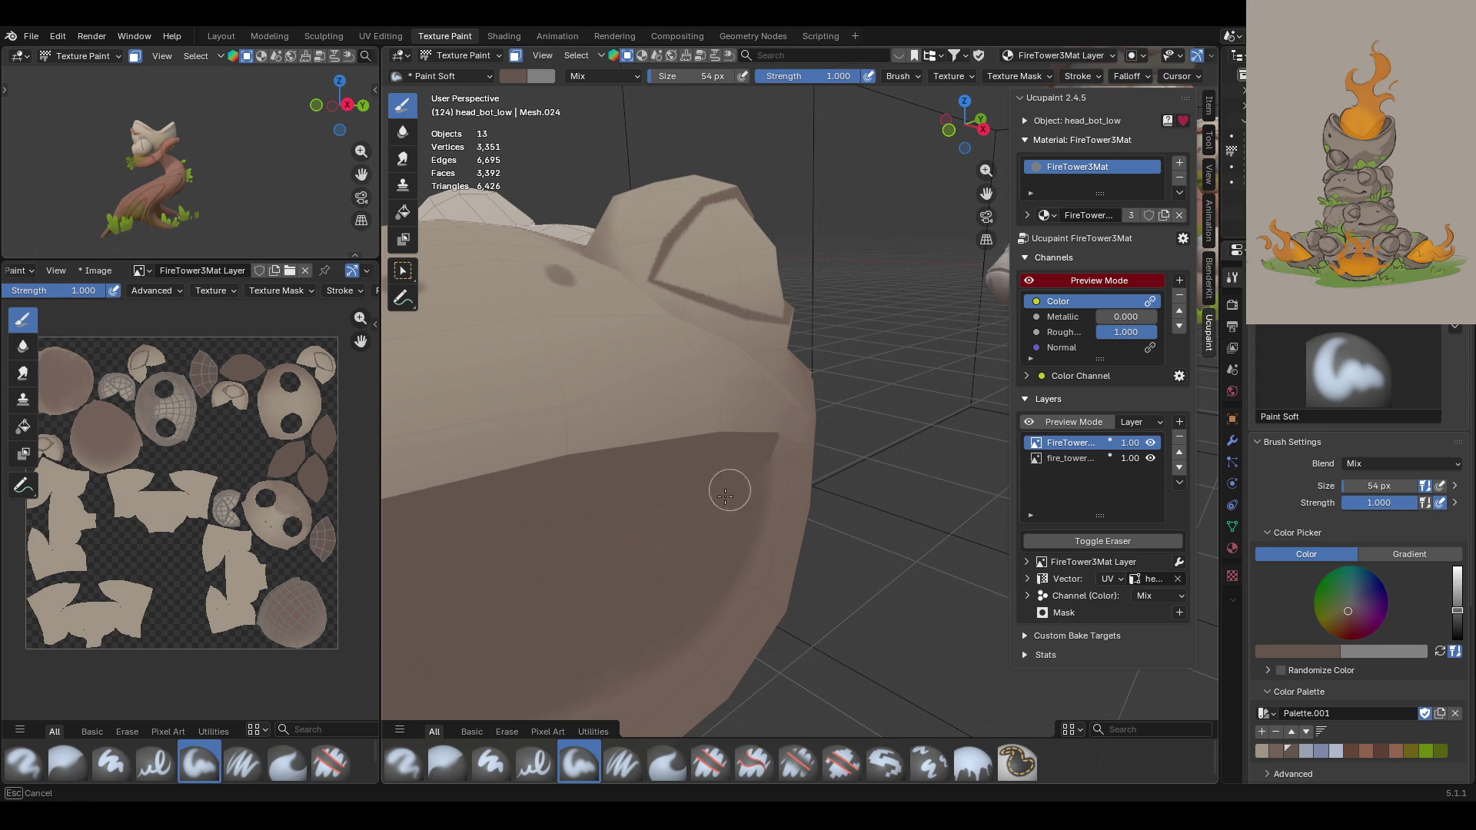
scroll(1372, 720, down, 6)
click(1346, 730)
scroll(856, 230, down, 5)
middle_drag(847, 251, 847, 257)
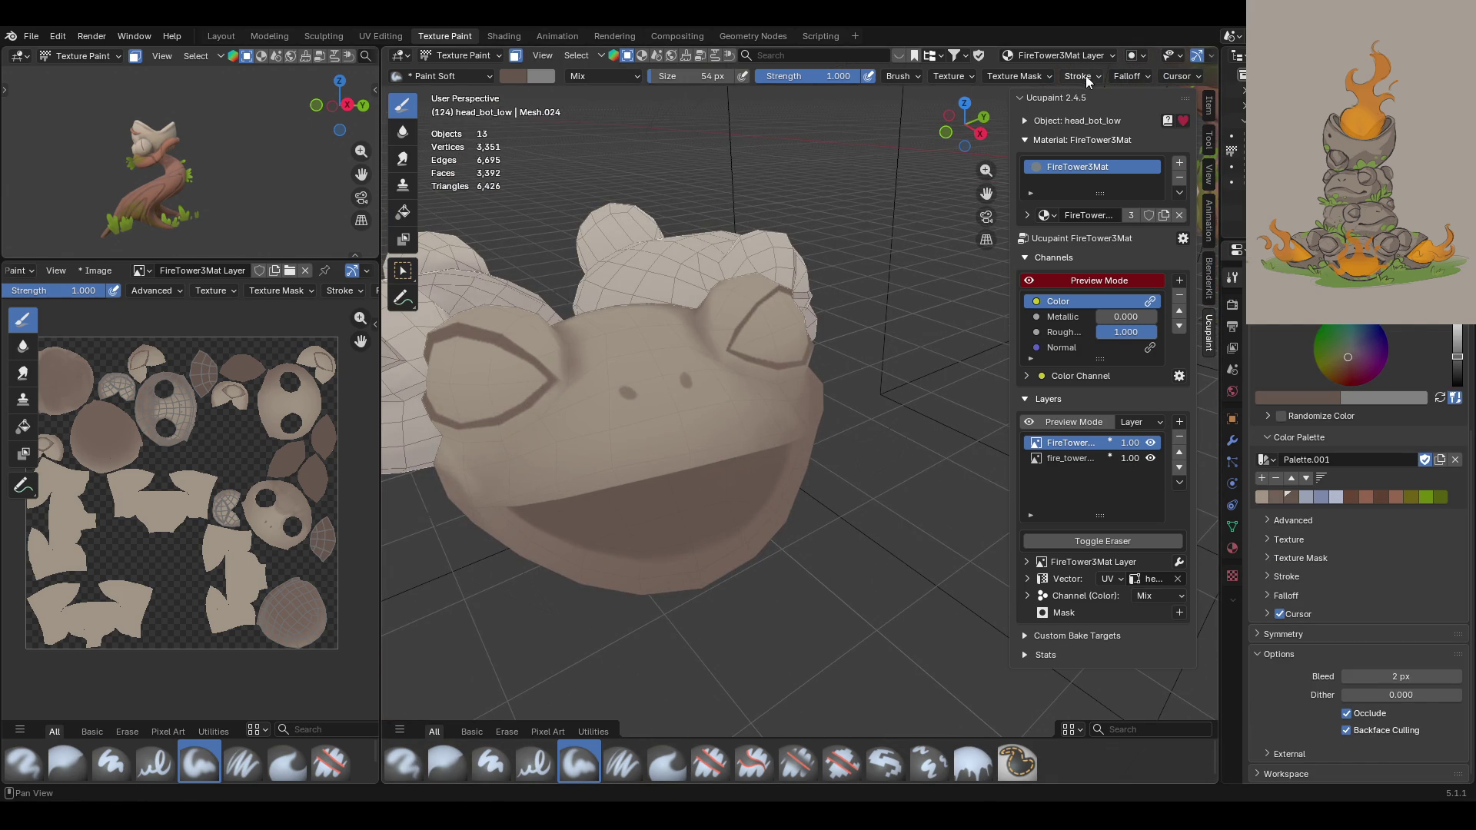
Step: Enable Normal Falloff at an 80° angle for the soft paint brush
click(905, 76)
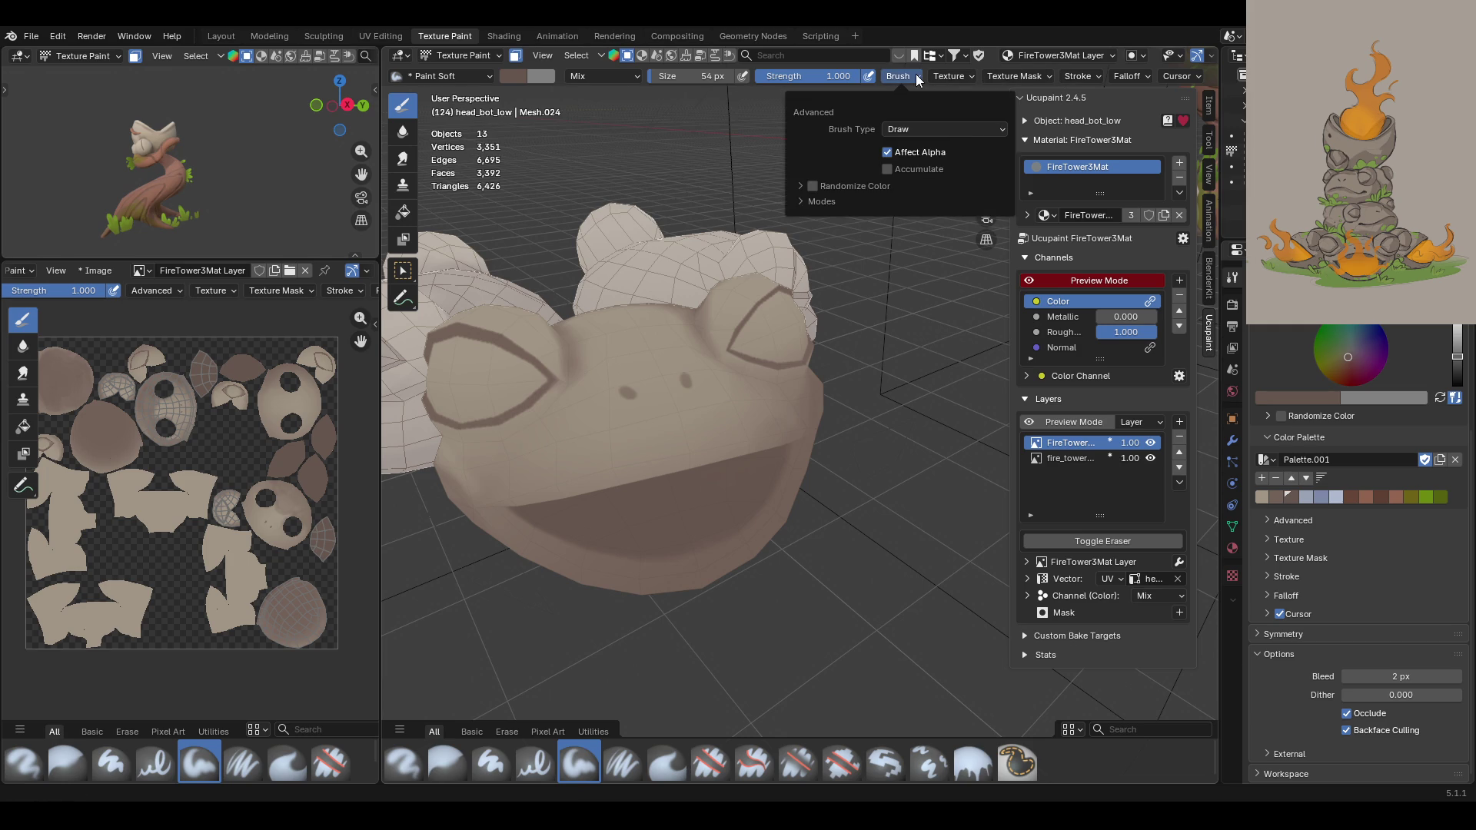
mouse_move(1007, 70)
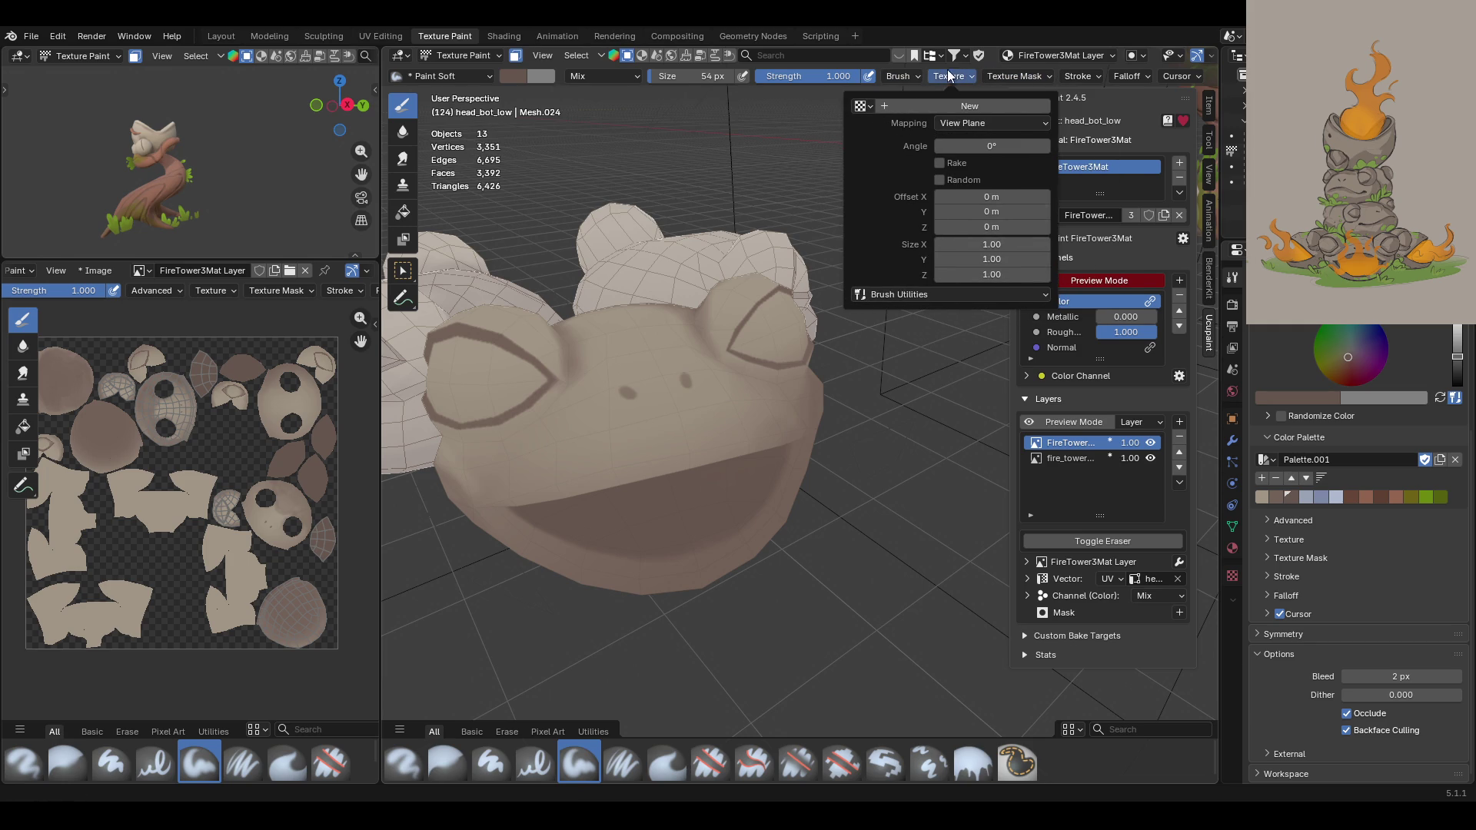
mouse_move(1082, 71)
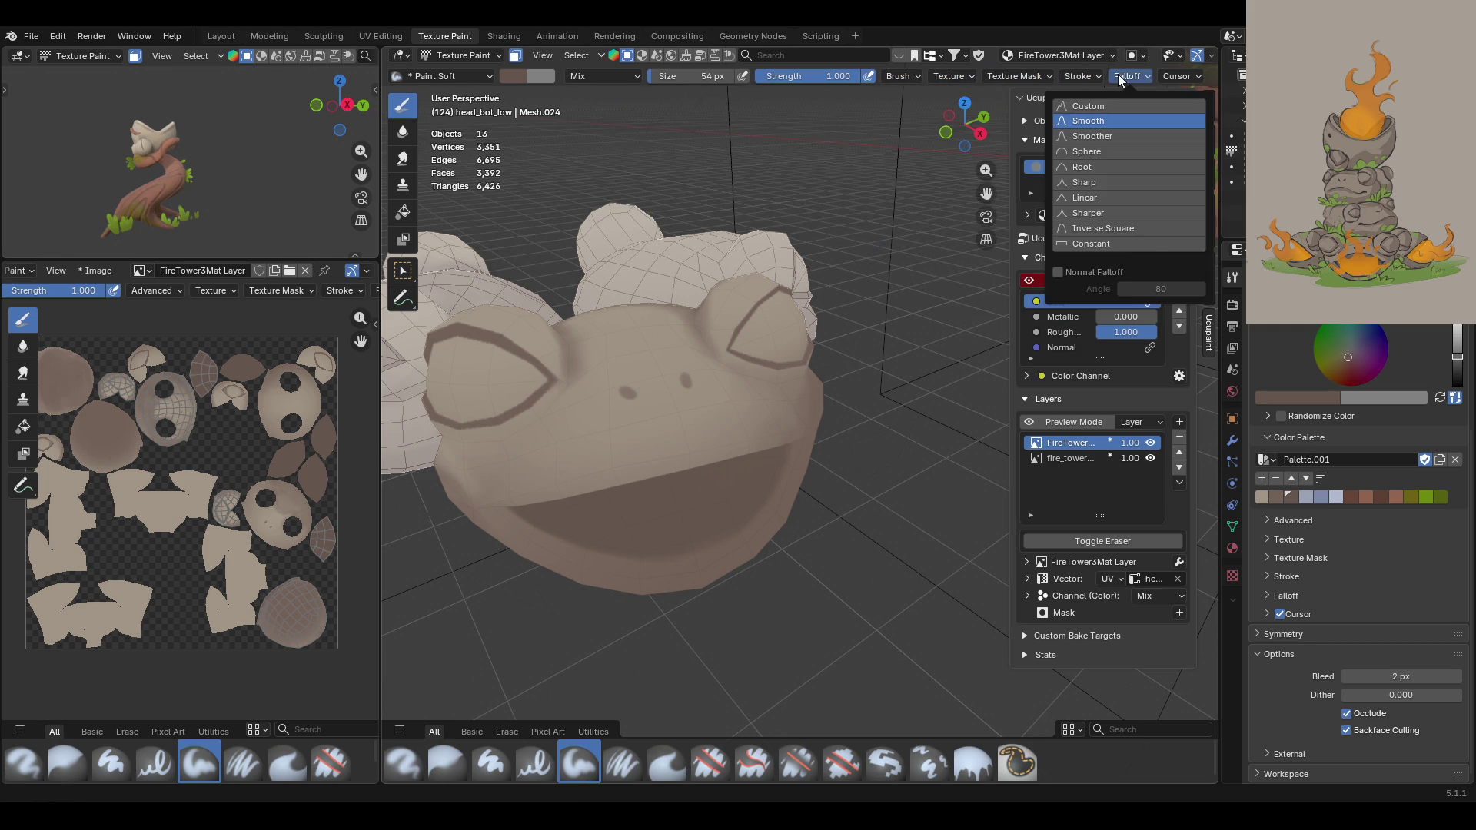
click(1057, 273)
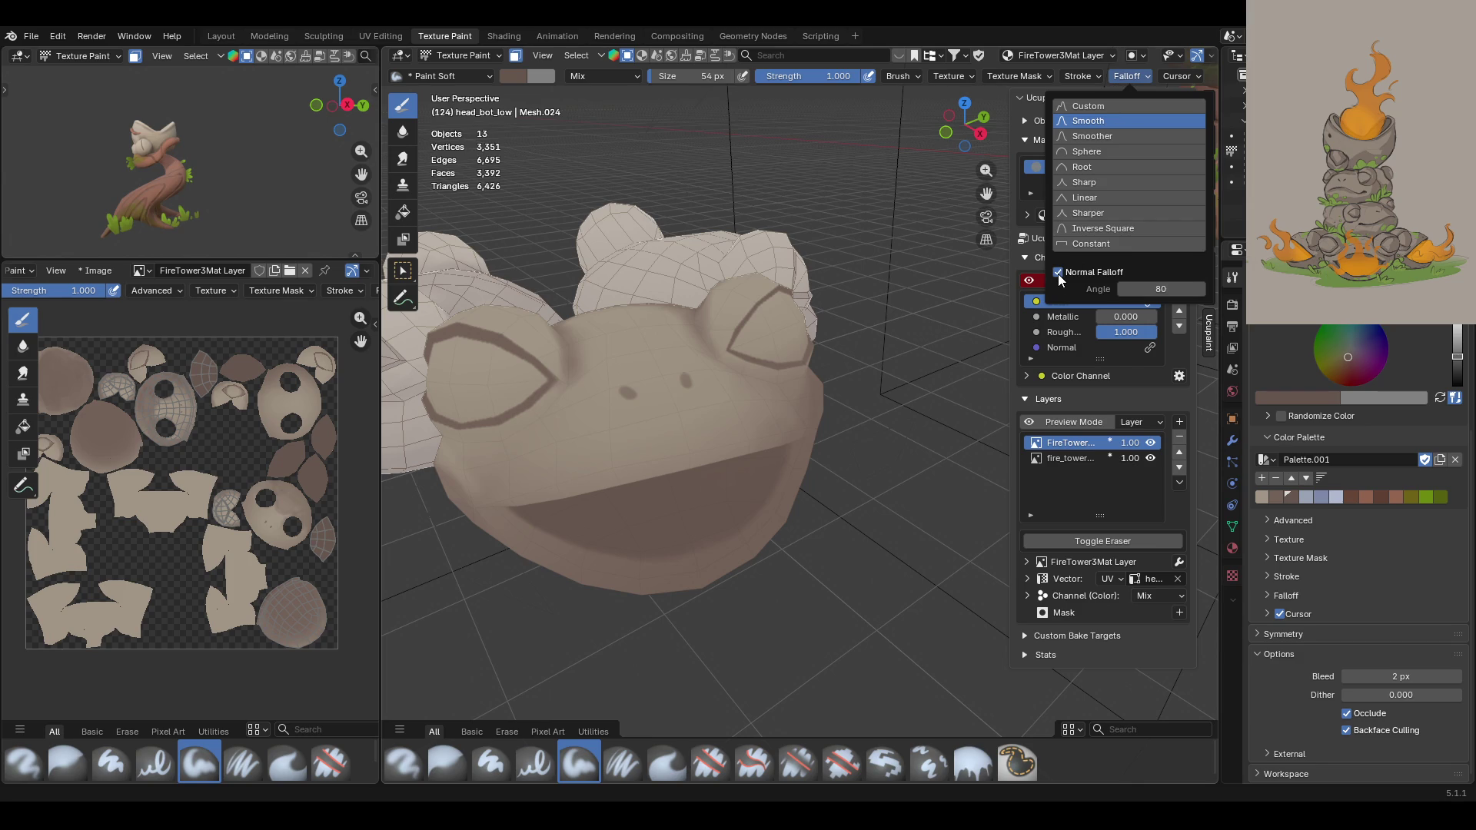
mouse_move(905, 489)
middle_down()
mouse_move(654, 419)
mouse_move(818, 450)
mouse_move(899, 435)
mouse_move(850, 494)
mouse_move(849, 531)
mouse_move(953, 269)
middle_up()
drag(986, 193, 1122, 231)
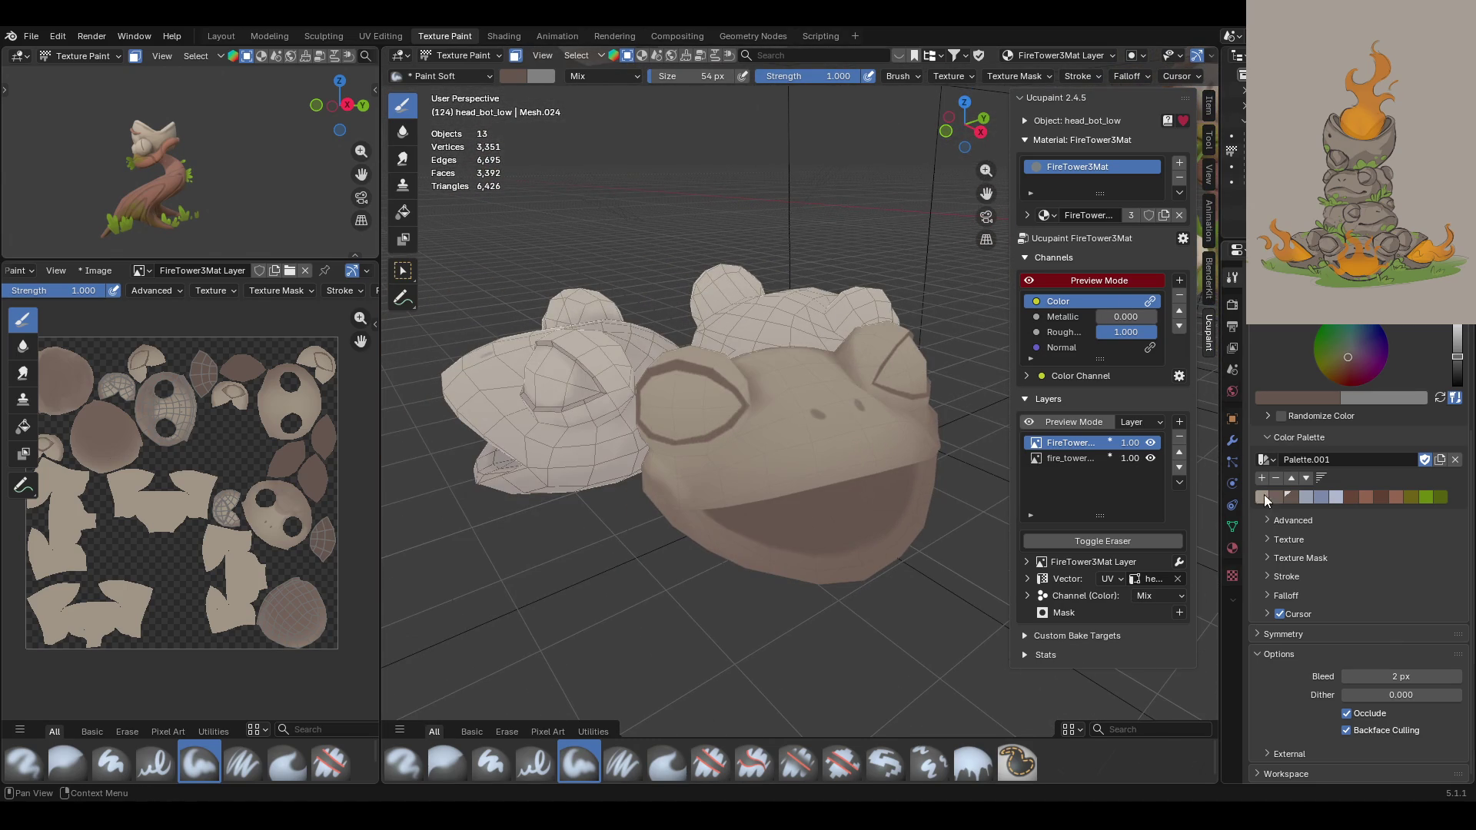
Step: Darken the frog head's lower outline with a soft brown stroke, then switch to the Blur brush
middle_drag(657, 457, 729, 428)
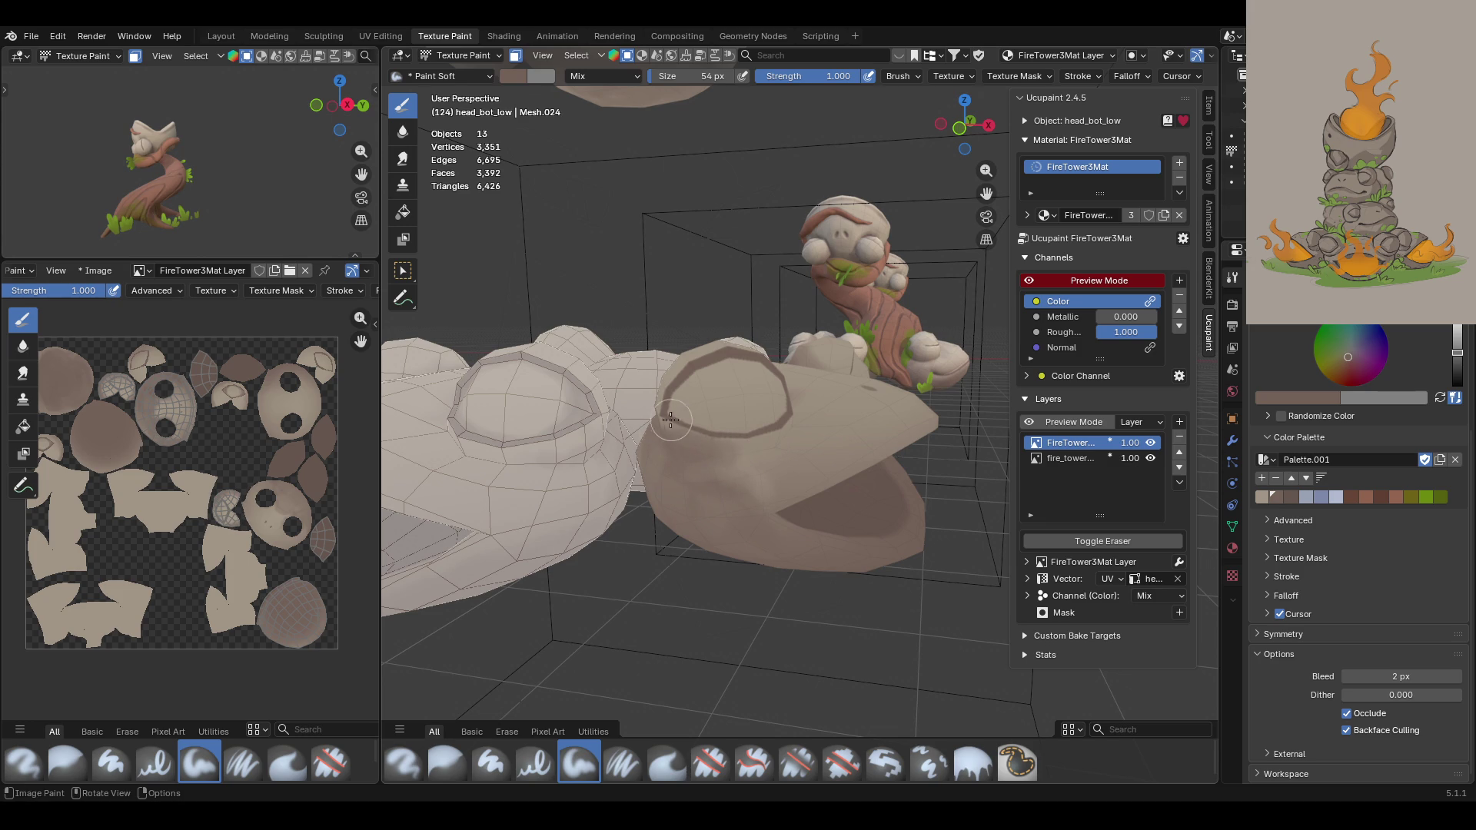
mouse_move(830, 438)
middle_down()
mouse_move(769, 416)
mouse_move(832, 423)
middle_up()
mouse_move(756, 435)
mouse_down()
mouse_move(626, 465)
mouse_move(672, 475)
mouse_move(611, 444)
mouse_up()
middle_drag(839, 606, 820, 596)
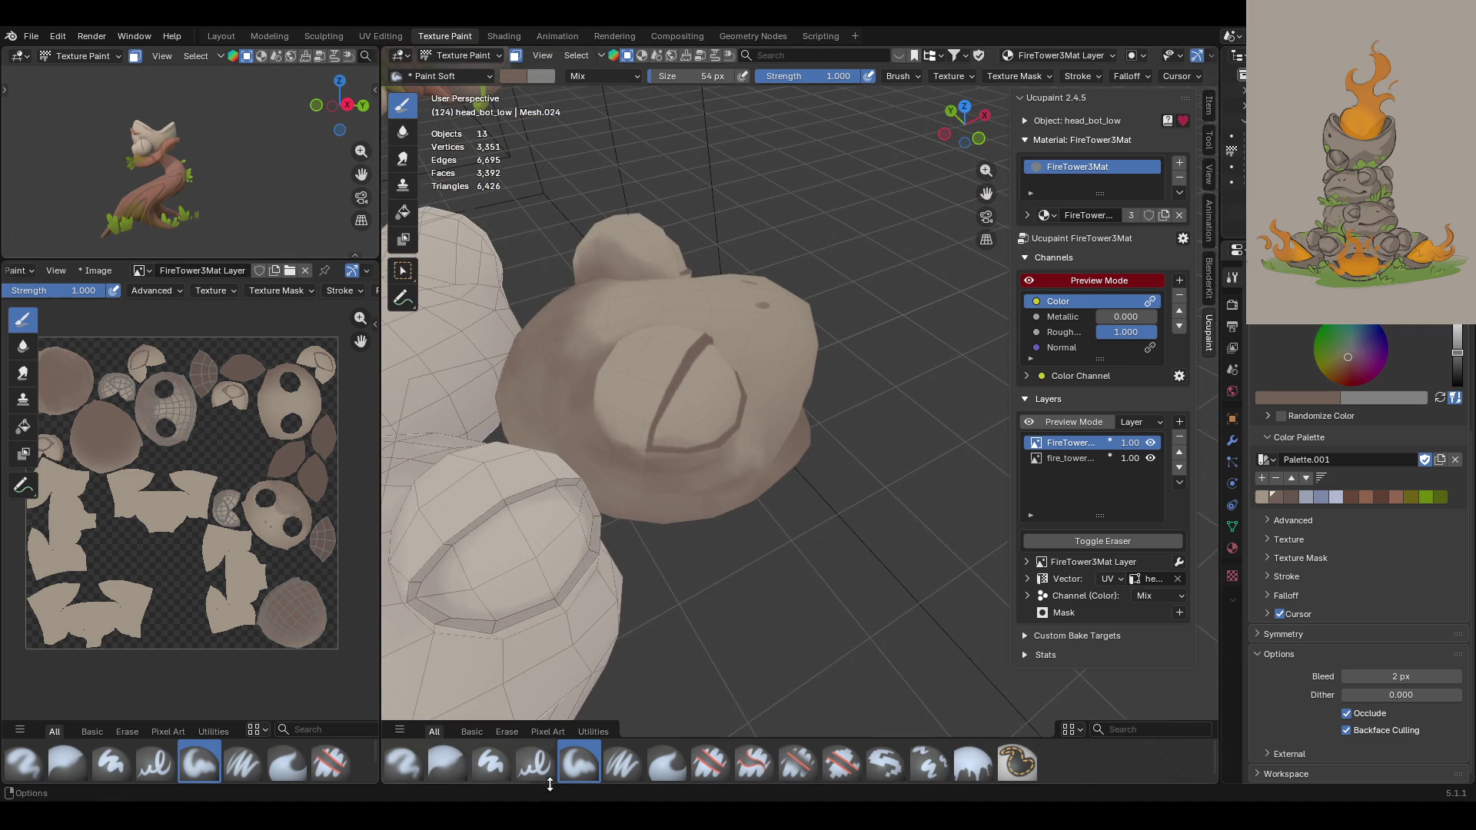
click(447, 763)
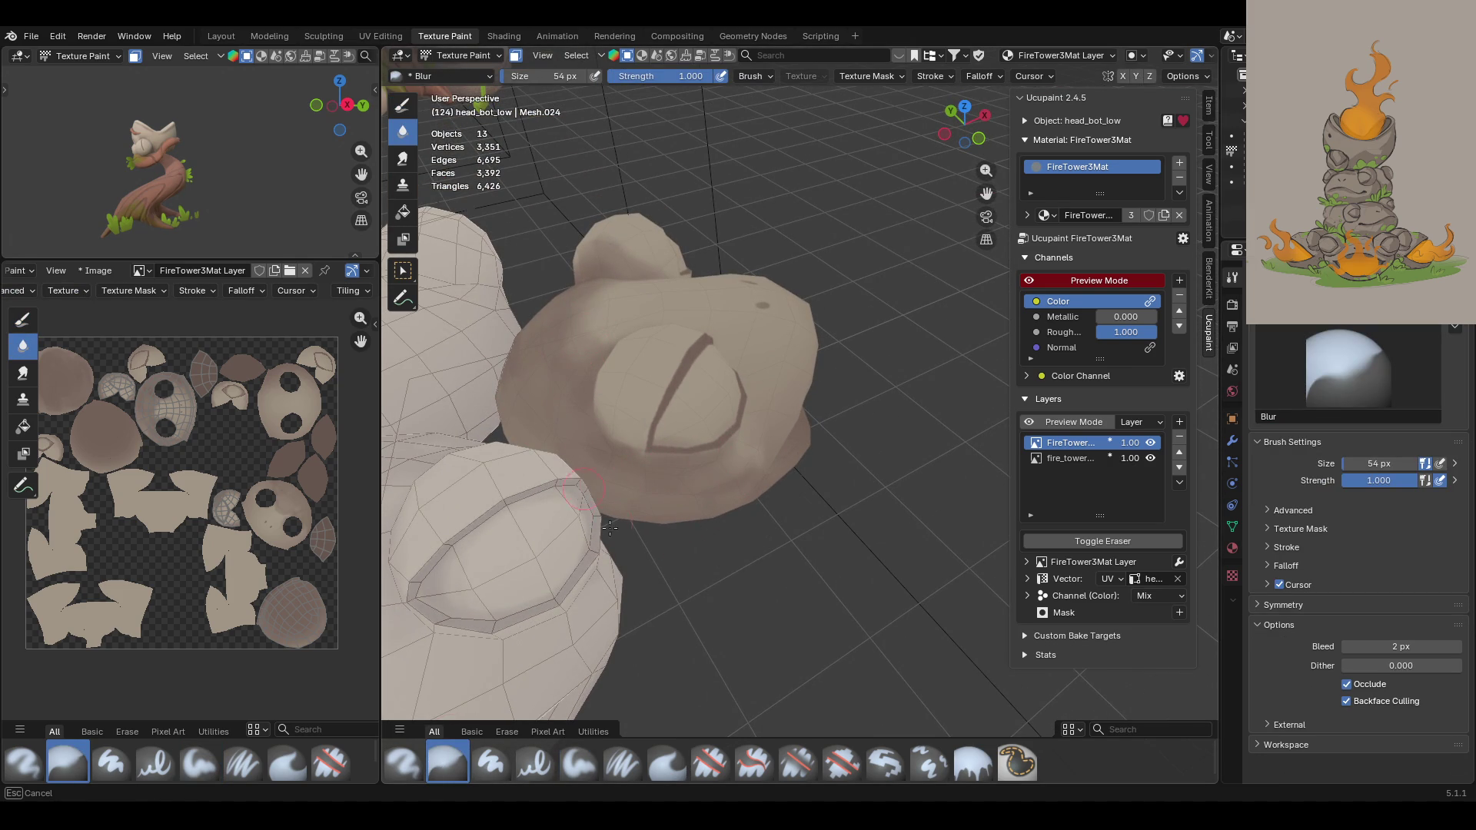
Step: Blur the new outline shading on the head and frame the frog face from above
drag(746, 464, 690, 619)
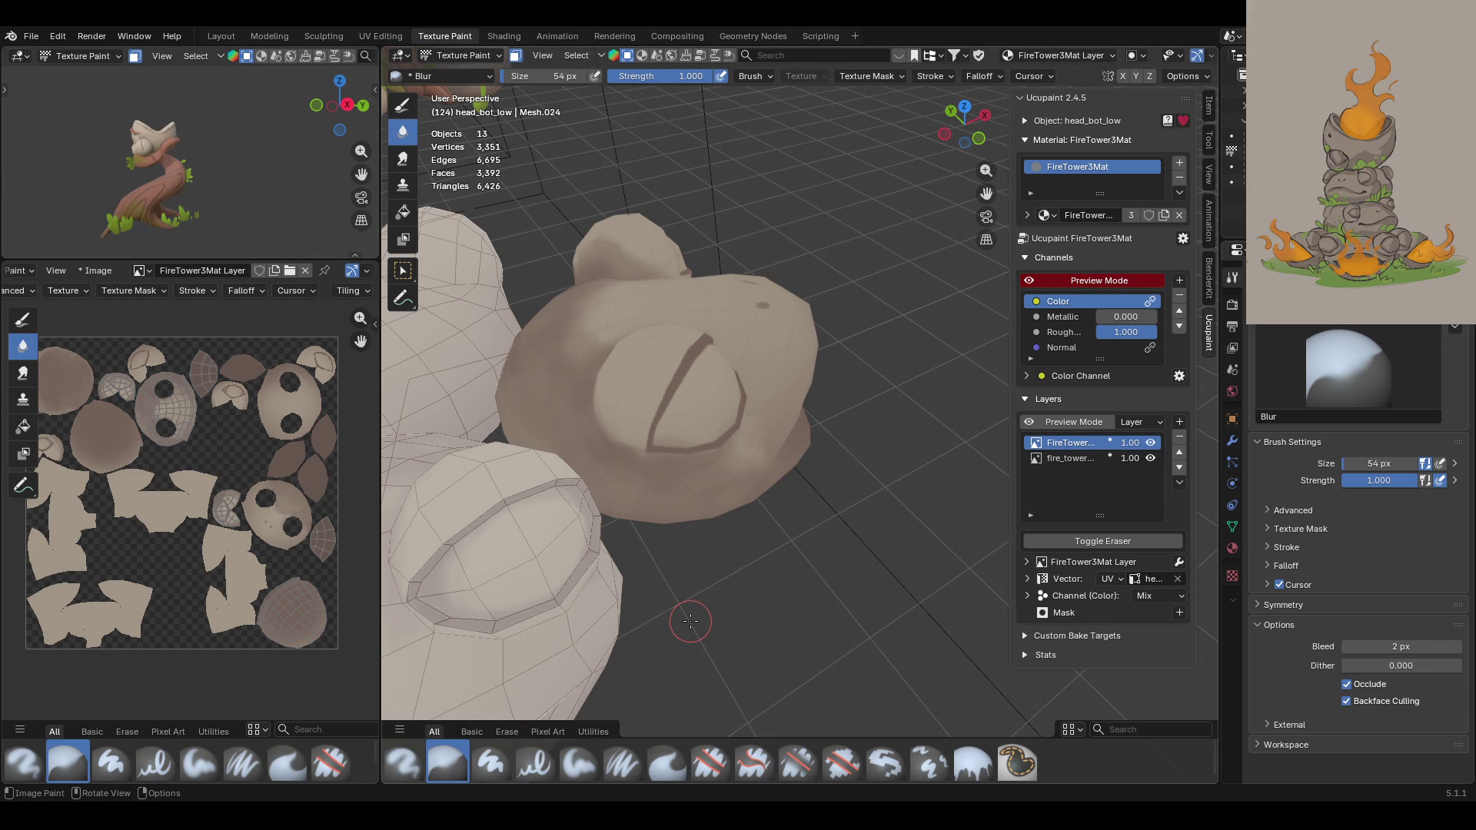
middle_drag(630, 495, 1207, 397)
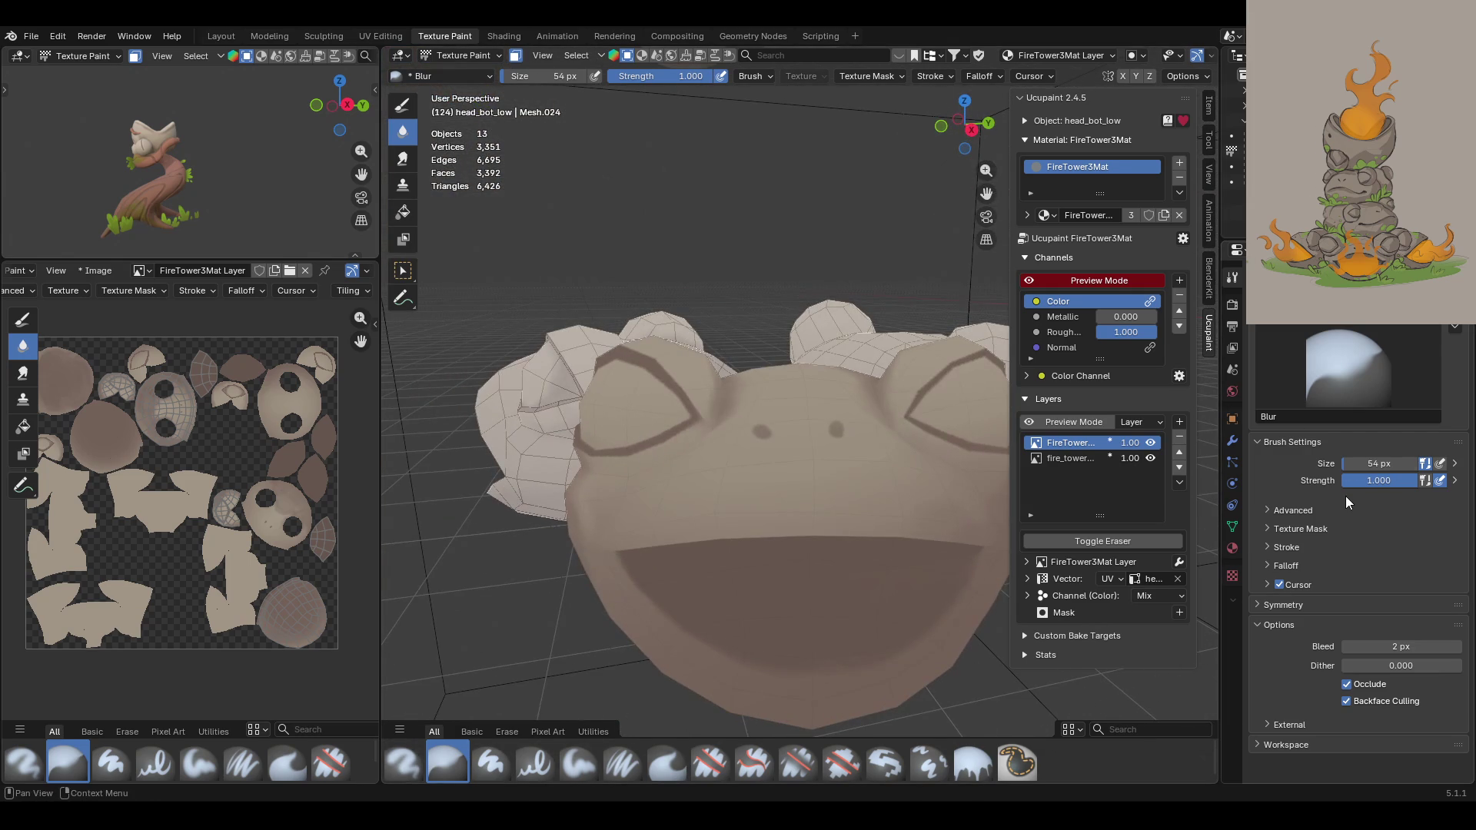
drag(986, 193, 871, 77)
mouse_move(749, 246)
middle_down()
mouse_move(789, 351)
mouse_move(538, 123)
middle_up()
click(480, 54)
Step: Enable face selection masking and select the eye socket faces
key(Escape)
key(a)
shift+click(803, 316)
mouse_move(848, 352)
middle_down()
mouse_move(830, 338)
mouse_move(790, 382)
middle_up()
mouse_move(633, 387)
middle_down()
mouse_move(672, 352)
mouse_move(755, 353)
mouse_move(592, 252)
middle_up()
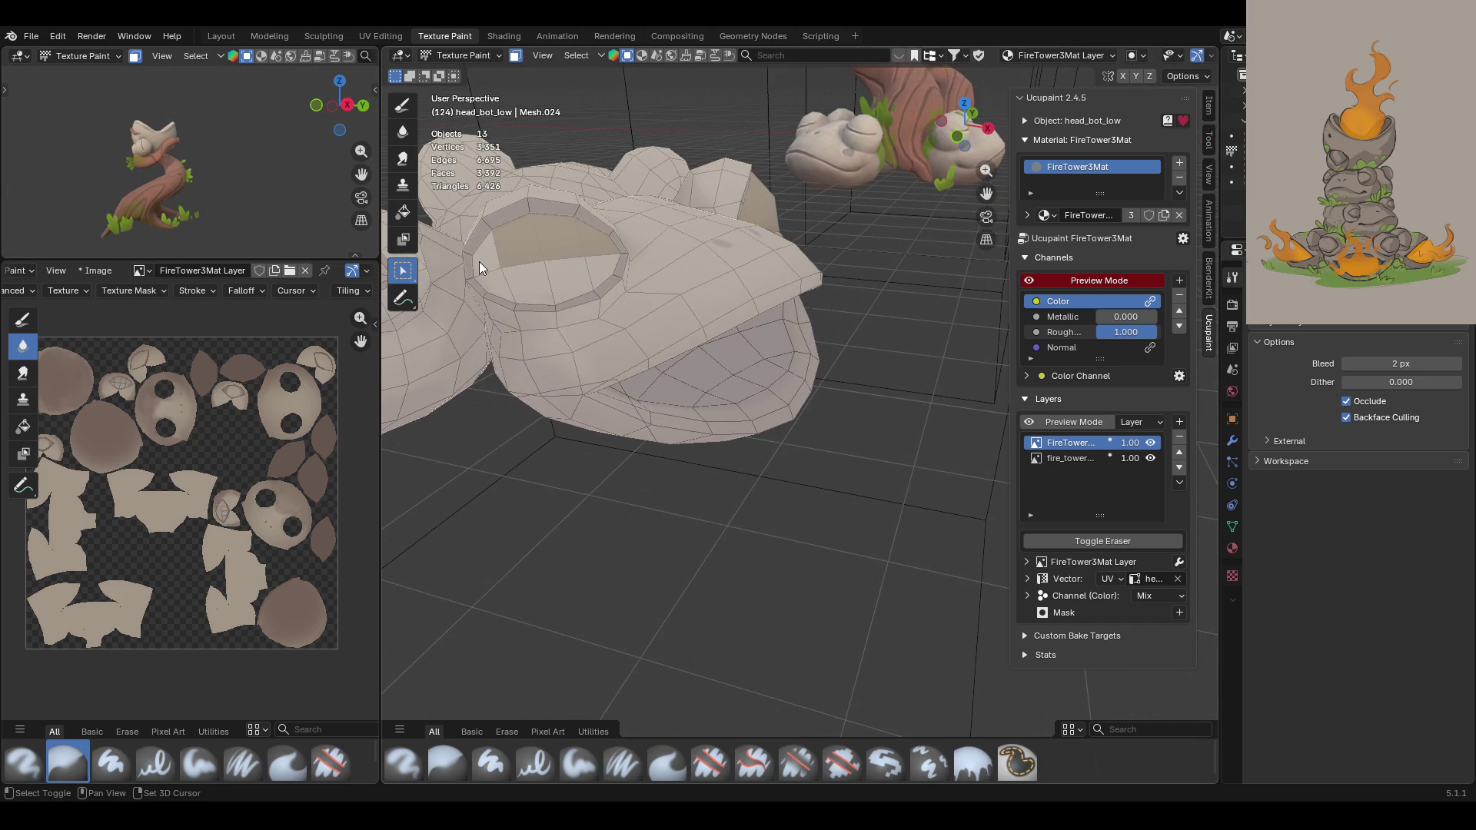
mouse_move(586, 282)
middle_down()
mouse_move(773, 251)
mouse_move(634, 270)
mouse_move(477, 185)
middle_up()
Step: Return to the Paint Soft brush and lower its strength to 0.757
click(403, 108)
mouse_move(976, 200)
mouse_down()
mouse_move(787, 395)
mouse_move(960, 392)
mouse_up()
key(shift+f)
click(715, 290)
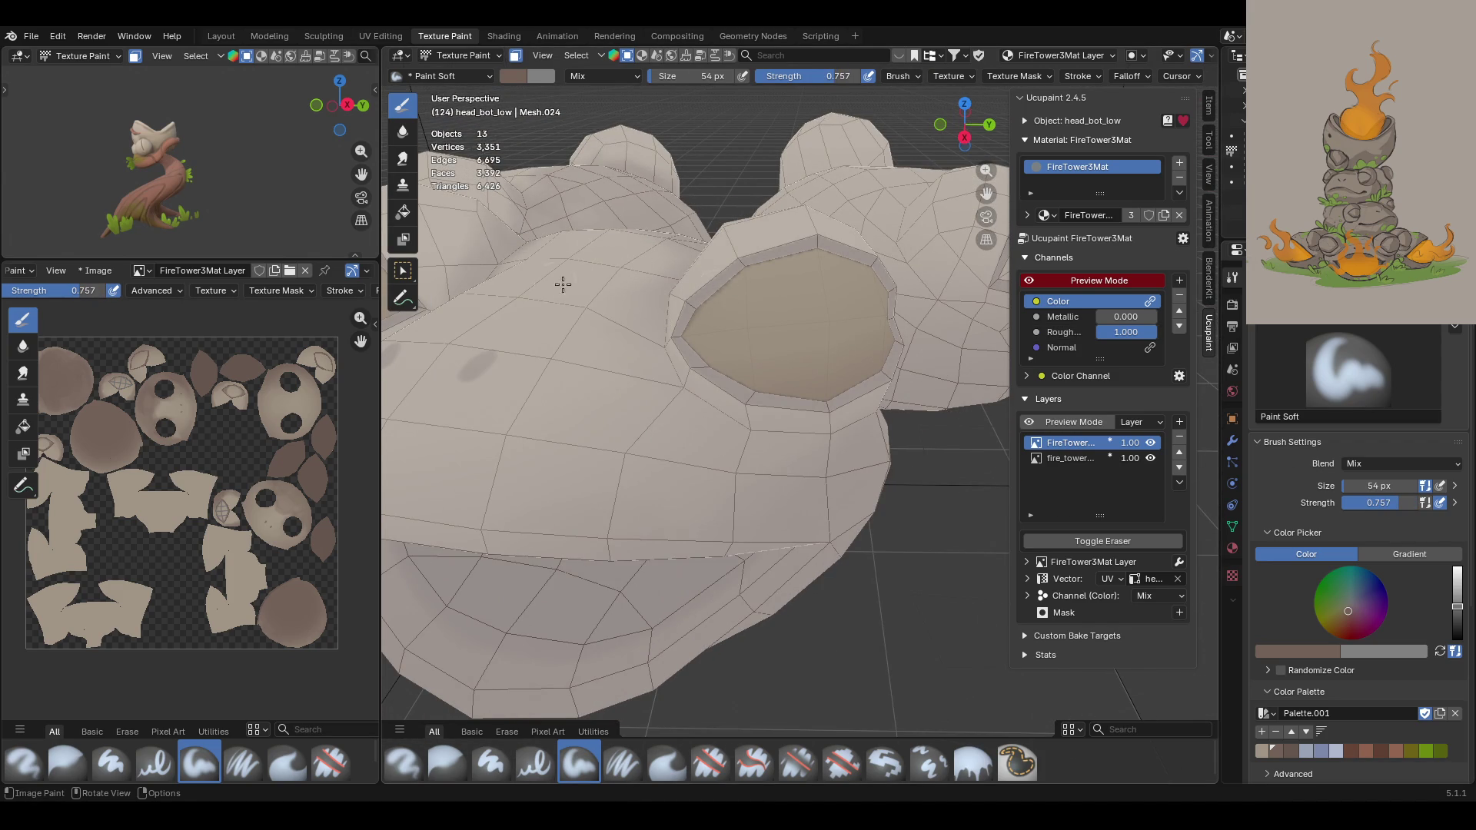
Step: Paint soft dark shading along the eye socket's upper, right and inner rims
mouse_move(694, 300)
mouse_down()
mouse_move(761, 269)
mouse_move(695, 354)
mouse_move(701, 299)
mouse_move(699, 338)
mouse_up()
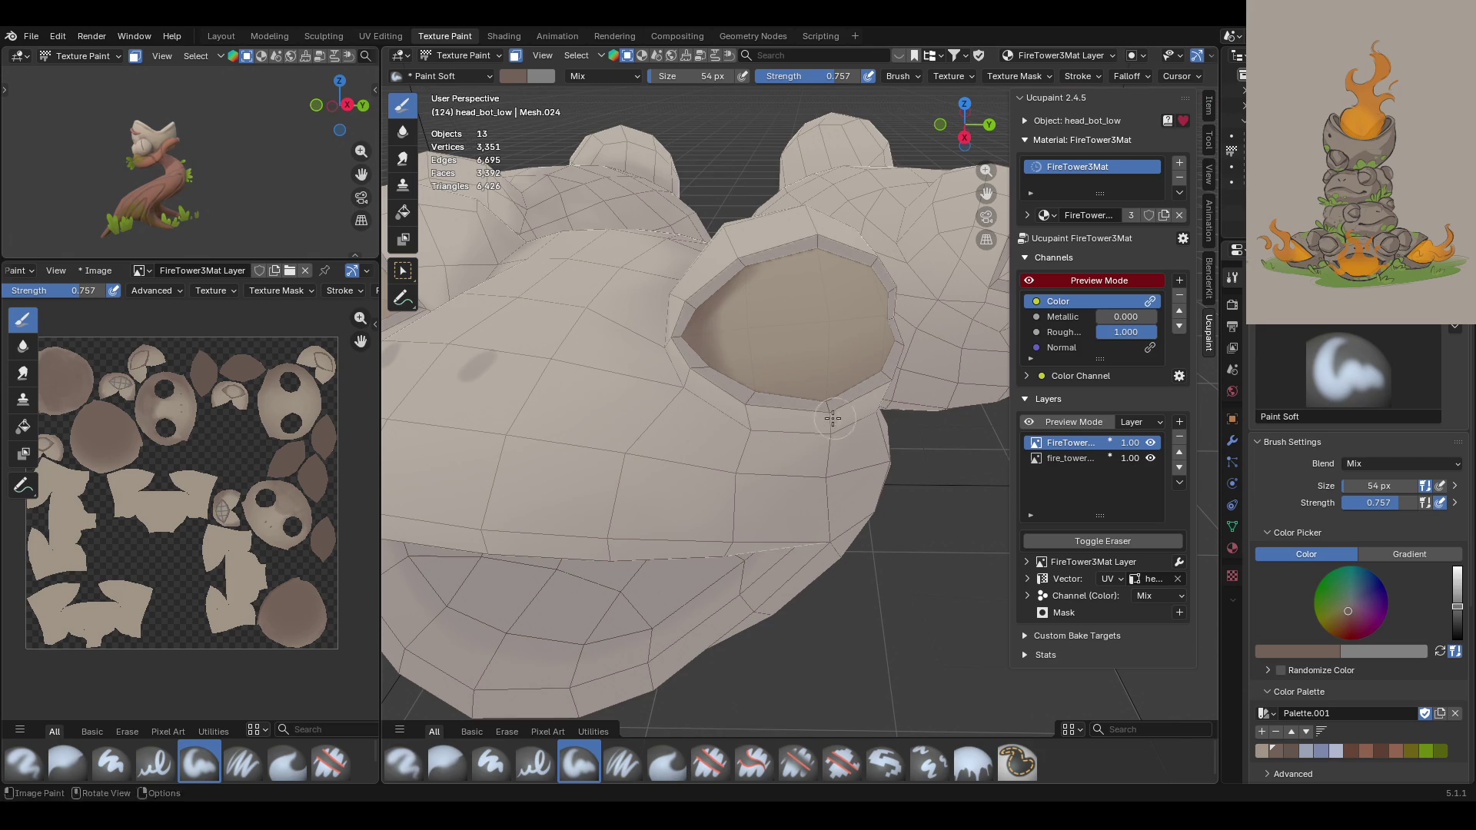
drag(807, 239, 923, 275)
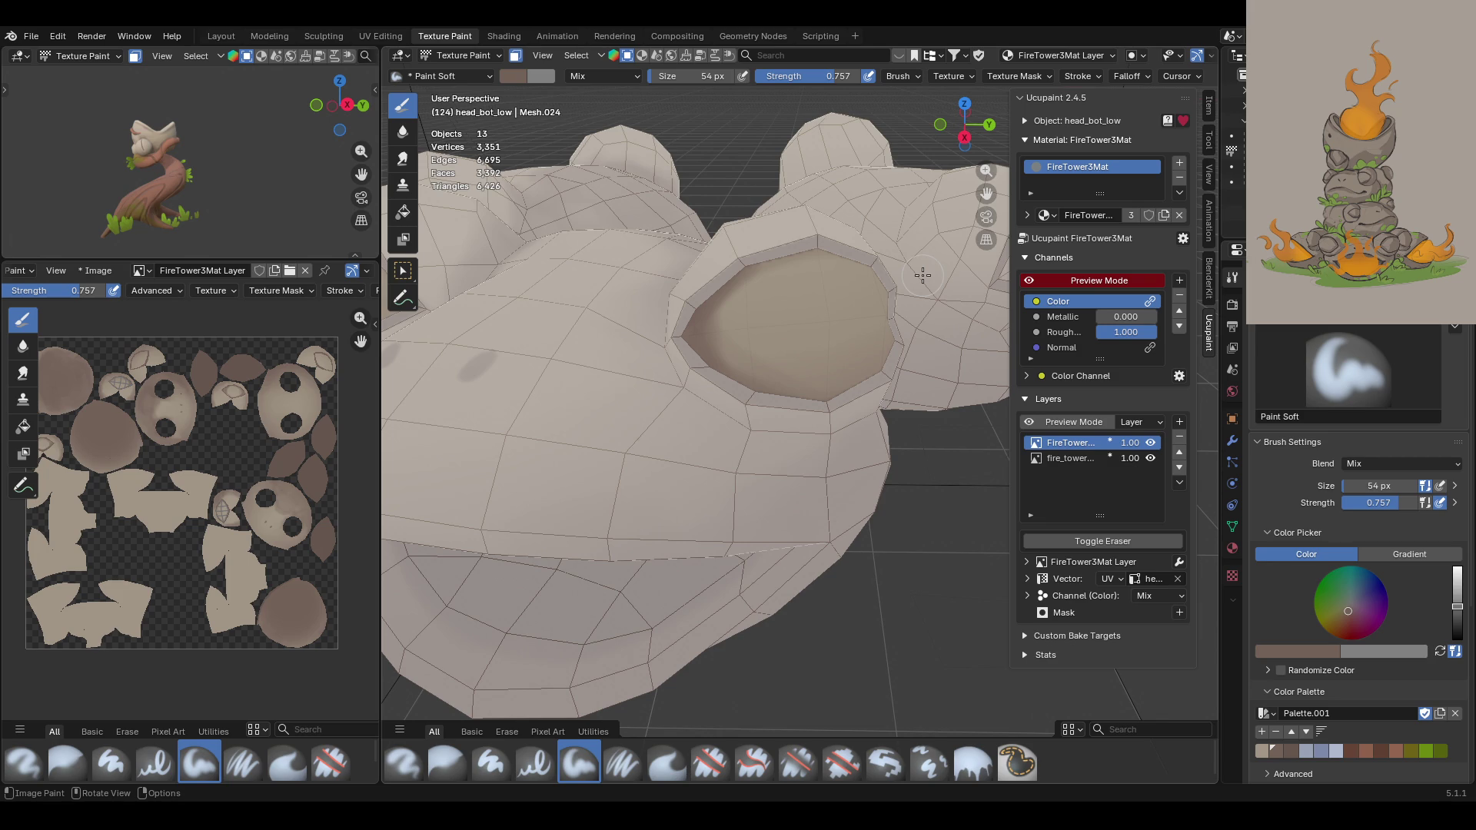
middle_drag(904, 302, 765, 214)
mouse_move(784, 266)
mouse_down()
mouse_move(846, 277)
mouse_move(946, 384)
mouse_move(901, 302)
mouse_move(929, 339)
mouse_up()
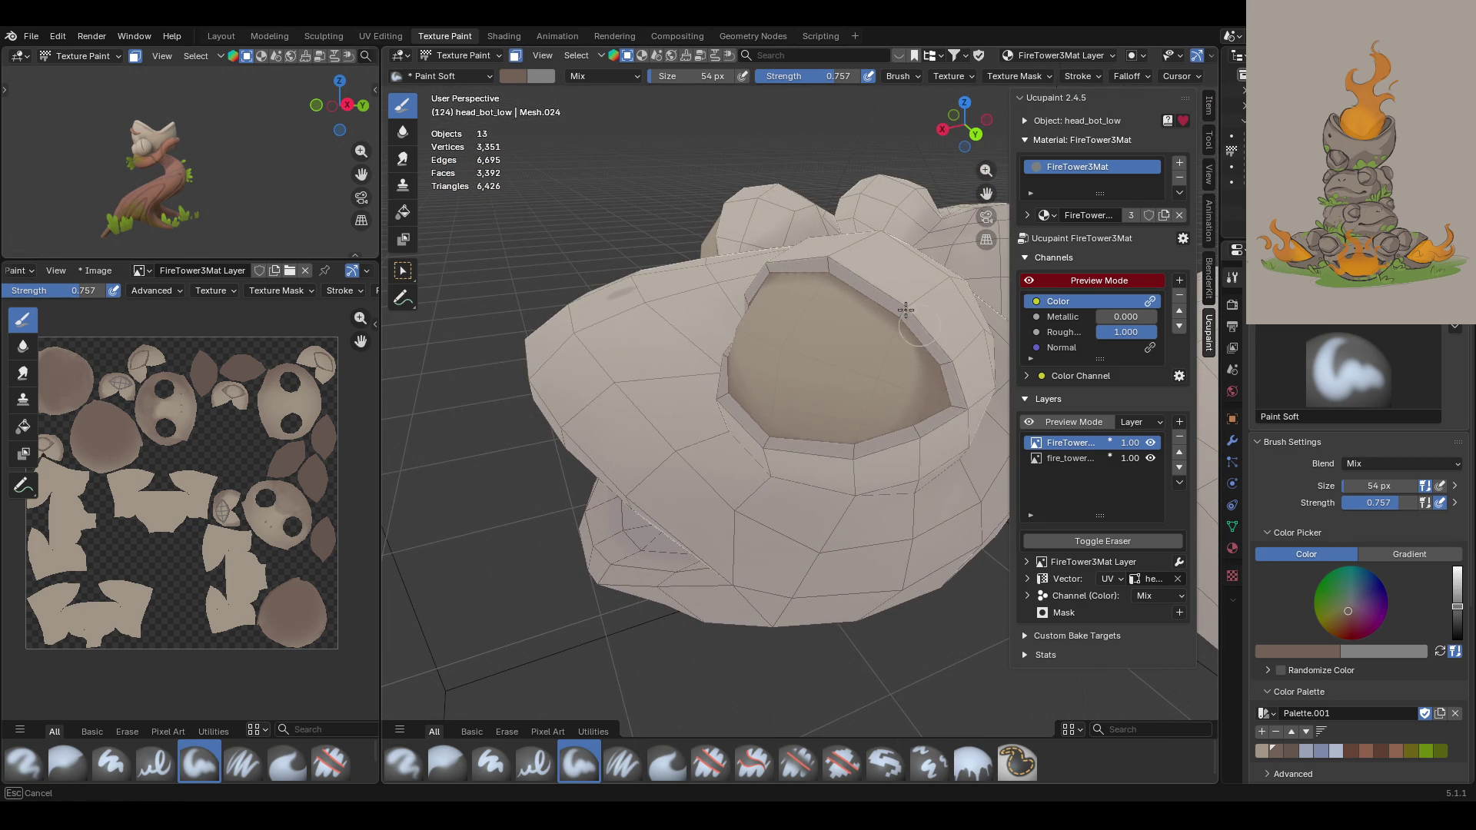
mouse_move(867, 470)
mouse_down()
mouse_move(892, 326)
mouse_move(722, 403)
mouse_move(833, 451)
mouse_up()
drag(945, 365, 940, 378)
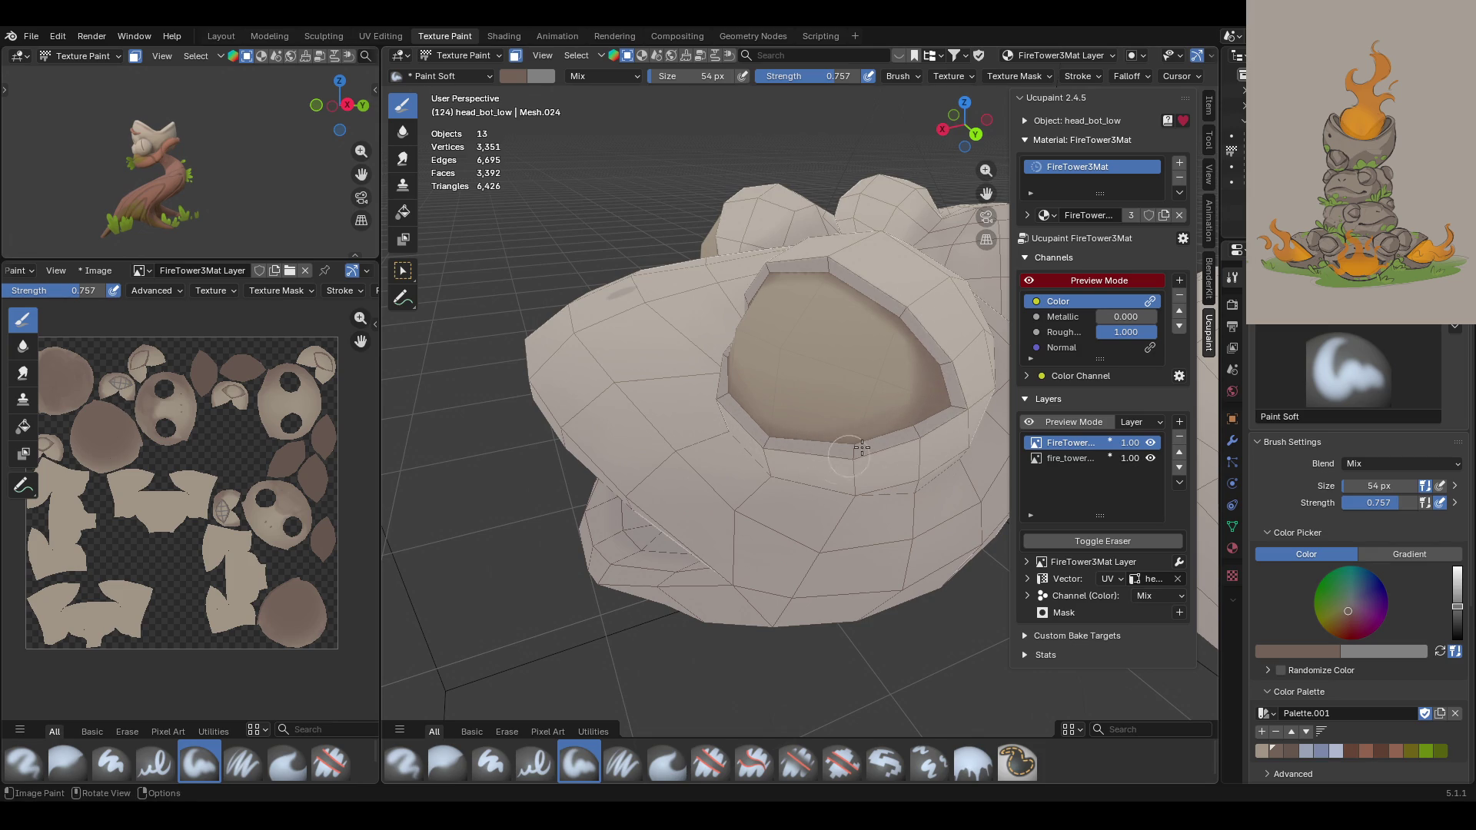
Step: Reframe closer on the socket and darken its upper-right rim
mouse_move(586, 323)
middle_down()
mouse_move(722, 329)
mouse_move(557, 326)
middle_up()
scroll(556, 328, down, 5)
scroll(622, 286, up, 5)
mouse_move(622, 287)
middle_down()
mouse_move(676, 346)
mouse_move(735, 311)
mouse_move(592, 305)
middle_up()
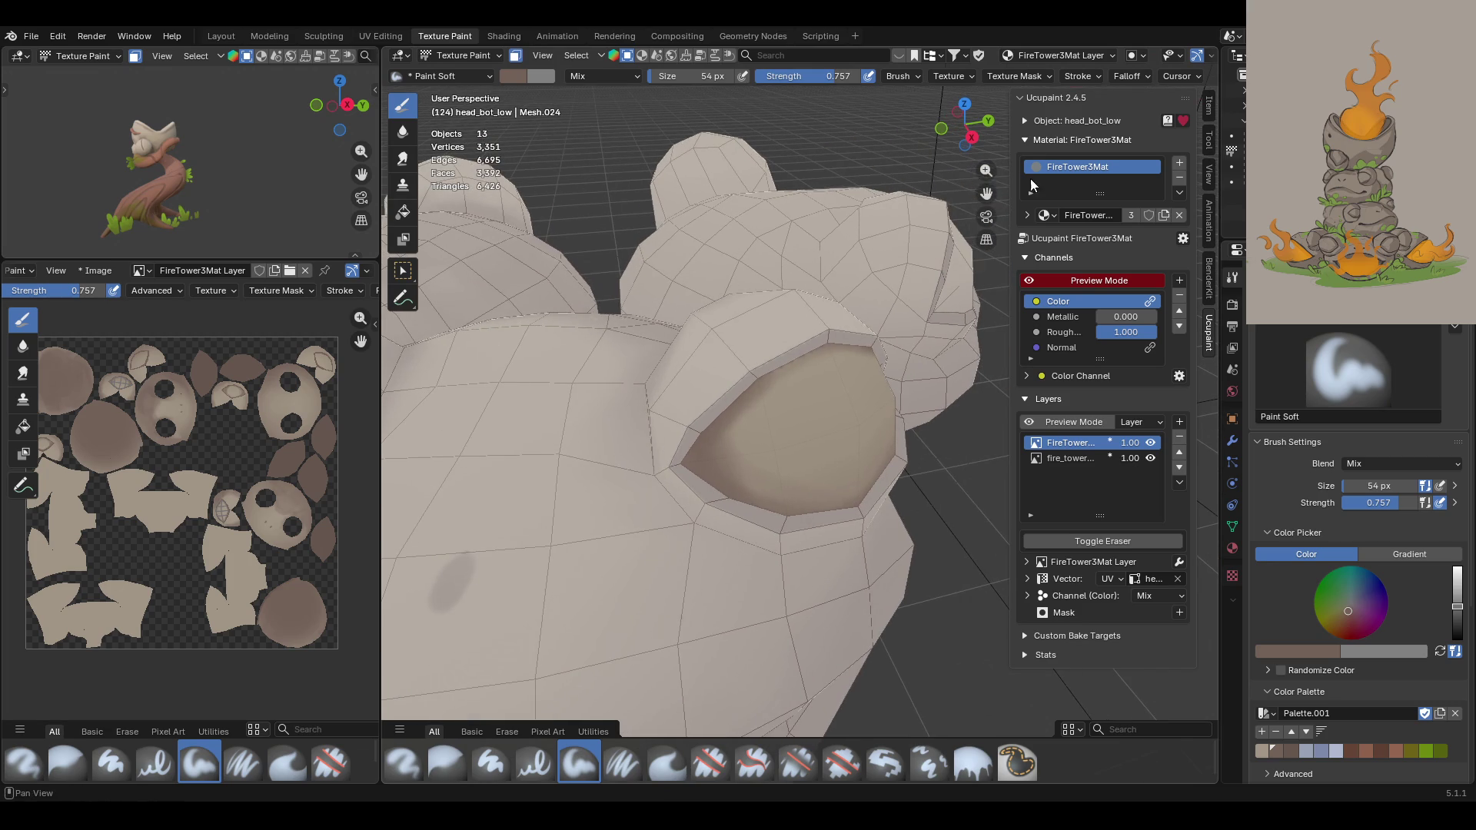
drag(986, 193, 961, 199)
scroll(695, 209, up, 2)
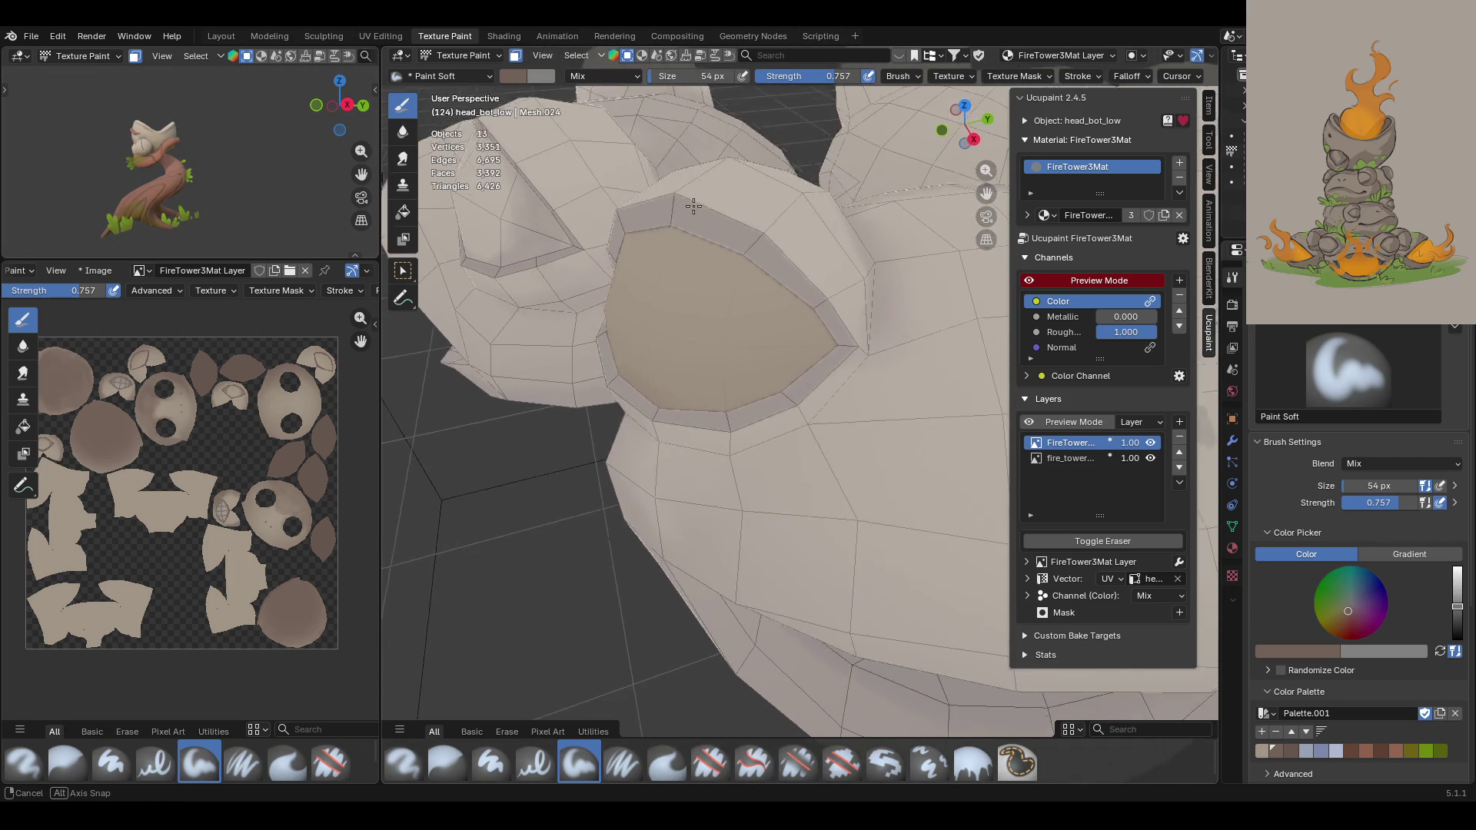
mouse_move(699, 283)
mouse_down()
mouse_move(725, 250)
mouse_move(796, 298)
mouse_move(815, 338)
mouse_move(803, 329)
mouse_move(792, 377)
mouse_move(724, 432)
mouse_move(786, 346)
mouse_move(782, 314)
mouse_up()
Step: Shade the socket's upper and left inner rim, then move in close to the frog heads
middle_drag(548, 412, 671, 327)
mouse_move(707, 262)
mouse_down()
mouse_move(585, 307)
mouse_move(530, 362)
mouse_move(583, 286)
mouse_move(544, 330)
mouse_up()
mouse_move(542, 485)
mouse_down()
mouse_move(519, 371)
mouse_move(503, 410)
mouse_move(586, 482)
mouse_move(489, 443)
mouse_move(507, 453)
mouse_up()
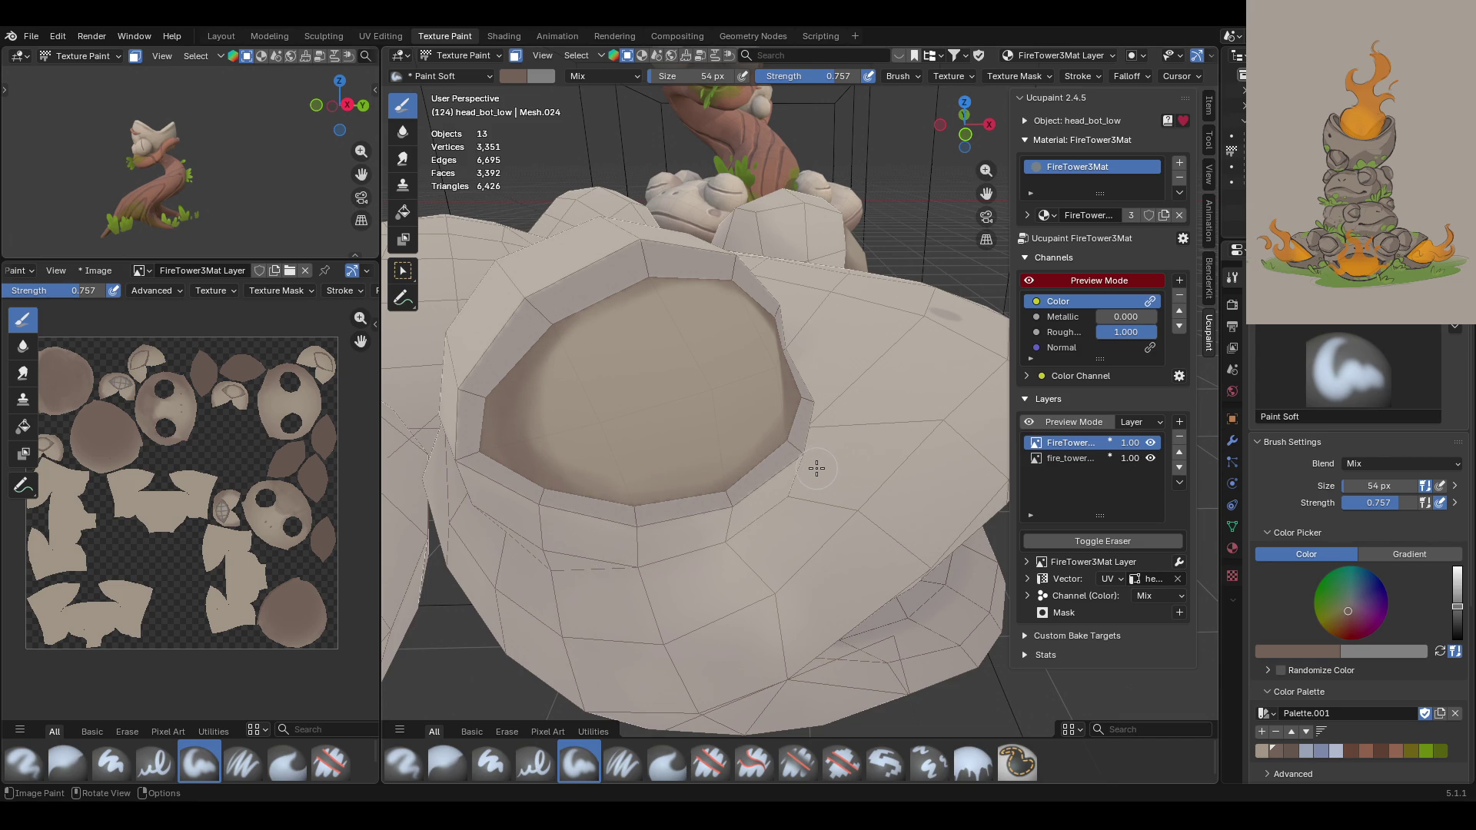
mouse_move(876, 406)
middle_down()
mouse_move(800, 418)
mouse_move(866, 405)
mouse_move(850, 415)
middle_up()
drag(988, 192, 723, 181)
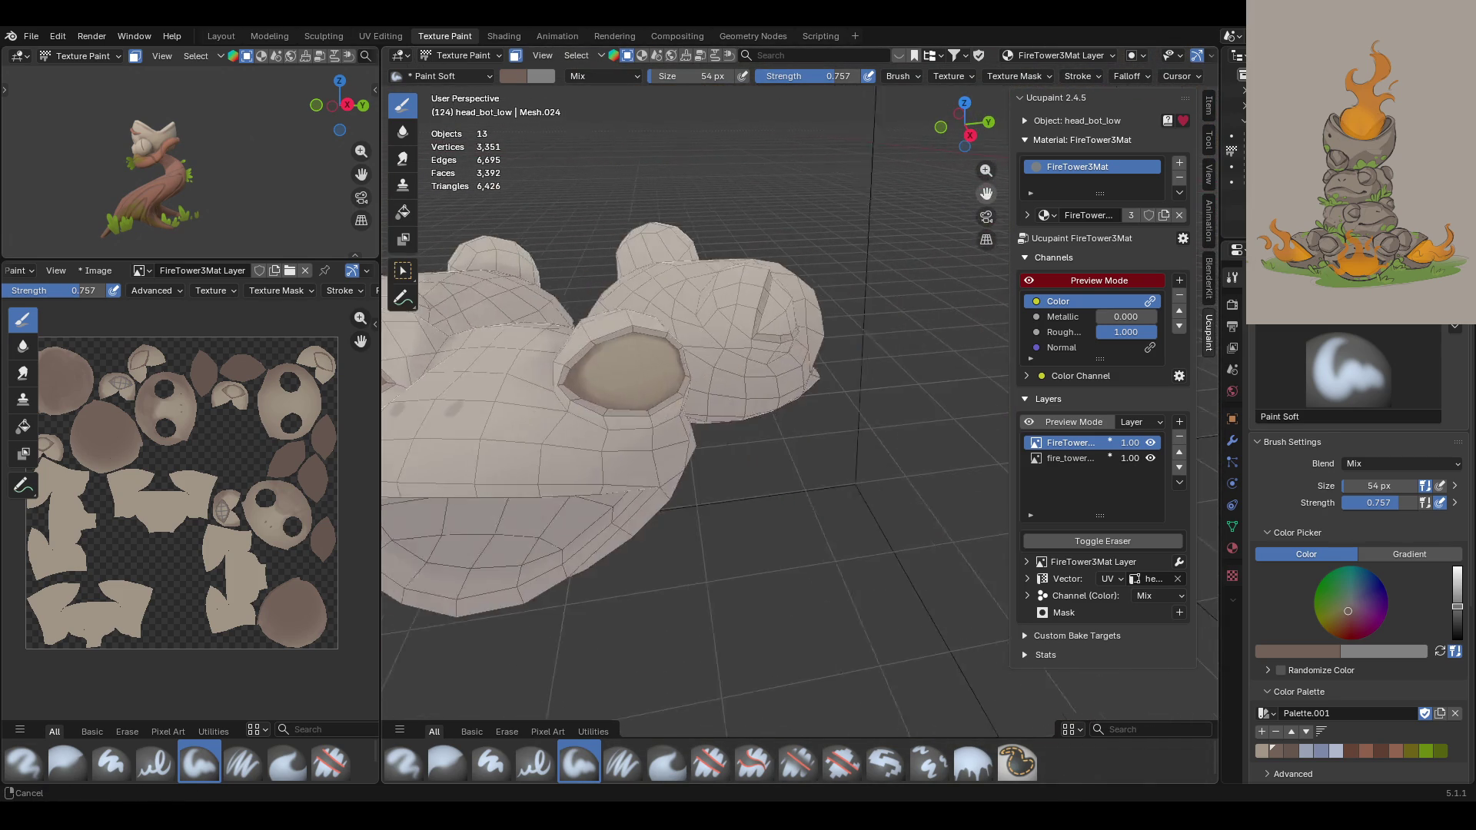
mouse_move(692, 192)
middle_down()
mouse_move(783, 178)
mouse_move(694, 217)
mouse_move(702, 198)
mouse_move(717, 233)
middle_up()
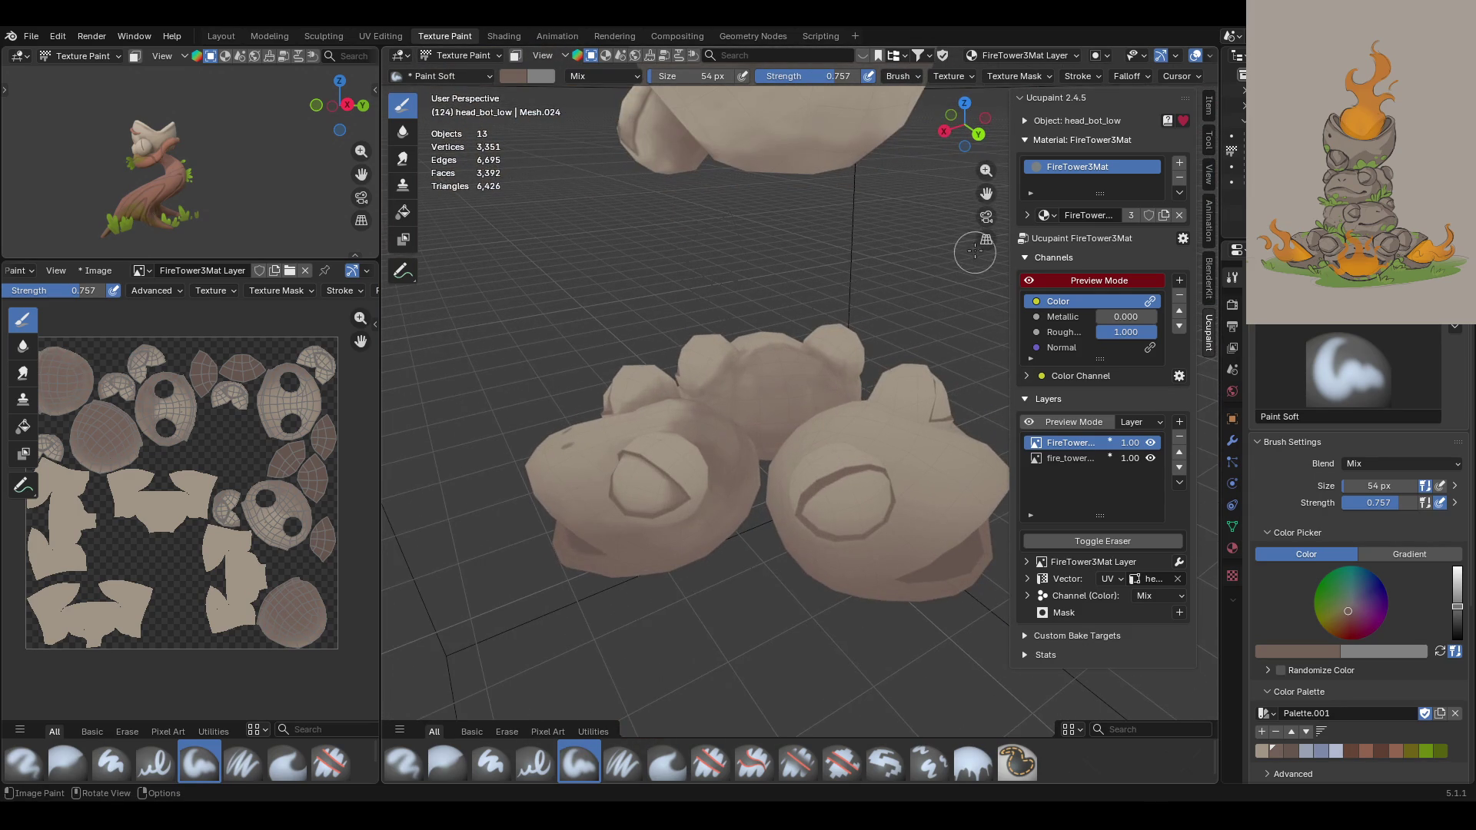
middle_drag(813, 301, 714, 478)
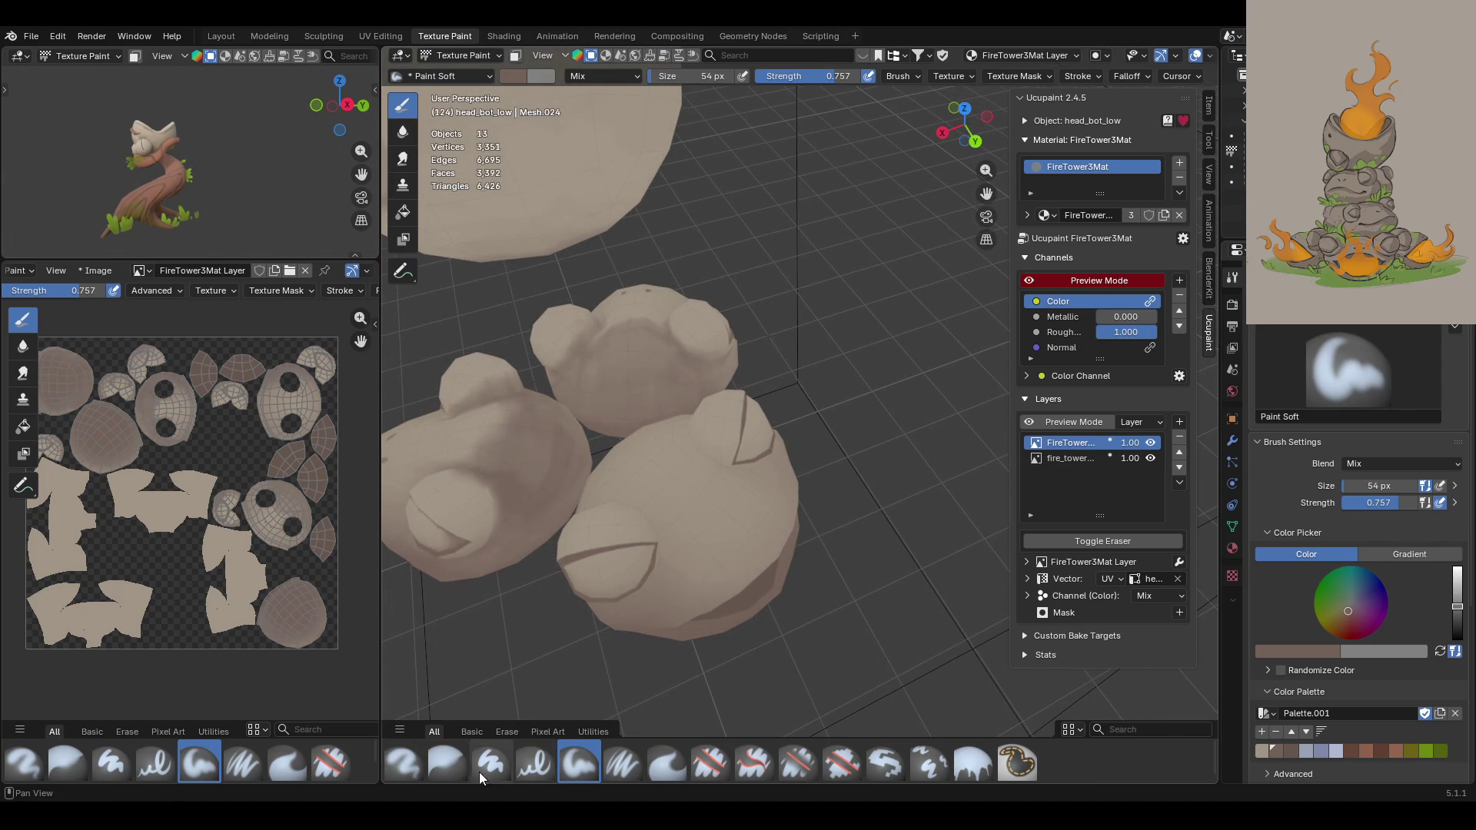
Step: Select the Blur brush (54 px, strength 1.000) and orbit around the stacked frog heads to inspect shading
click(447, 763)
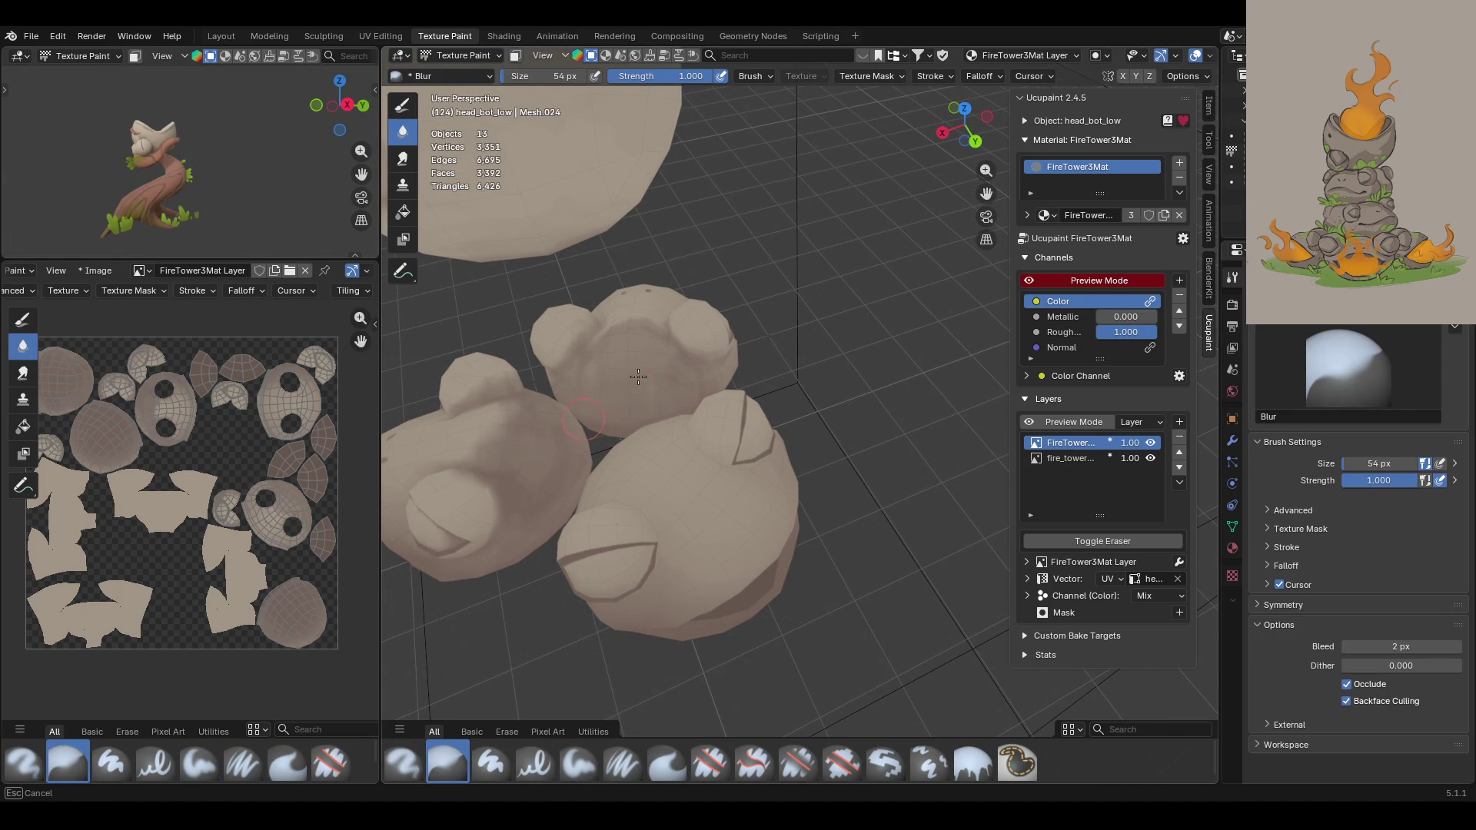
middle_drag(650, 391, 571, 356)
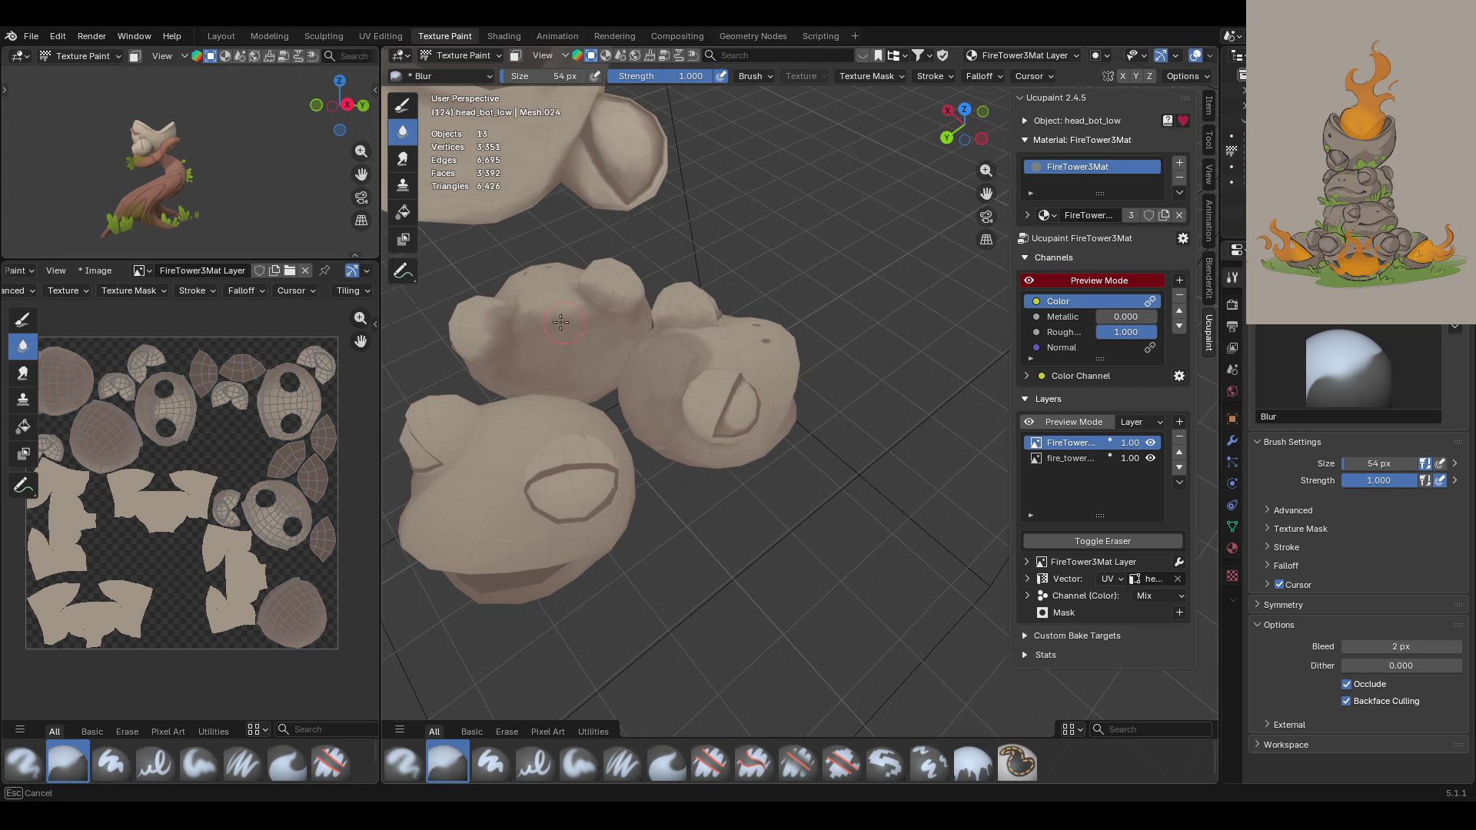
middle_drag(566, 320, 684, 293)
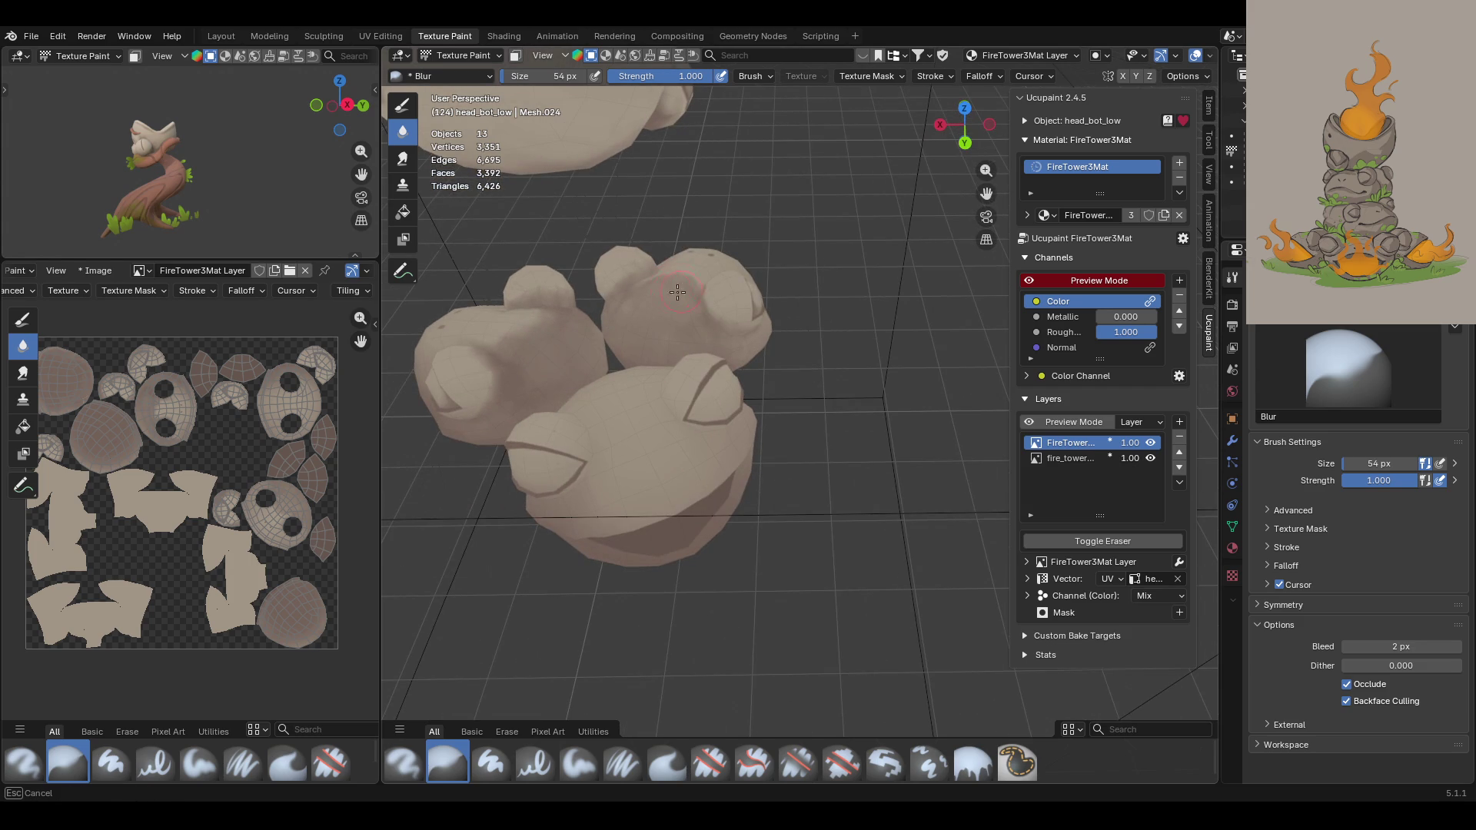
mouse_move(673, 331)
middle_down()
mouse_move(629, 336)
mouse_move(667, 336)
mouse_move(648, 349)
mouse_move(703, 386)
middle_up()
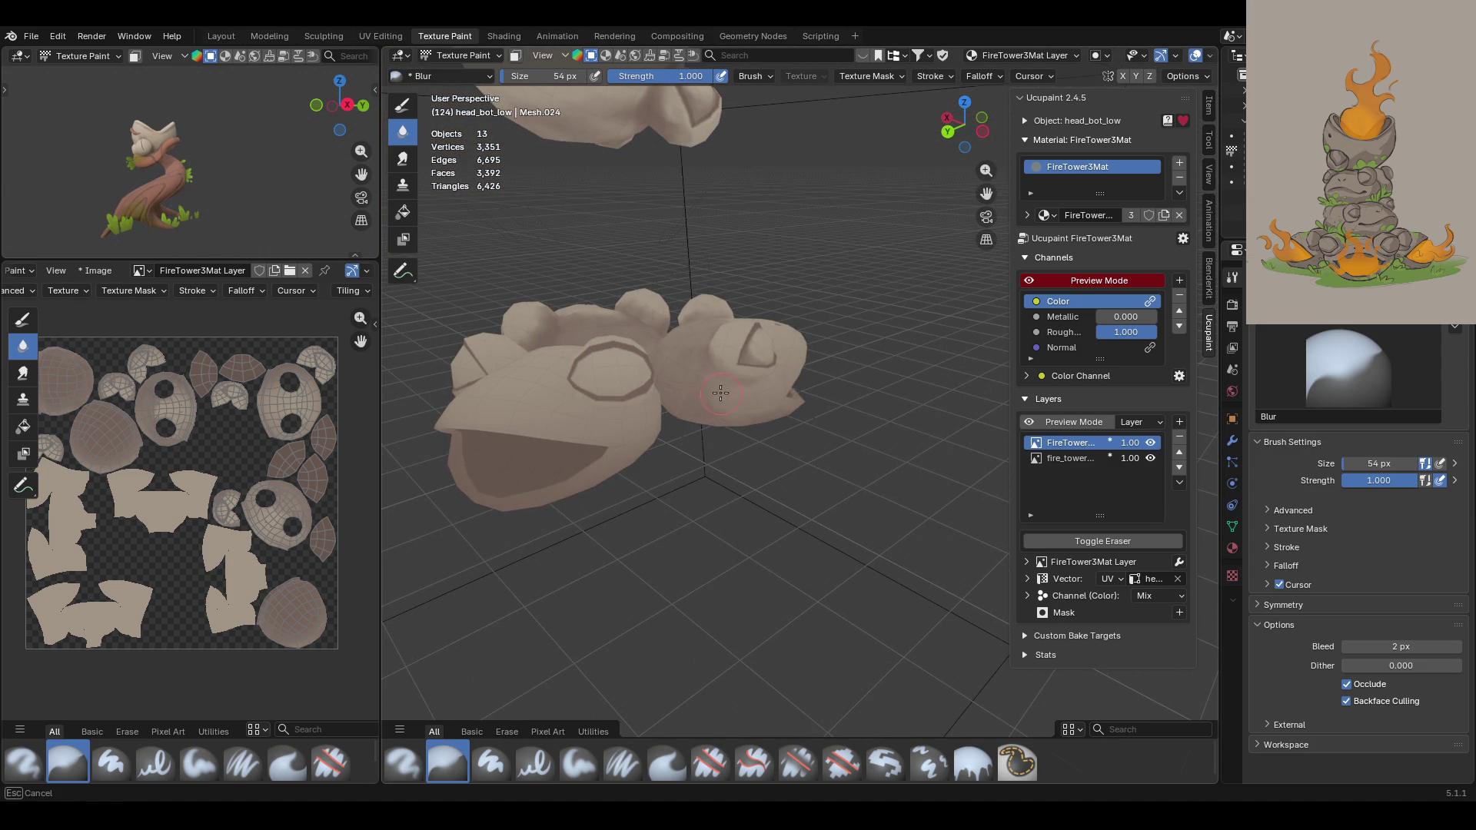
mouse_move(712, 407)
middle_down()
mouse_move(659, 347)
mouse_move(627, 419)
middle_up()
scroll(626, 419, up, 3)
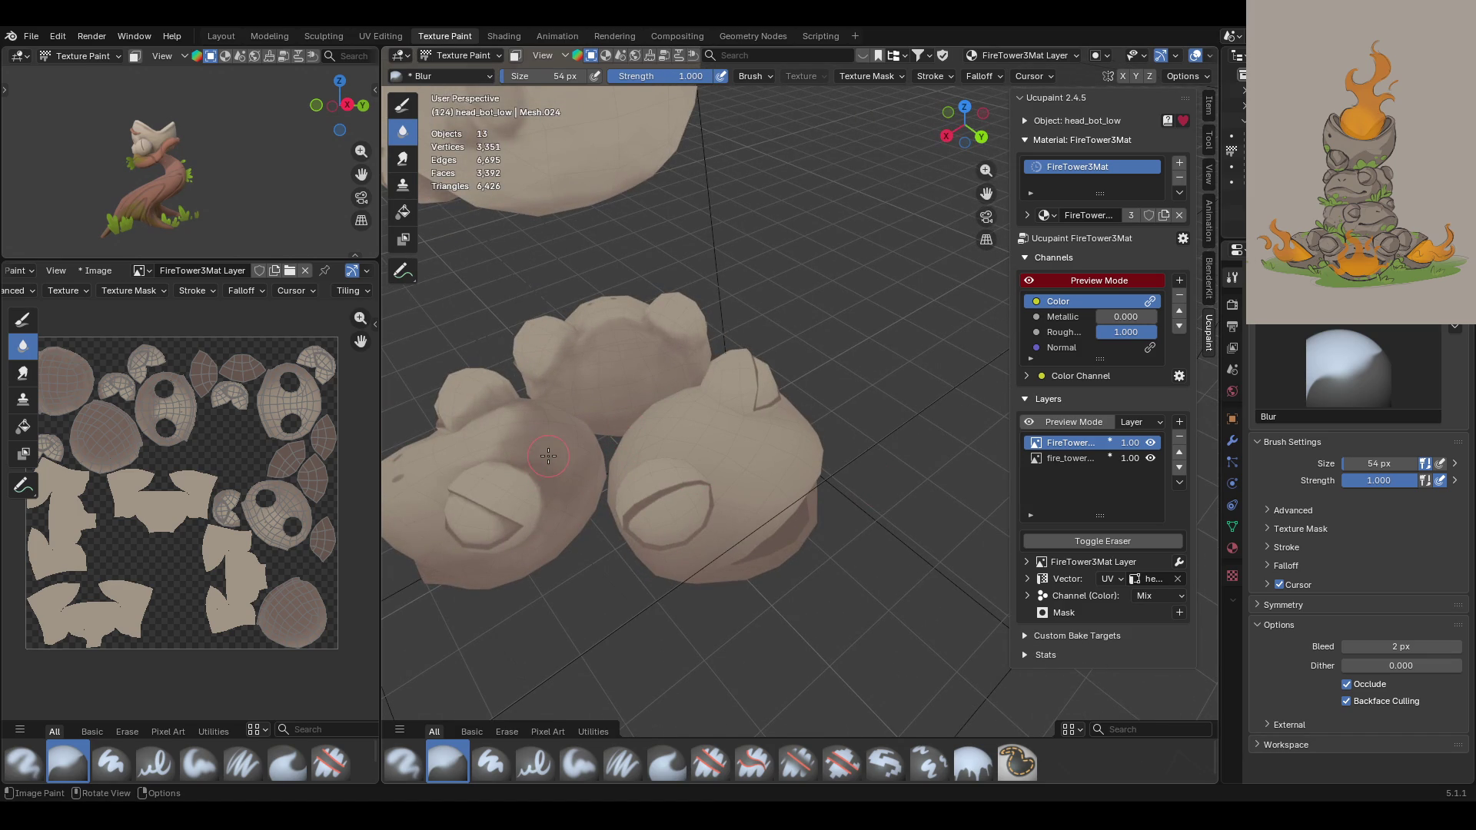
middle_drag(605, 473, 666, 450)
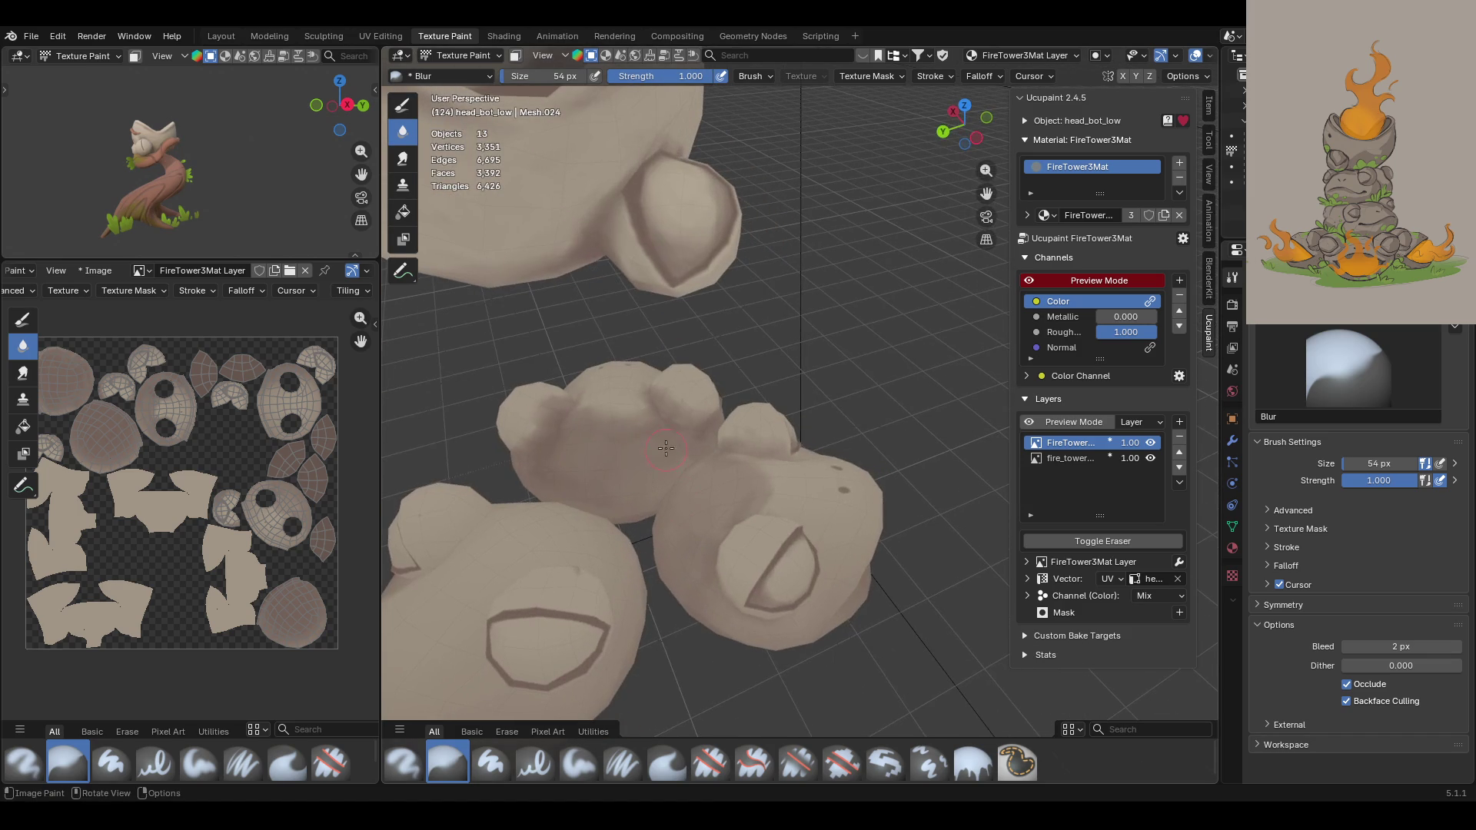
middle_drag(691, 512, 536, 523)
middle_drag(657, 460, 707, 453)
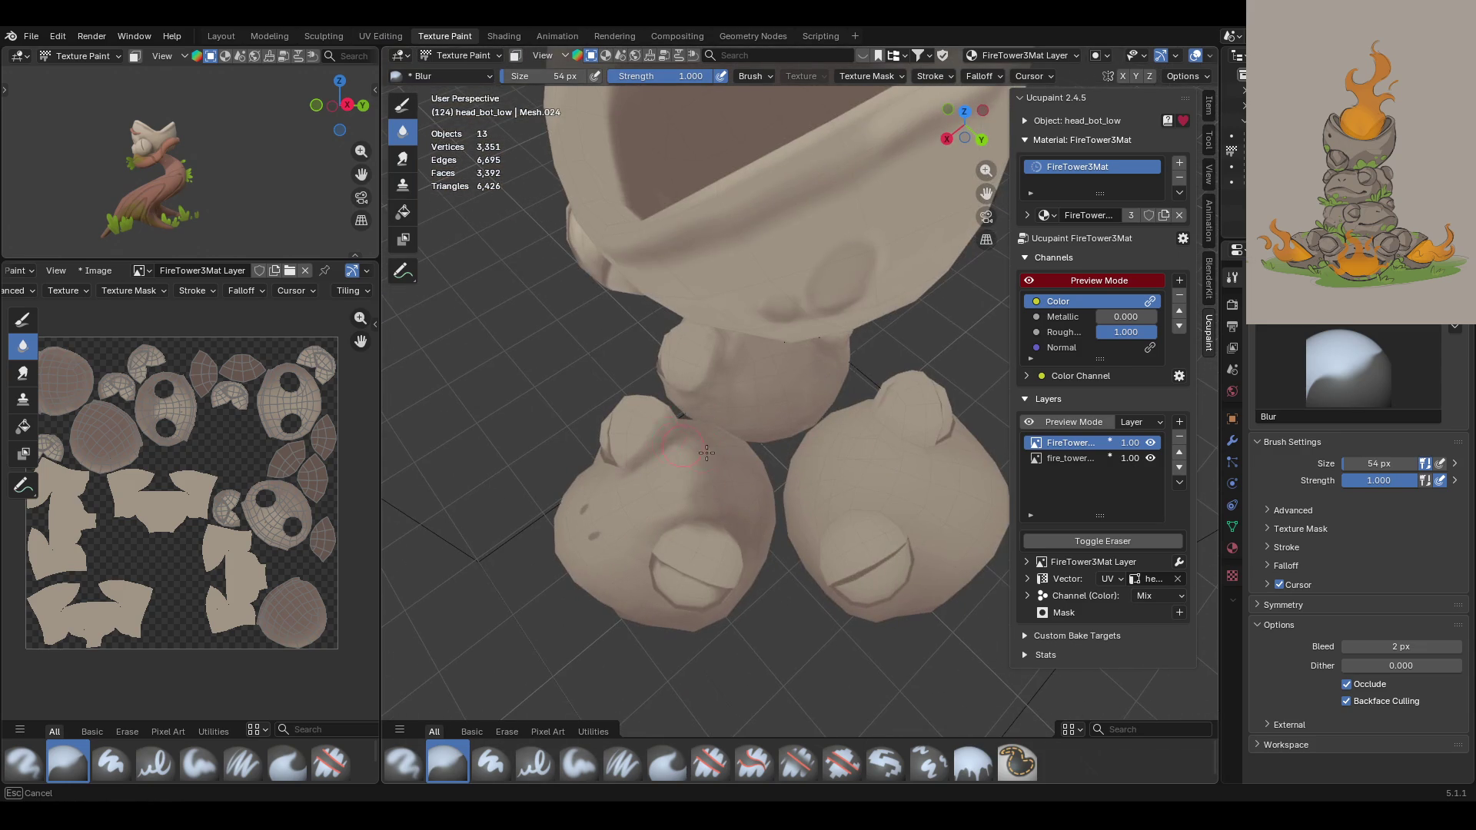
mouse_move(914, 525)
middle_down()
mouse_move(939, 442)
mouse_move(1067, 493)
mouse_move(864, 446)
middle_up()
middle_drag(991, 322, 857, 340)
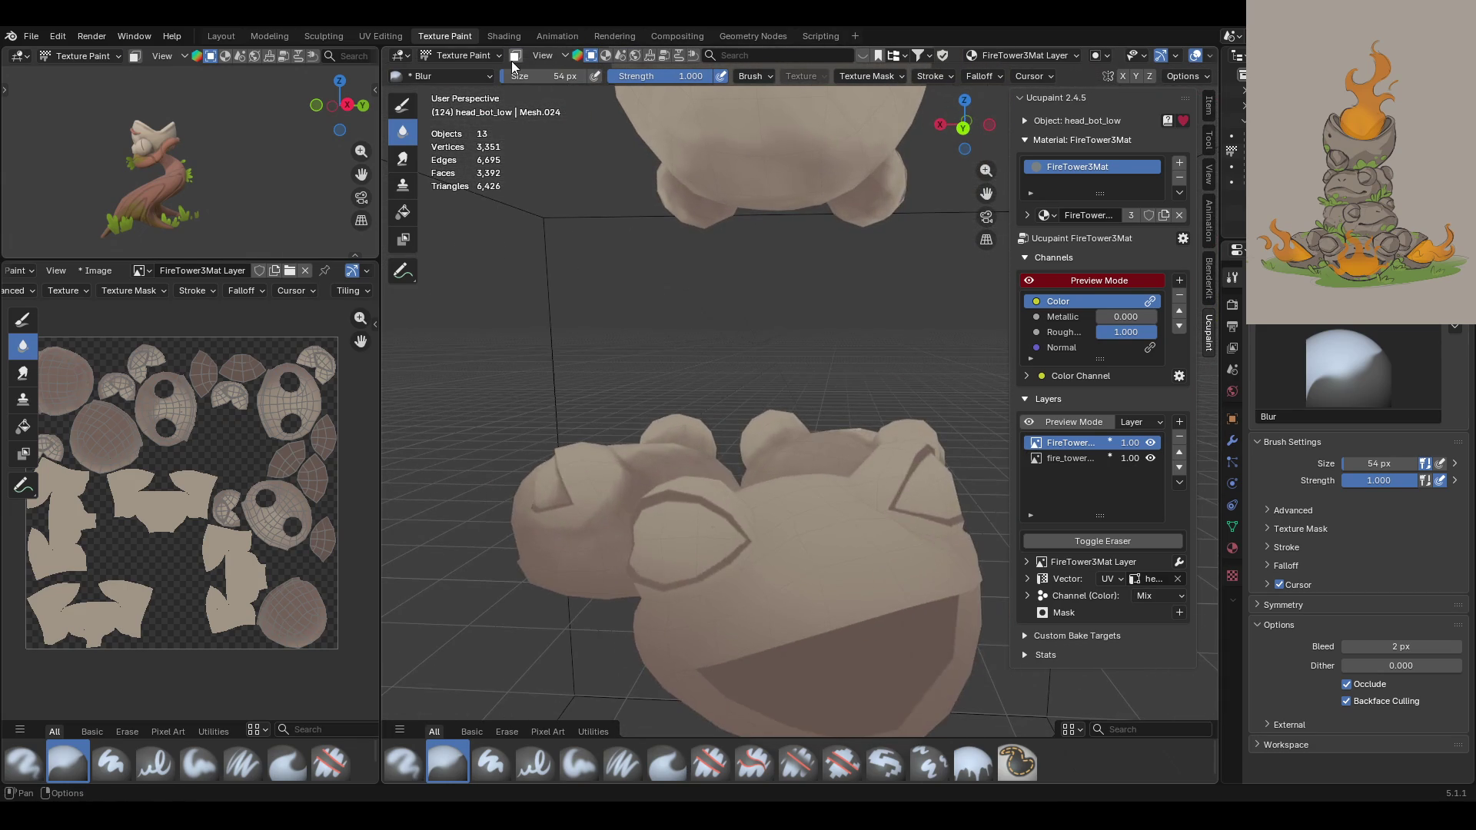
Step: Mask painting to the front frog head via Ctrl+L linked faces, then return to Paint Soft
click(513, 58)
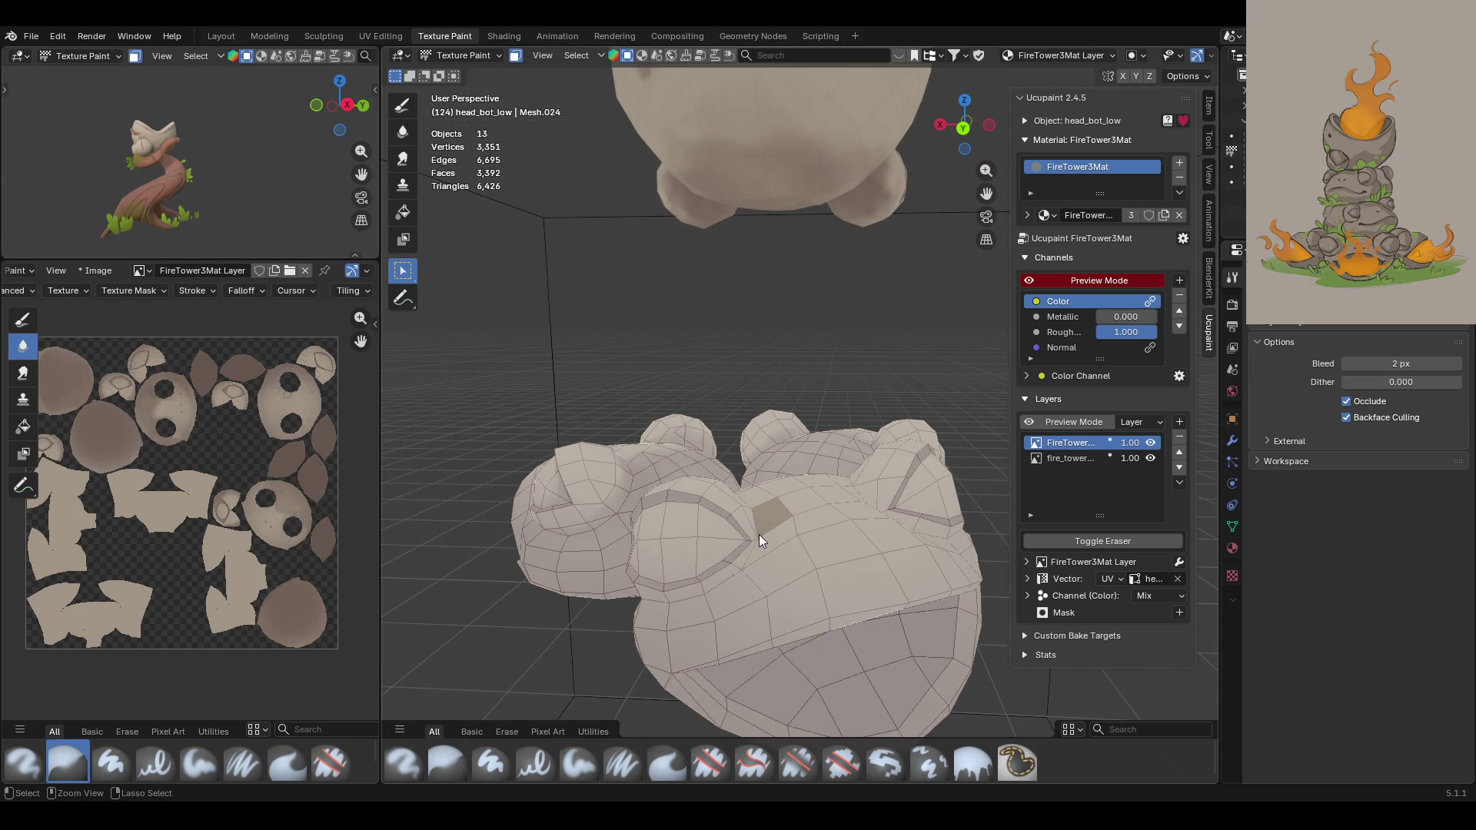
key(ctrl+l)
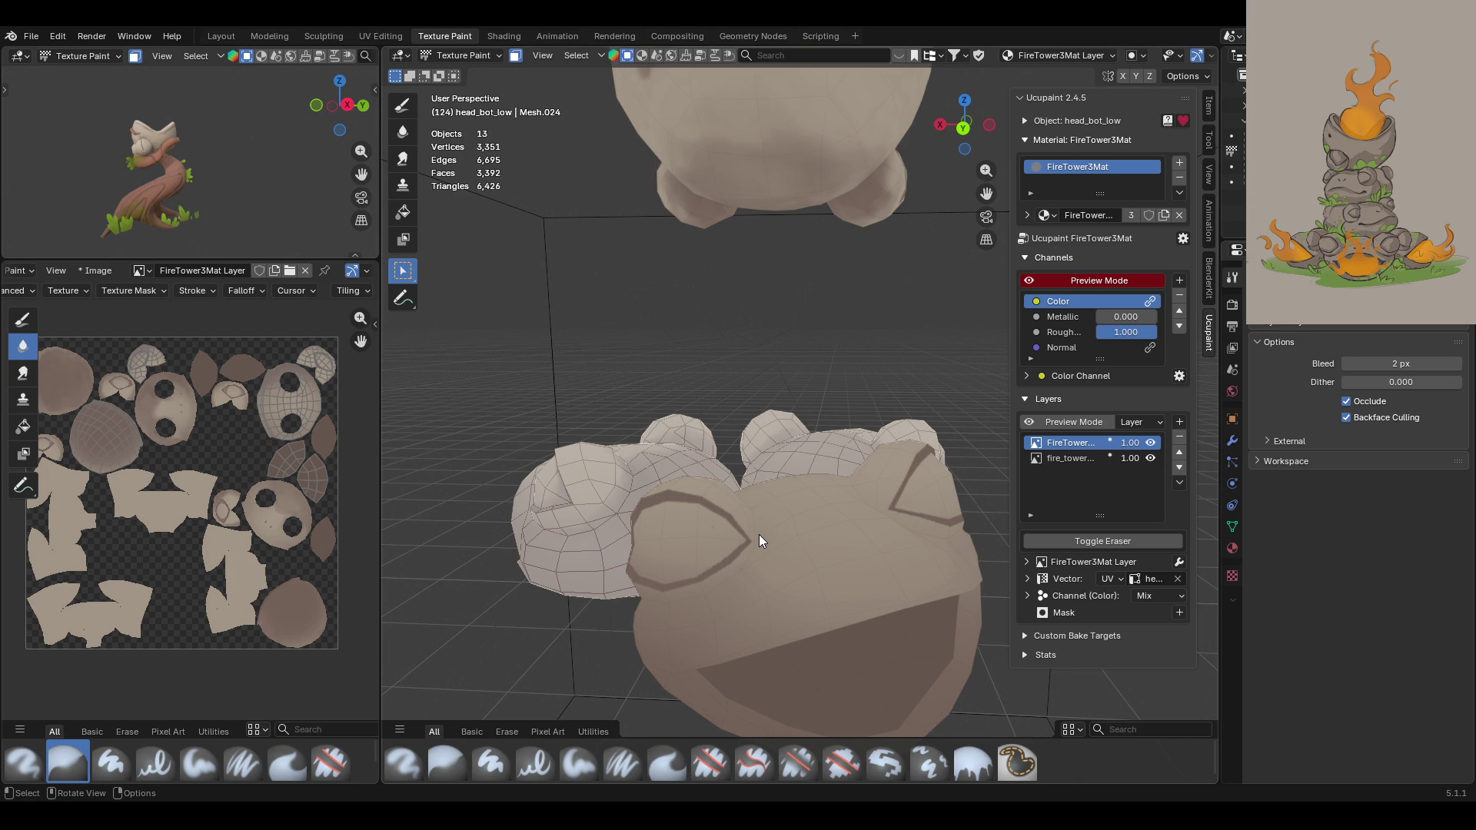
middle_drag(999, 187, 735, 303)
scroll(734, 302, down, 1)
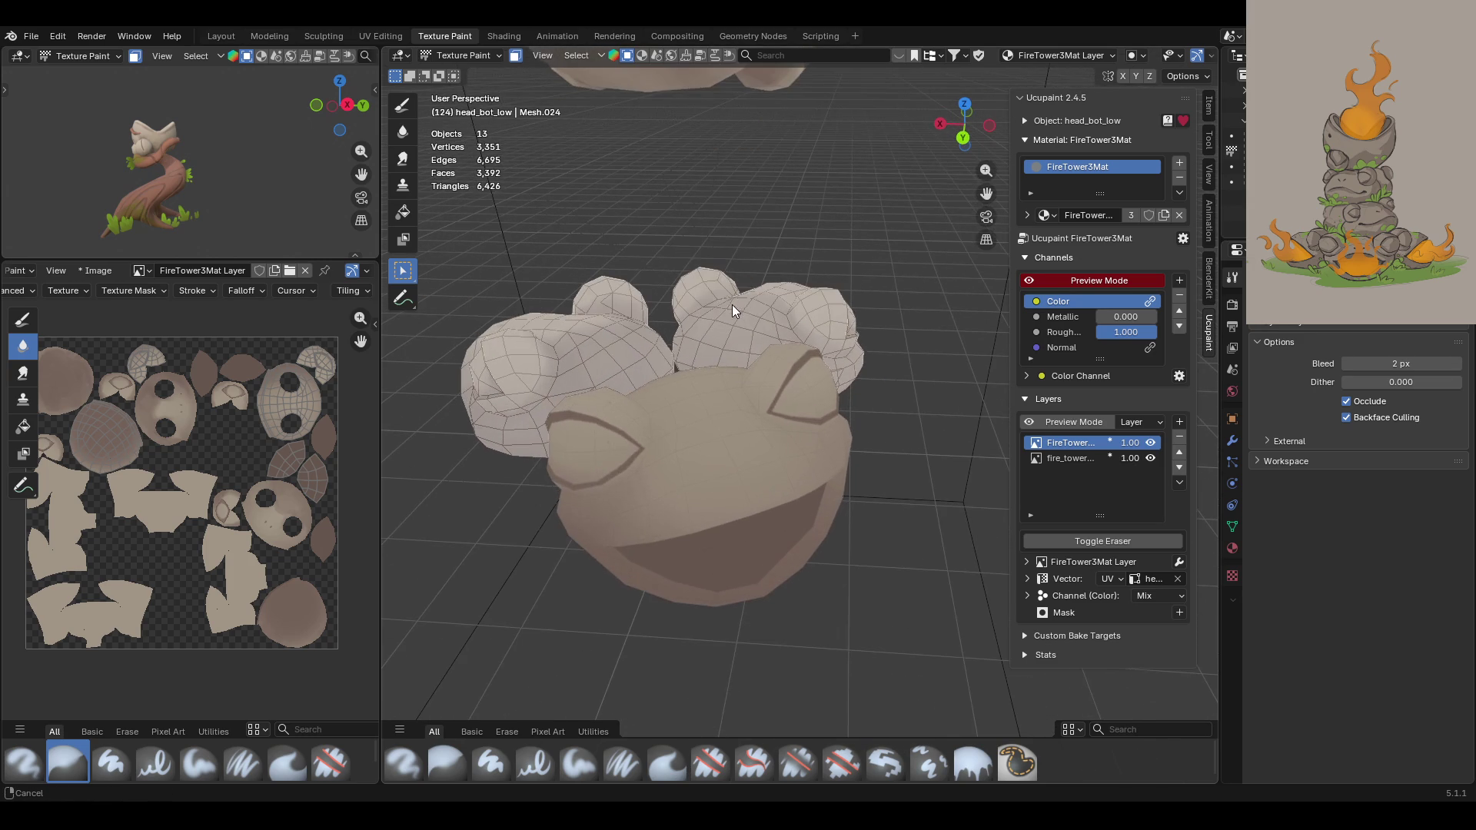
mouse_move(729, 333)
middle_down()
mouse_move(745, 408)
mouse_move(868, 414)
mouse_move(847, 501)
mouse_move(744, 415)
mouse_move(764, 382)
mouse_move(715, 399)
middle_up()
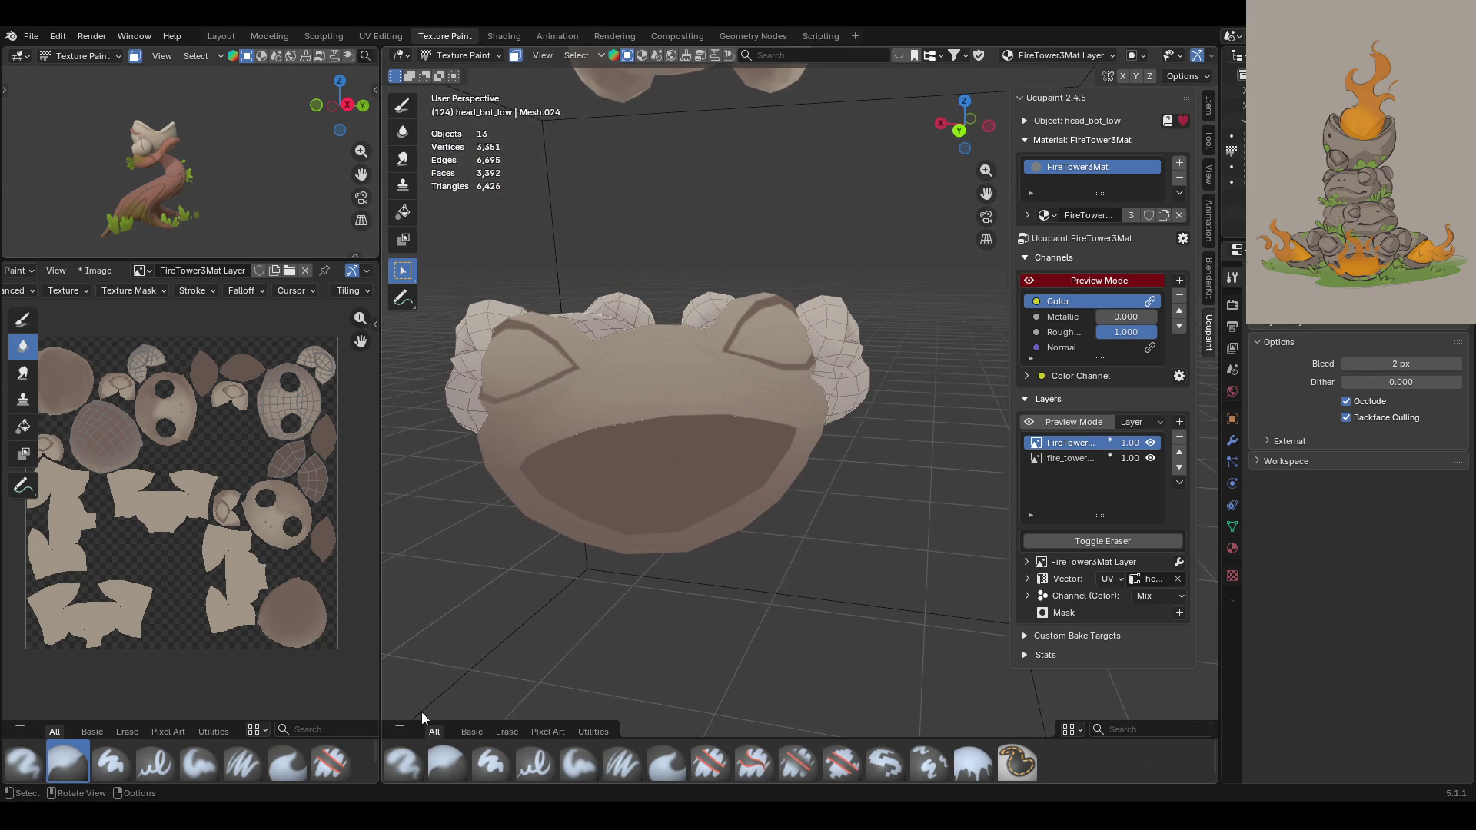
click(589, 768)
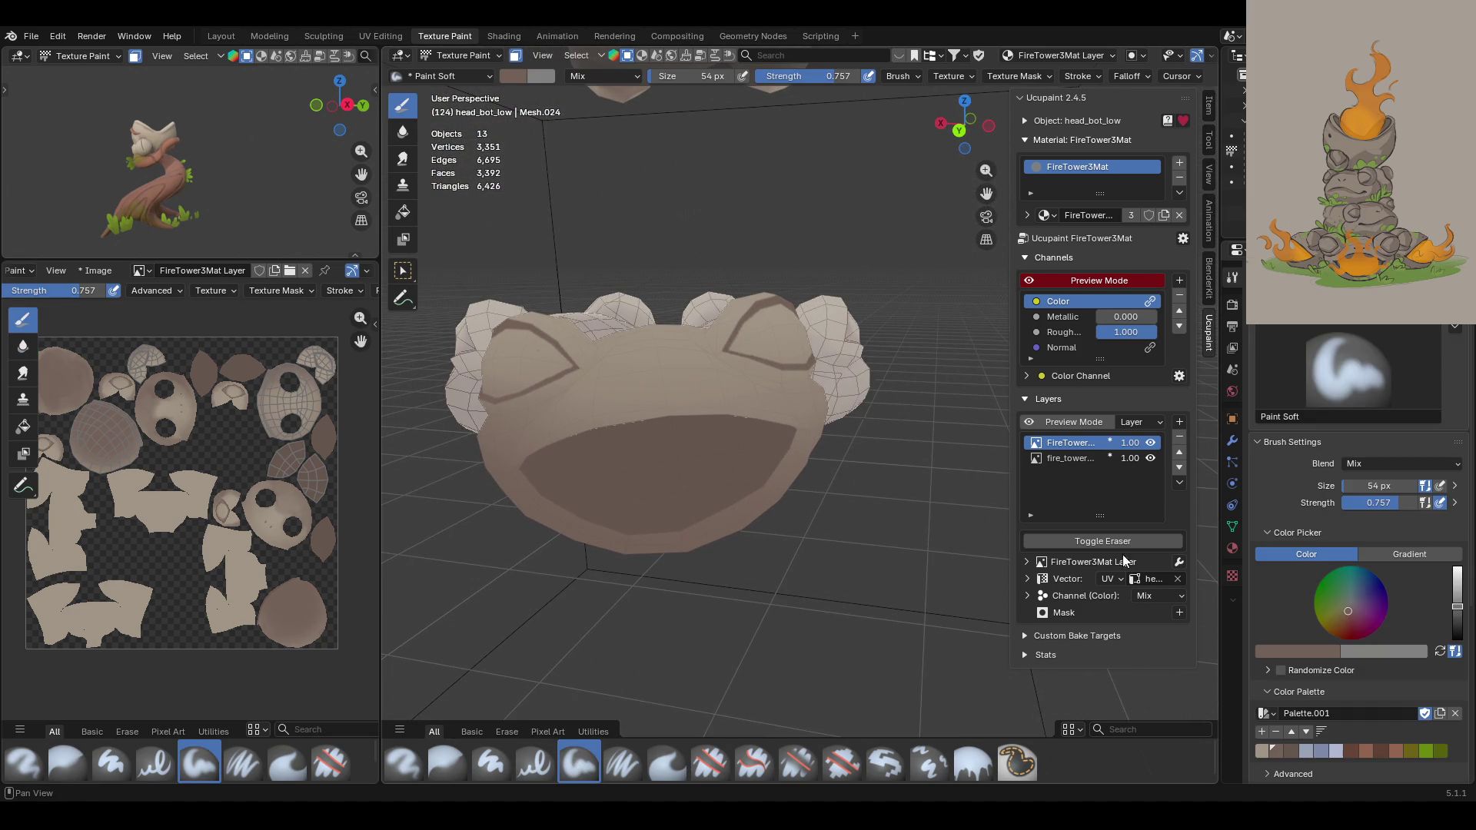
Step: Pick the third palette swatch and paint soft darker shading inside the frog's mouth
click(1290, 749)
drag(964, 127, 945, 139)
mouse_move(986, 193)
mouse_down()
mouse_move(1106, 188)
mouse_move(1107, 215)
mouse_move(872, 431)
mouse_up()
scroll(872, 431, up, 3)
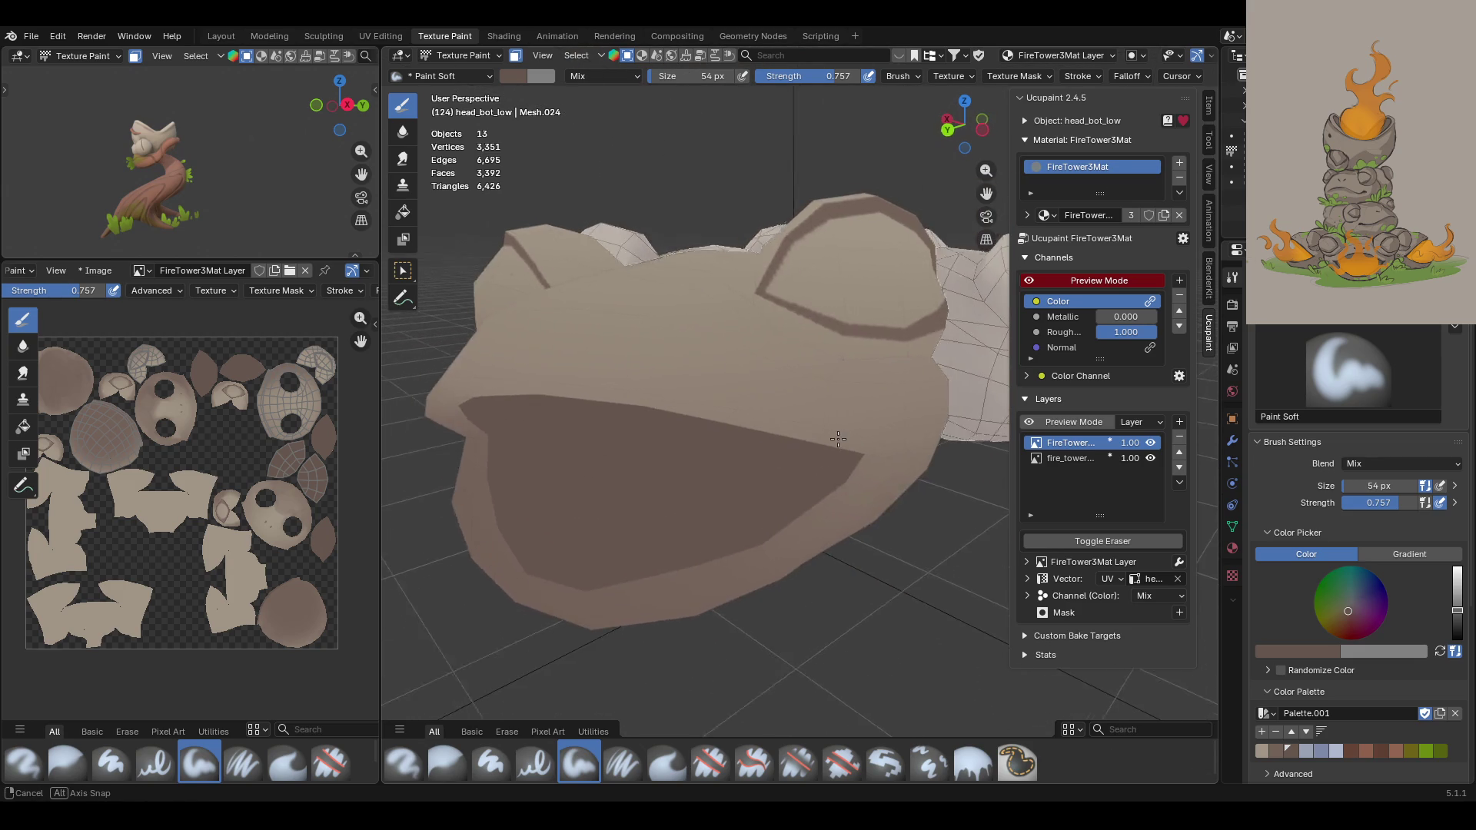
drag(535, 465, 539, 479)
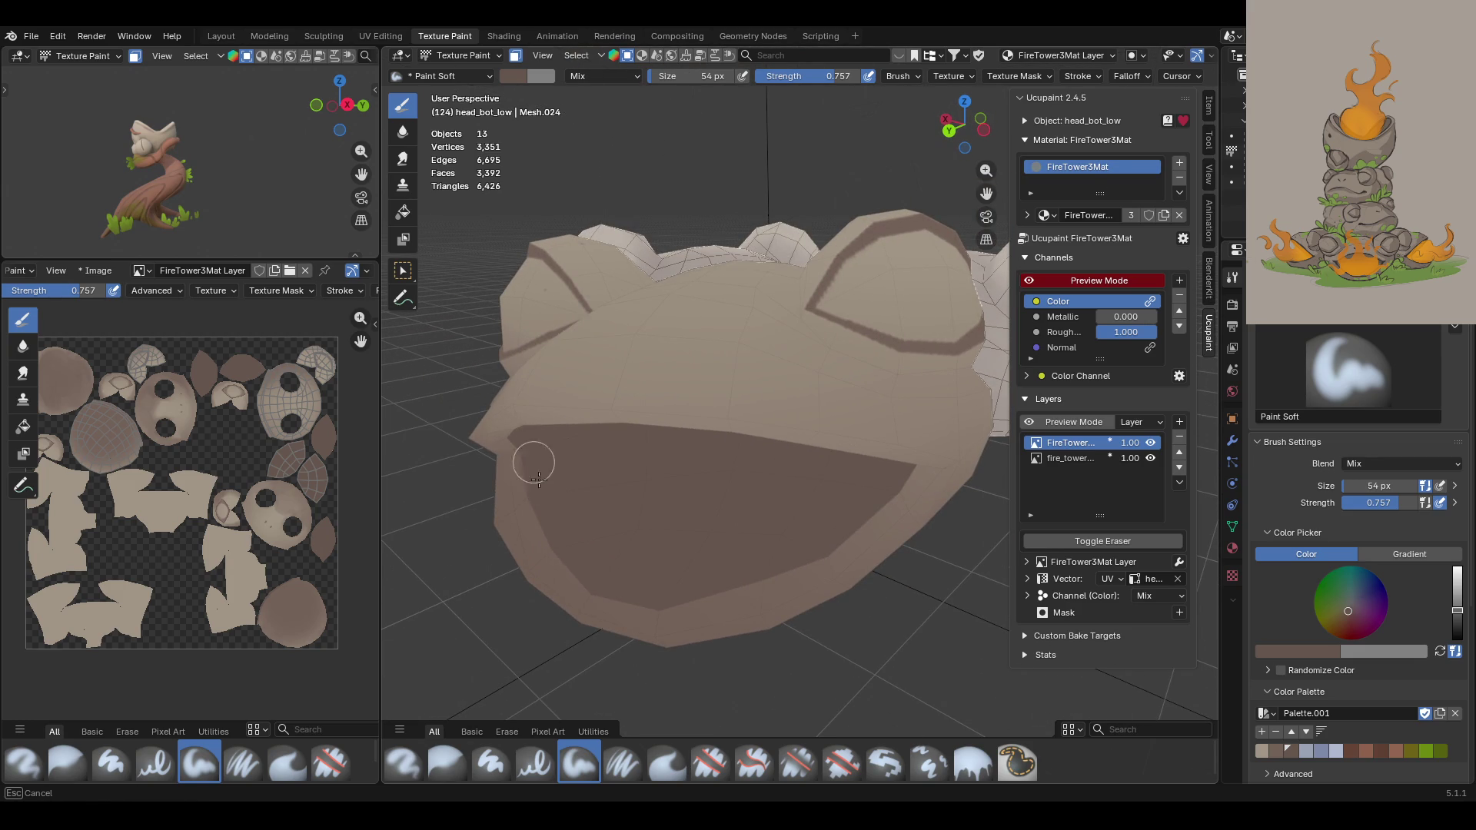
mouse_move(530, 473)
mouse_down()
mouse_move(577, 560)
mouse_move(629, 597)
mouse_move(616, 593)
mouse_move(751, 576)
mouse_move(870, 507)
mouse_move(883, 485)
mouse_move(840, 528)
mouse_up()
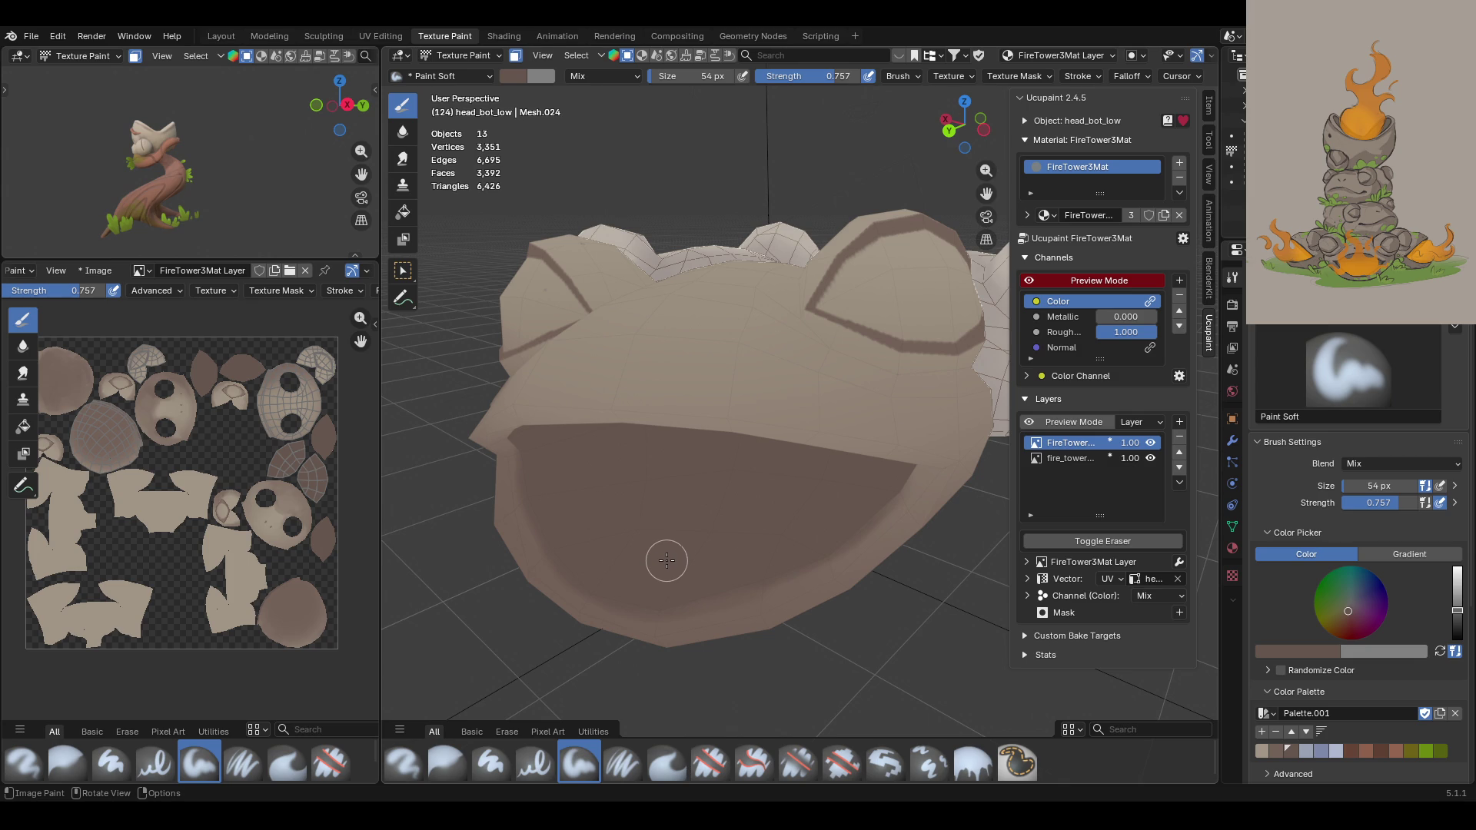
Step: Add another shading stroke over the mouth and turn off Ucupaint's Preview Mode
middle_drag(666, 561, 764, 536)
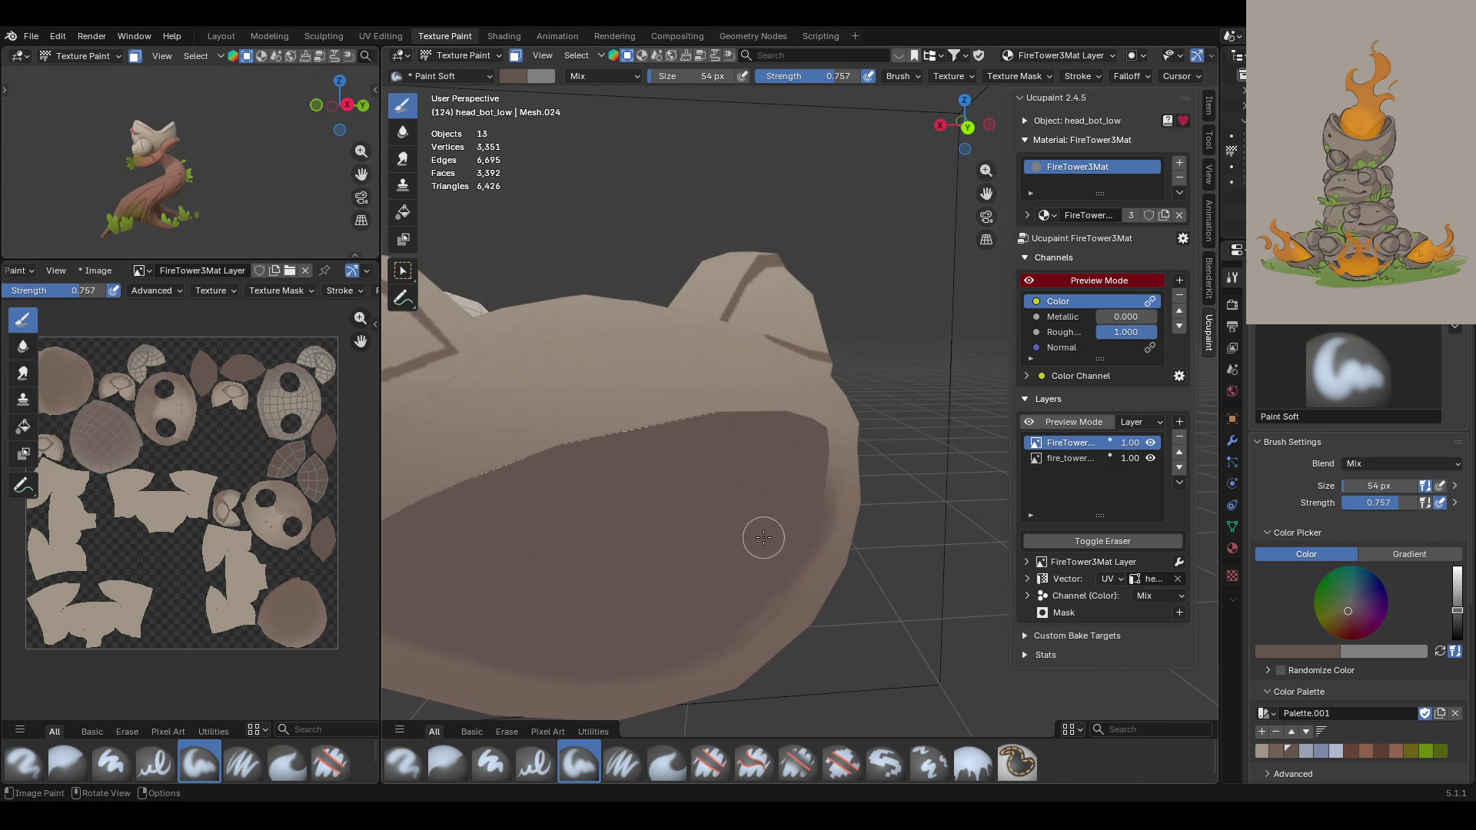
mouse_move(788, 514)
mouse_down()
mouse_move(809, 472)
mouse_move(768, 577)
mouse_move(654, 646)
mouse_up()
middle_drag(699, 428, 658, 498)
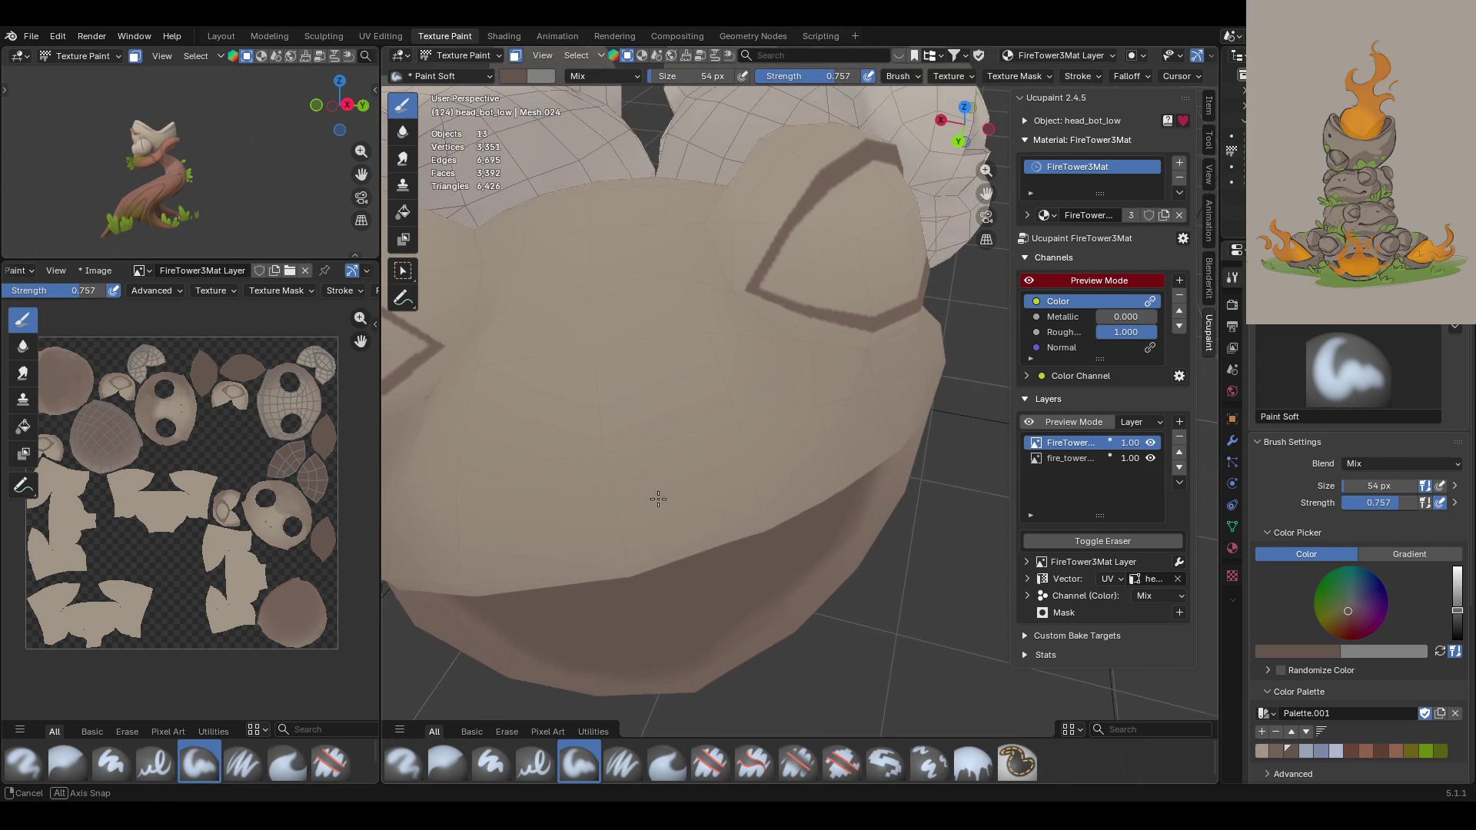
click(1085, 278)
middle_drag(750, 362, 722, 375)
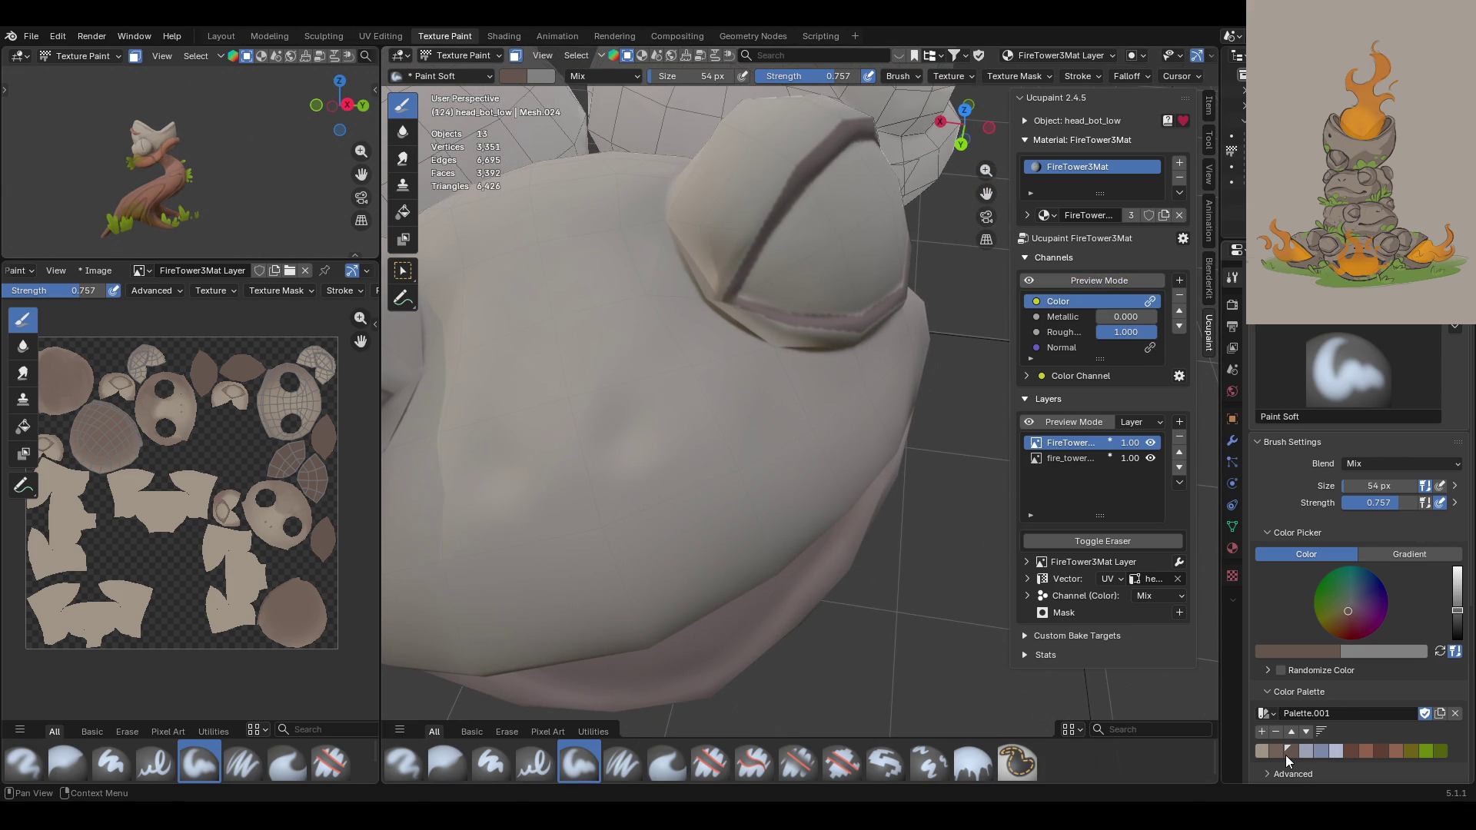
Step: Dab two small dark nostril dots on the front frog head with Paint Soft Pressure
click(622, 764)
drag(985, 194, 1106, 177)
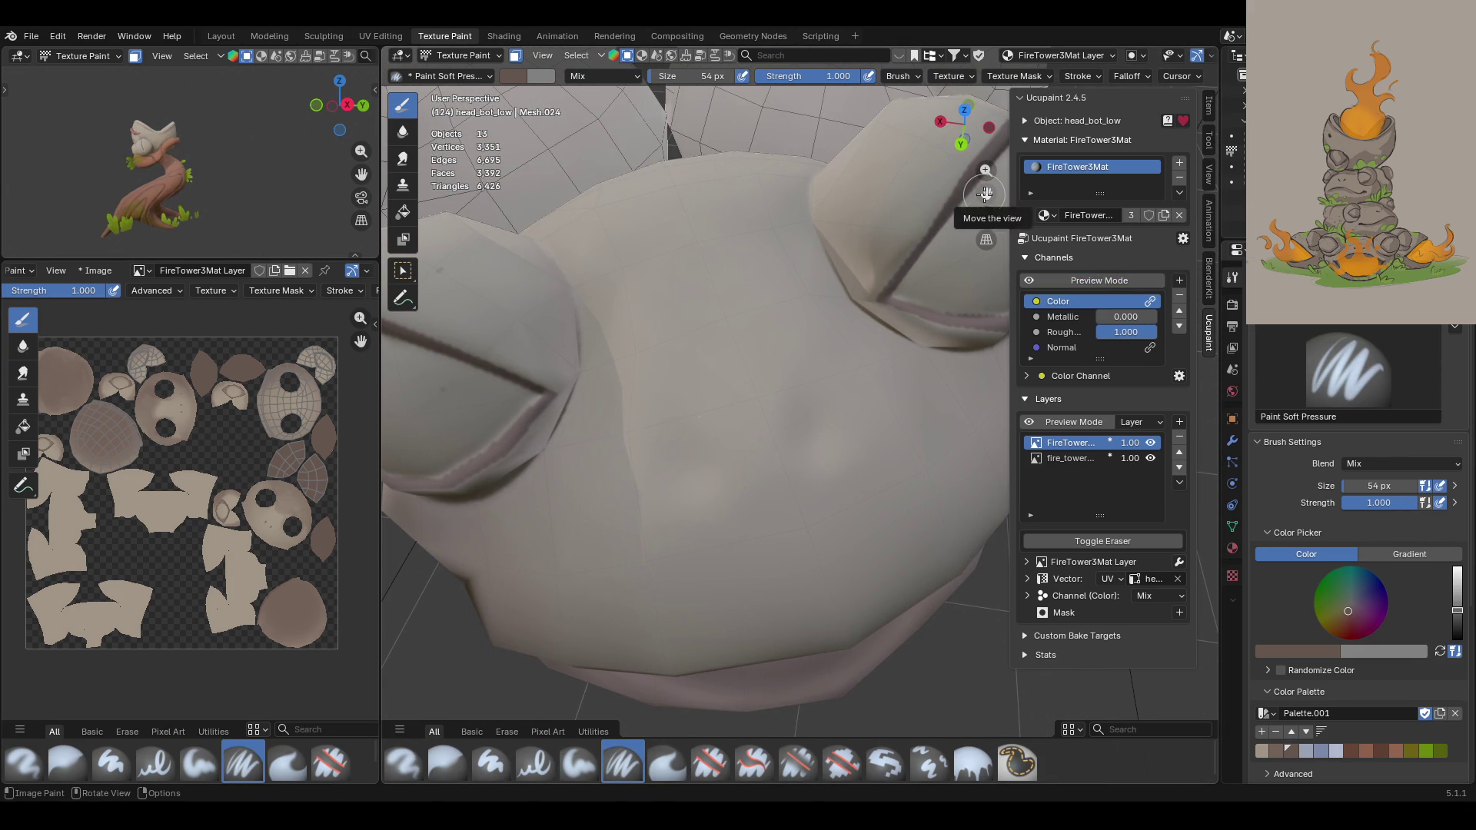
drag(791, 452, 812, 431)
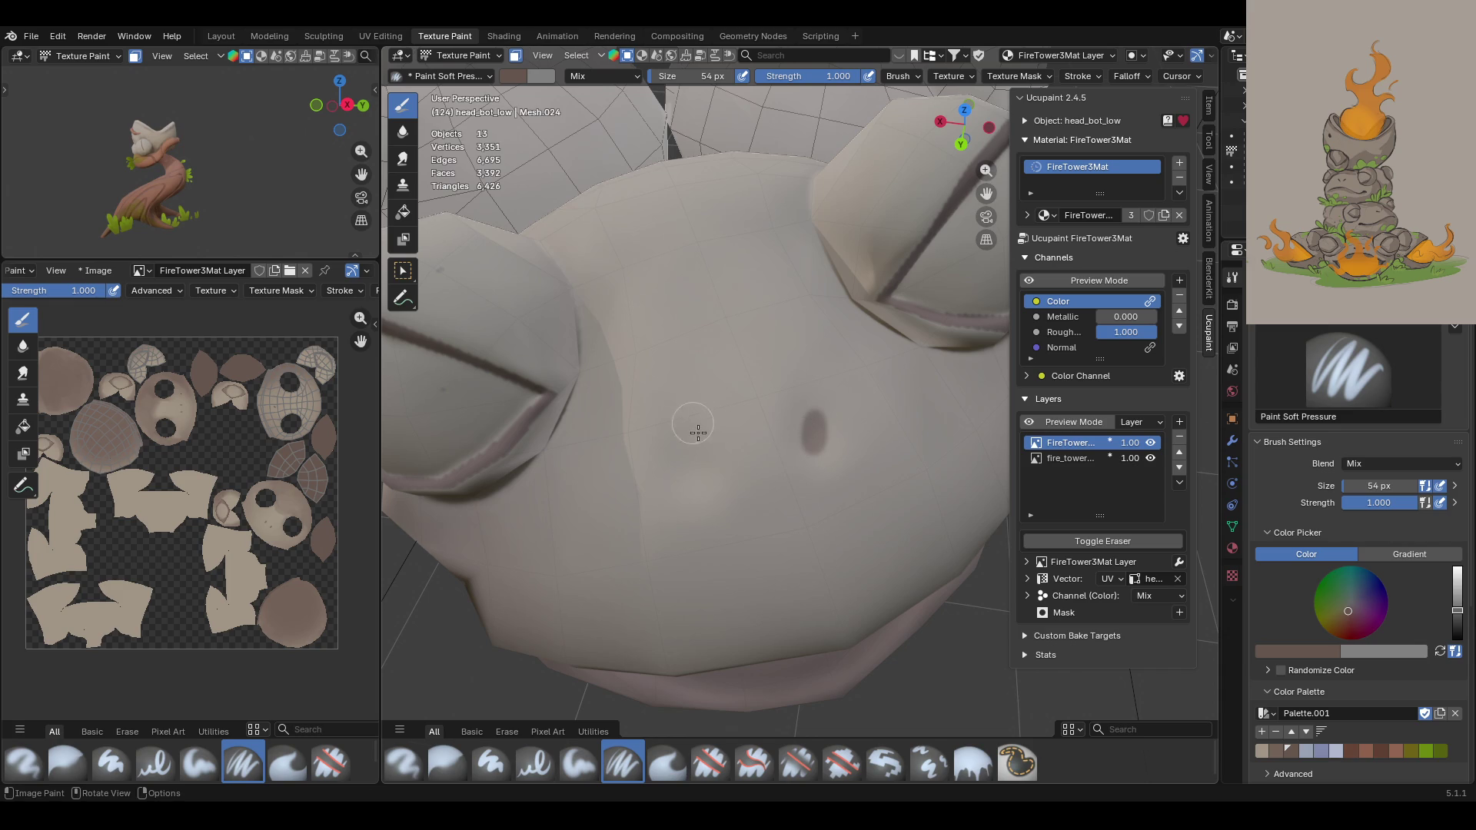
drag(680, 458, 684, 469)
middle_drag(684, 440, 745, 461)
scroll(332, 522, up, 3)
Step: Pan the texture image to the head islands and turn Preview Mode back on
drag(360, 343, 312, 428)
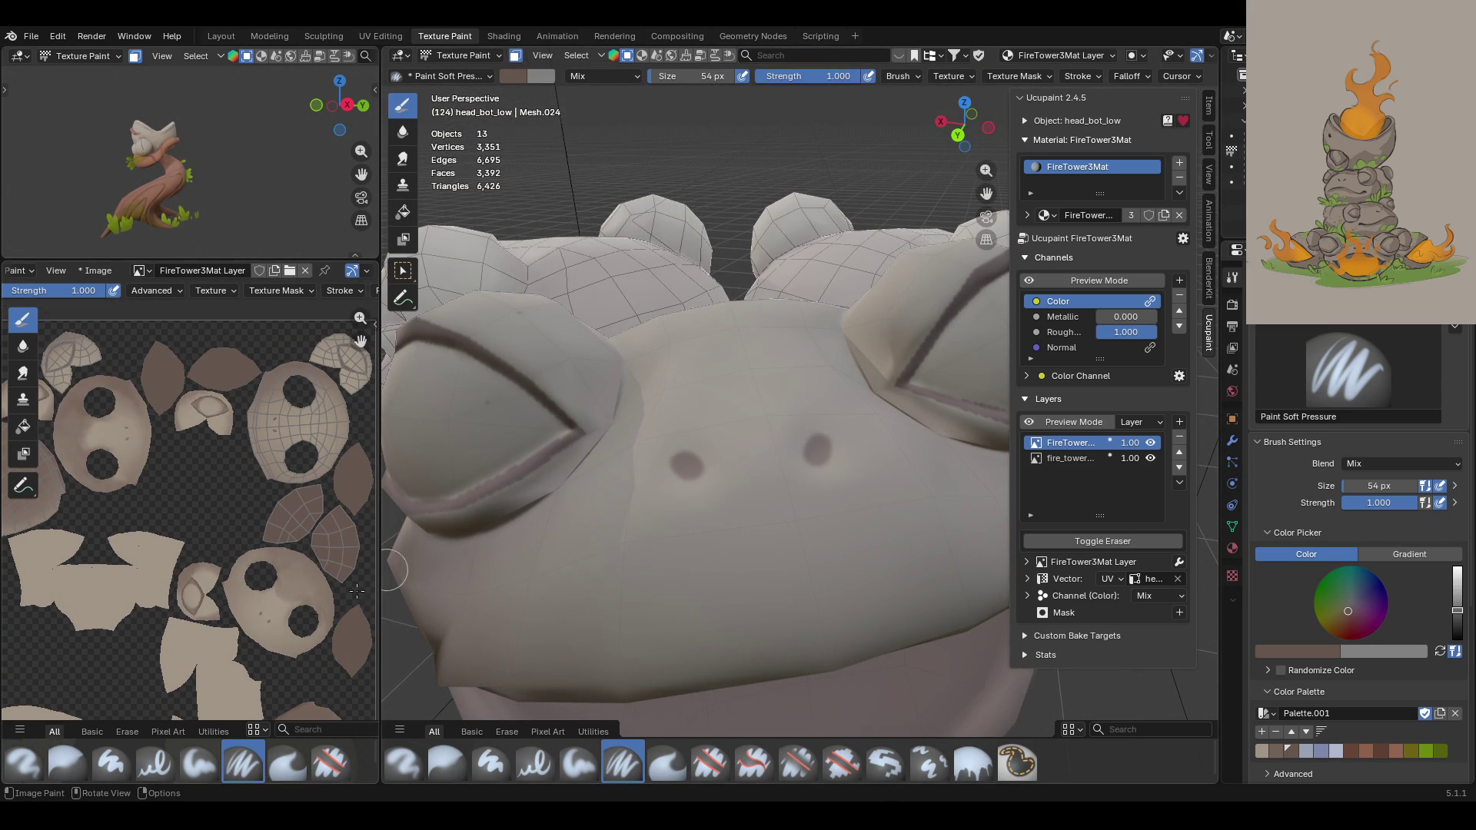
mouse_move(734, 428)
ctrl+middle_down()
mouse_move(742, 476)
mouse_move(748, 411)
mouse_move(800, 423)
ctrl+middle_up()
click(517, 56)
click(516, 56)
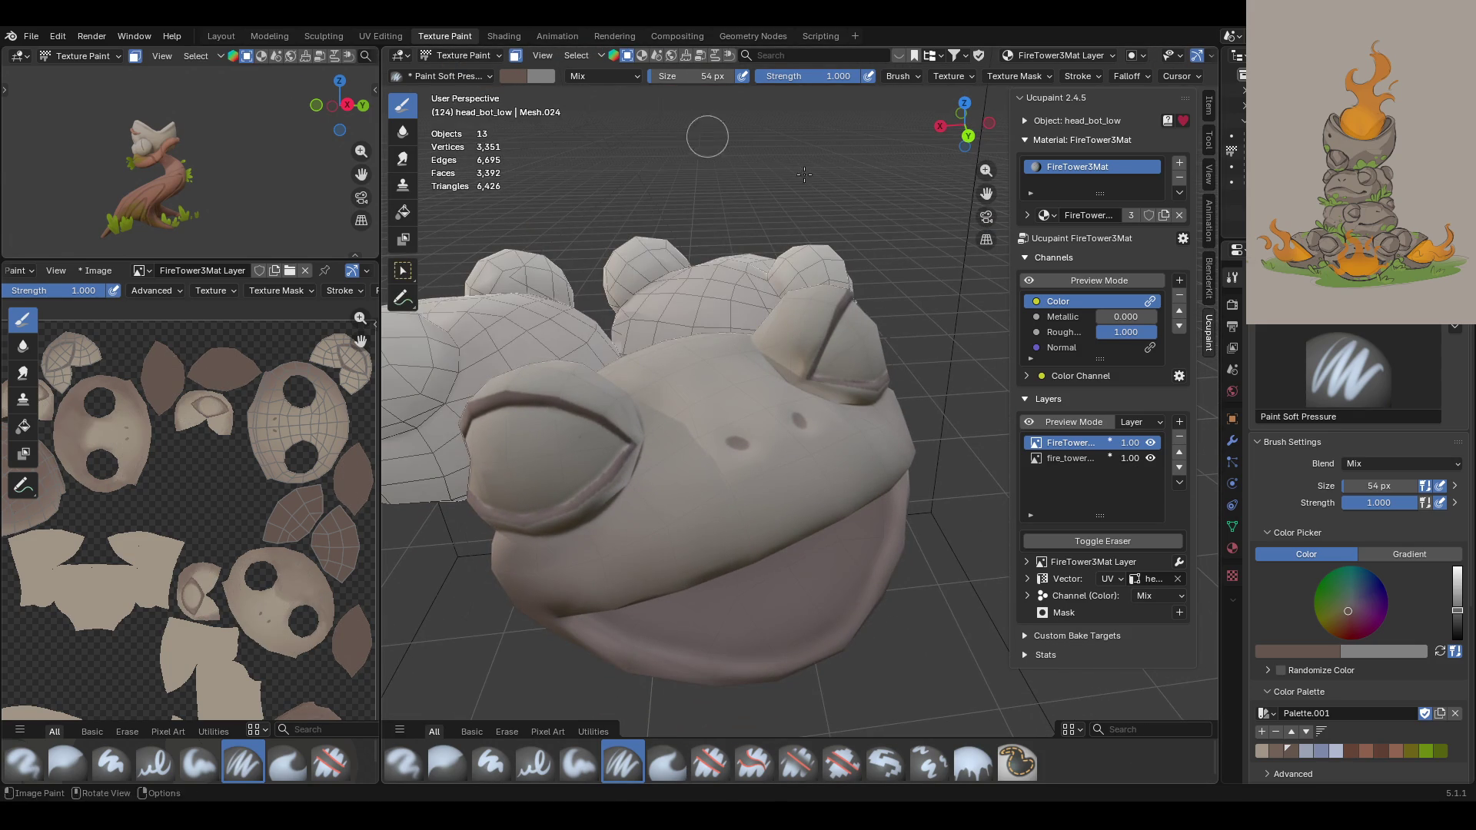
click(1034, 280)
middle_drag(426, 333, 445, 170)
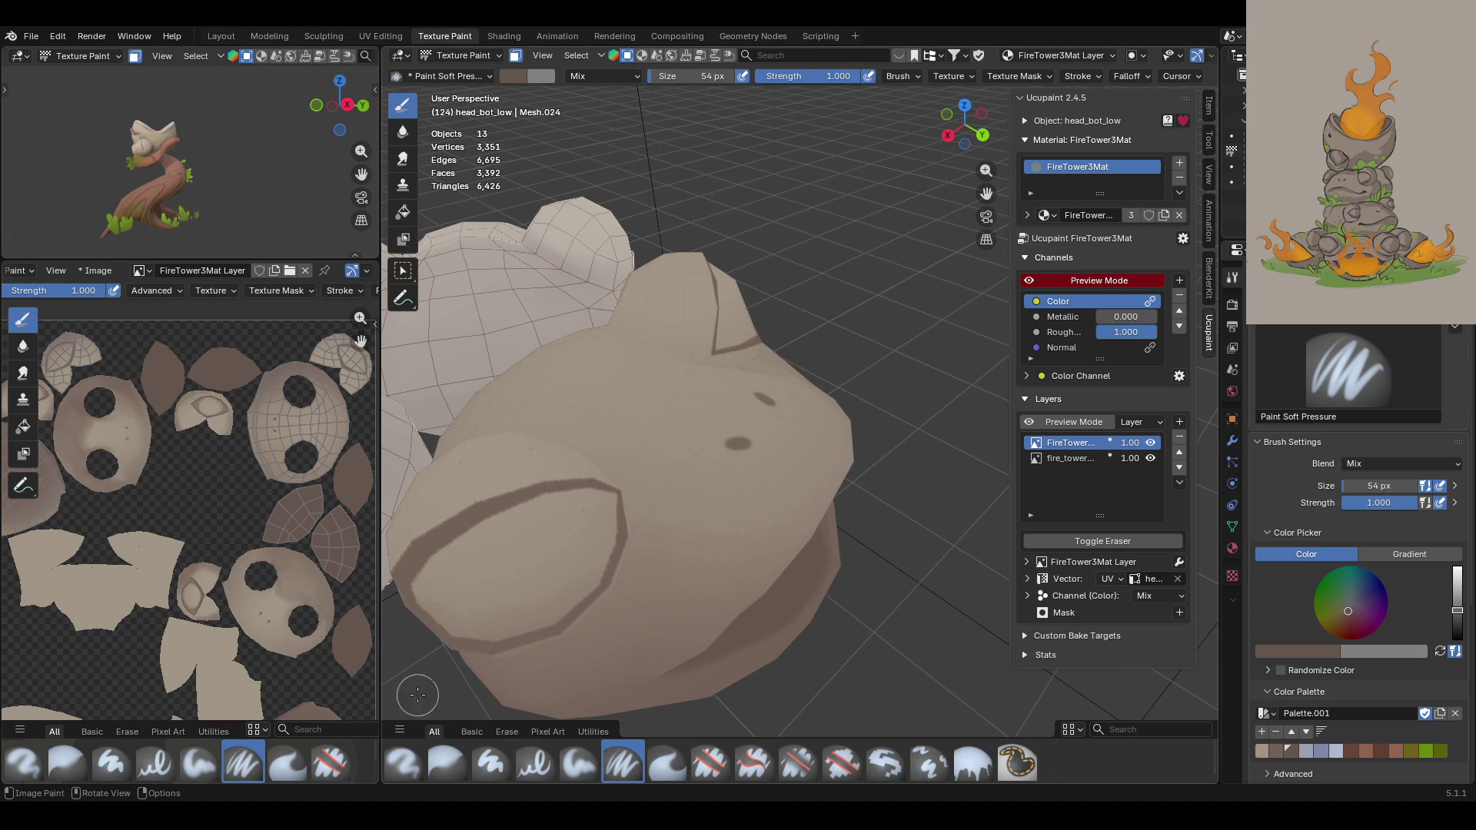
click(446, 761)
Step: Blur the eye rim outline on the front frog head, then zoom in to check it
drag(581, 526, 555, 470)
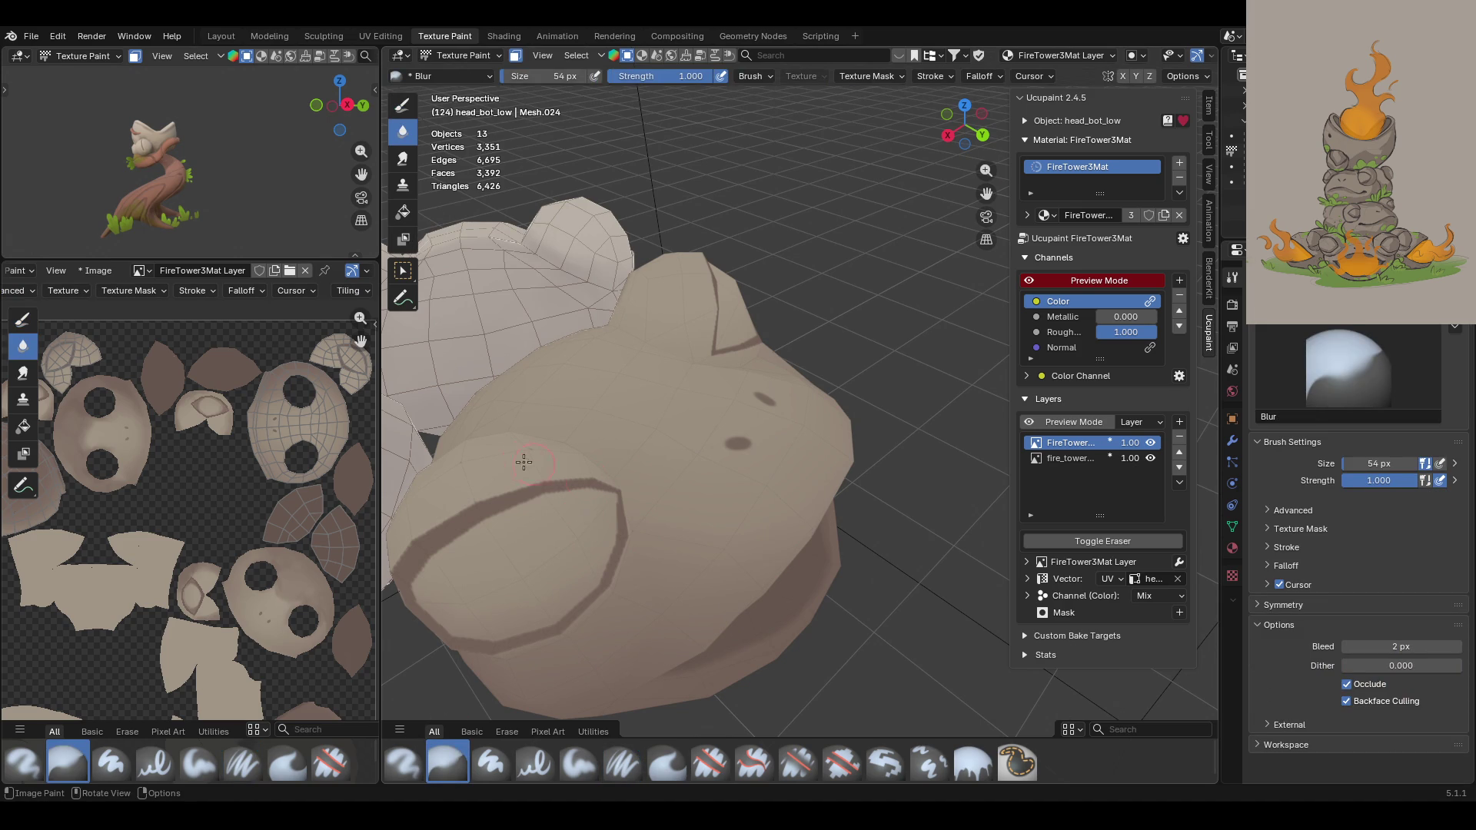
mouse_move(544, 455)
middle_down()
mouse_move(1007, 478)
mouse_move(887, 524)
mouse_move(768, 523)
mouse_move(608, 553)
mouse_move(612, 631)
mouse_move(613, 536)
mouse_move(759, 482)
mouse_move(719, 486)
middle_up()
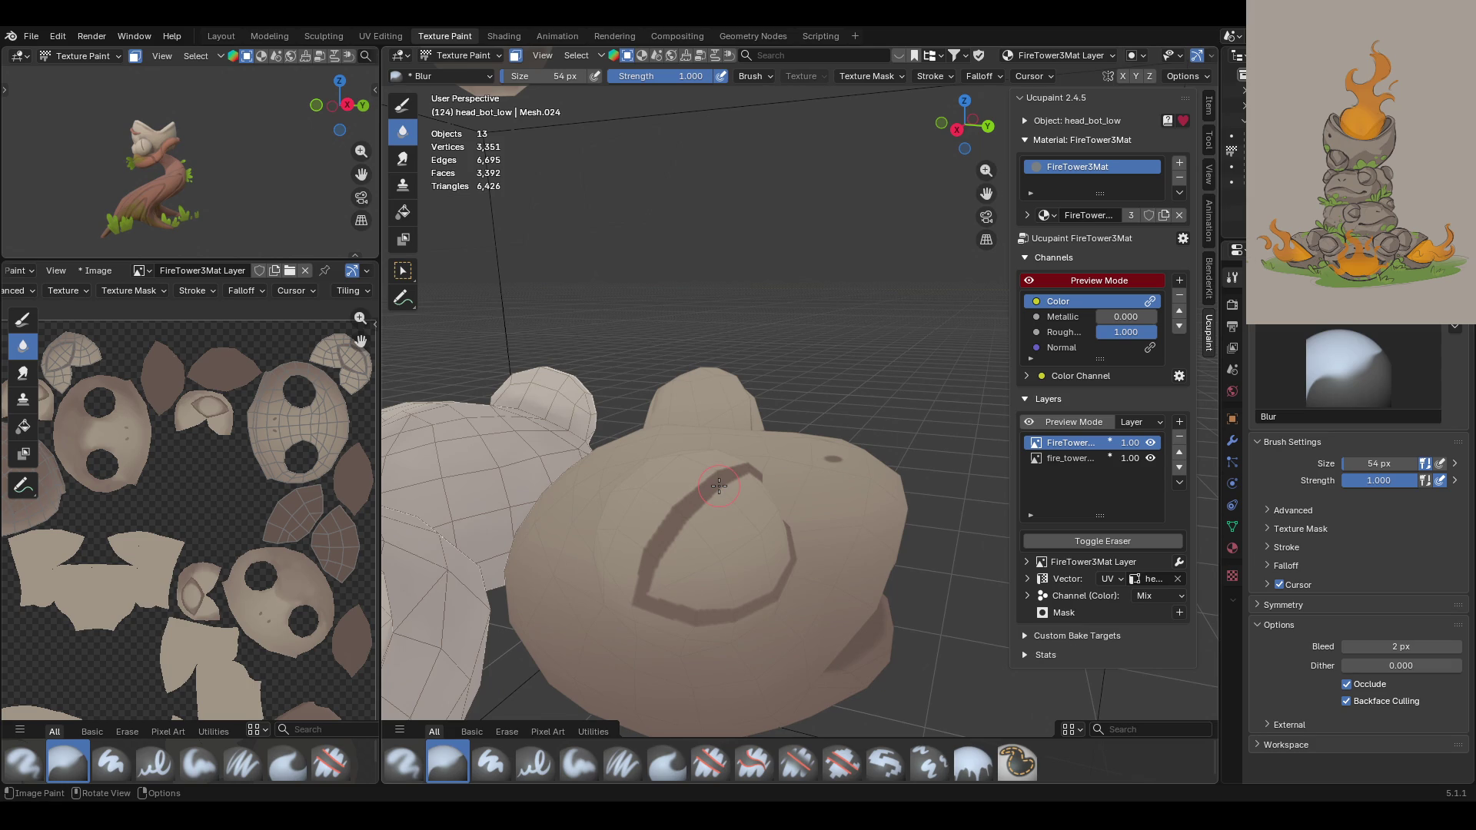
mouse_move(987, 192)
middle_down()
mouse_move(678, 319)
mouse_move(847, 345)
mouse_move(632, 336)
middle_up()
middle_drag(1020, 206, 847, 332)
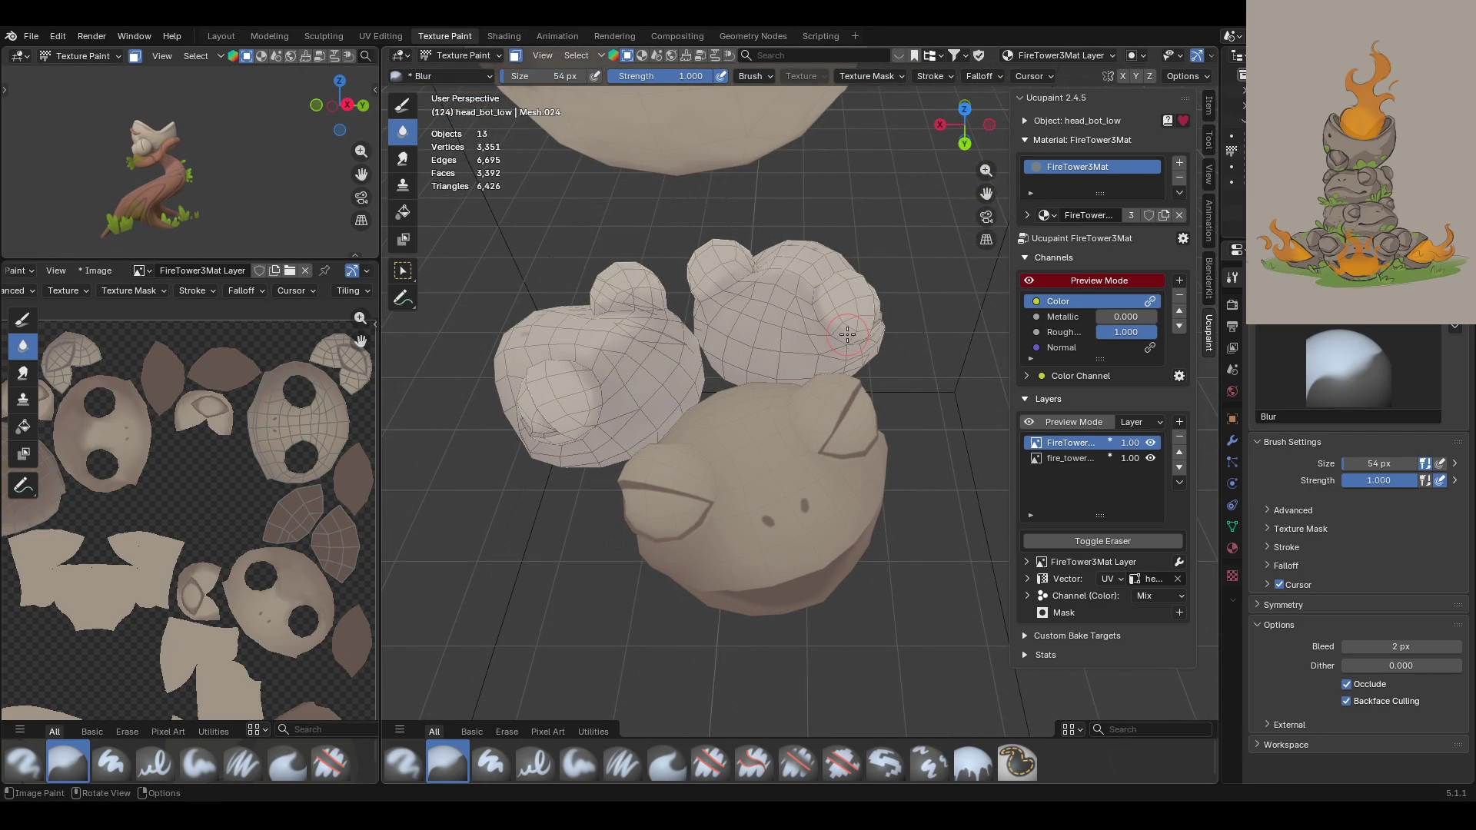
scroll(820, 421, up, 2)
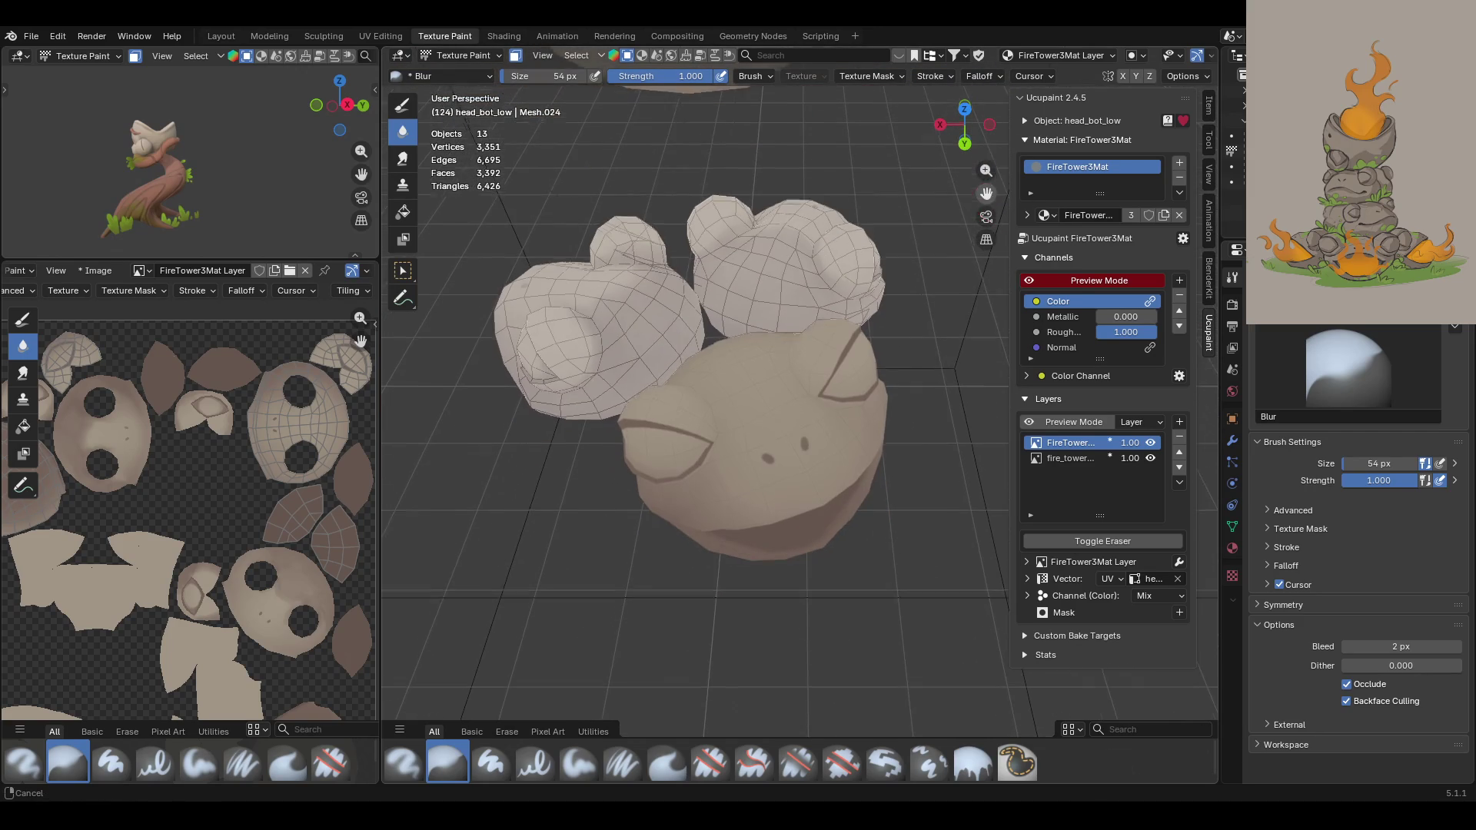
scroll(821, 421, up, 3)
mouse_move(815, 419)
middle_down()
mouse_move(816, 381)
mouse_move(804, 472)
mouse_move(761, 415)
mouse_move(838, 438)
middle_up()
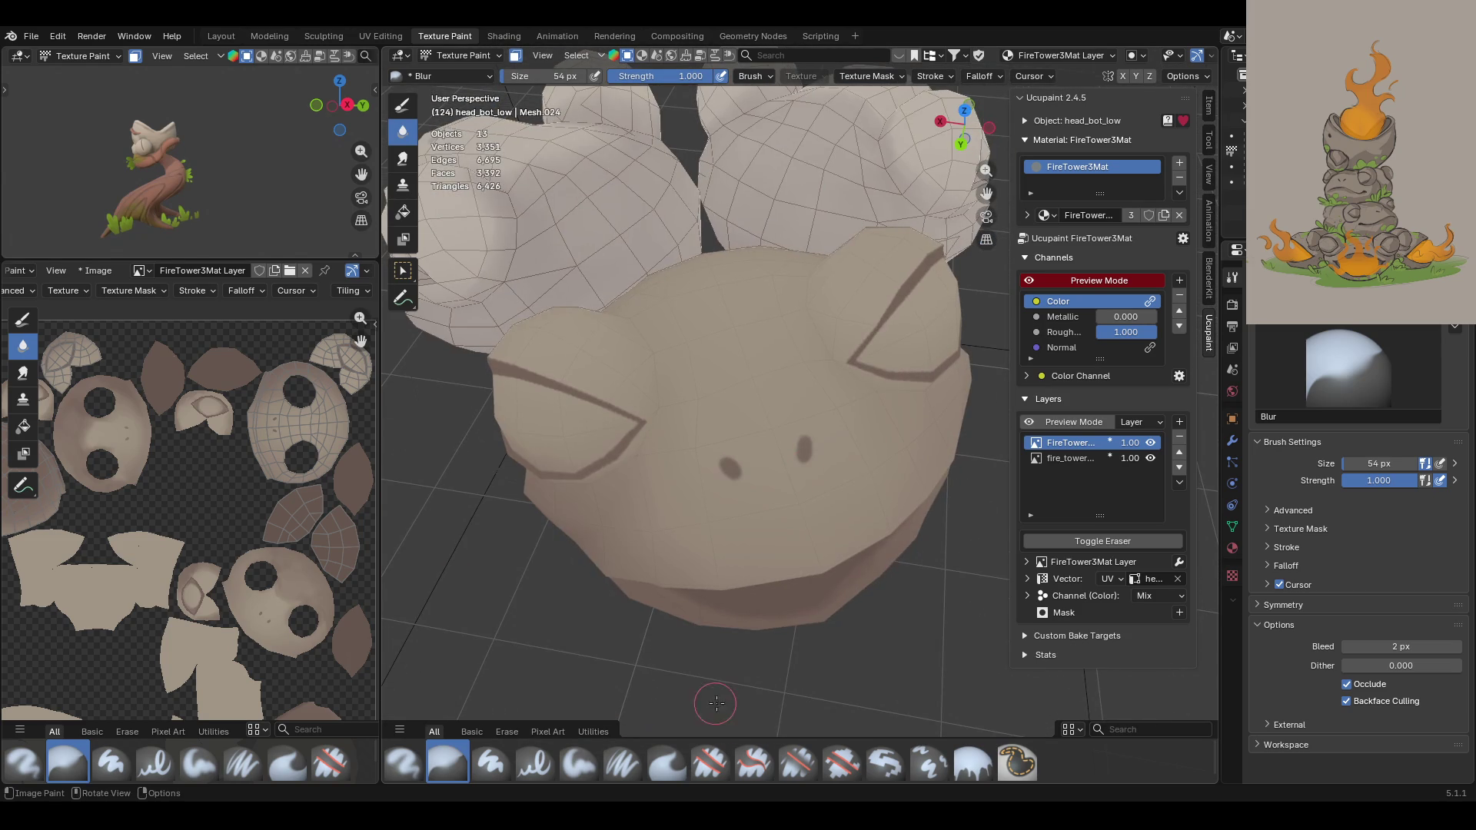
Step: Switch back to the Paint Soft brush and pick a palette colour
click(579, 763)
click(1270, 751)
scroll(684, 473, up, 5)
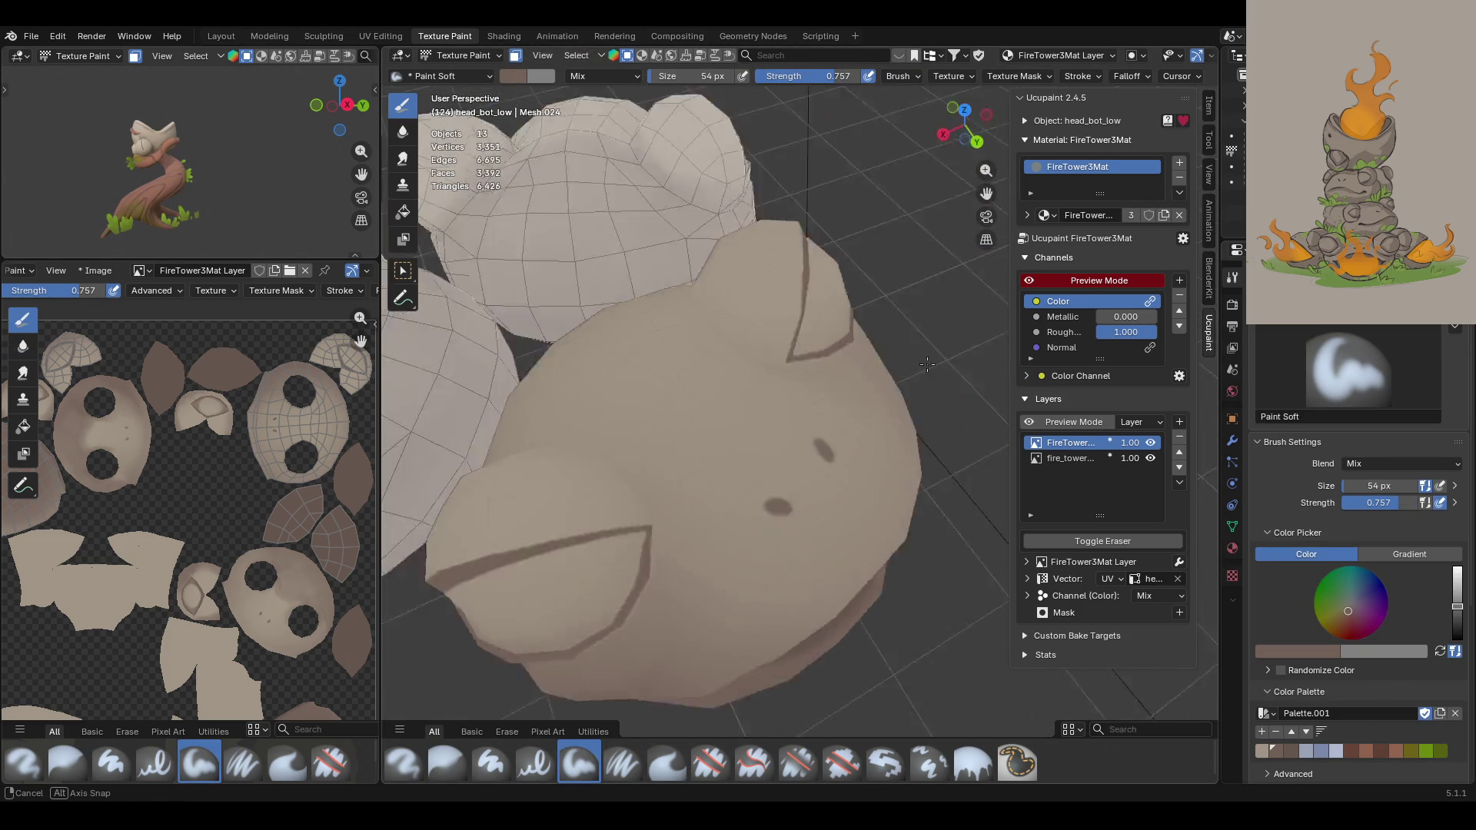
Step: Paint darker shading strokes across the lower part of the stone head
middle_drag(692, 431, 684, 472)
mouse_move(690, 556)
middle_down()
mouse_move(772, 500)
mouse_move(896, 558)
middle_up()
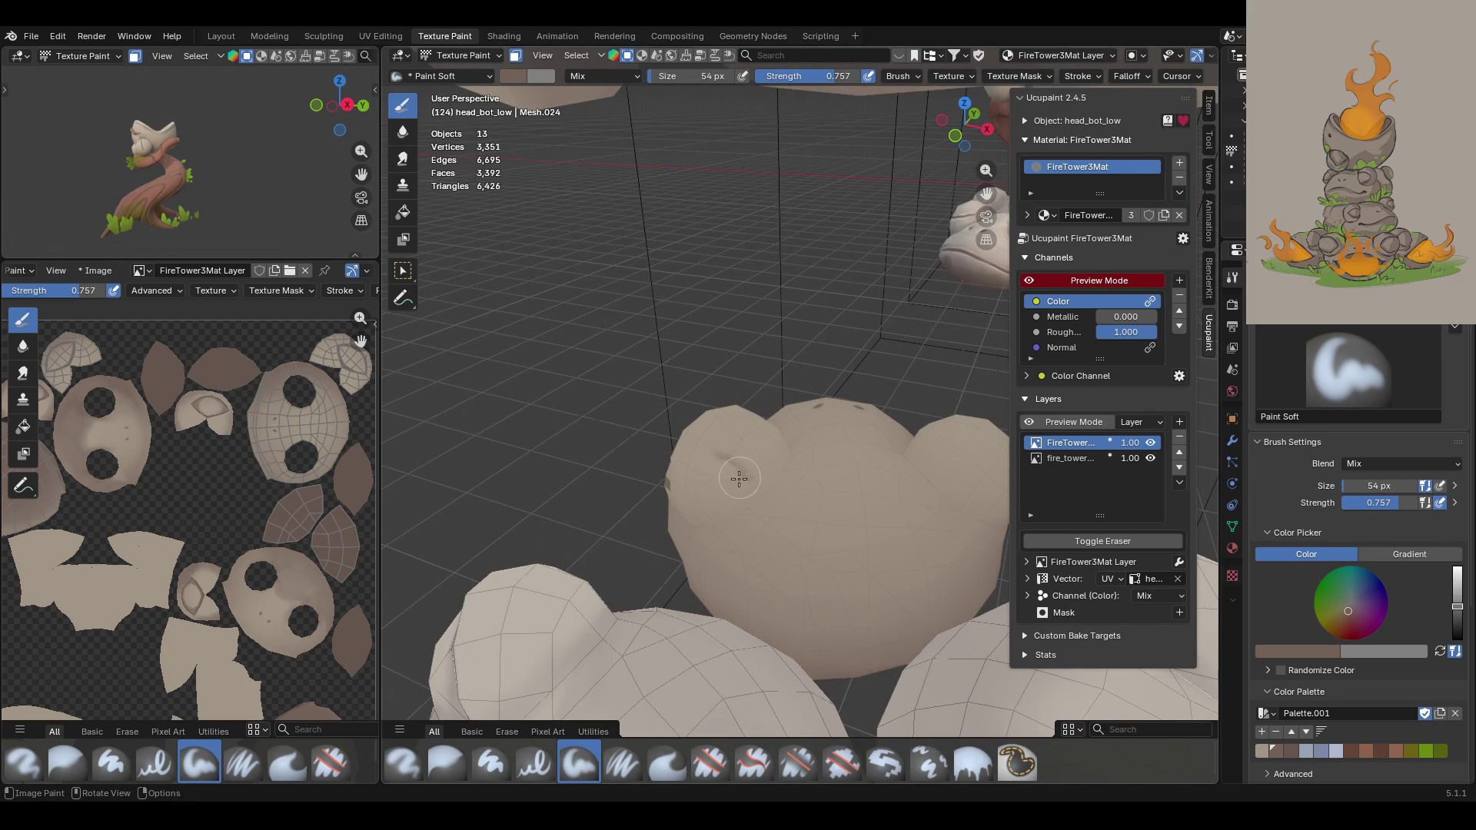
drag(740, 477, 724, 474)
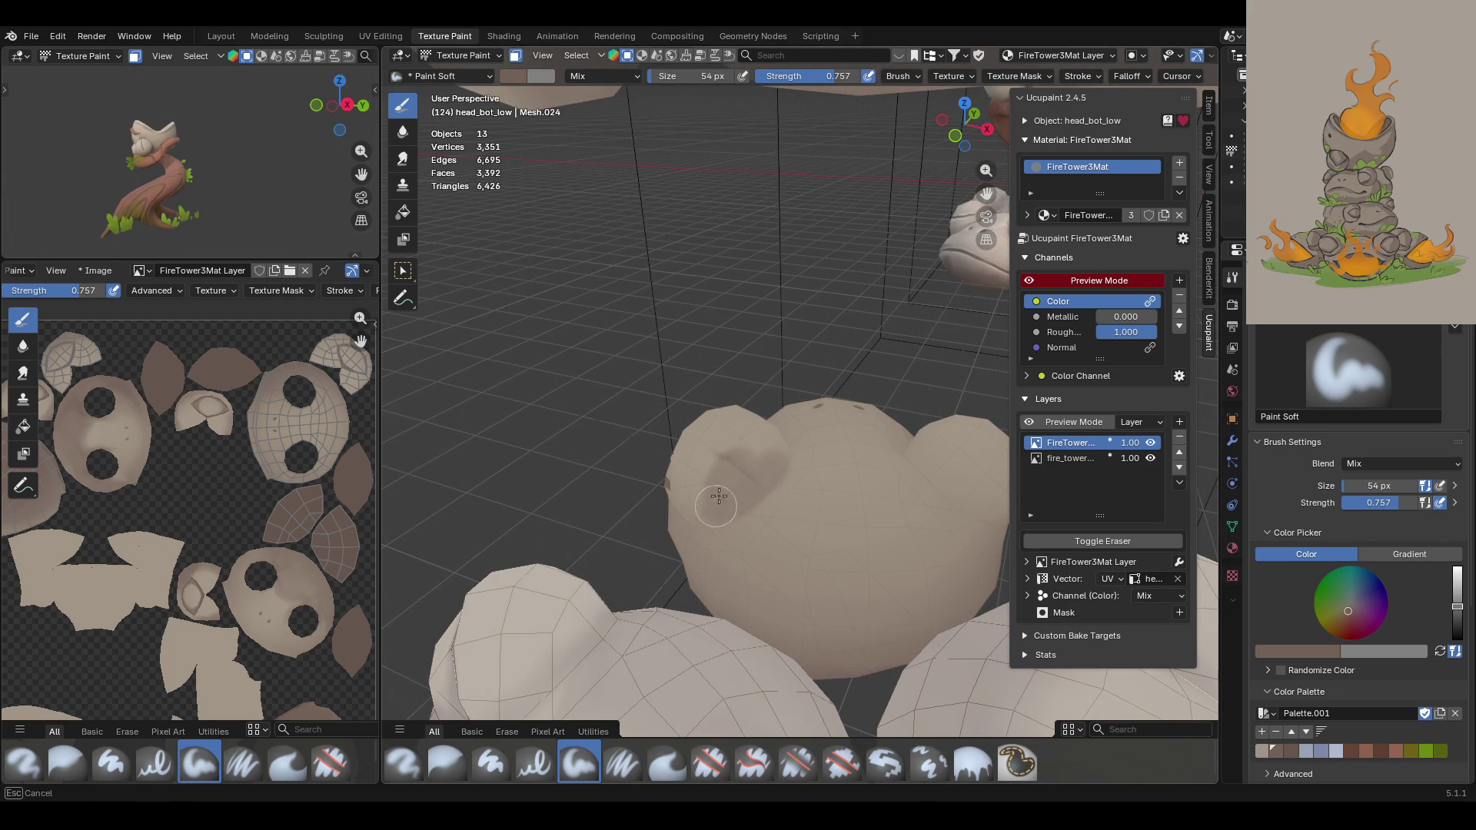
drag(711, 523, 749, 514)
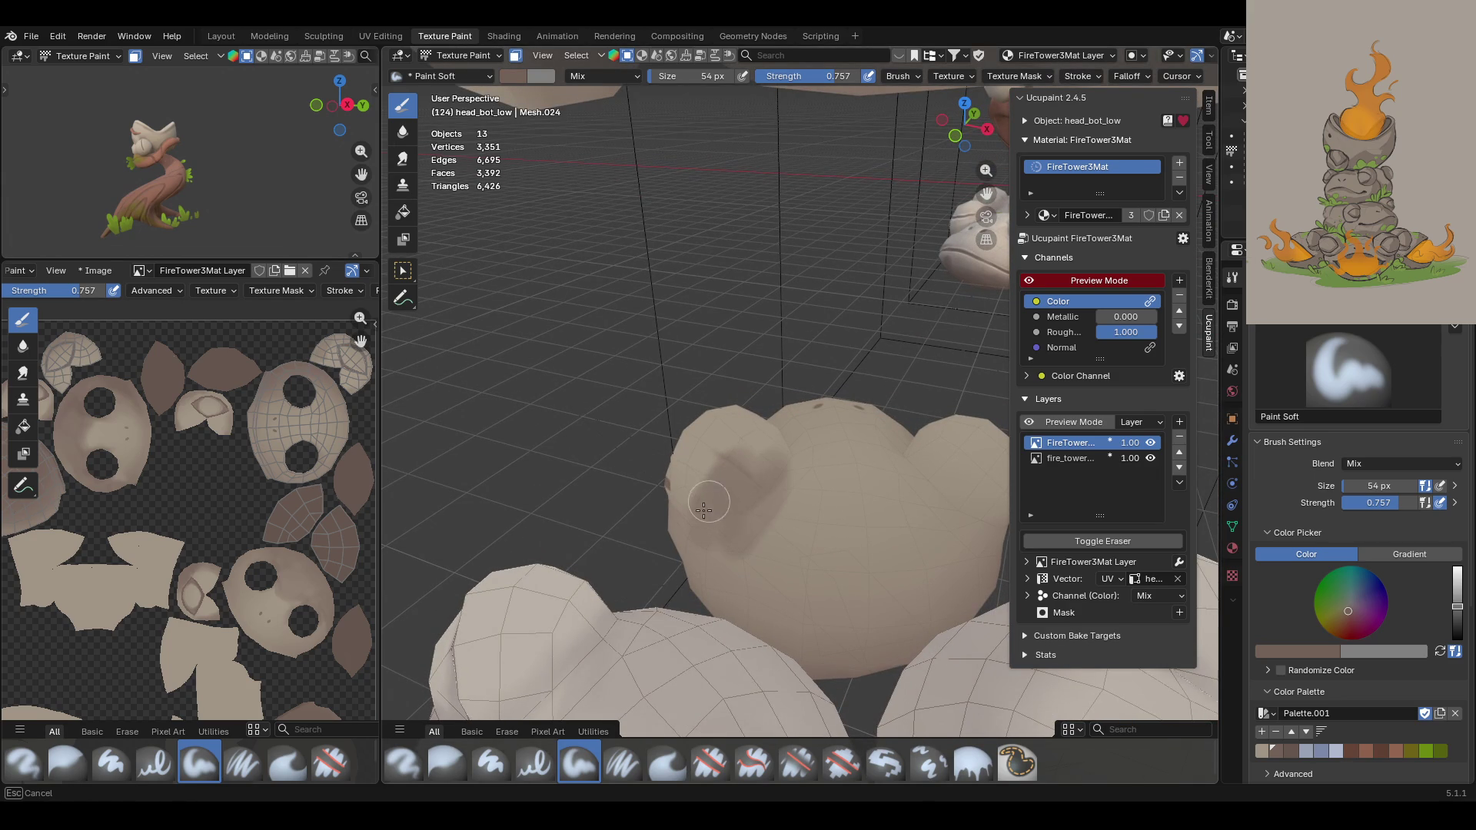
drag(766, 561, 789, 561)
mouse_move(800, 643)
mouse_down()
mouse_move(845, 584)
mouse_move(964, 538)
mouse_move(876, 528)
mouse_up()
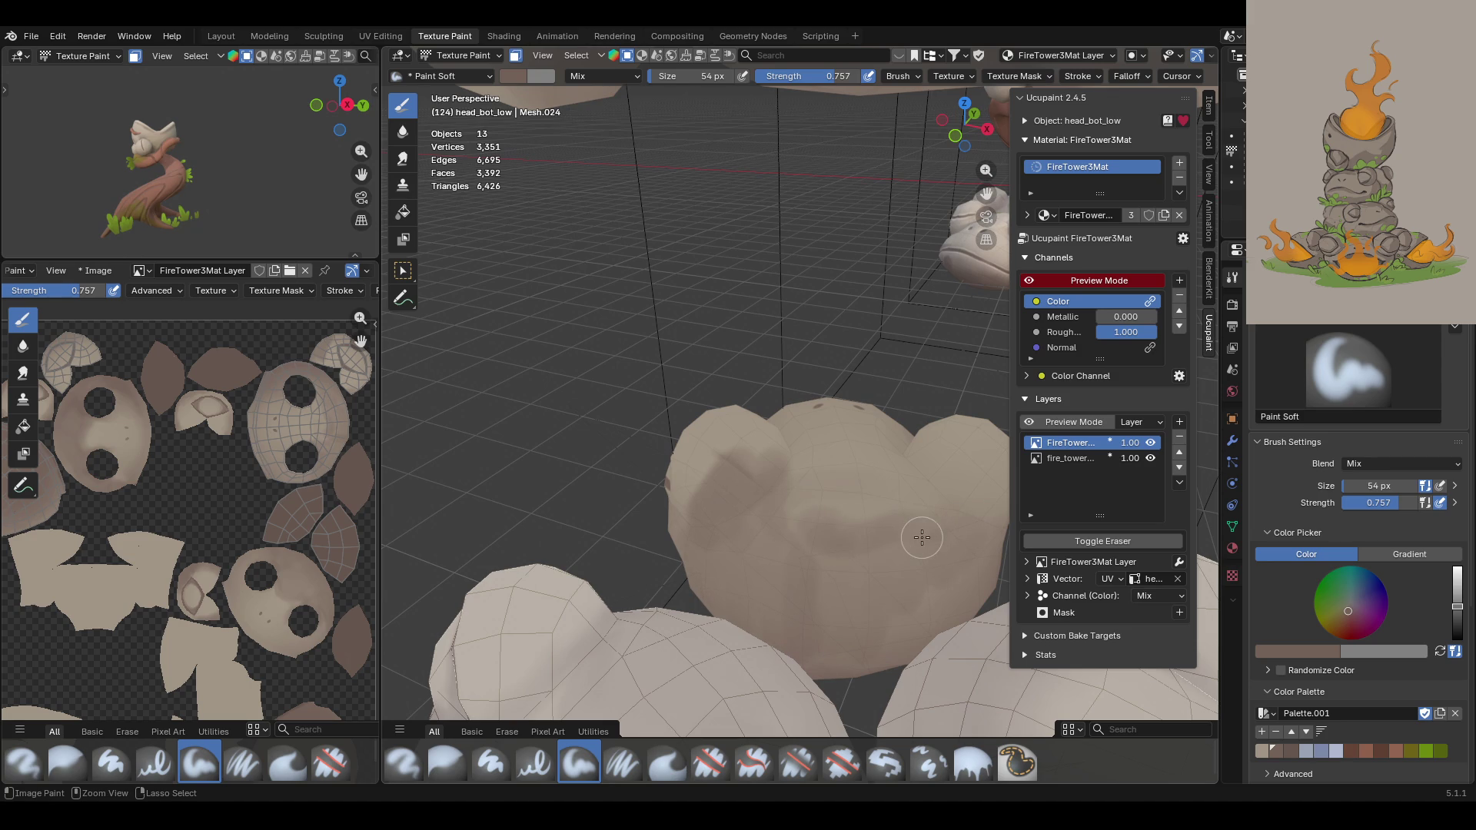
Step: Darken the head's lower-left cheek and add dark paint near the hat's band
mouse_move(930, 433)
middle_down()
mouse_move(538, 511)
mouse_move(775, 432)
middle_up()
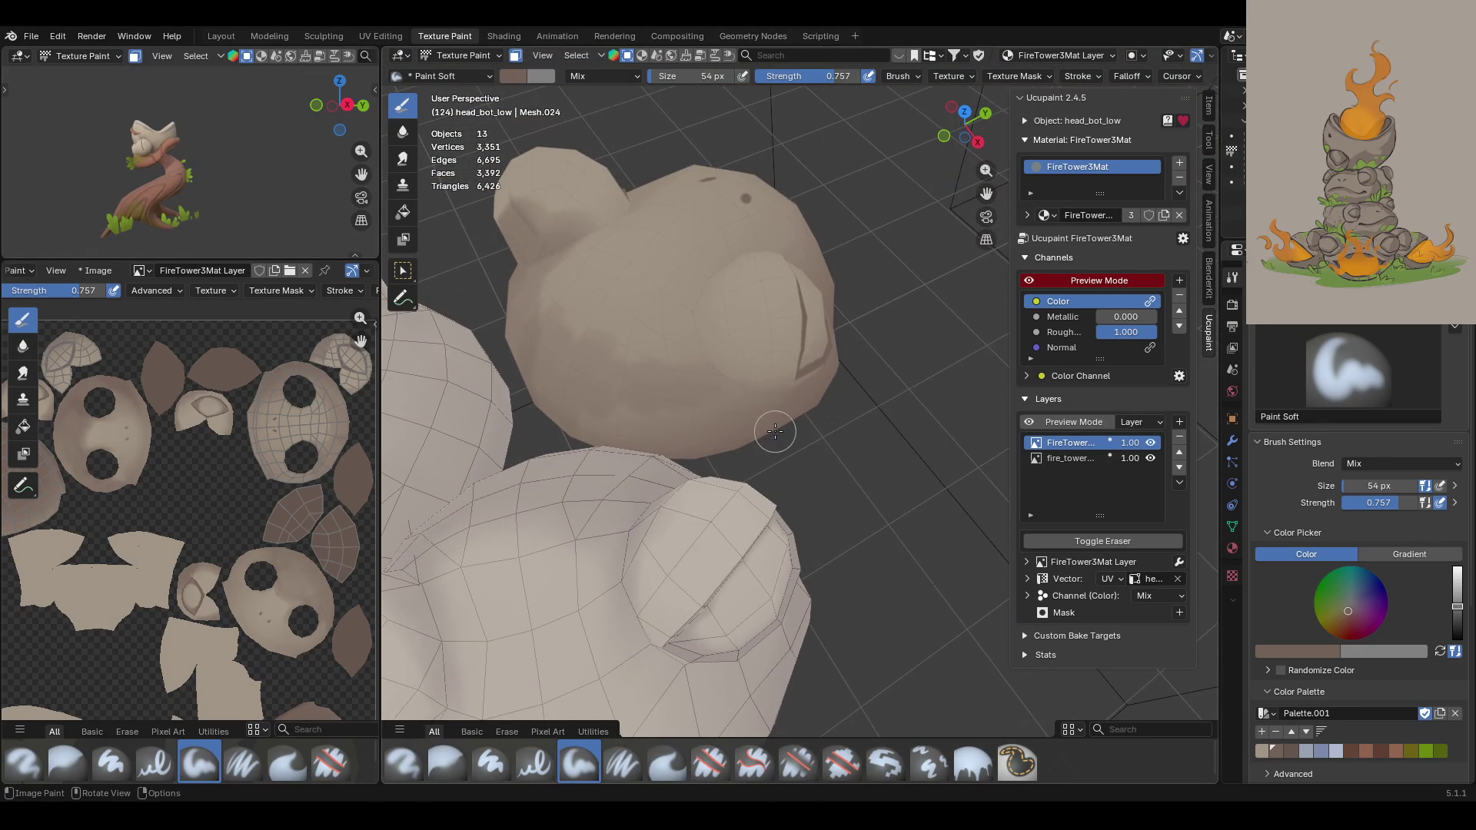
drag(702, 316, 708, 305)
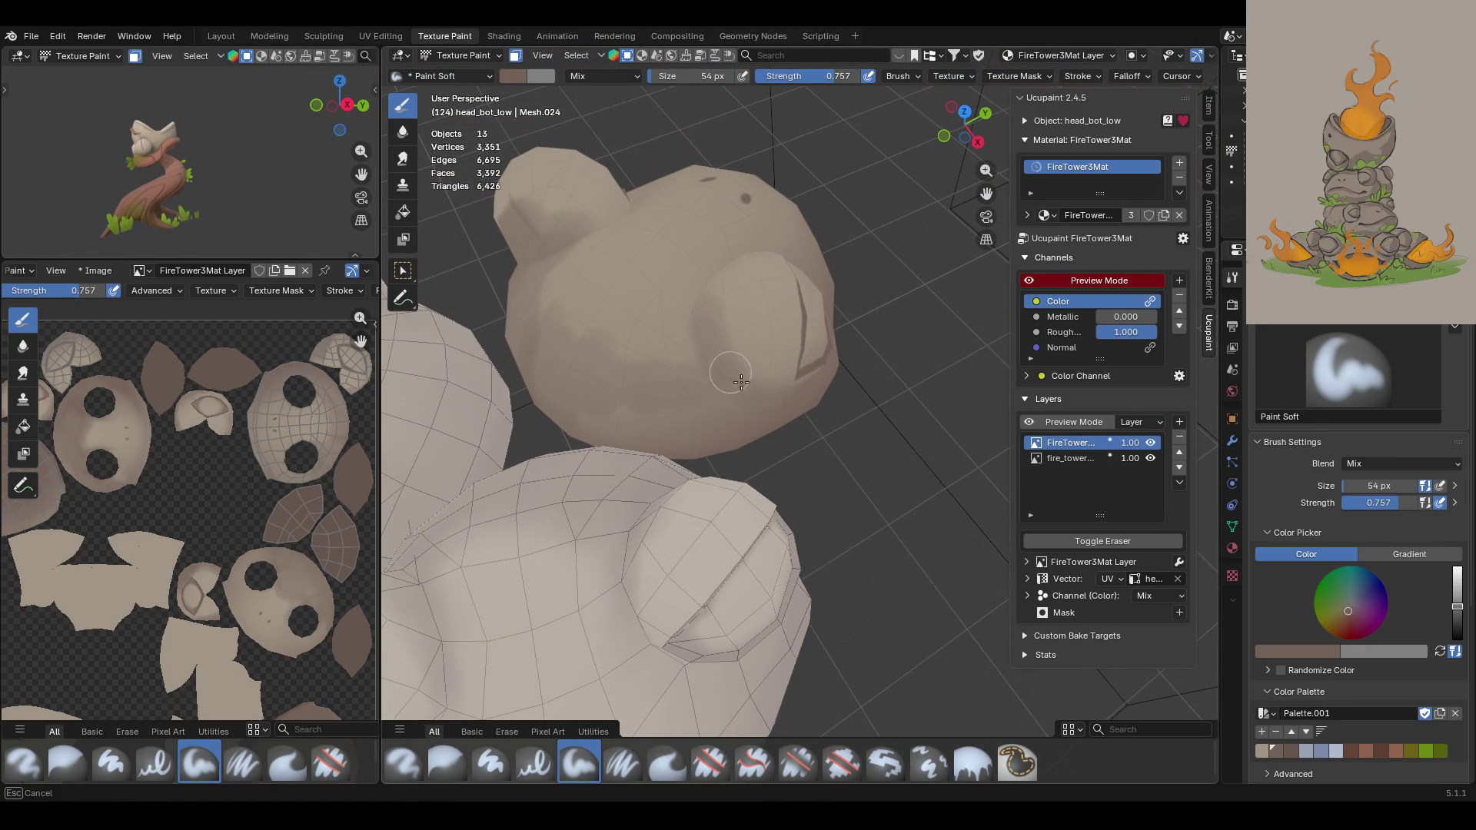
mouse_move(680, 330)
mouse_down()
mouse_move(627, 357)
mouse_move(742, 414)
mouse_up()
mouse_move(605, 386)
mouse_down()
mouse_move(563, 369)
mouse_move(532, 327)
mouse_move(554, 385)
mouse_move(681, 419)
mouse_move(640, 419)
mouse_move(550, 303)
mouse_move(584, 359)
mouse_up()
middle_drag(687, 313, 766, 388)
mouse_move(593, 301)
mouse_down()
mouse_move(587, 323)
mouse_move(669, 352)
mouse_move(504, 320)
mouse_move(482, 382)
mouse_up()
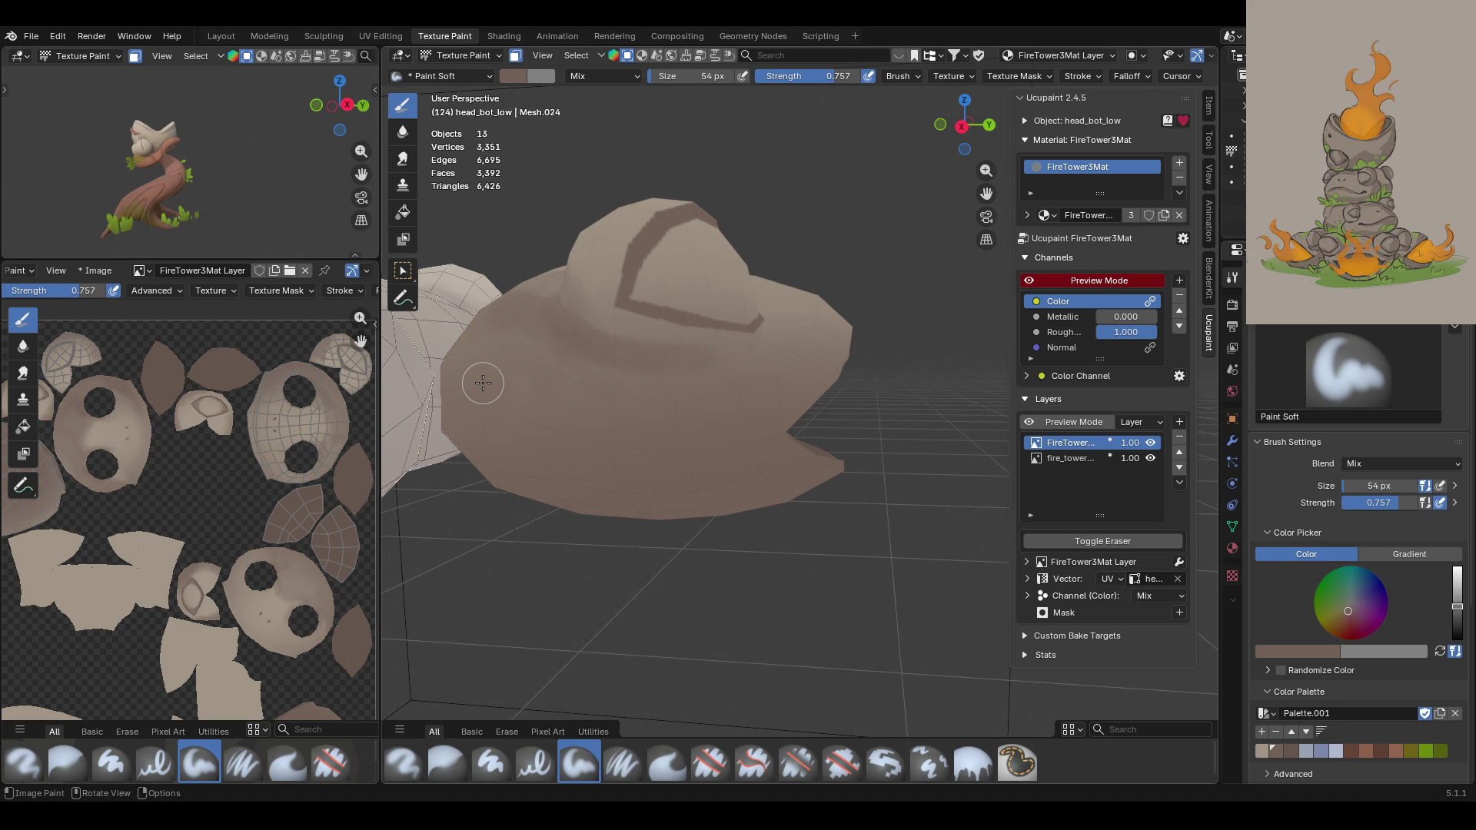
Step: Shade across the hat-shaped stone and paint a dark stroke along its edge
mouse_move(483, 383)
middle_down()
mouse_move(538, 361)
mouse_move(554, 372)
middle_up()
mouse_move(408, 378)
mouse_down()
mouse_move(489, 317)
mouse_move(457, 369)
mouse_move(566, 406)
mouse_up()
mouse_move(567, 352)
mouse_down()
mouse_move(638, 421)
mouse_move(469, 275)
mouse_move(530, 283)
mouse_move(587, 329)
mouse_move(718, 382)
mouse_up()
mouse_move(718, 382)
middle_down()
mouse_move(824, 374)
mouse_move(576, 422)
mouse_move(527, 448)
middle_up()
mouse_move(584, 519)
mouse_down()
mouse_move(636, 400)
mouse_move(676, 346)
mouse_move(701, 358)
mouse_move(581, 526)
mouse_move(666, 361)
mouse_move(626, 378)
mouse_move(593, 439)
mouse_move(620, 298)
mouse_move(612, 422)
mouse_move(676, 401)
mouse_up()
Step: Paint a soft shadow around the hat-shaped stone's base
mouse_move(598, 408)
middle_down()
mouse_move(528, 395)
mouse_move(822, 403)
middle_up()
drag(986, 193, 990, 220)
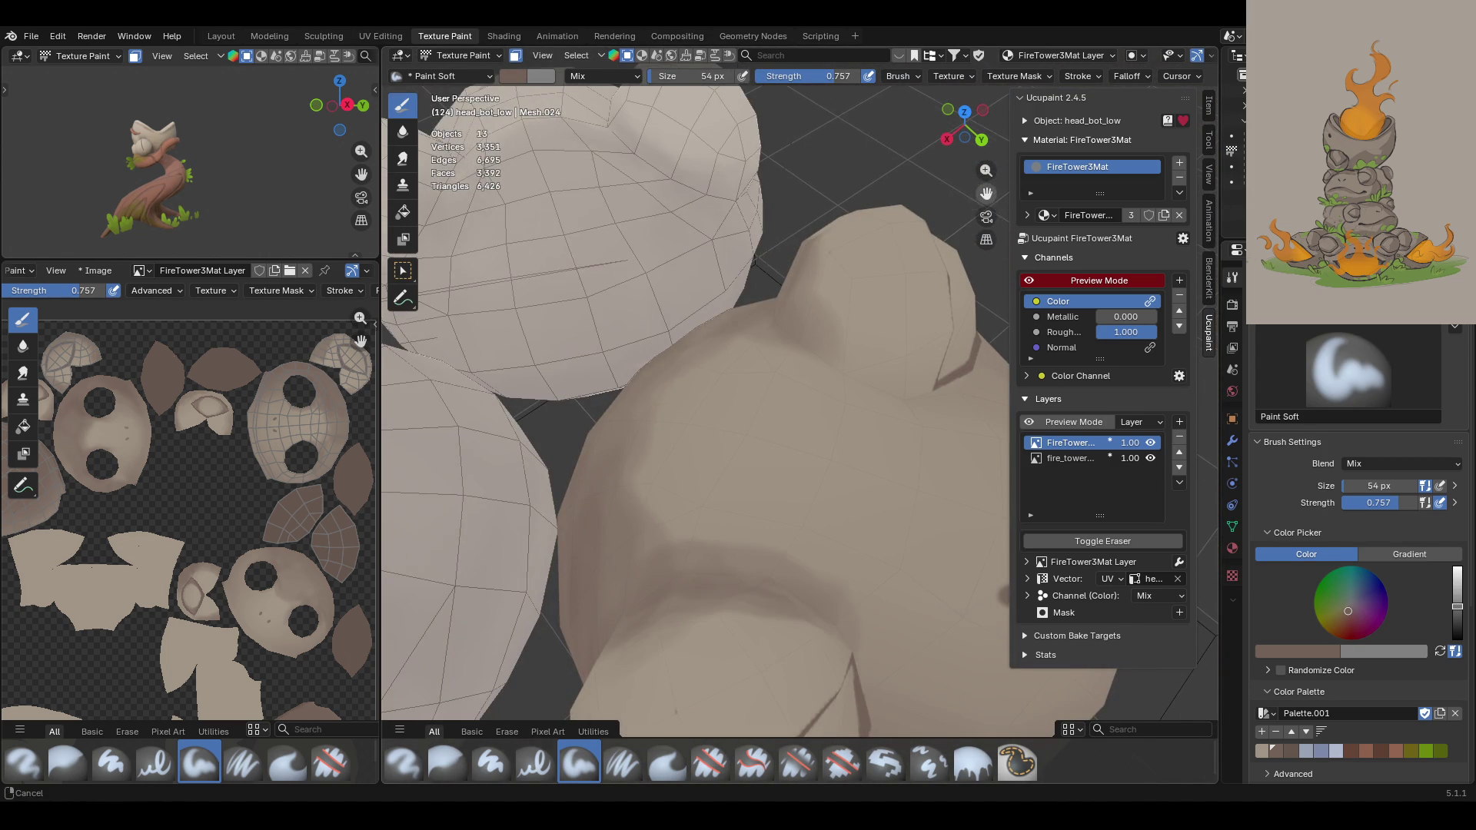
middle_drag(922, 246, 850, 258)
middle_drag(809, 365, 833, 368)
mouse_move(592, 415)
mouse_down()
mouse_move(639, 460)
mouse_move(732, 470)
mouse_up()
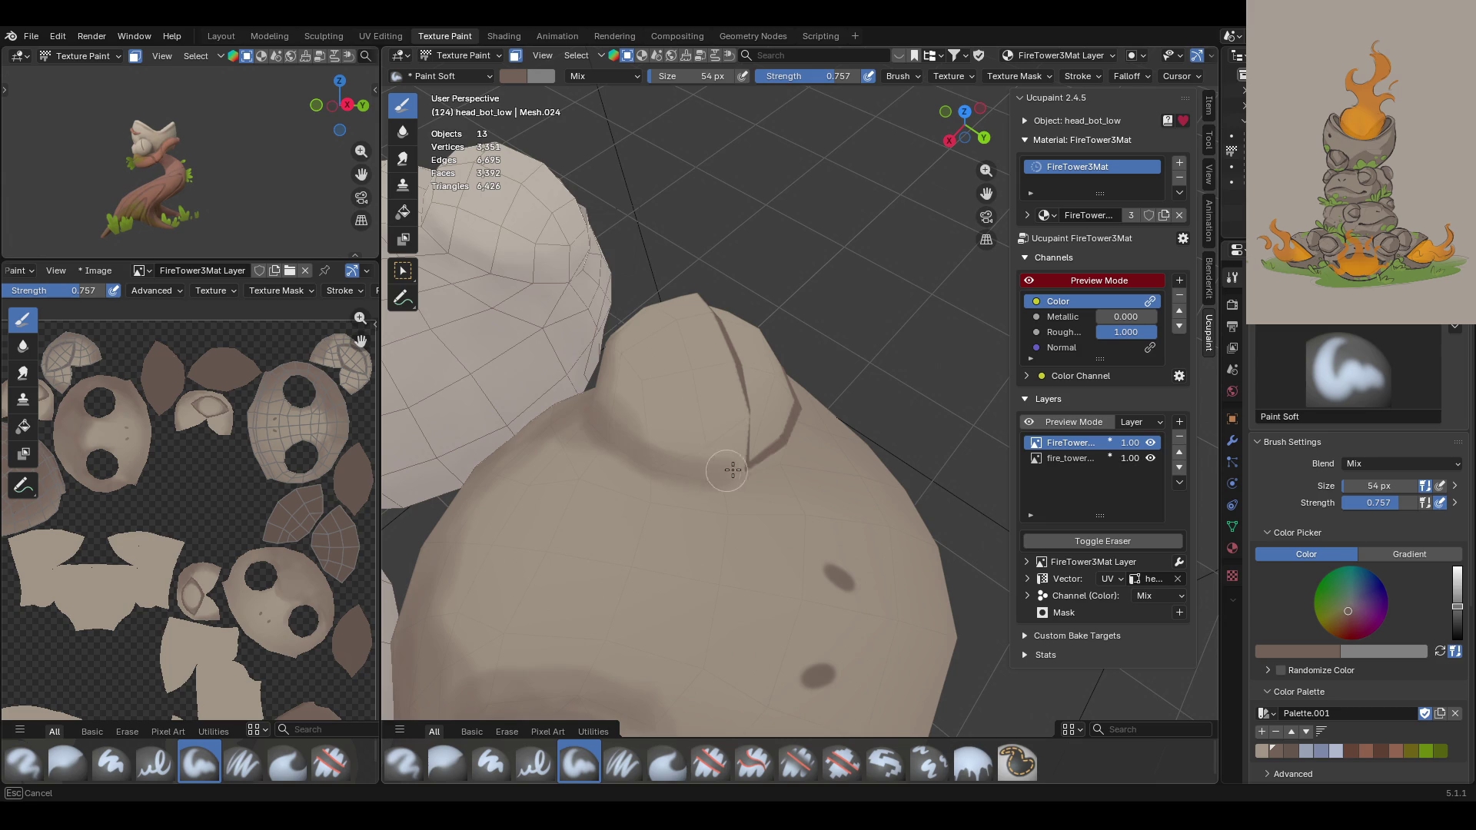
mouse_move(609, 356)
mouse_down()
mouse_move(695, 457)
mouse_move(738, 476)
mouse_up()
mouse_move(738, 477)
middle_down()
mouse_move(994, 461)
mouse_move(874, 543)
mouse_move(661, 594)
mouse_move(658, 616)
mouse_move(686, 610)
middle_up()
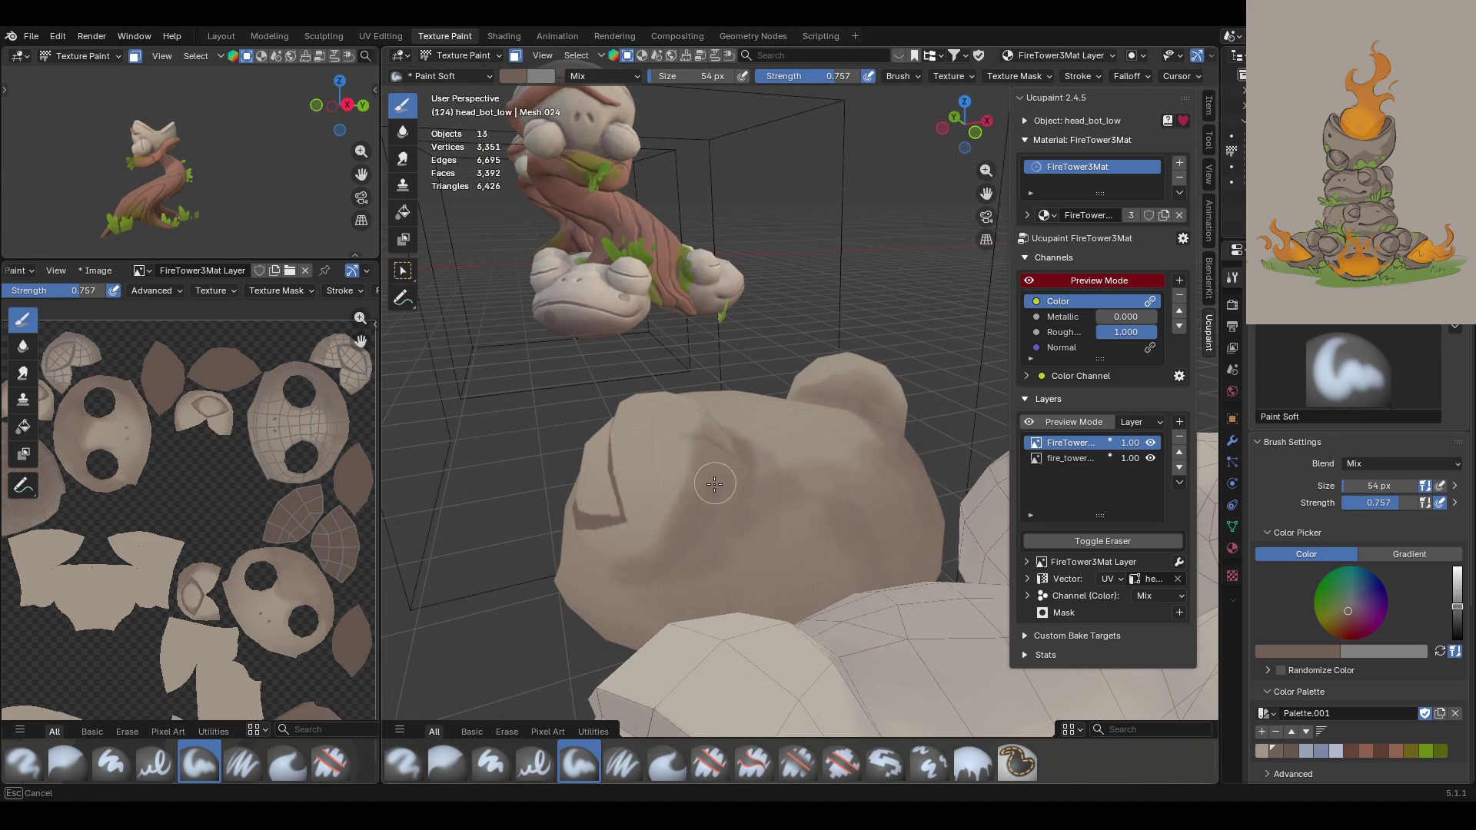
middle_drag(576, 539, 775, 468)
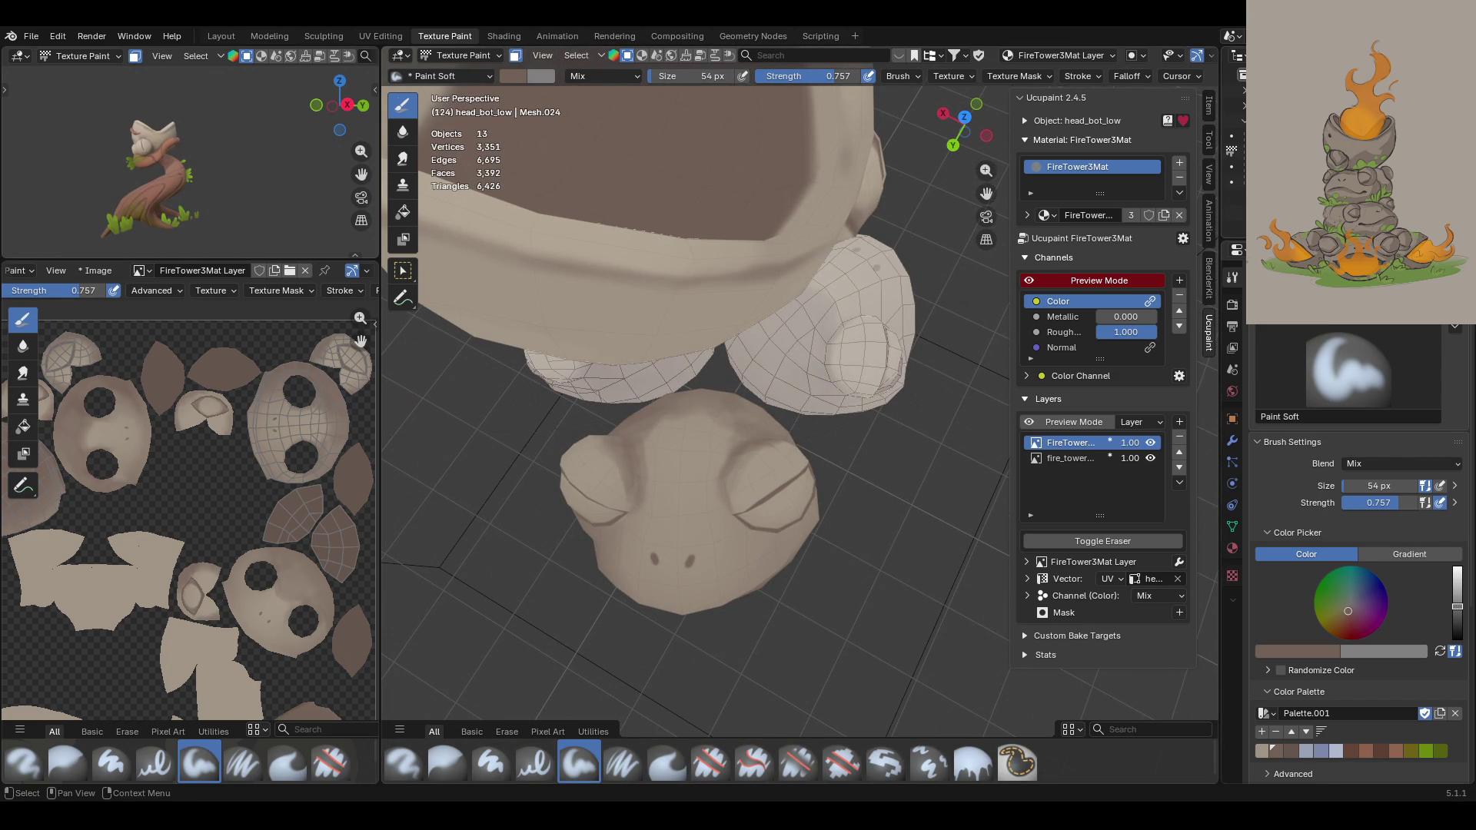
Step: Hide the large stacked rock with H and paint faint shading across the frog head's top
middle_drag(764, 431, 764, 353)
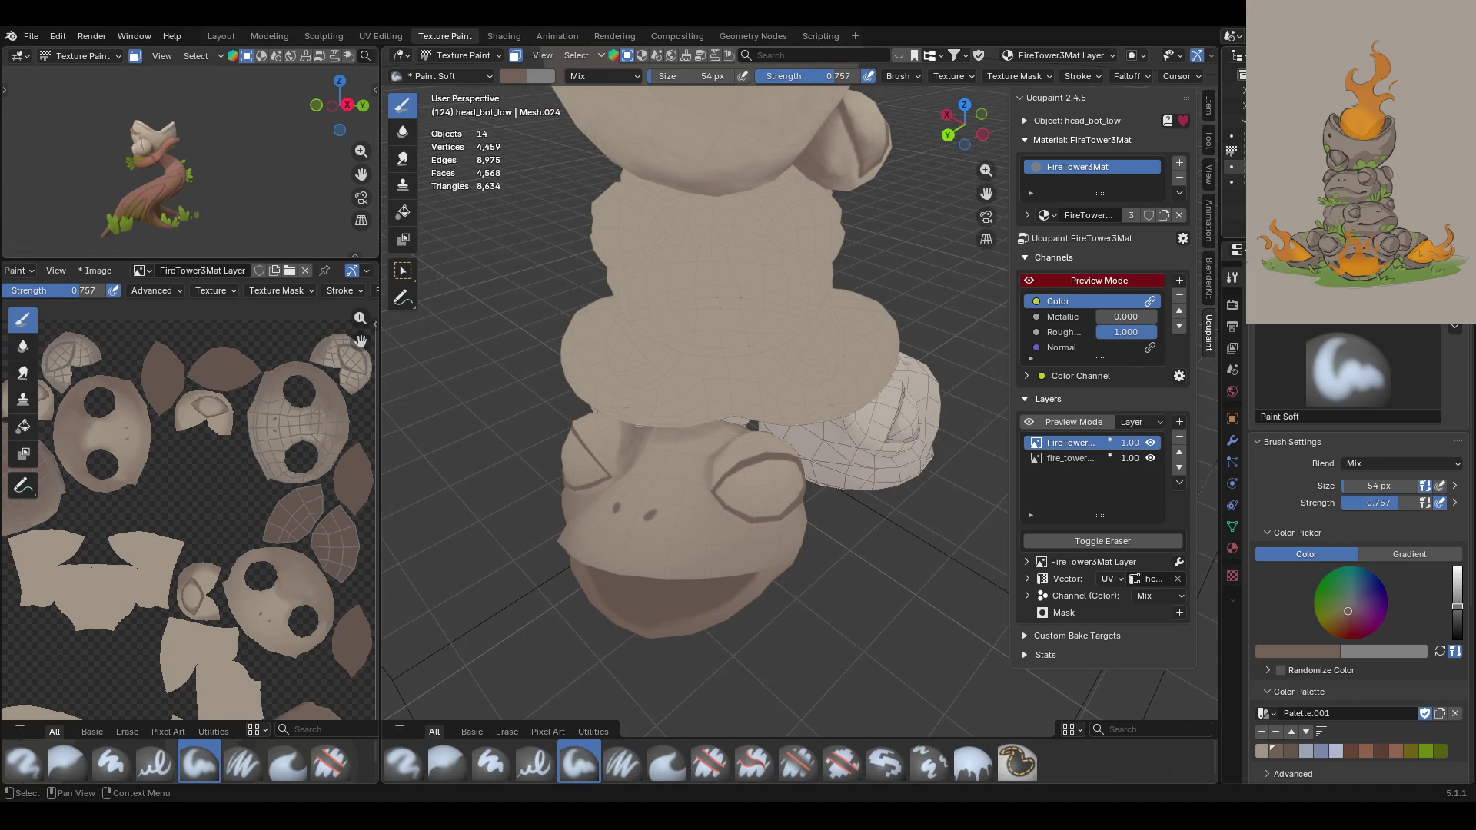
key(h)
middle_drag(733, 430, 733, 388)
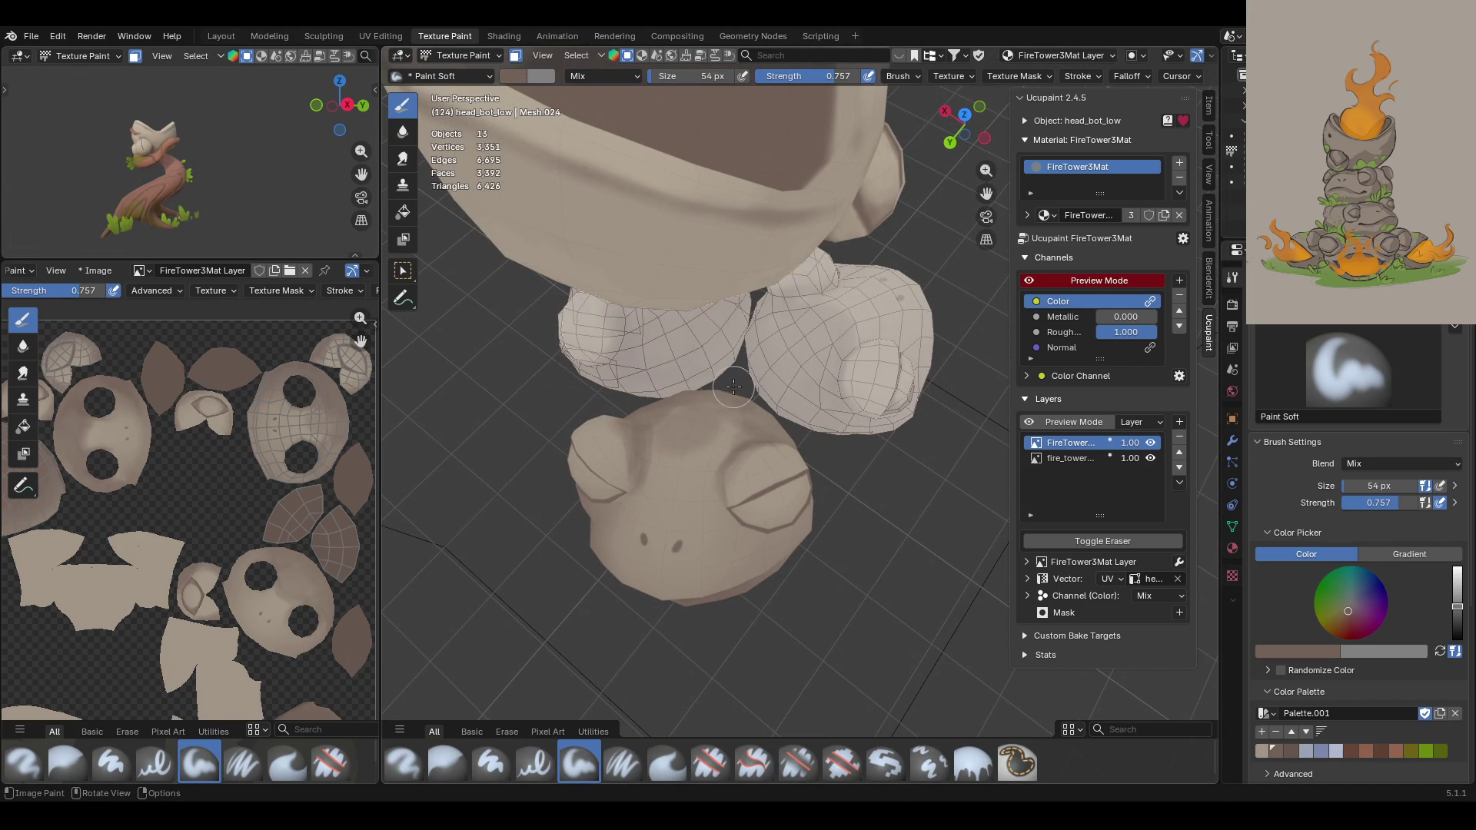
mouse_move(677, 412)
mouse_down()
mouse_move(671, 429)
mouse_move(728, 415)
mouse_move(767, 431)
mouse_up()
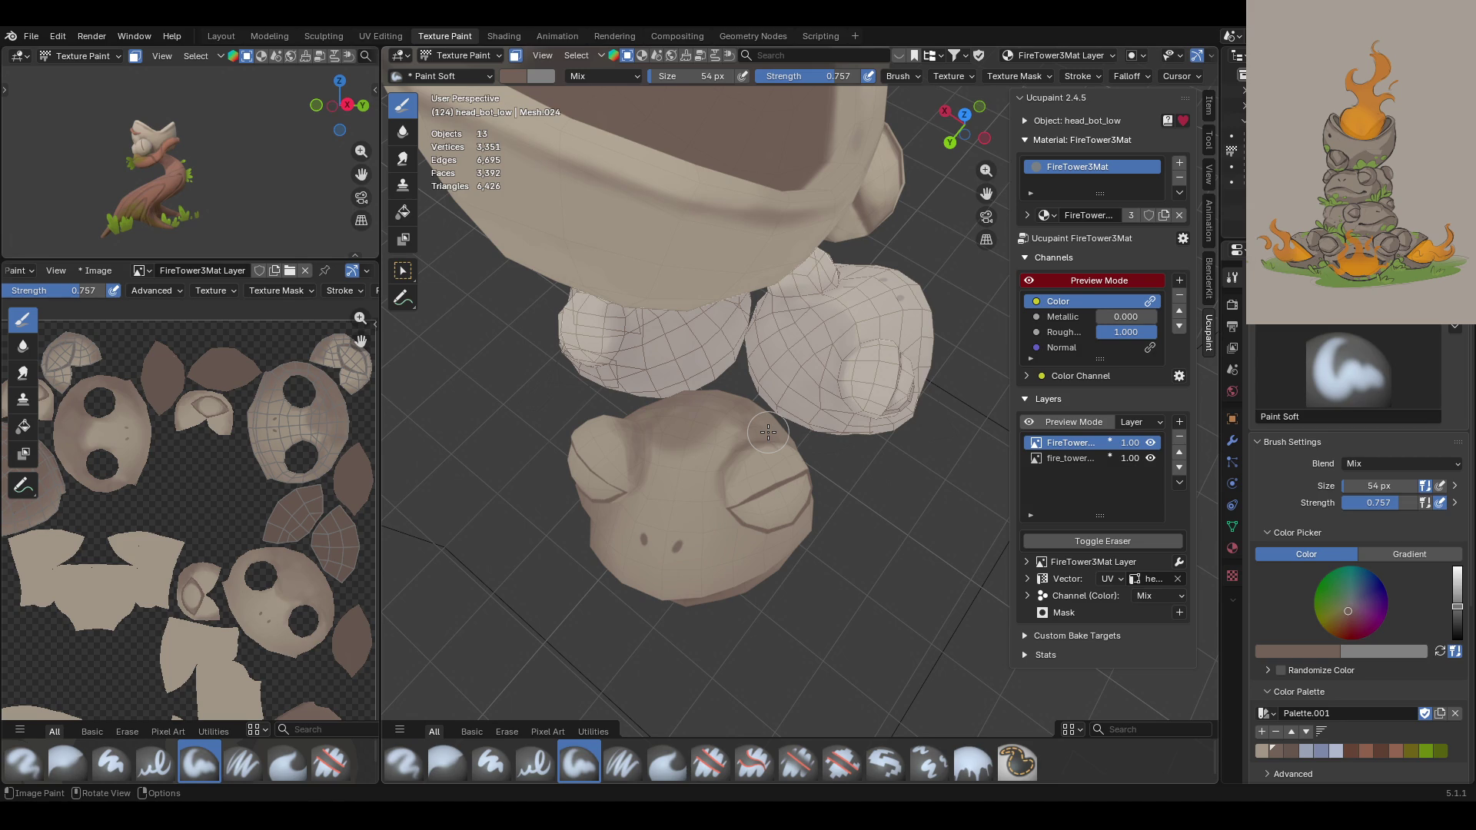
mouse_move(767, 432)
middle_down()
mouse_move(858, 364)
mouse_move(758, 525)
mouse_move(643, 502)
middle_up()
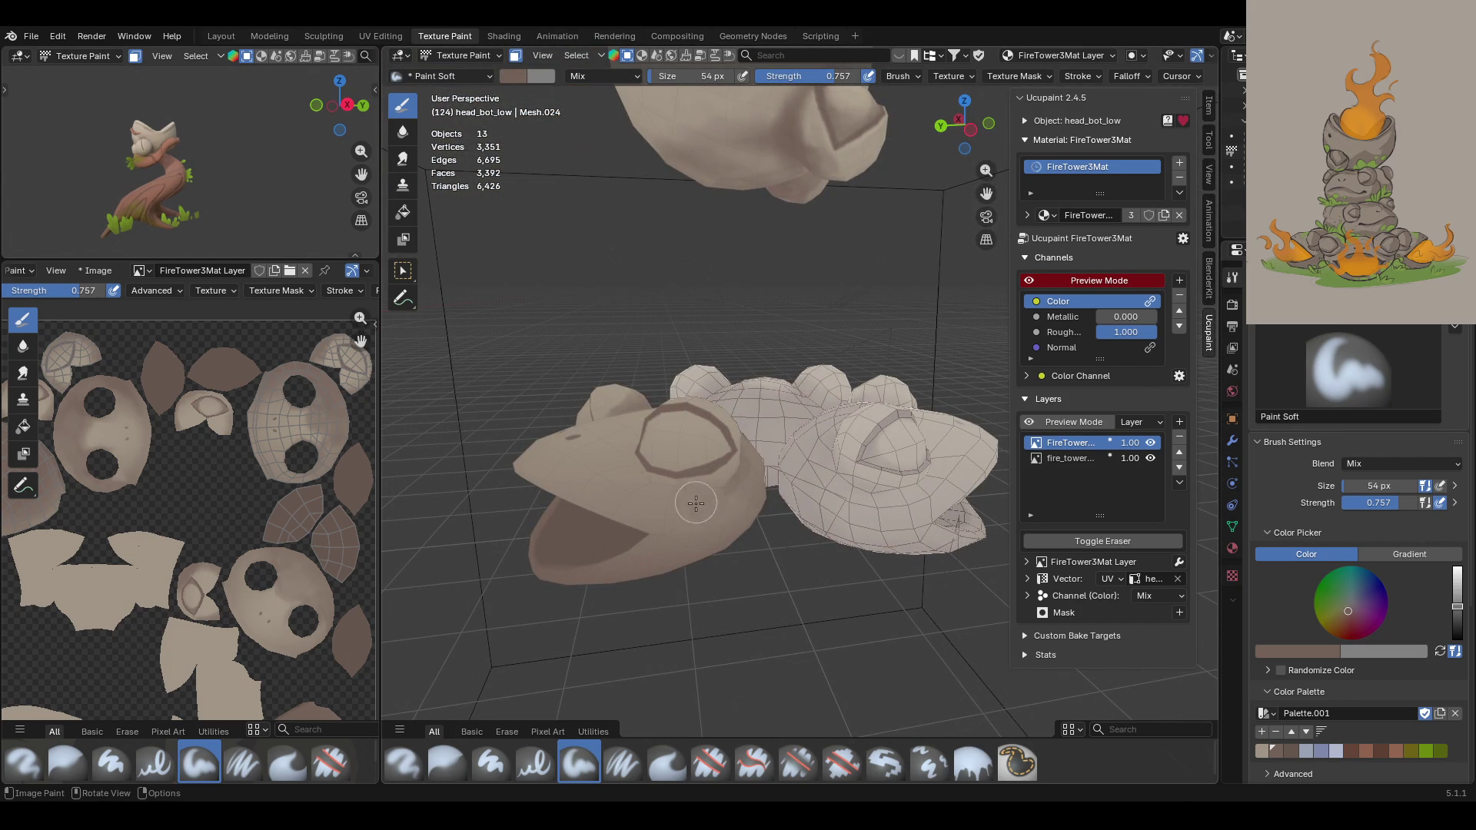
Step: Paint a dark stroke just below the frog's eye rim
mouse_move(696, 509)
ctrl+middle_down()
mouse_move(696, 376)
mouse_move(738, 329)
ctrl+middle_up()
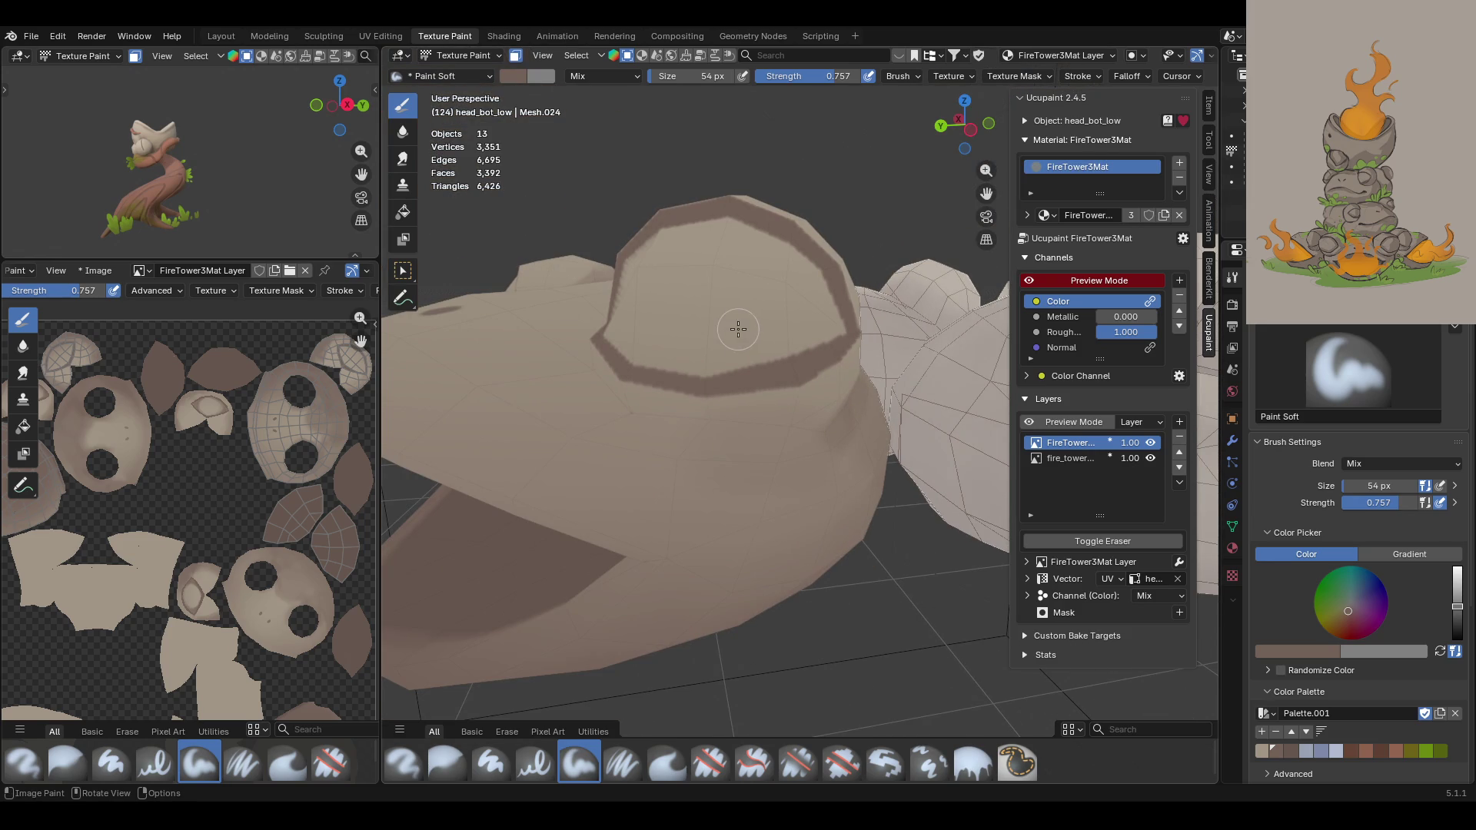
mouse_move(669, 436)
mouse_down()
mouse_move(804, 441)
mouse_move(839, 384)
mouse_up()
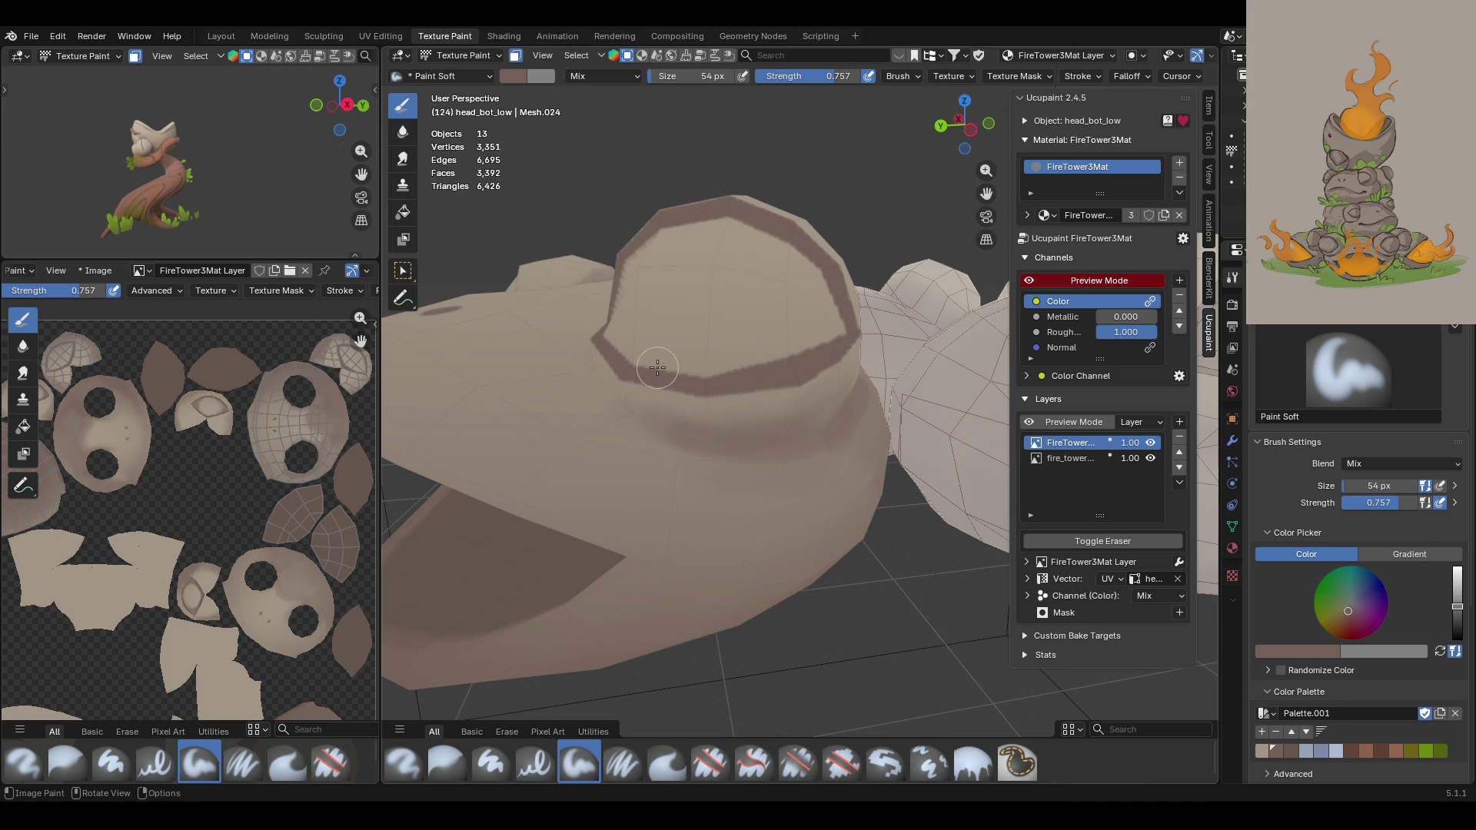
mouse_move(633, 358)
ctrl+middle_down()
mouse_move(652, 330)
mouse_move(836, 315)
mouse_move(818, 310)
ctrl+middle_up()
Step: Shade the frog head's lower left side with soft strokes
mouse_move(465, 498)
mouse_down()
mouse_move(584, 465)
mouse_move(481, 508)
mouse_move(507, 573)
mouse_up()
mouse_move(585, 600)
mouse_down()
mouse_move(645, 602)
mouse_move(615, 588)
mouse_up()
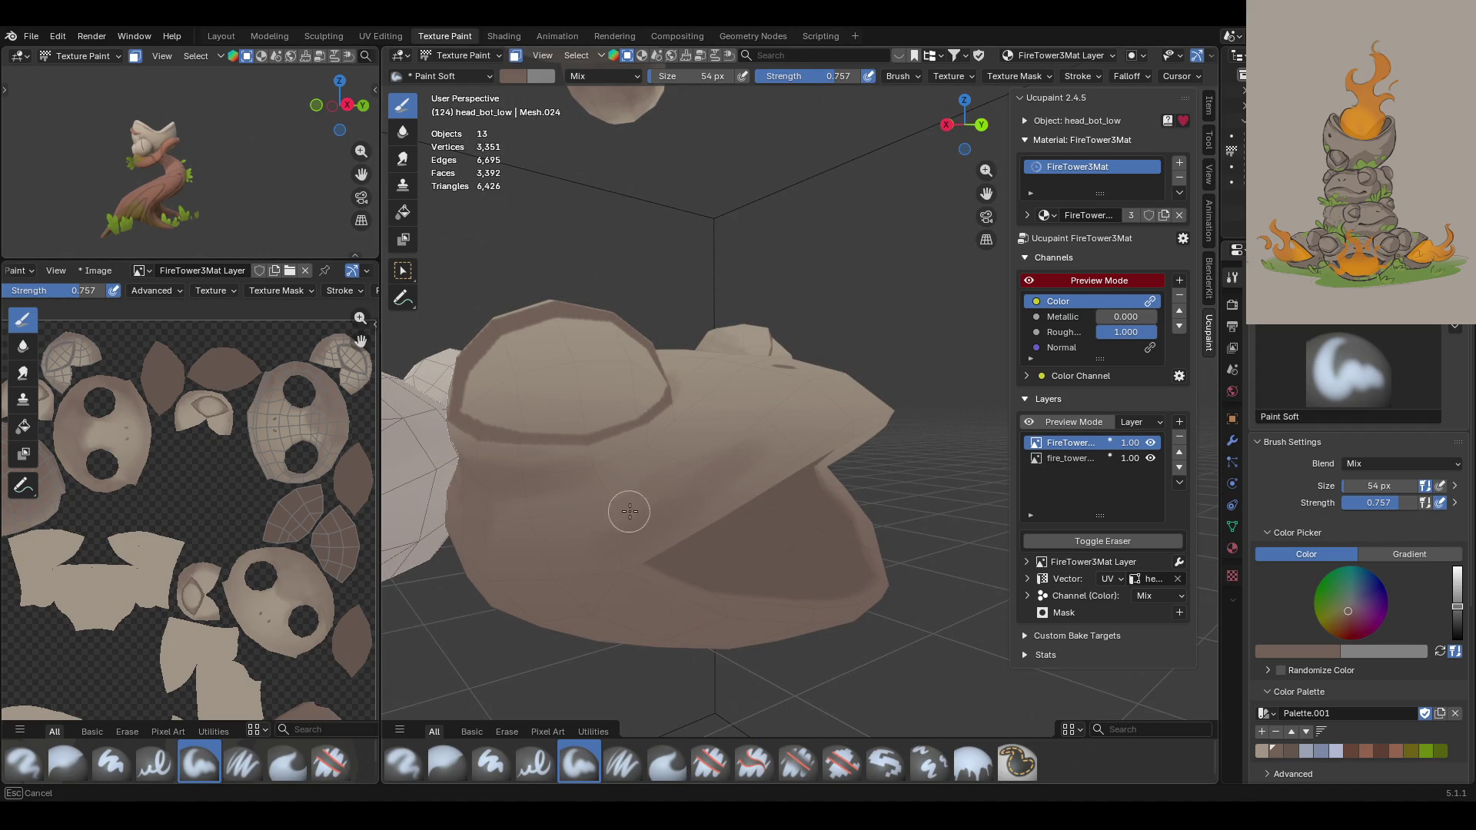
drag(539, 496, 526, 489)
drag(554, 556, 606, 652)
mouse_move(606, 652)
middle_down()
mouse_move(799, 349)
mouse_move(866, 395)
mouse_move(823, 369)
mouse_move(784, 402)
mouse_move(782, 452)
mouse_move(776, 407)
mouse_move(946, 544)
mouse_move(999, 507)
mouse_move(977, 461)
mouse_move(984, 373)
mouse_move(953, 403)
mouse_move(724, 361)
mouse_move(956, 430)
mouse_move(860, 438)
middle_up()
scroll(914, 403, up, 8)
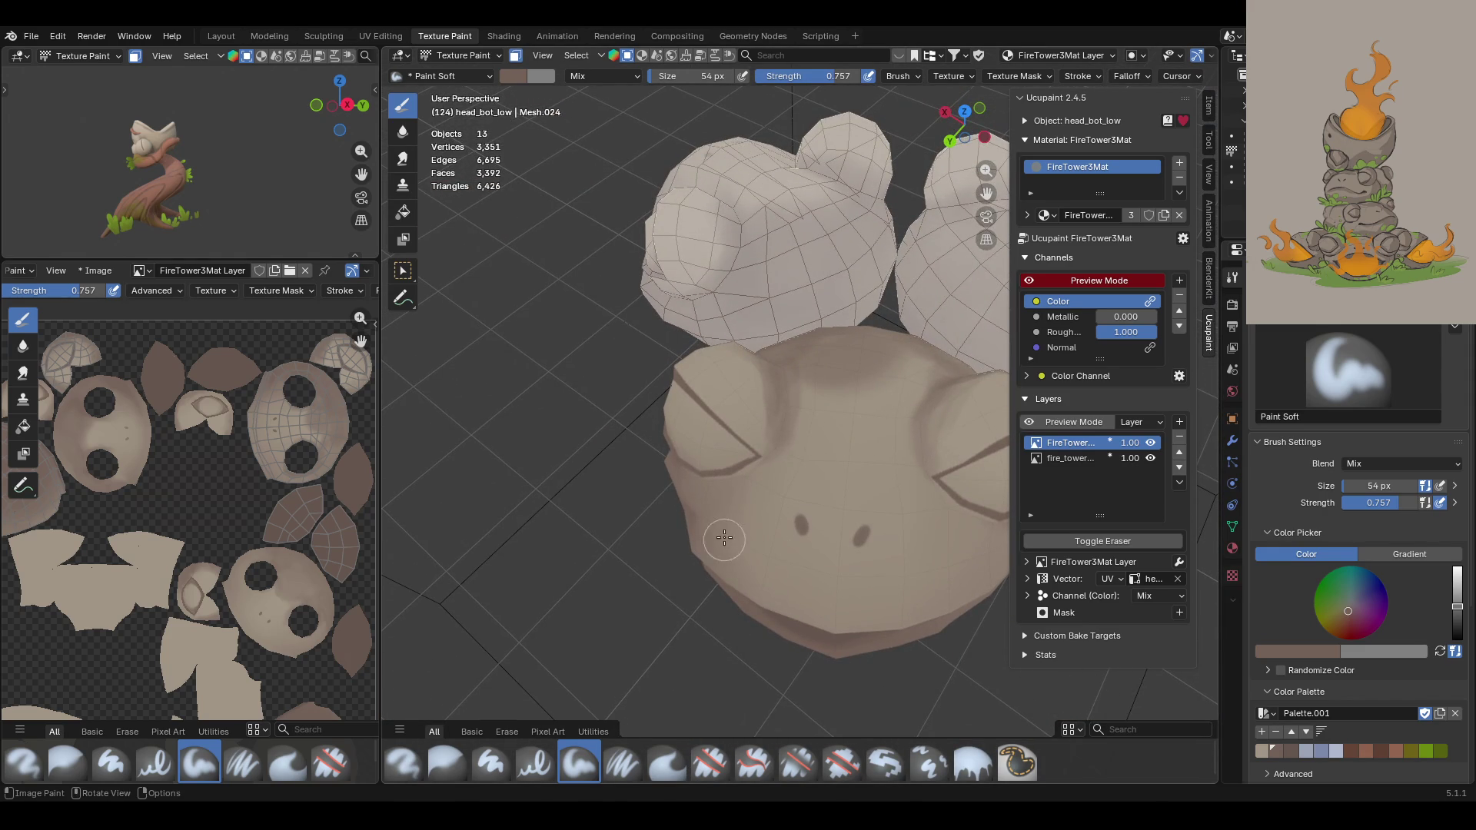
Step: Switch to the Blur brush and start softening the frog head's painted shading
middle_drag(750, 545, 860, 399)
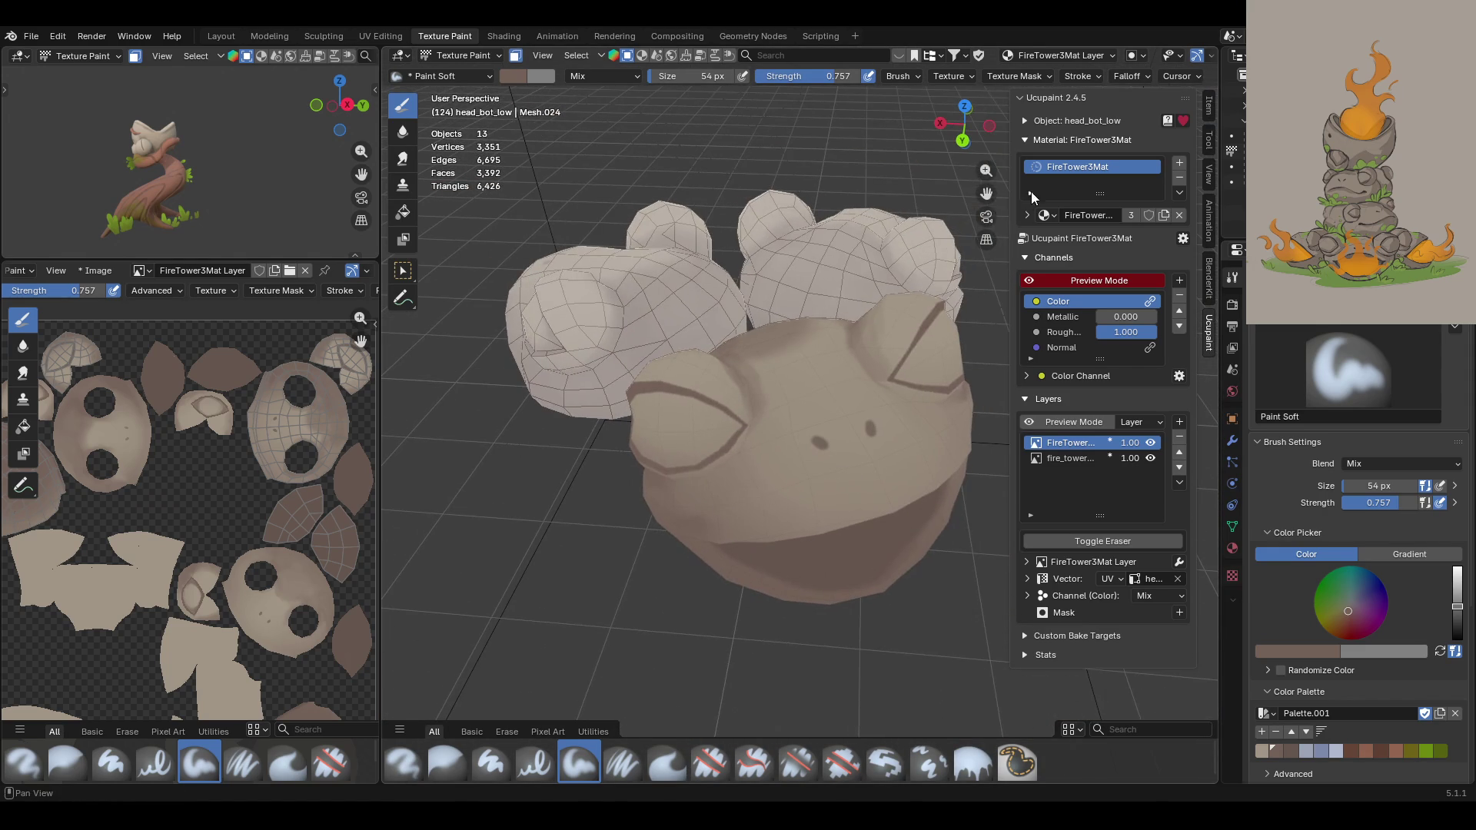
drag(986, 194, 986, 330)
mouse_move(480, 631)
middle_down()
mouse_move(615, 538)
mouse_move(603, 530)
middle_up()
middle_drag(661, 433, 923, 431)
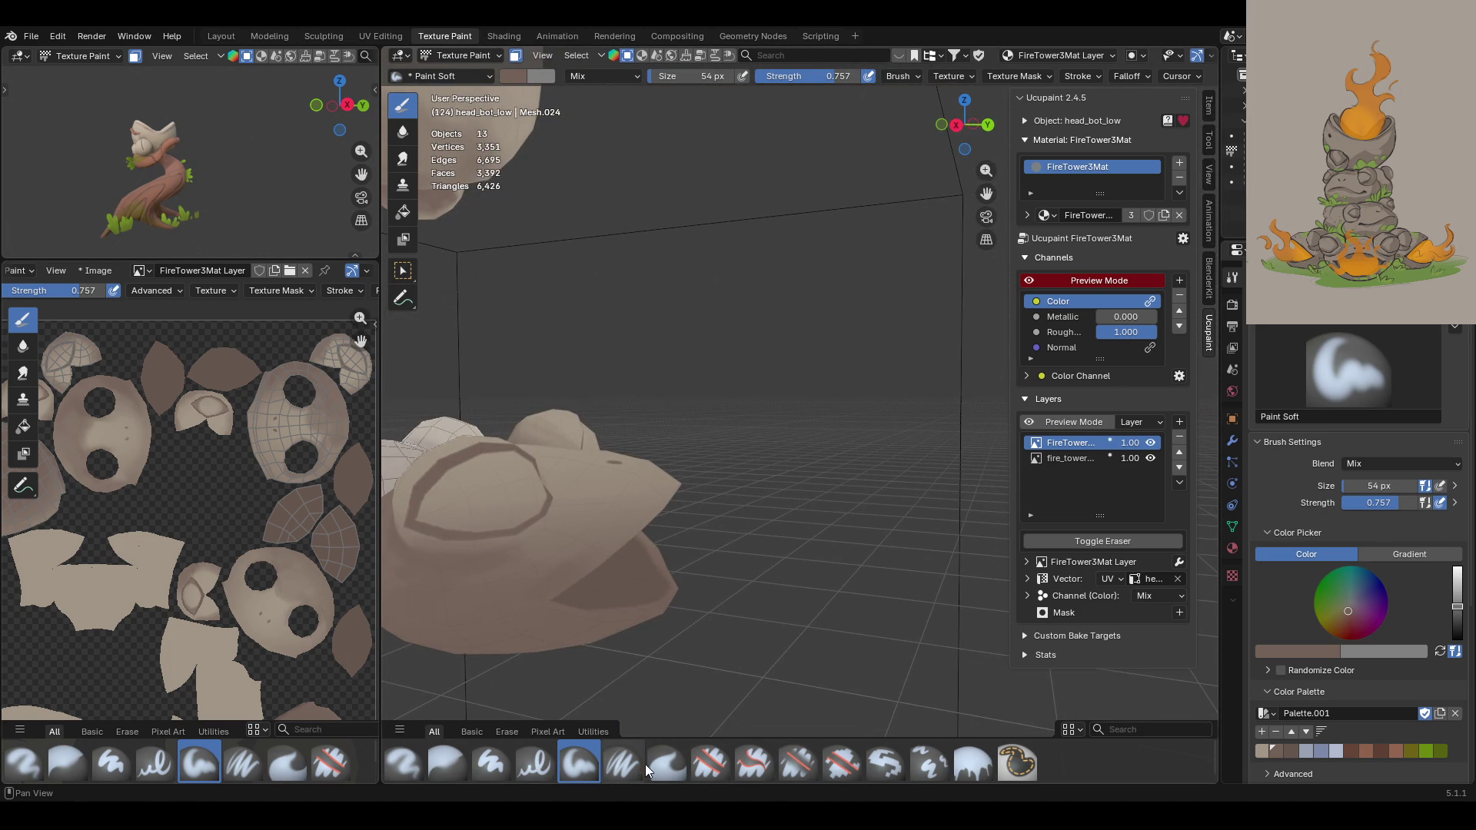
drag(987, 193, 1140, 203)
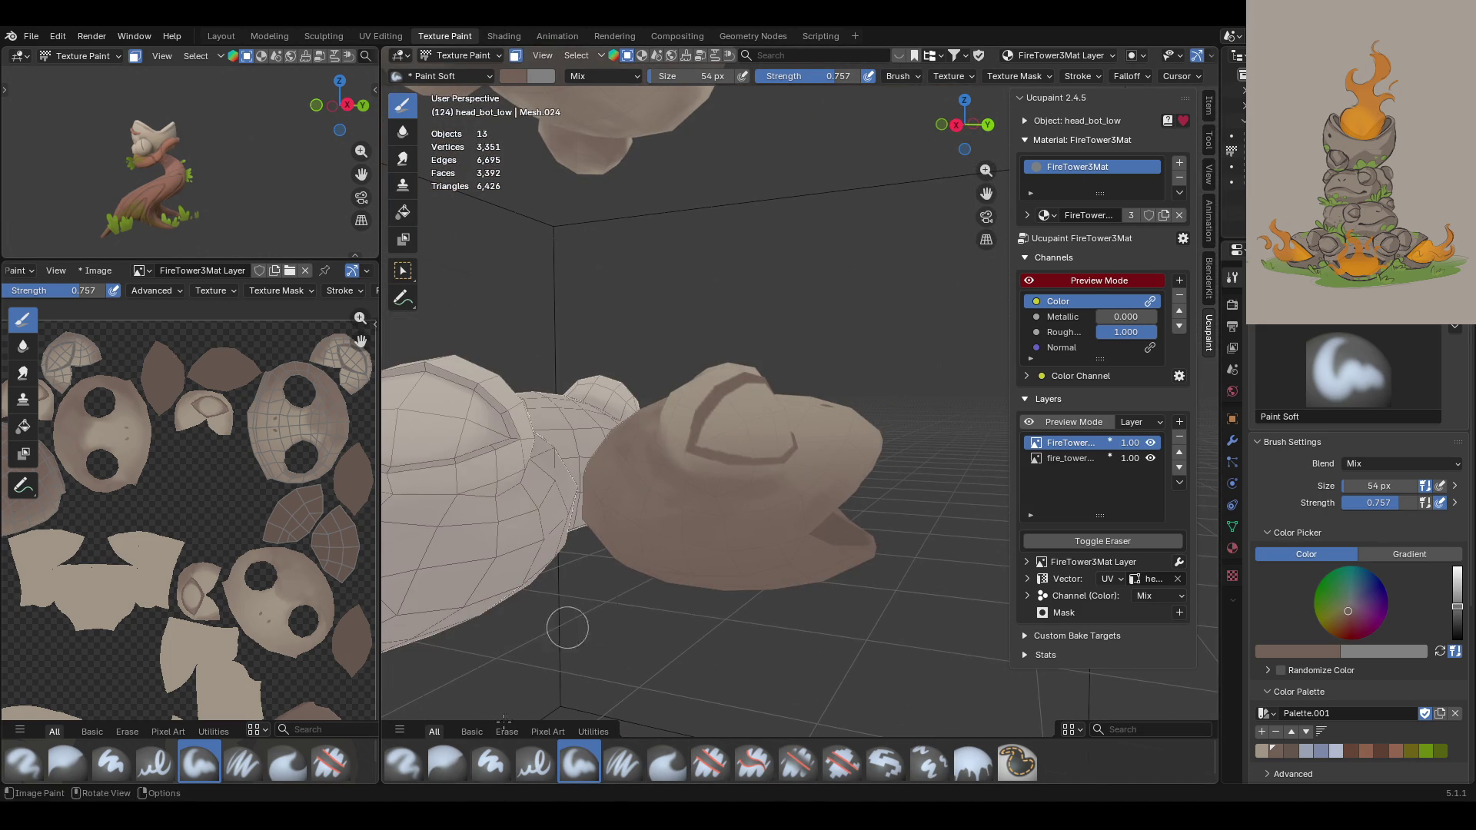
click(434, 759)
mouse_move(831, 490)
mouse_down()
mouse_move(746, 490)
mouse_move(679, 547)
mouse_up()
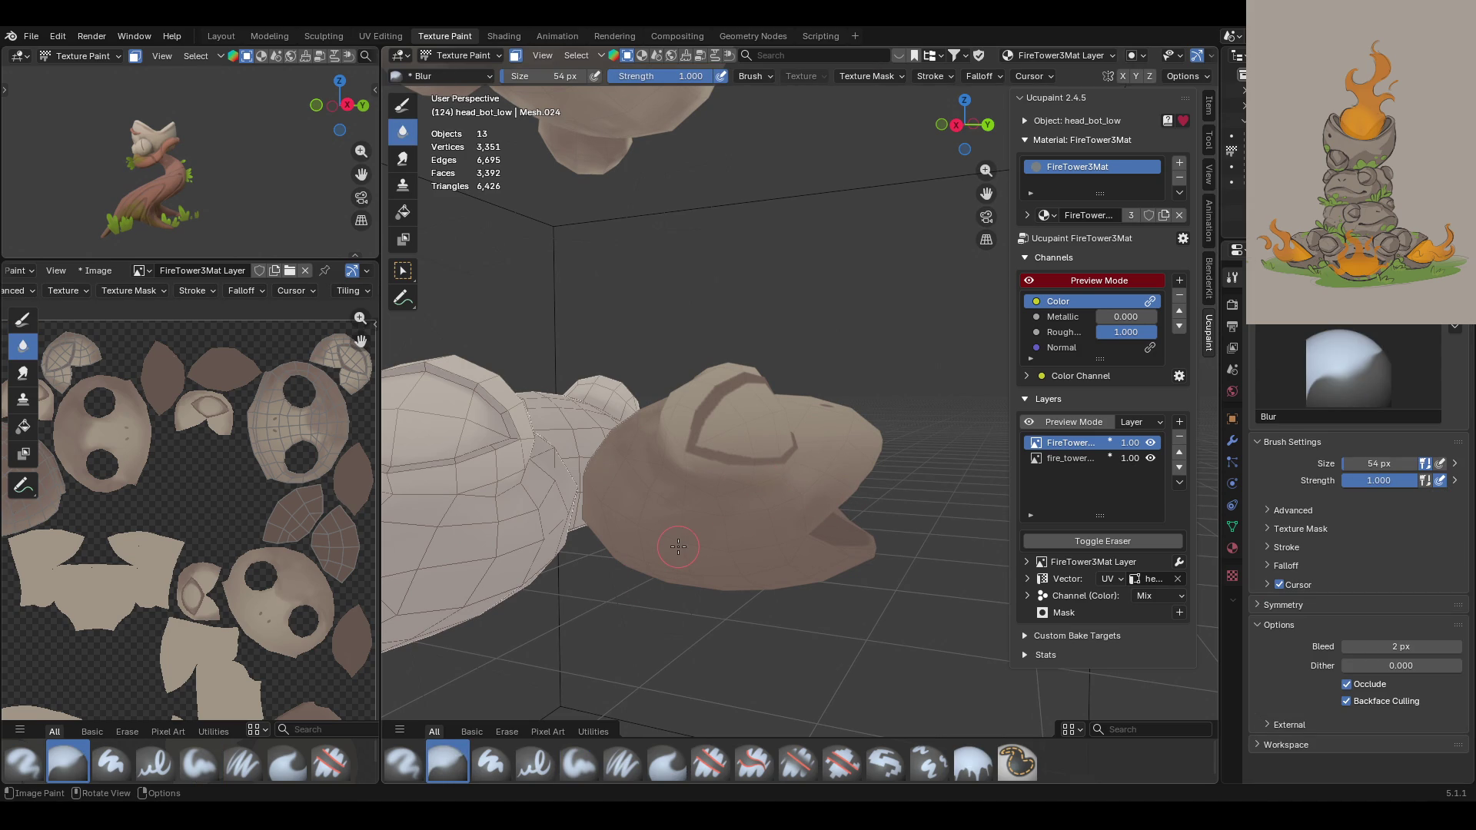
Step: Blur the painted shading around the frog head and across its face
middle_drag(713, 495, 624, 369)
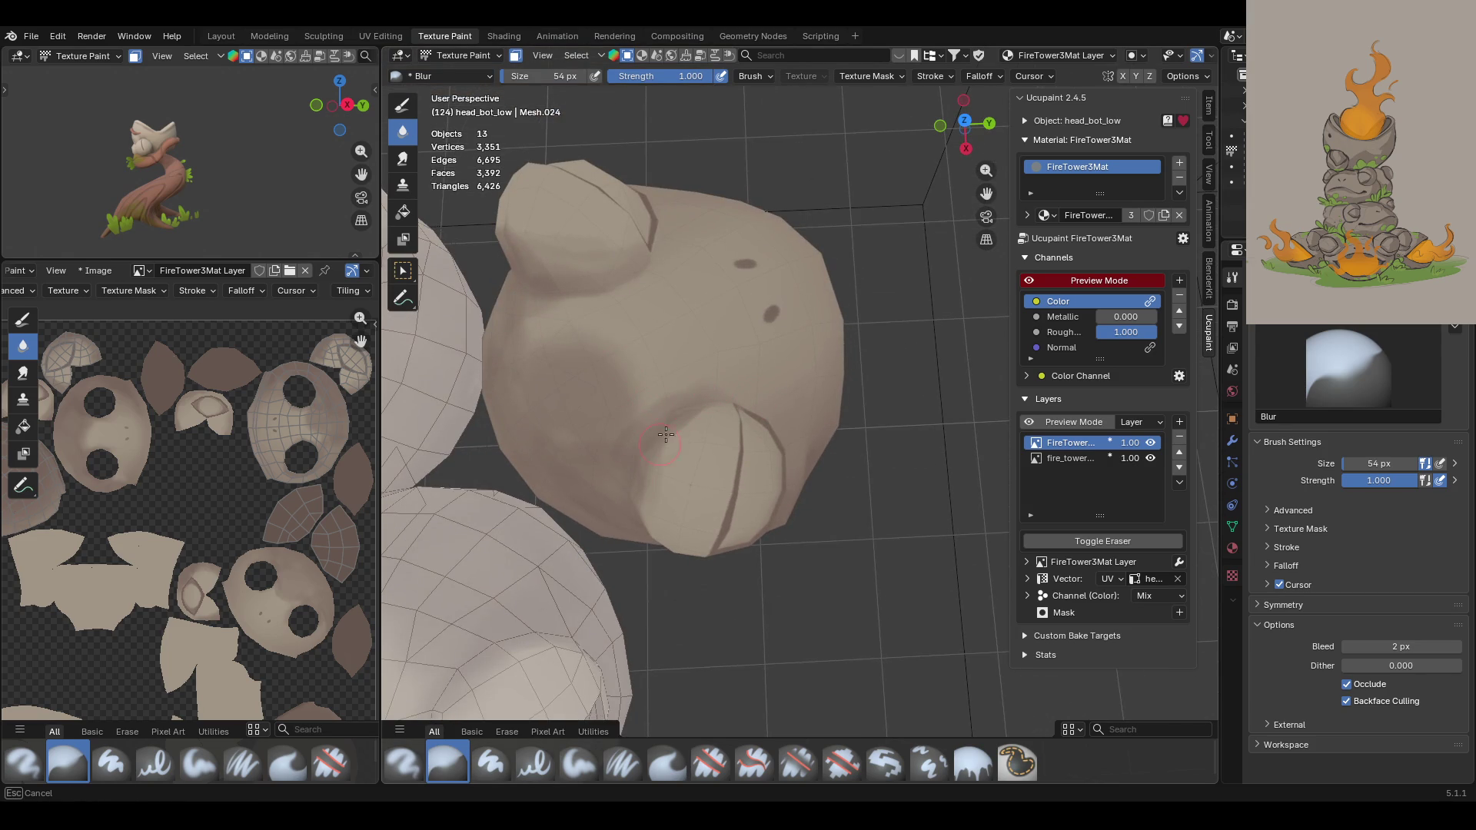
drag(591, 410, 537, 304)
middle_drag(579, 246, 531, 411)
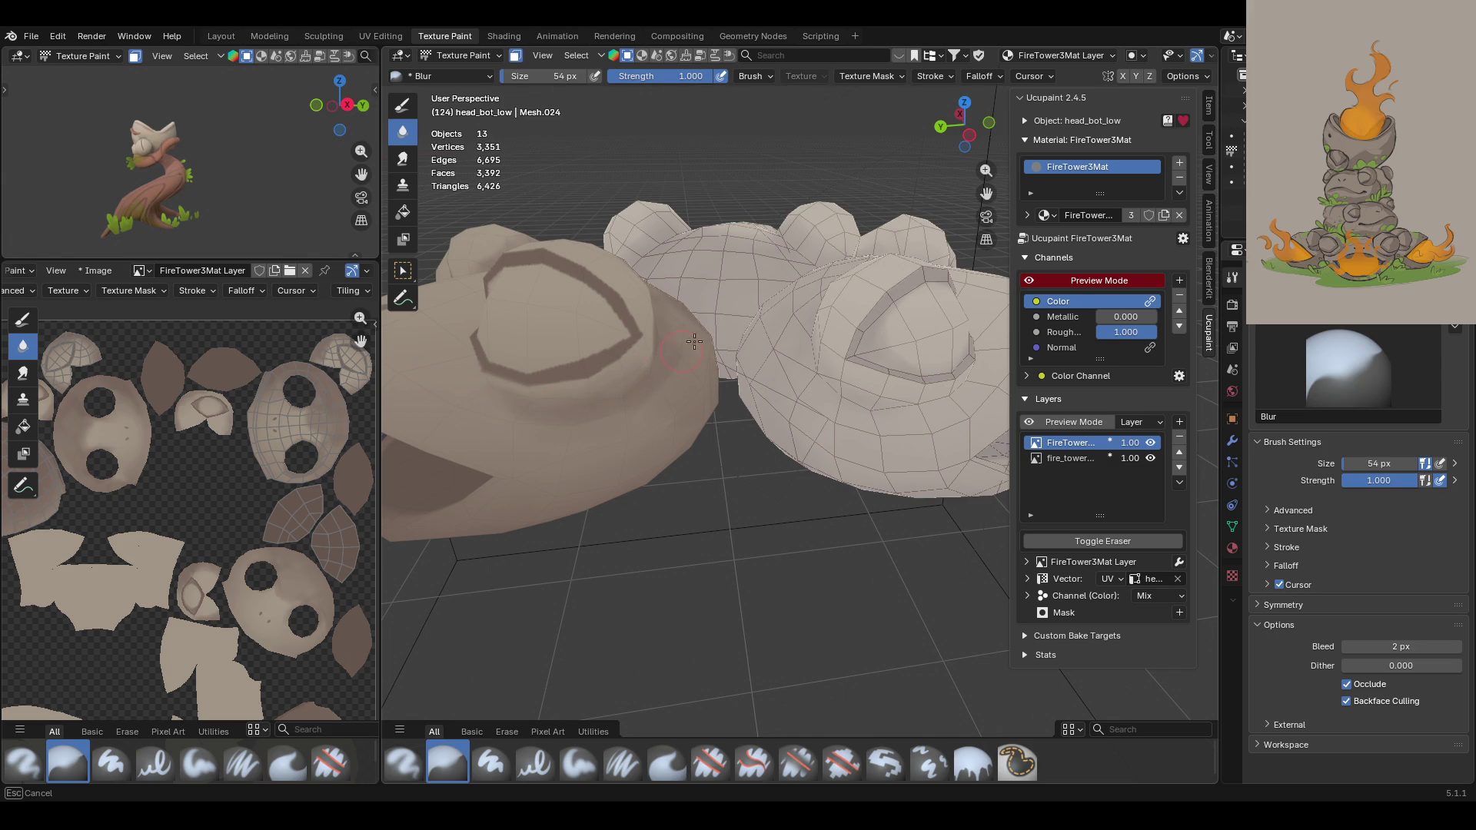
mouse_move(673, 424)
middle_down()
mouse_move(678, 333)
mouse_move(820, 257)
mouse_move(845, 199)
mouse_move(817, 161)
mouse_move(721, 397)
middle_up()
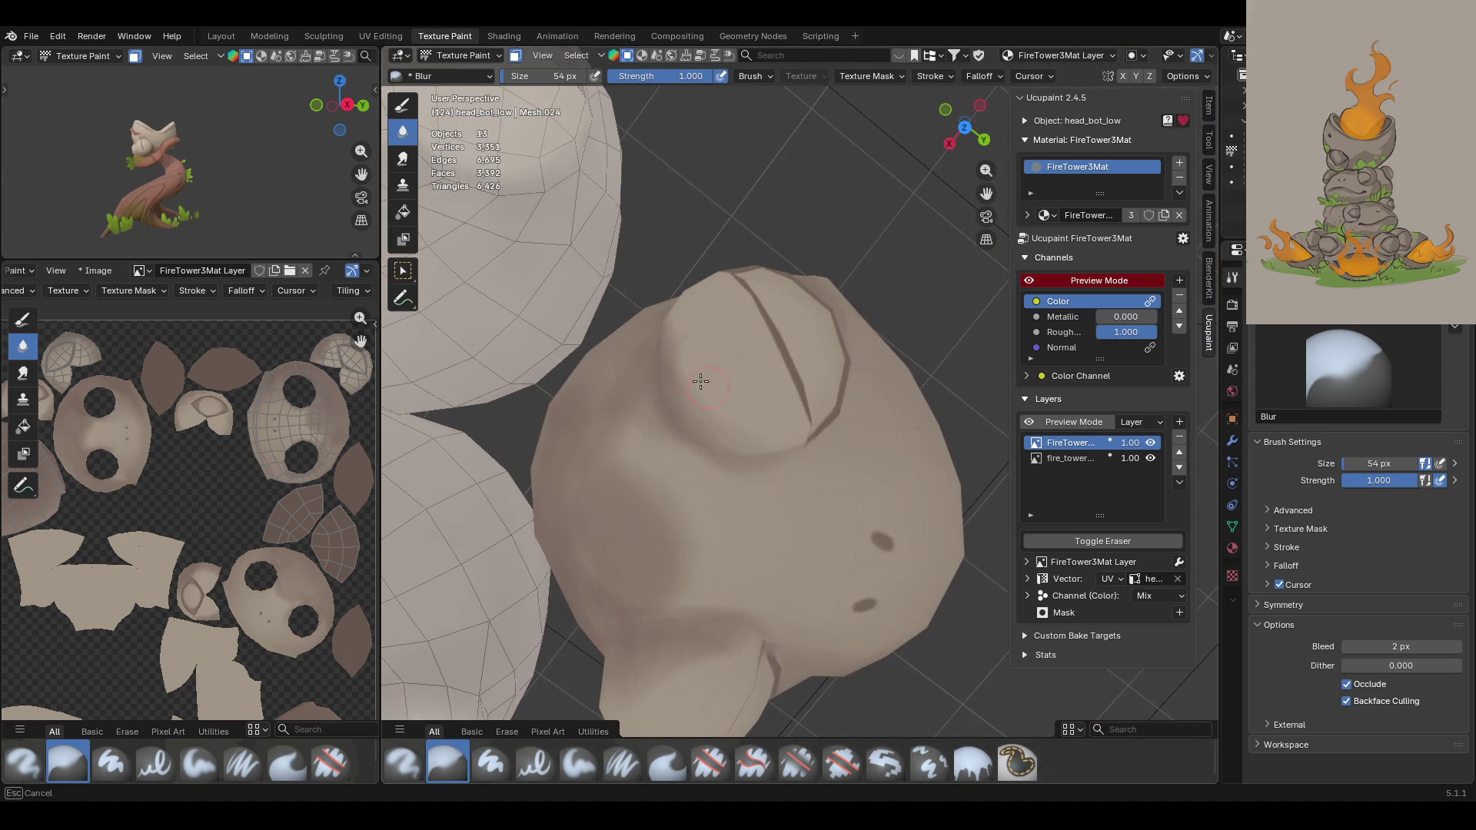
mouse_move(636, 435)
middle_down()
mouse_move(649, 461)
mouse_move(843, 487)
mouse_move(738, 599)
mouse_move(680, 603)
middle_up()
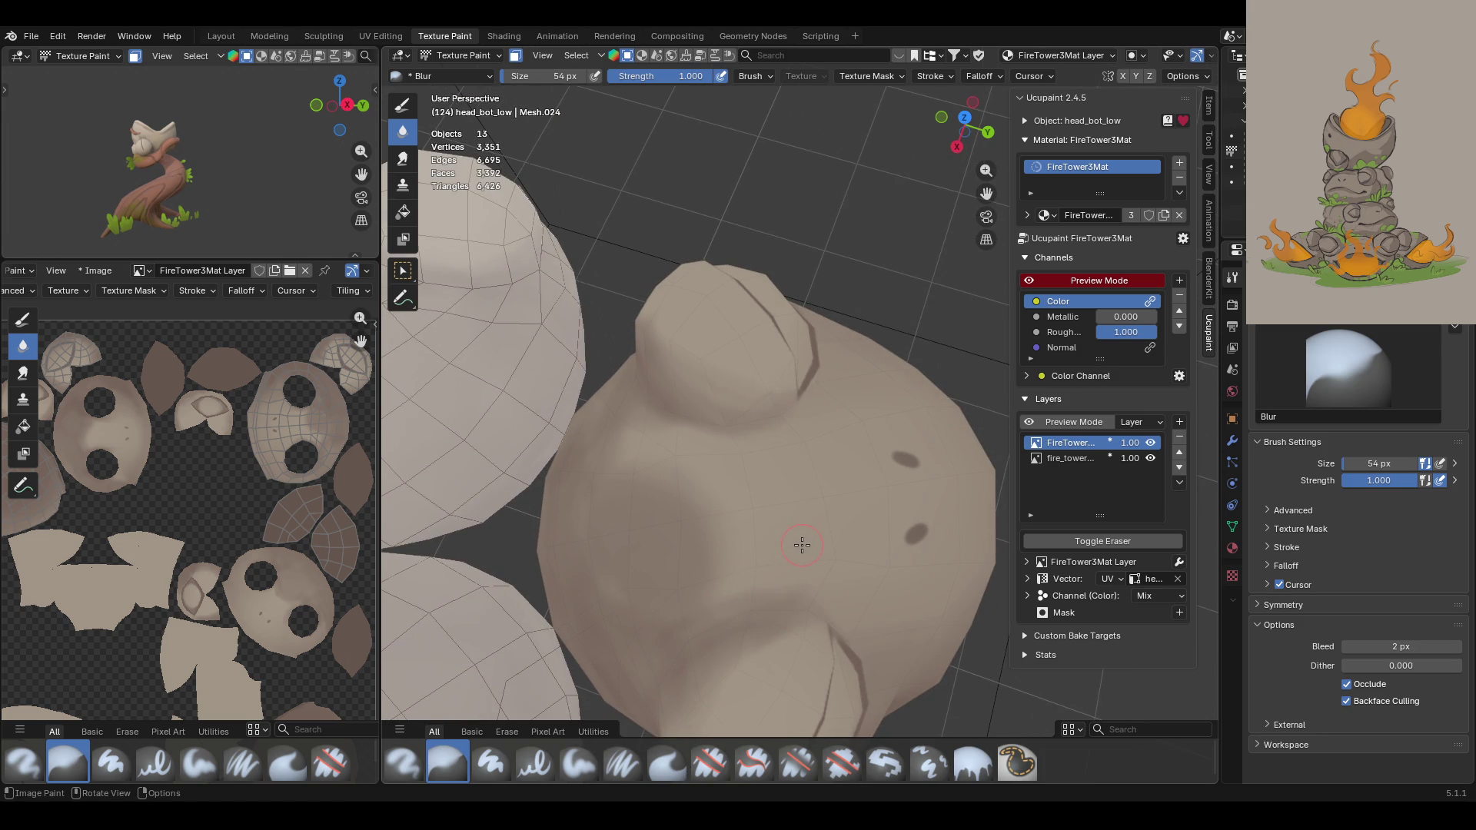
mouse_move(880, 624)
middle_down()
mouse_move(808, 596)
mouse_move(783, 532)
middle_up()
shift+middle_drag(953, 230, 538, 492)
drag(538, 492, 543, 504)
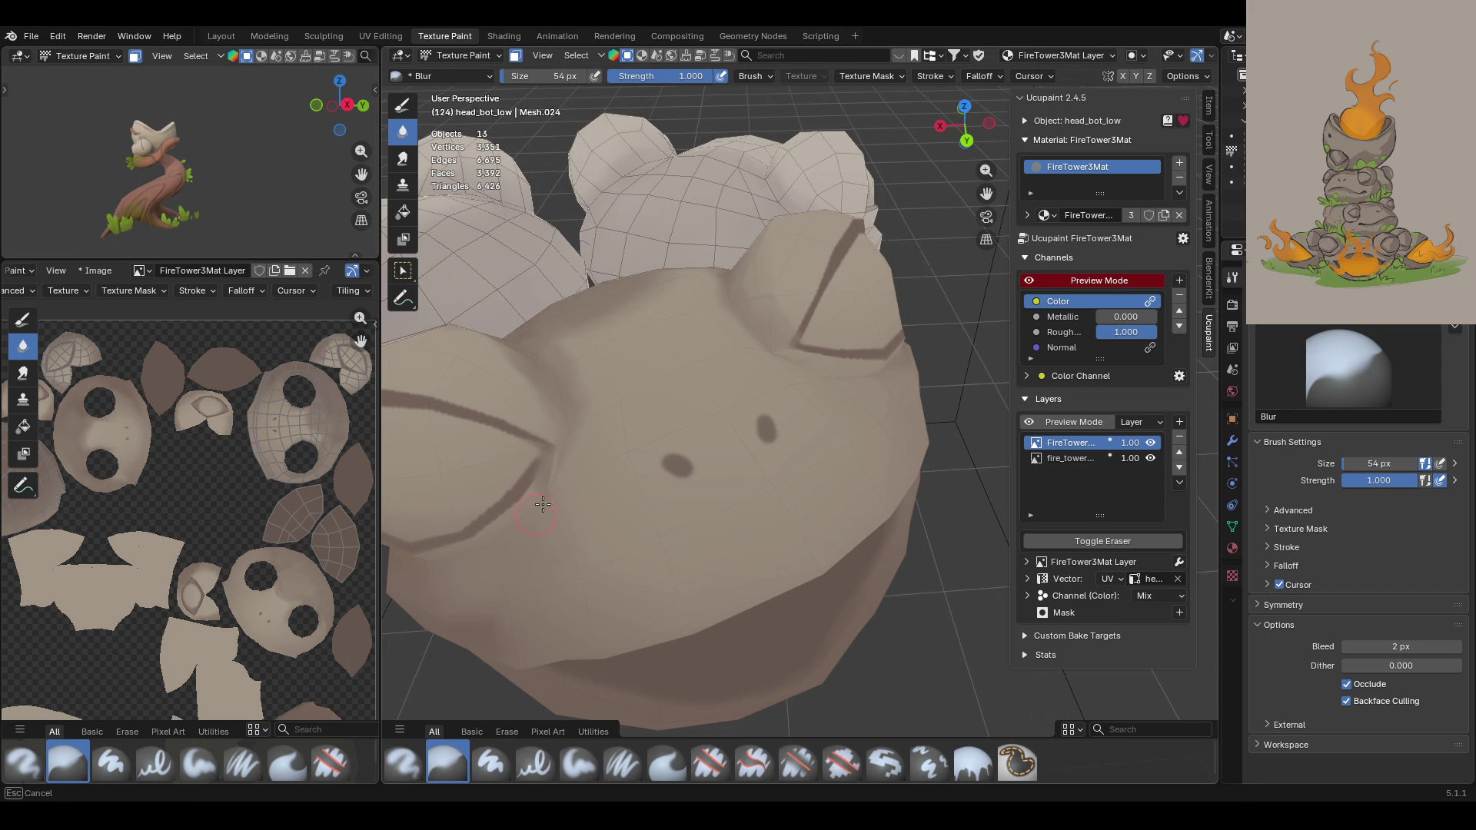
drag(575, 447, 565, 486)
mouse_move(565, 486)
middle_down()
mouse_move(750, 265)
mouse_move(781, 462)
middle_up()
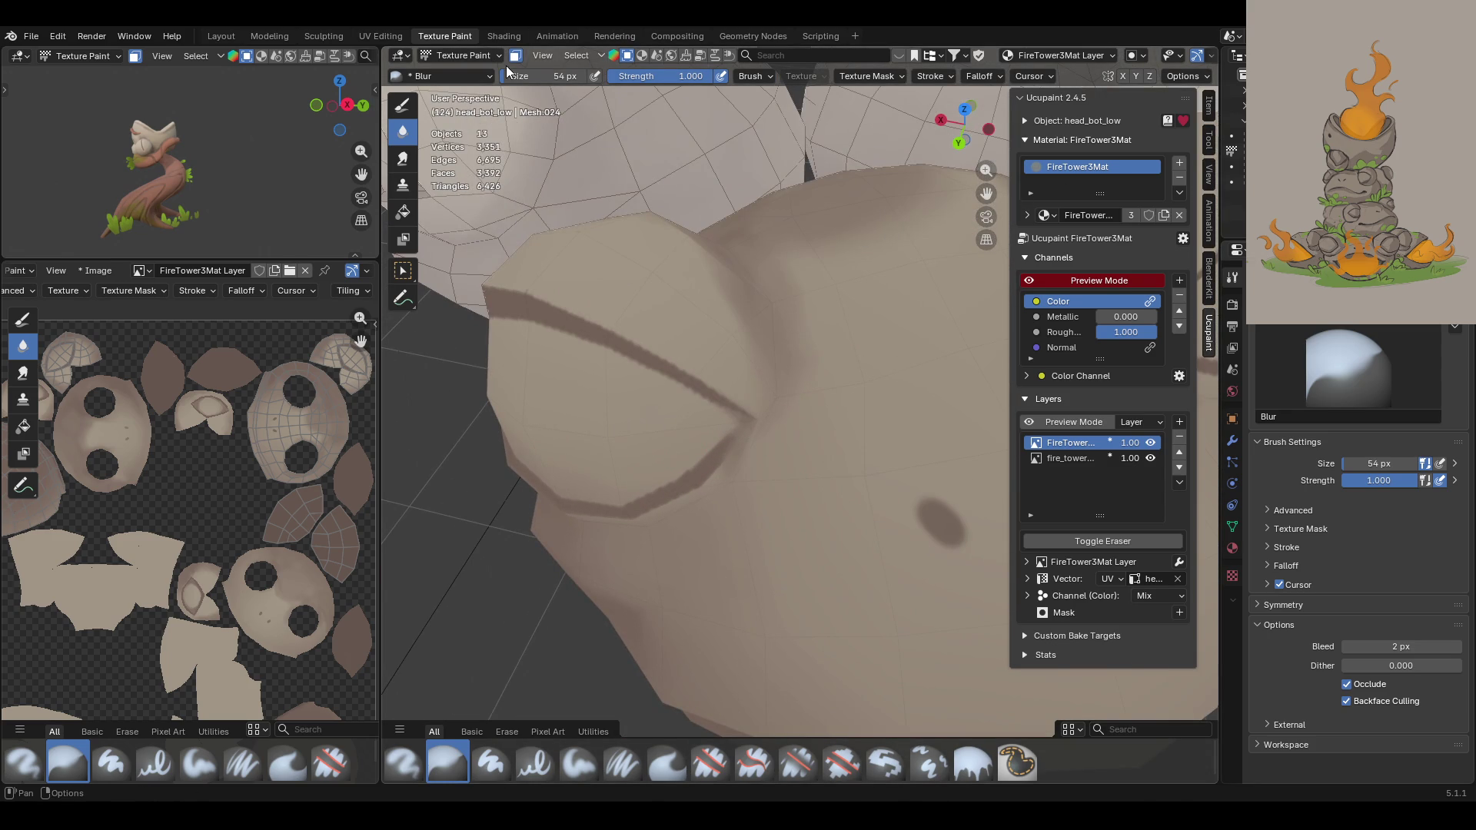
Step: Undo the dark eyelid stroke and return to the painting tool
click(403, 270)
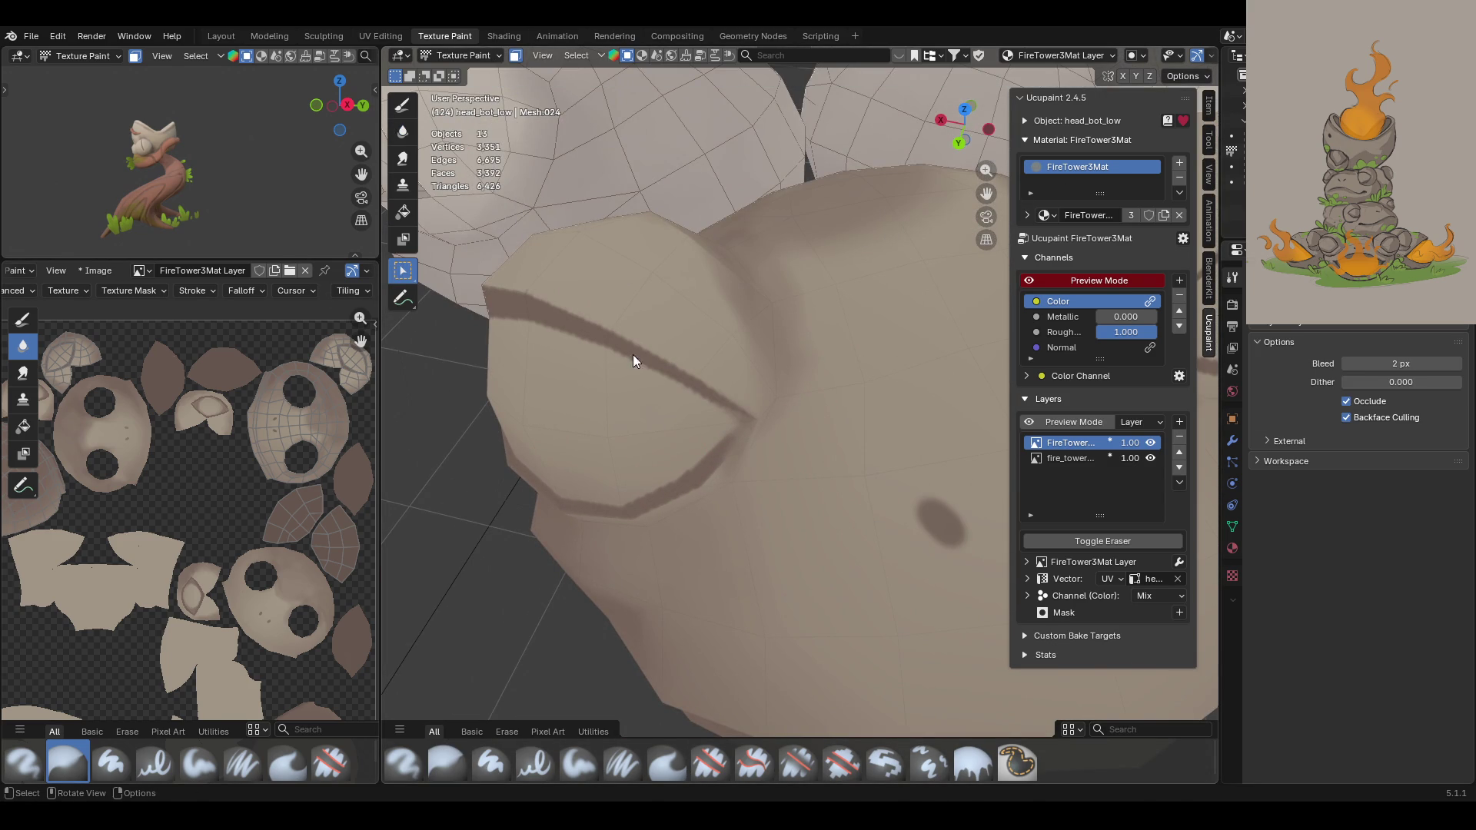
key(ctrl+z)
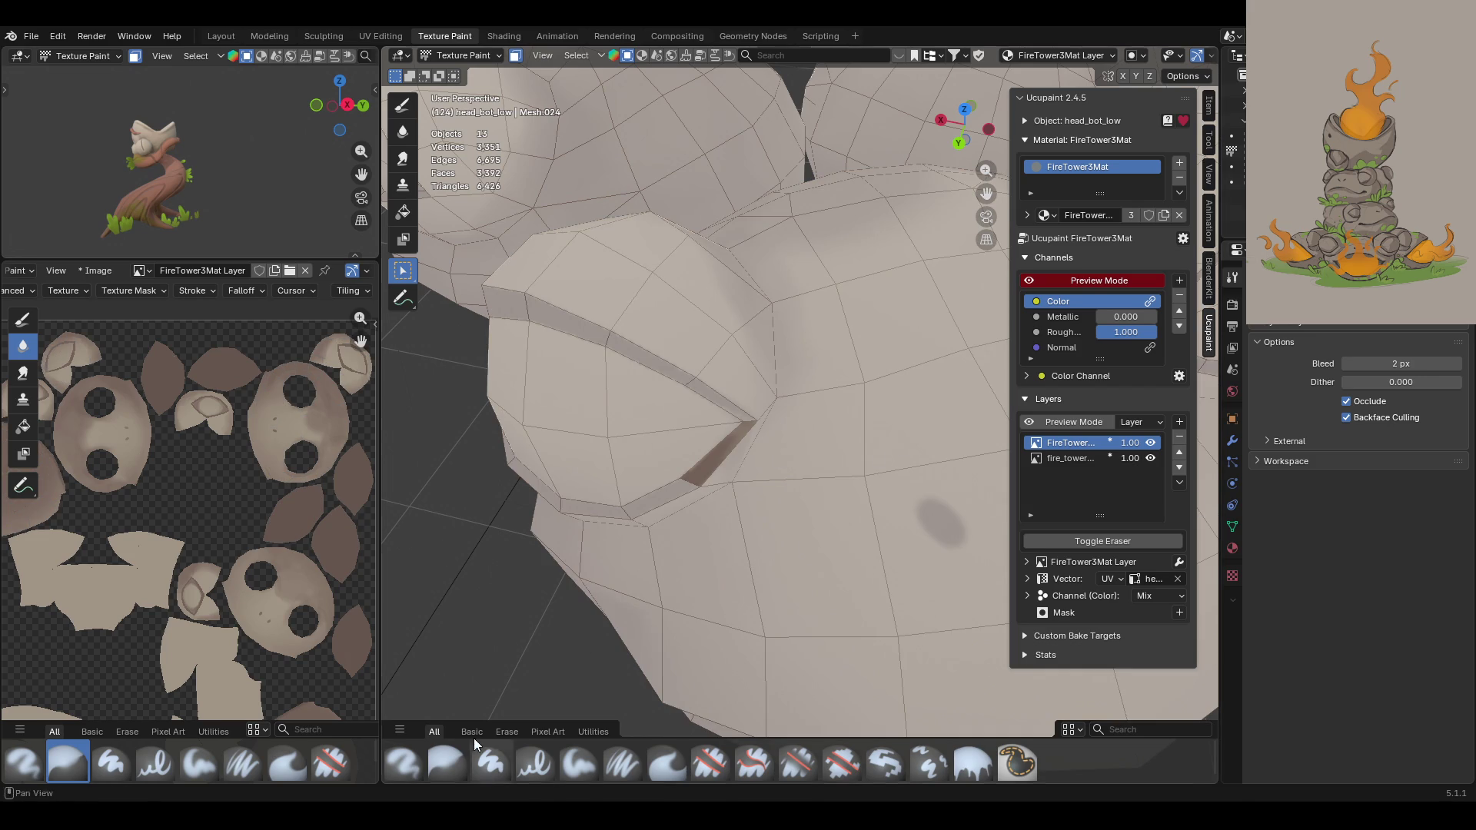
click(403, 105)
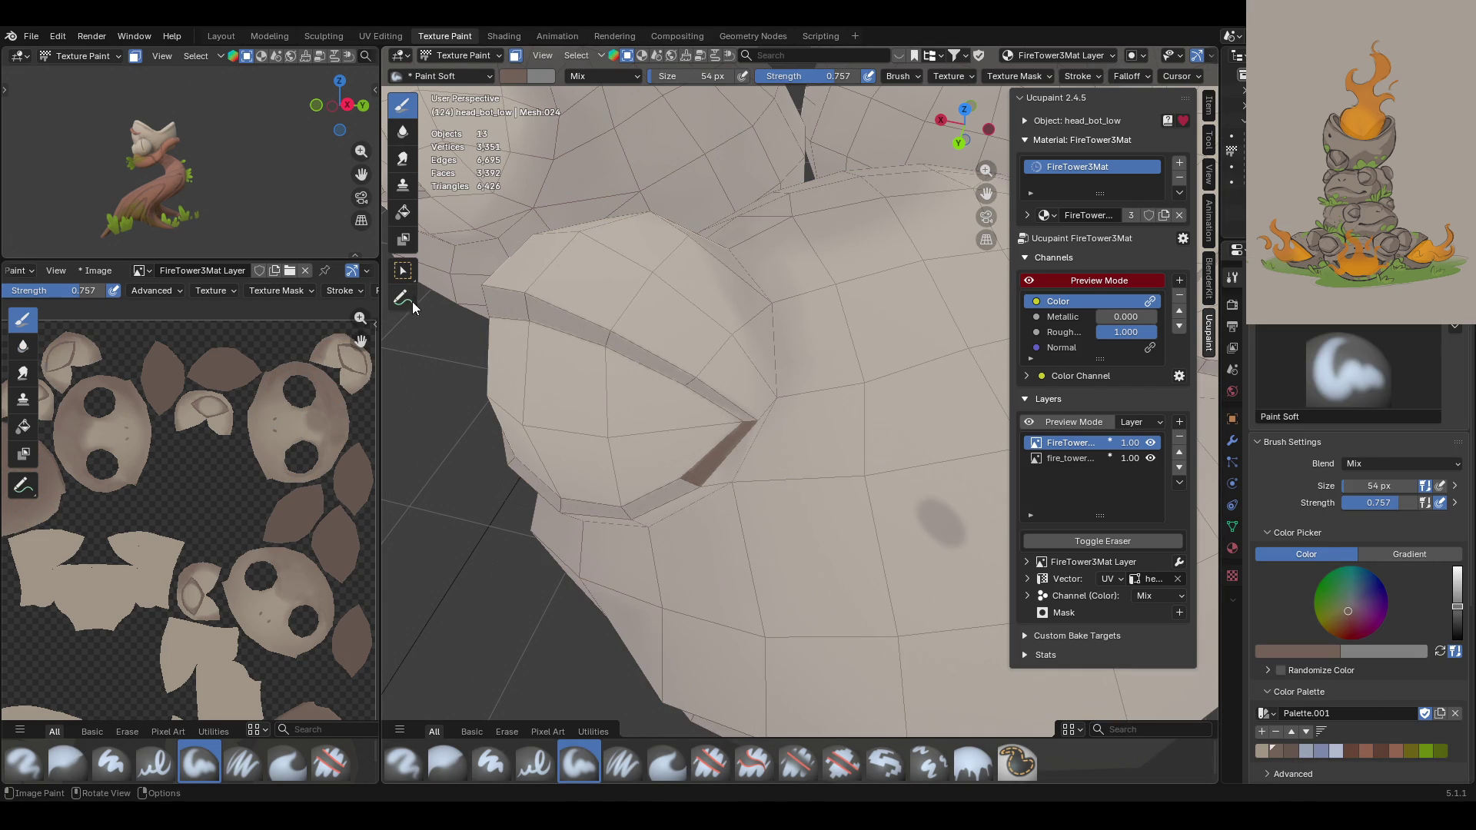
Step: Select the eye rim faces as a face-selection painting mask
click(402, 271)
mouse_move(636, 411)
middle_down()
mouse_move(652, 376)
mouse_move(546, 423)
middle_up()
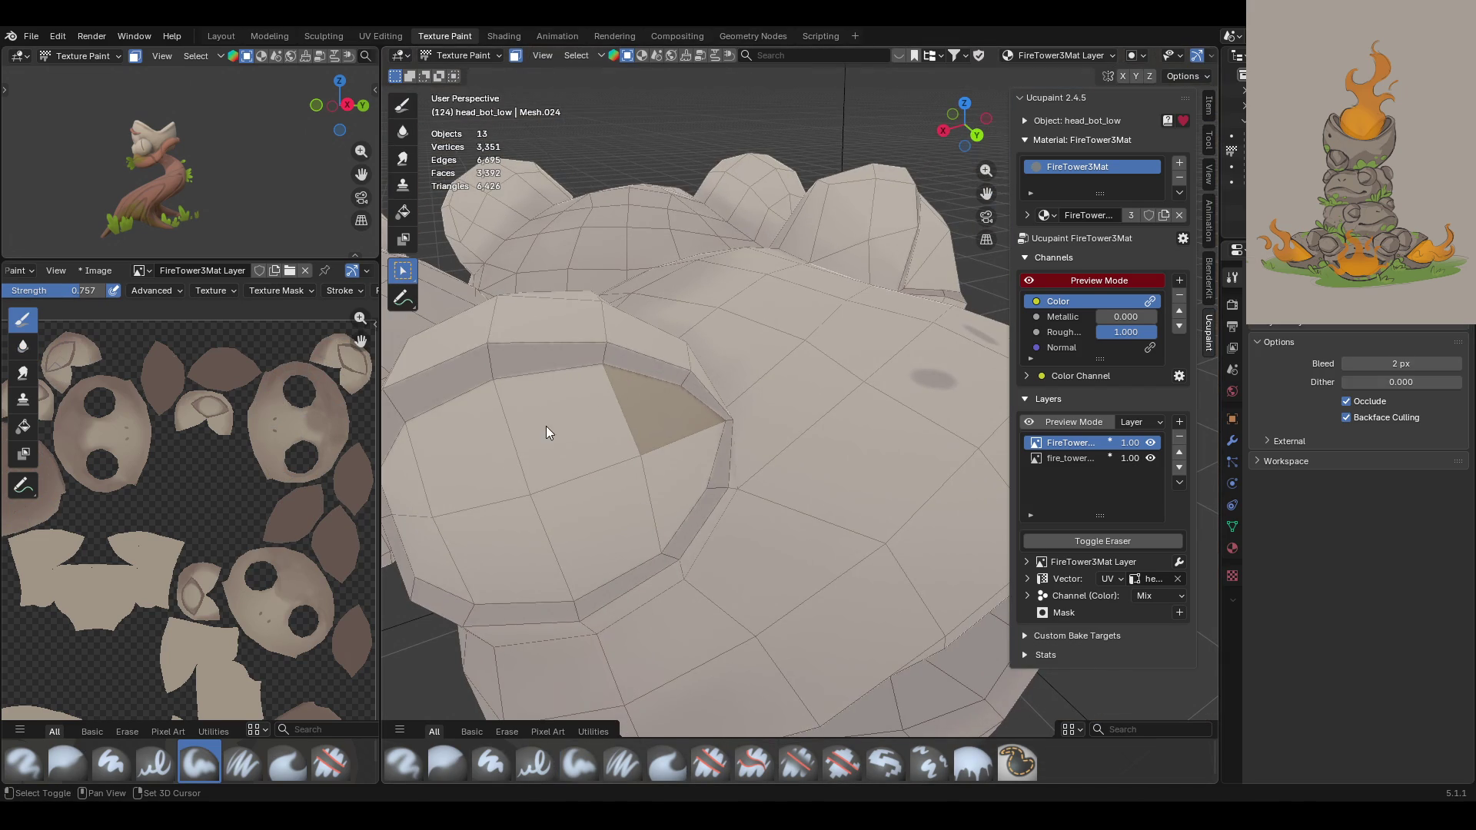
shift+click(546, 429)
shift+click(408, 491)
shift+click(523, 593)
shift+click(615, 580)
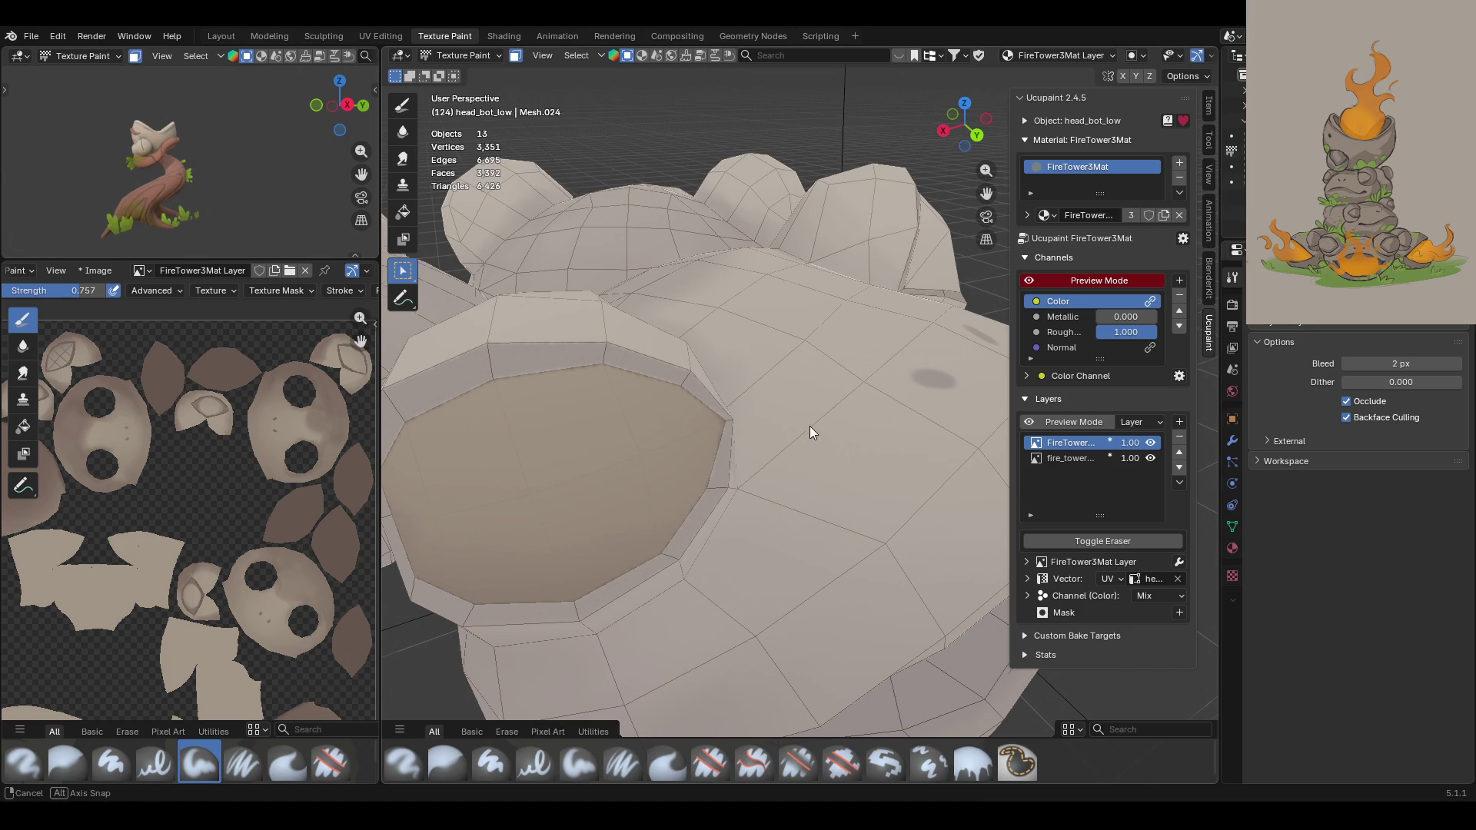
middle_drag(813, 425, 707, 381)
scroll(707, 381, down, 3)
middle_drag(861, 415, 805, 432)
scroll(726, 441, up, 3)
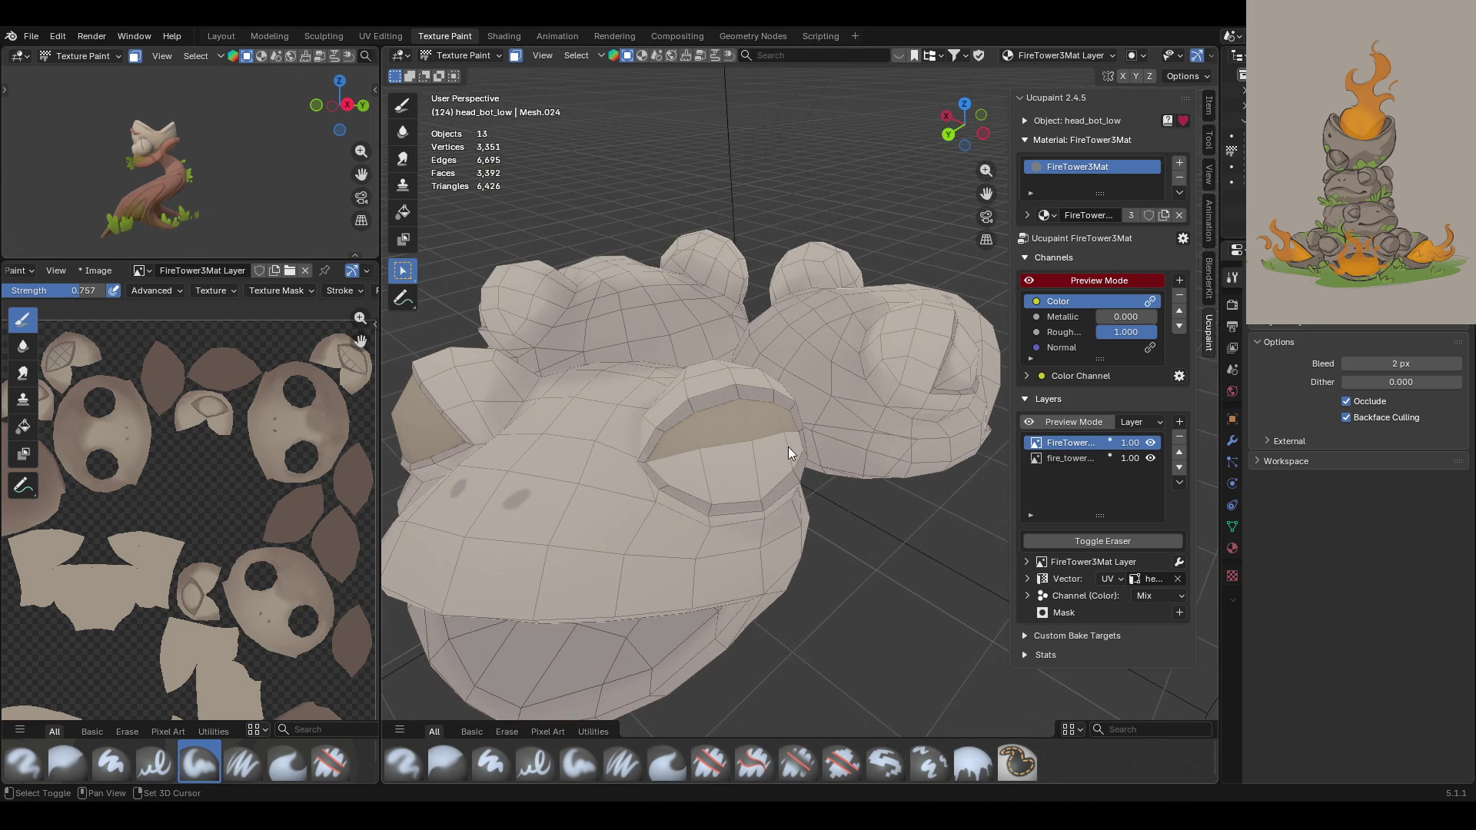
mouse_move(724, 472)
middle_down()
mouse_move(666, 459)
mouse_move(811, 360)
middle_up()
Step: Switch to Paint Soft and paint darker shading along the eye rim
click(579, 763)
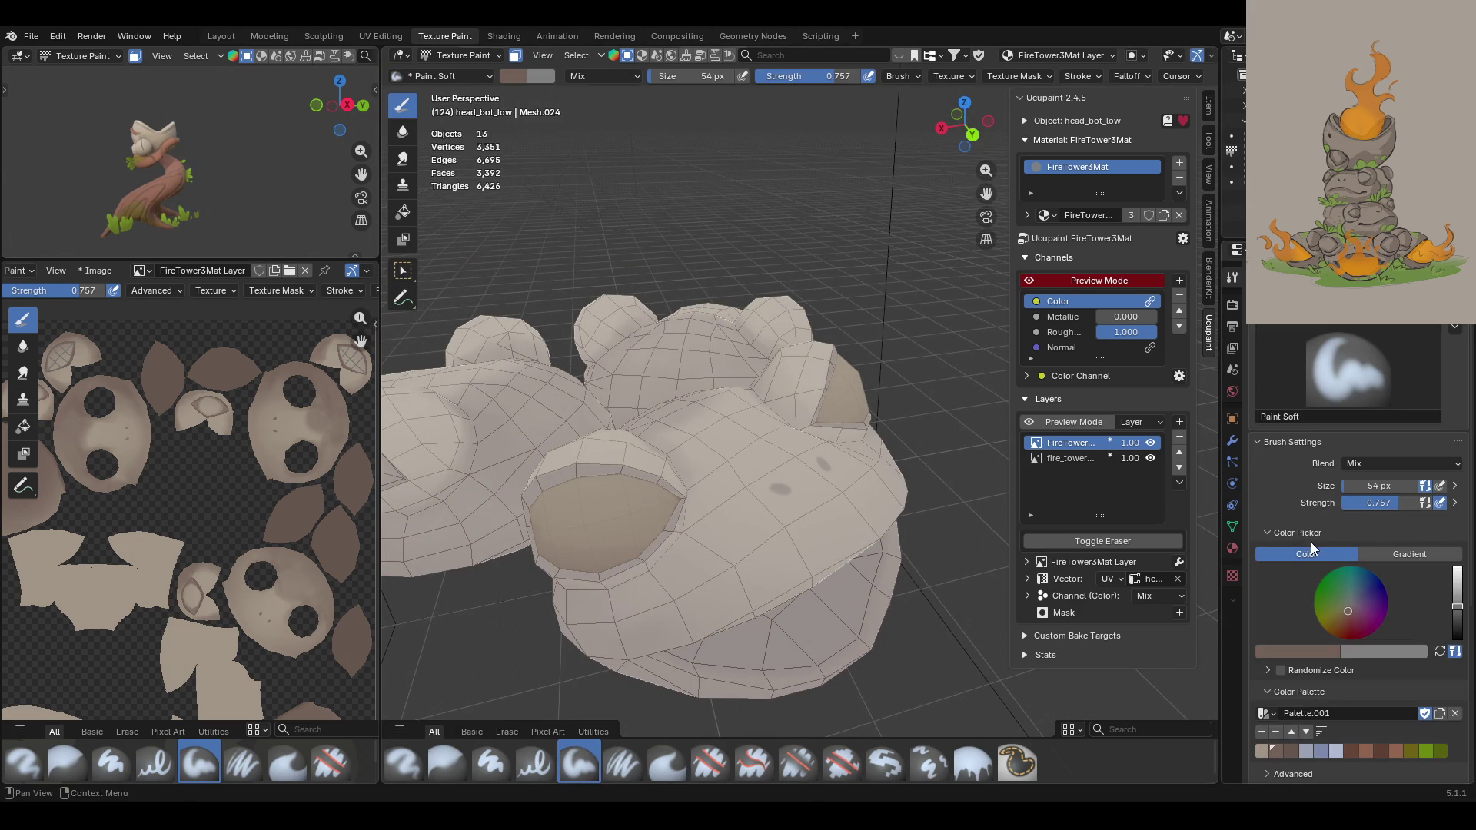
middle_drag(691, 516, 778, 419)
mouse_move(978, 190)
middle_down()
mouse_move(886, 328)
mouse_move(819, 358)
middle_up()
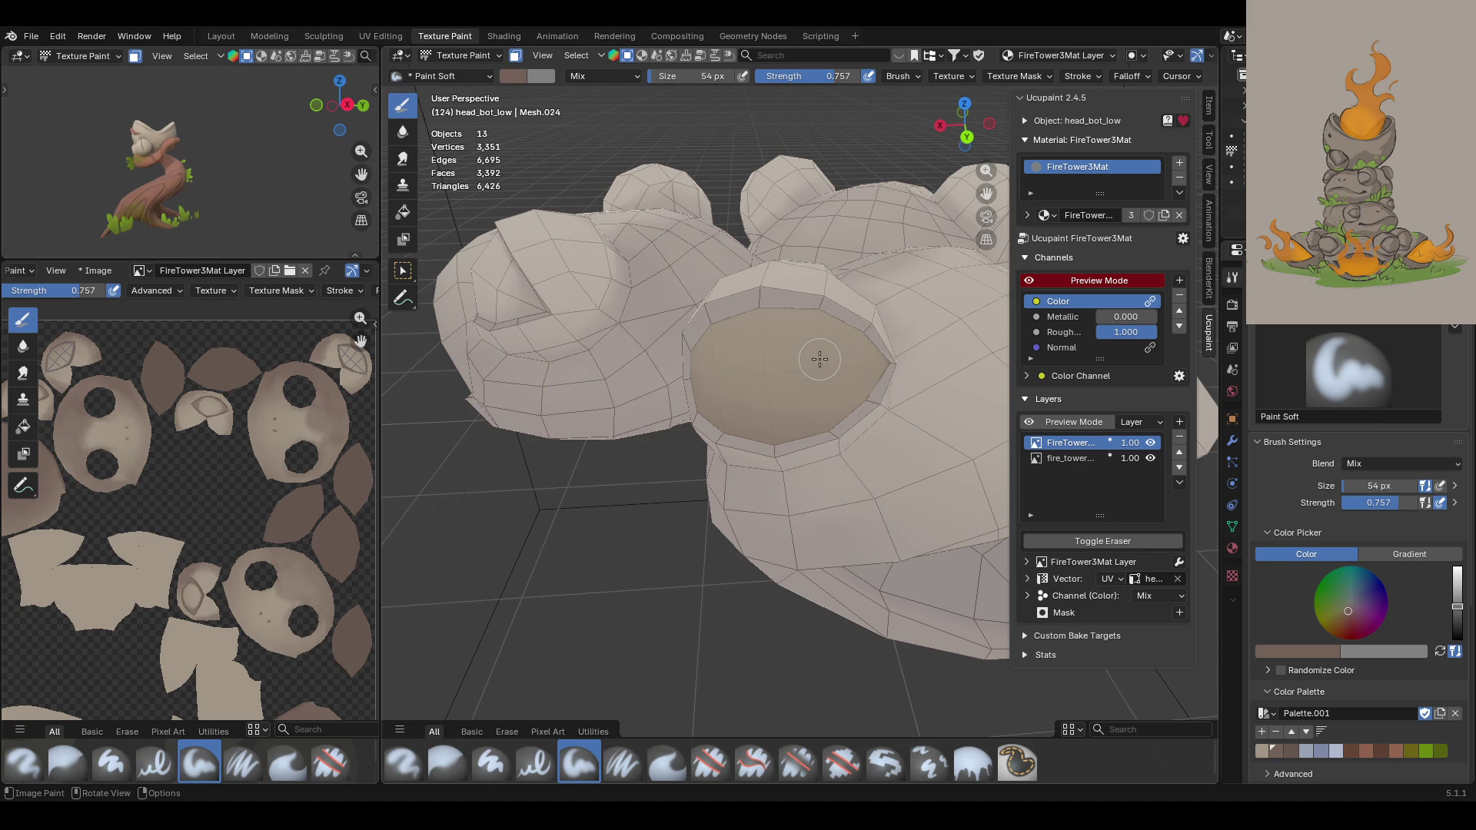
middle_drag(975, 193, 768, 470)
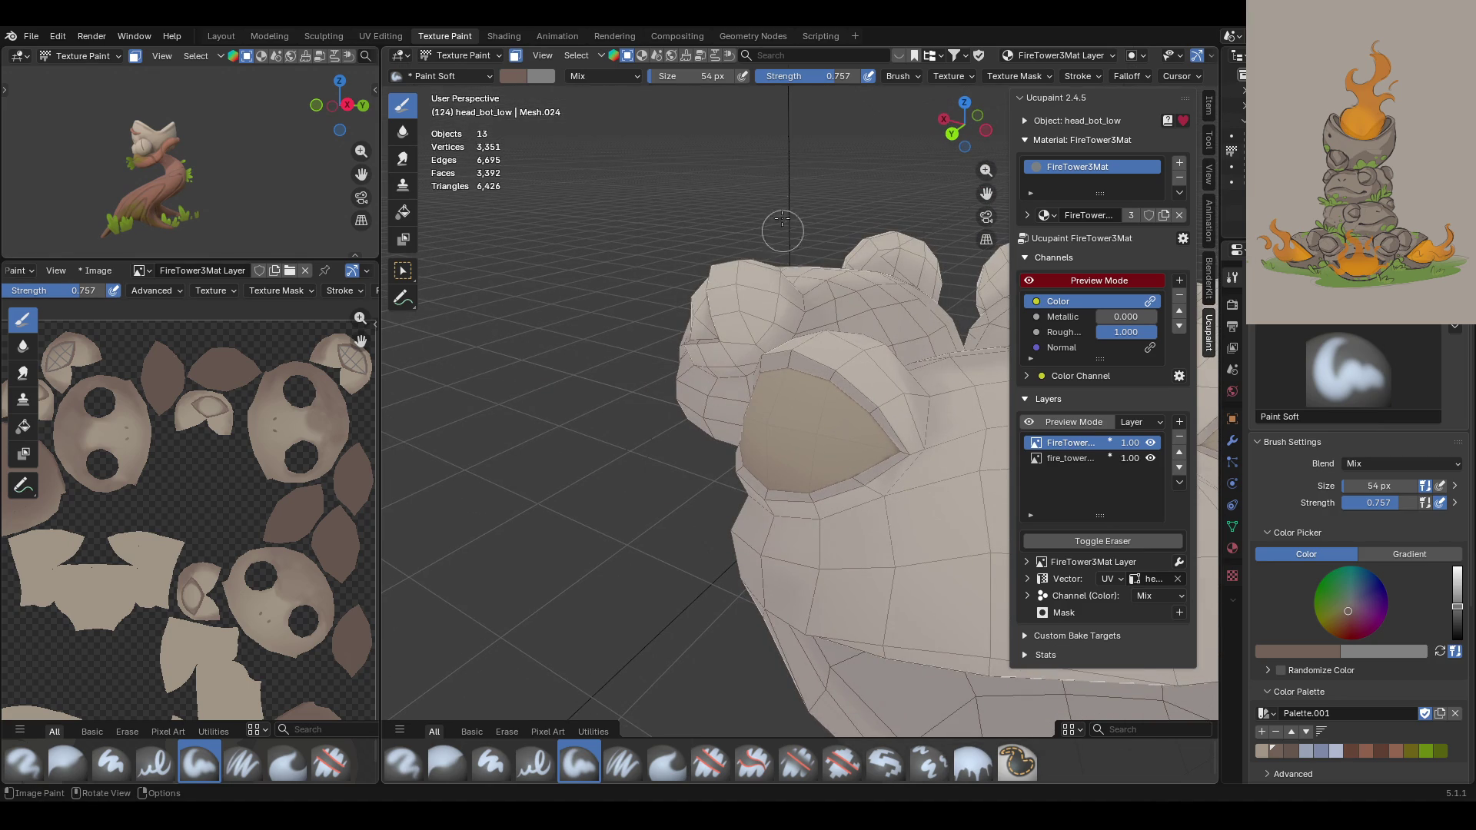
click(818, 375)
drag(817, 370, 815, 363)
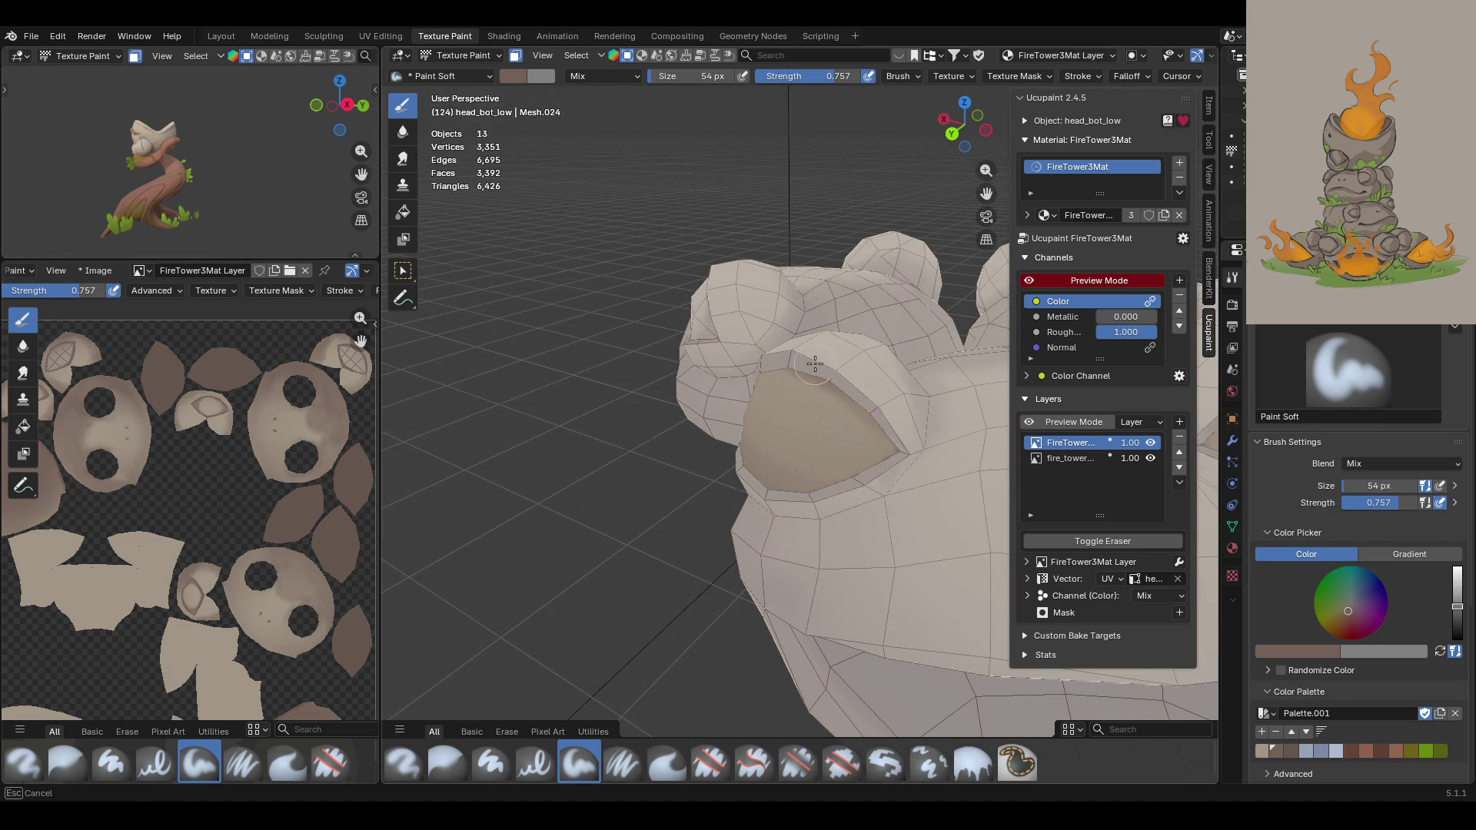
mouse_move(893, 432)
mouse_down()
mouse_move(869, 443)
mouse_move(827, 357)
mouse_move(883, 430)
mouse_move(911, 415)
mouse_move(853, 461)
mouse_move(768, 484)
mouse_move(849, 480)
mouse_move(866, 454)
mouse_up()
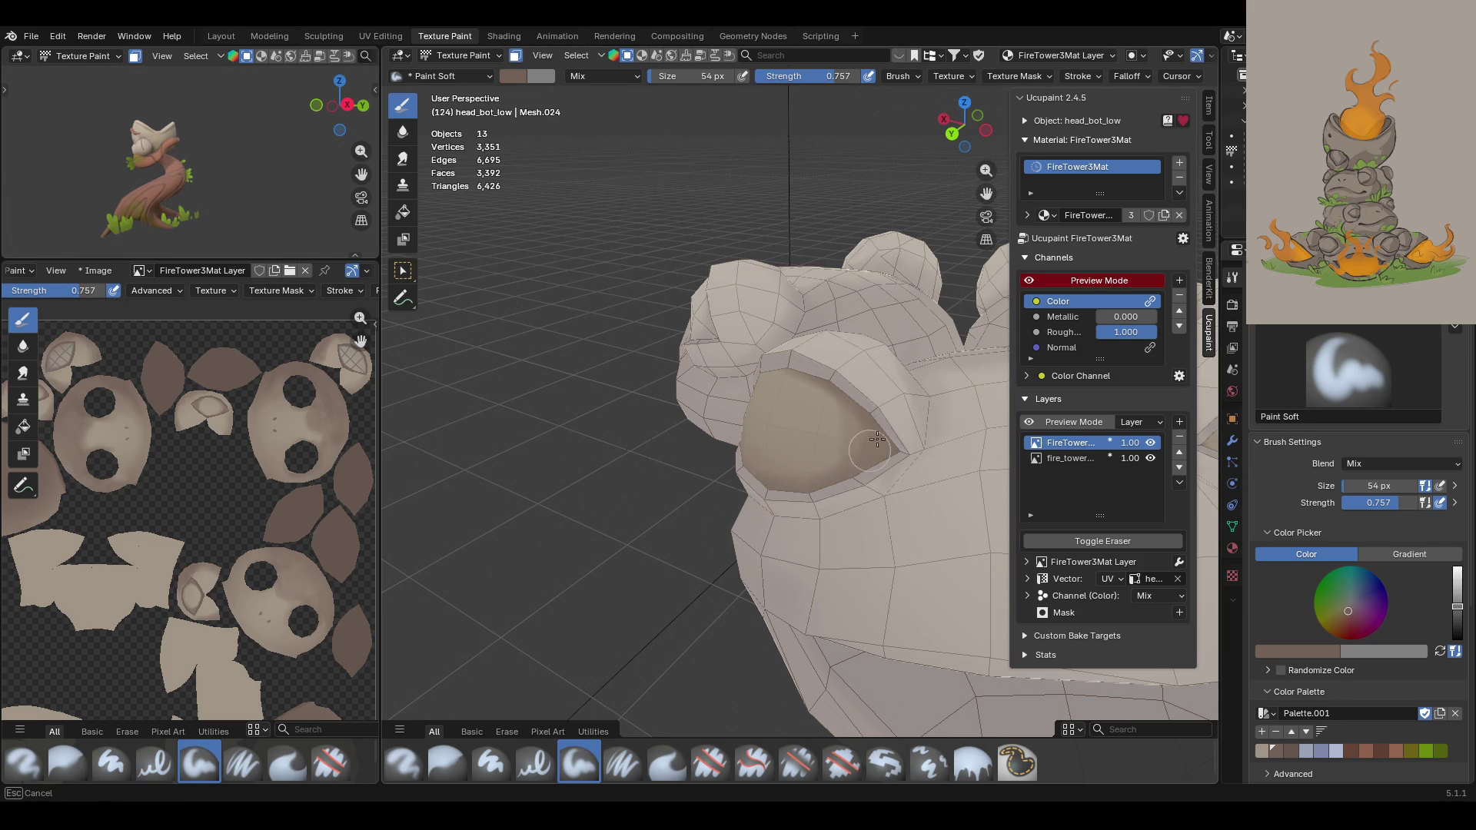
Step: Darken the left side of the socket rim and the eye-socket interior
mouse_move(652, 349)
middle_down()
mouse_move(831, 331)
mouse_move(857, 313)
middle_up()
mouse_move(758, 405)
mouse_down()
mouse_move(711, 431)
mouse_move(692, 499)
mouse_move(711, 562)
mouse_up()
mouse_move(716, 428)
mouse_down()
mouse_move(713, 460)
mouse_move(676, 491)
mouse_move(718, 501)
mouse_up()
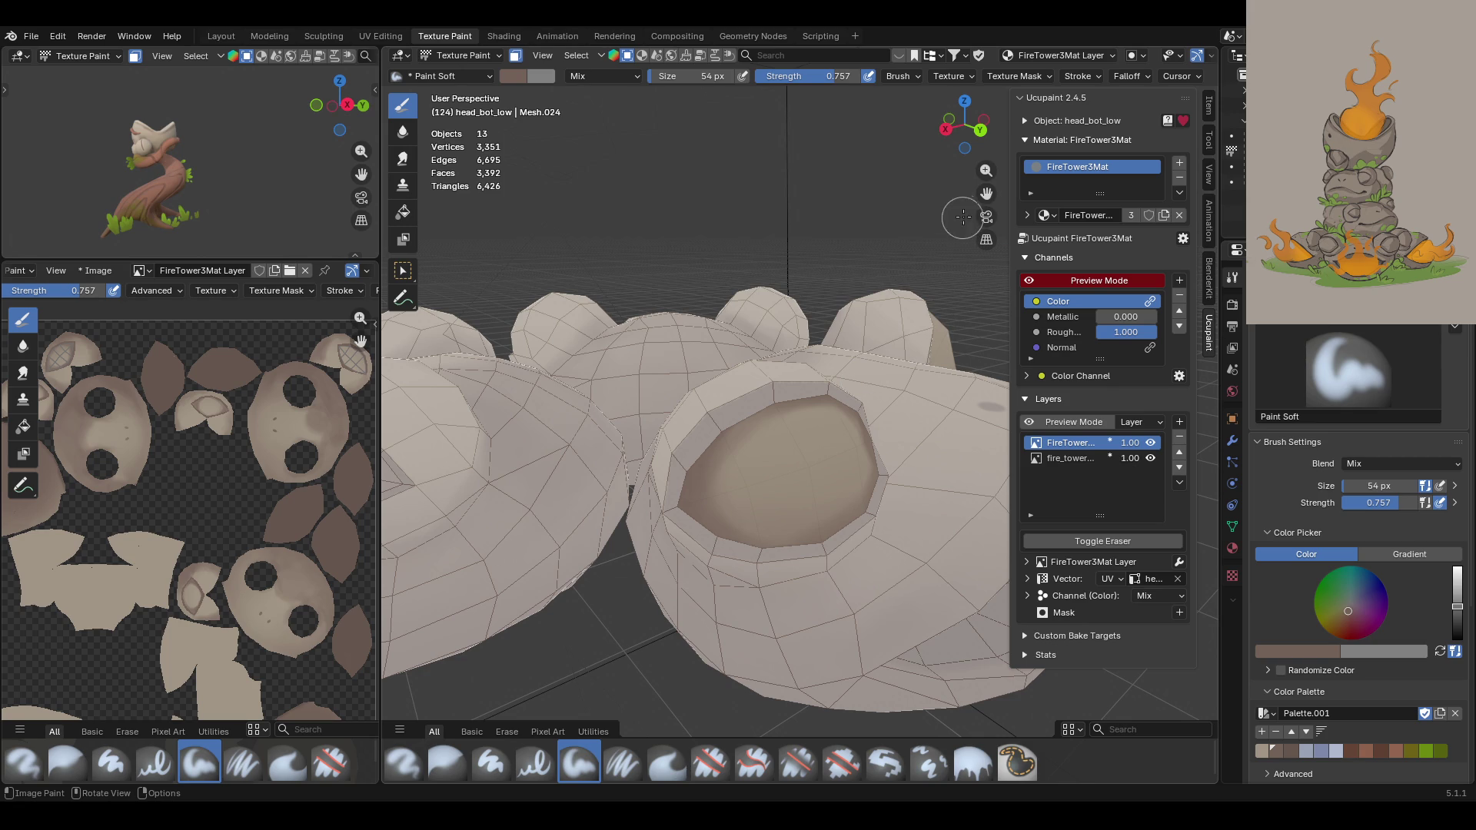
mouse_move(976, 201)
middle_down()
mouse_move(756, 392)
mouse_move(845, 327)
mouse_move(940, 237)
mouse_move(676, 425)
mouse_move(748, 431)
middle_up()
scroll(941, 237, up, 3)
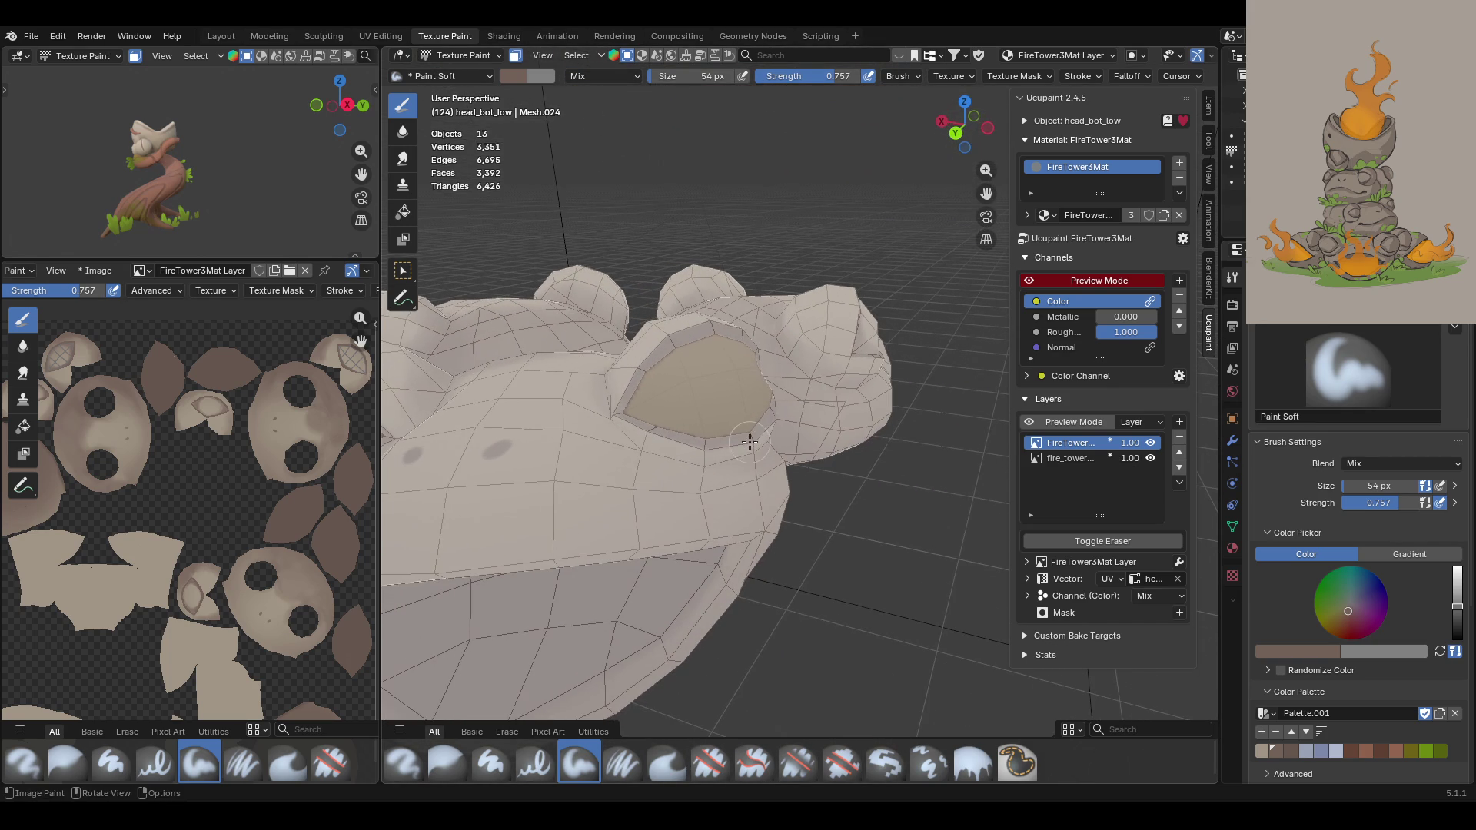
mouse_move(668, 329)
mouse_down()
mouse_move(642, 400)
mouse_move(646, 419)
mouse_move(688, 439)
mouse_move(649, 418)
mouse_move(641, 396)
mouse_move(633, 405)
mouse_move(692, 446)
mouse_up()
Step: Darken the socket rim on both sides and along the top, then disable face masking
mouse_move(896, 372)
middle_down()
mouse_move(768, 357)
mouse_move(768, 345)
middle_up()
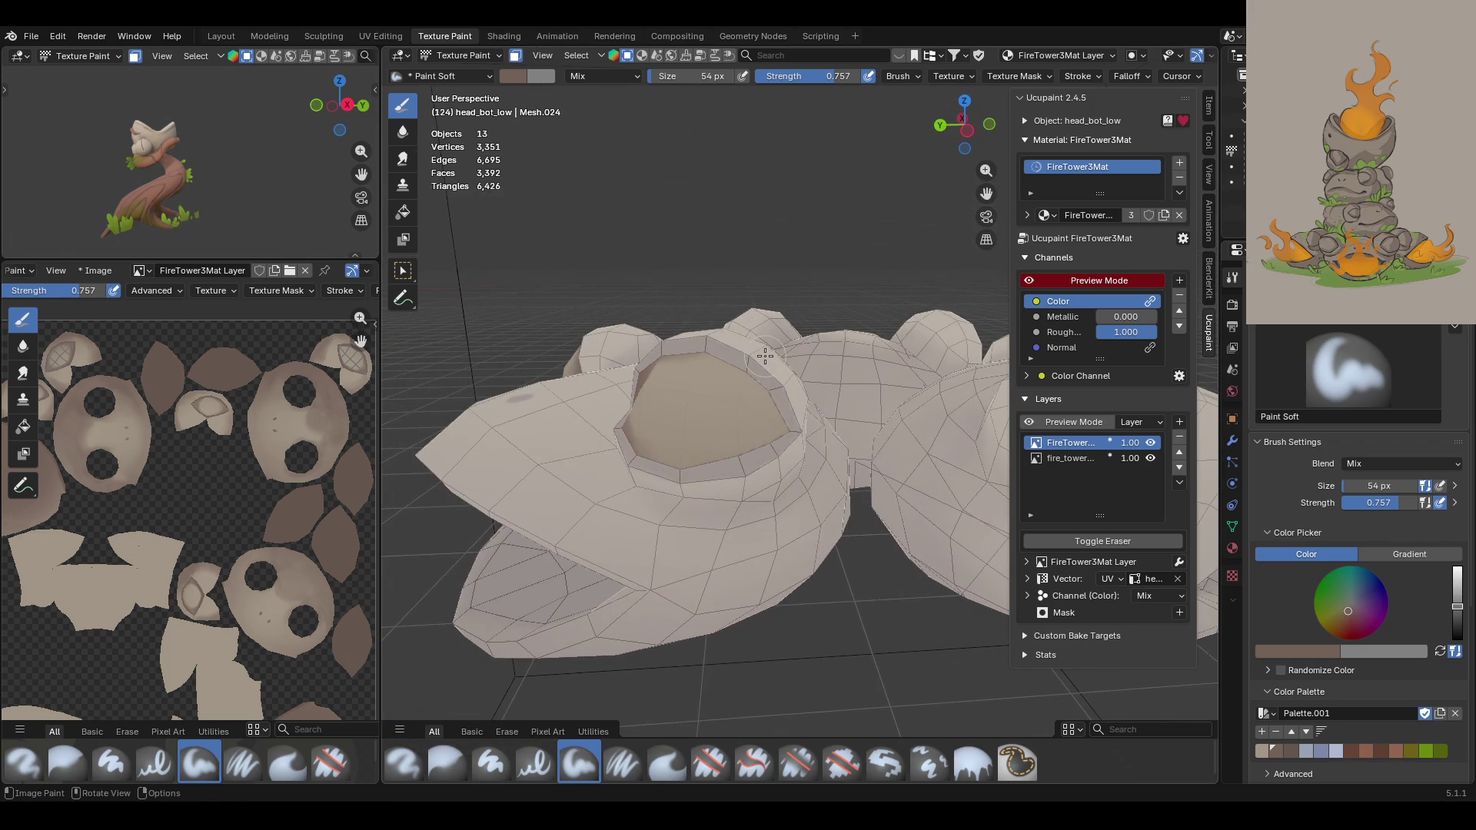
mouse_move(771, 367)
mouse_down()
mouse_move(777, 438)
mouse_move(753, 367)
mouse_up()
drag(629, 447, 672, 470)
drag(776, 423, 792, 415)
drag(776, 365, 699, 347)
drag(715, 347, 669, 353)
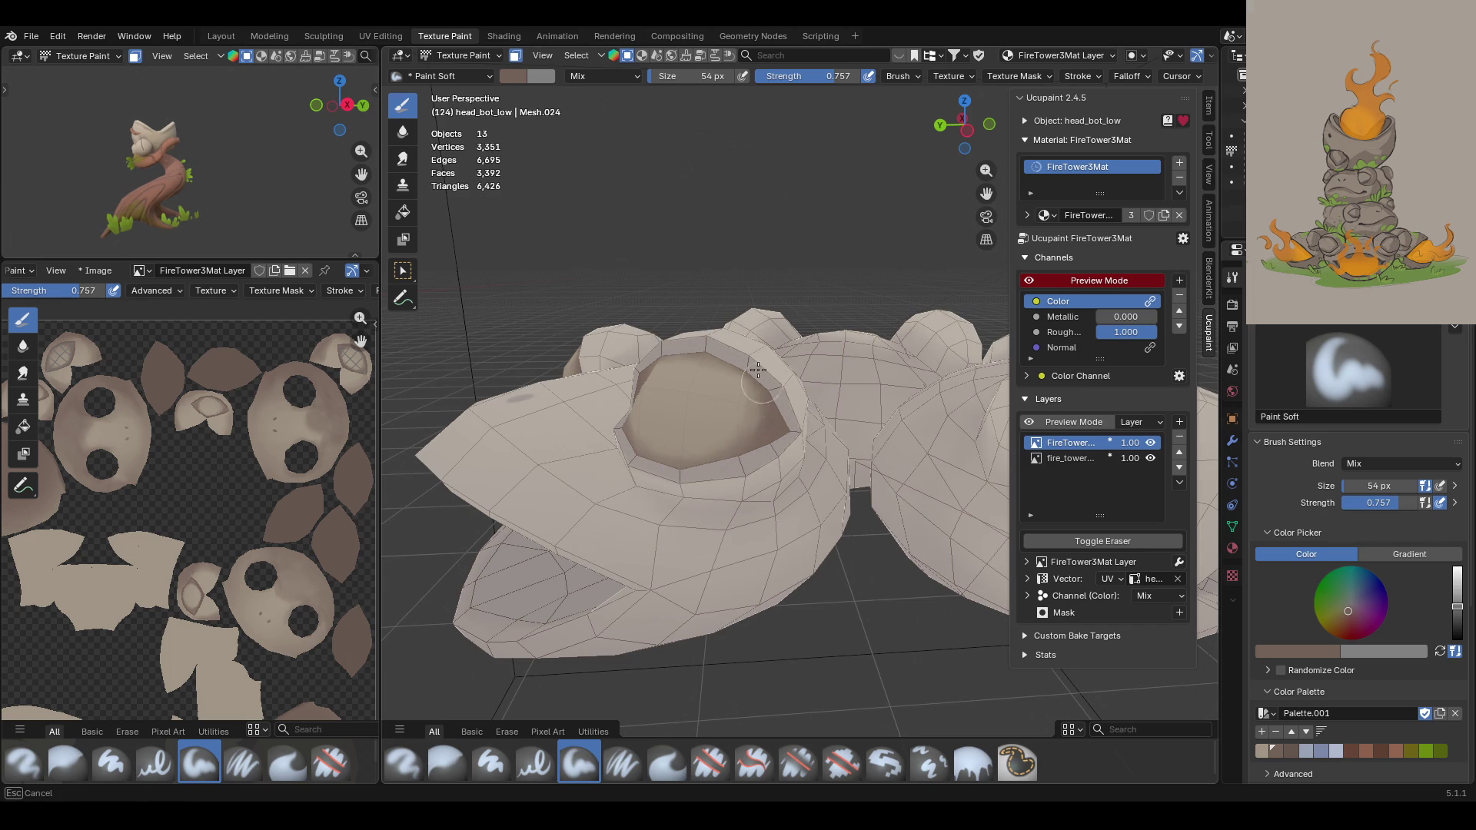
middle_drag(638, 327, 796, 368)
scroll(463, 129, down, 3)
click(515, 56)
mouse_move(569, 362)
middle_down()
mouse_move(577, 445)
mouse_move(430, 209)
middle_up()
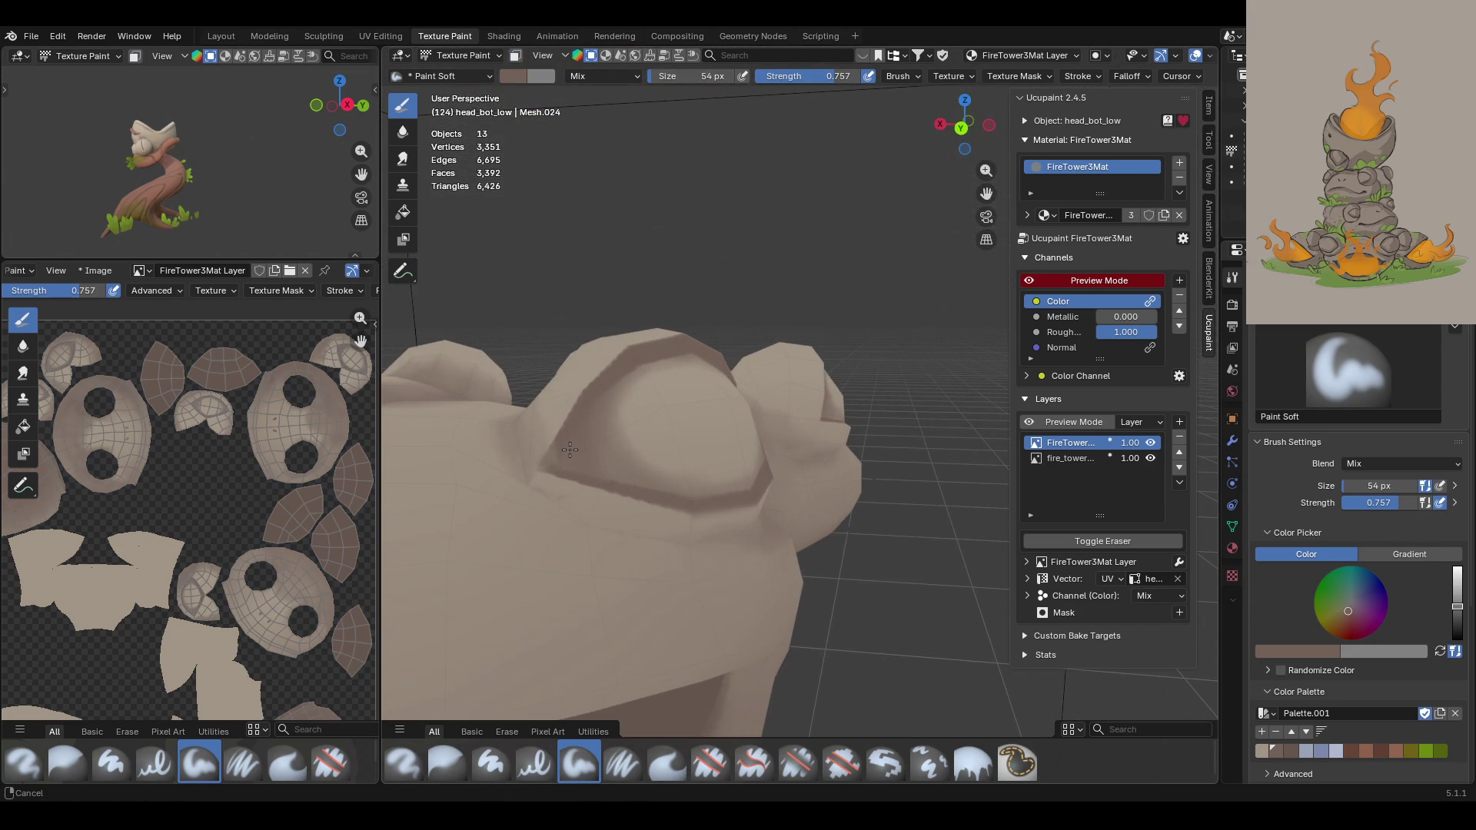
Step: Turn face-selection masking on and box-select the eye faces
click(515, 55)
key(w)
click(561, 444)
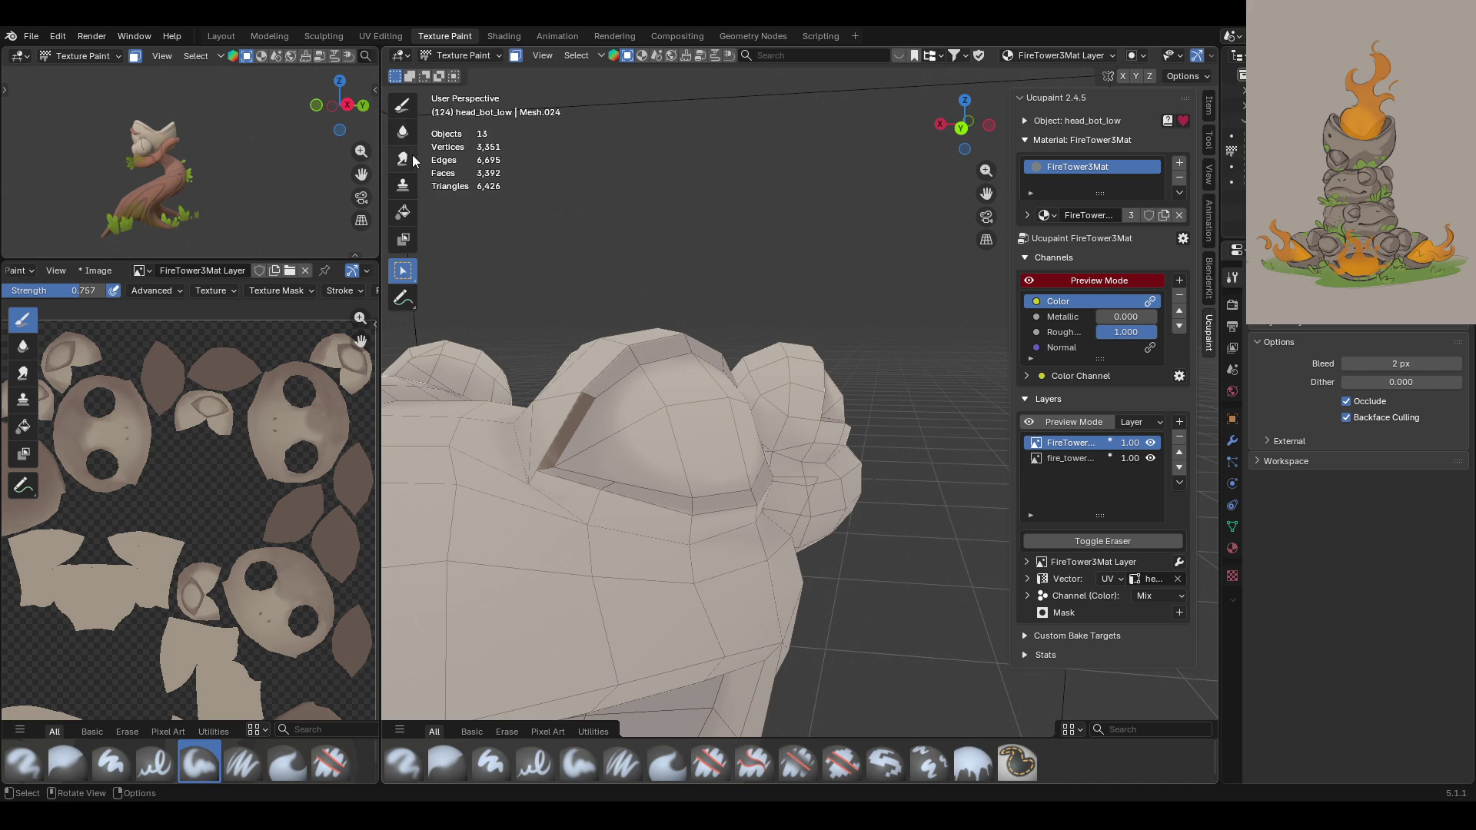
Step: Return to Draw with the darker brown palette swatch and disable face masking
click(403, 104)
click(1288, 753)
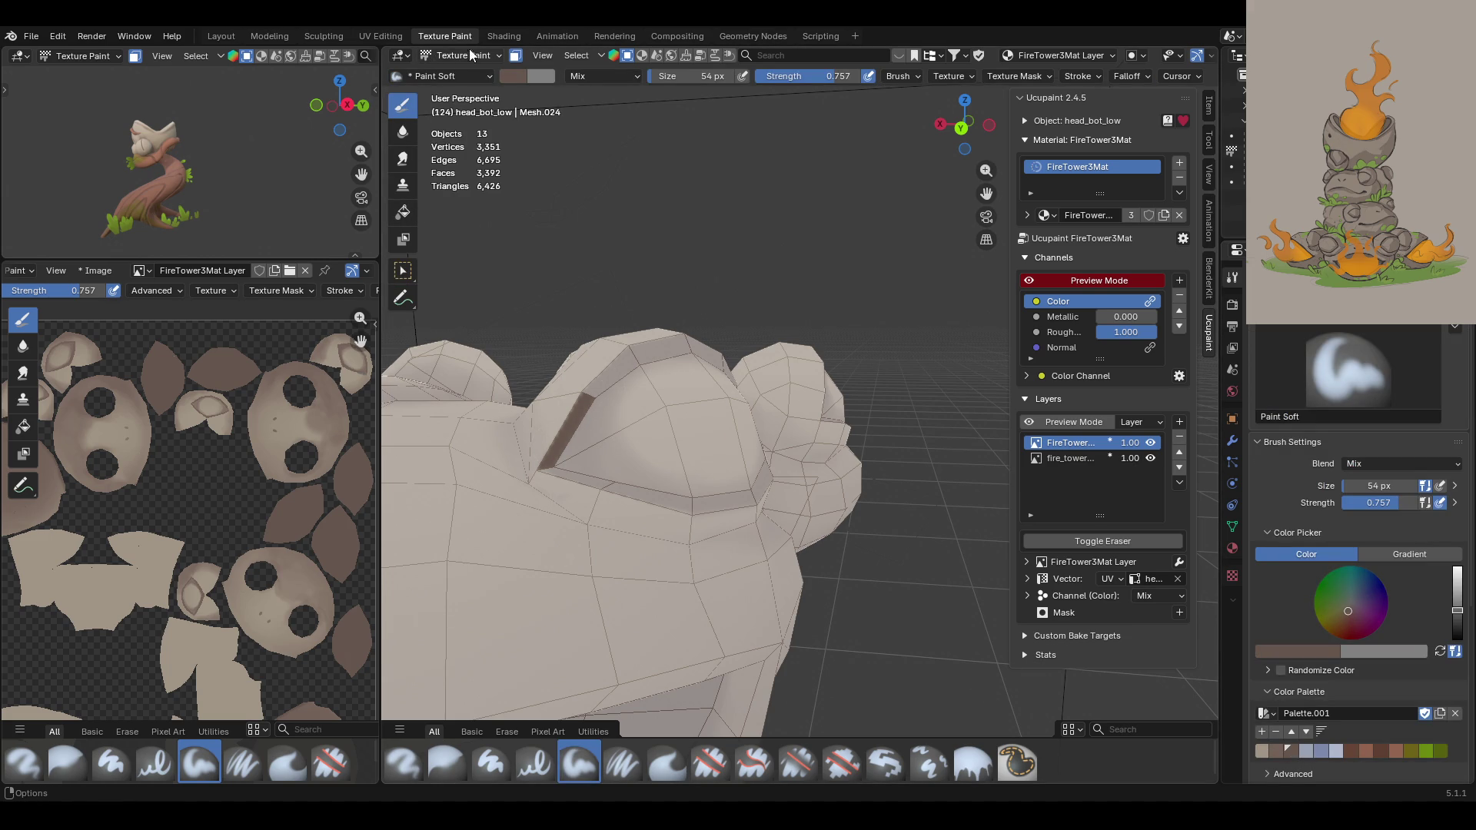
click(515, 55)
mouse_move(630, 354)
middle_down()
mouse_move(678, 393)
mouse_move(677, 376)
mouse_move(676, 399)
mouse_move(675, 231)
mouse_move(675, 289)
mouse_move(709, 320)
mouse_move(621, 308)
mouse_move(656, 396)
mouse_move(579, 276)
mouse_move(545, 305)
middle_up()
Step: Re-enable face-selection masking and frame the whole stacked frog tower from above
key(m)
key(m)
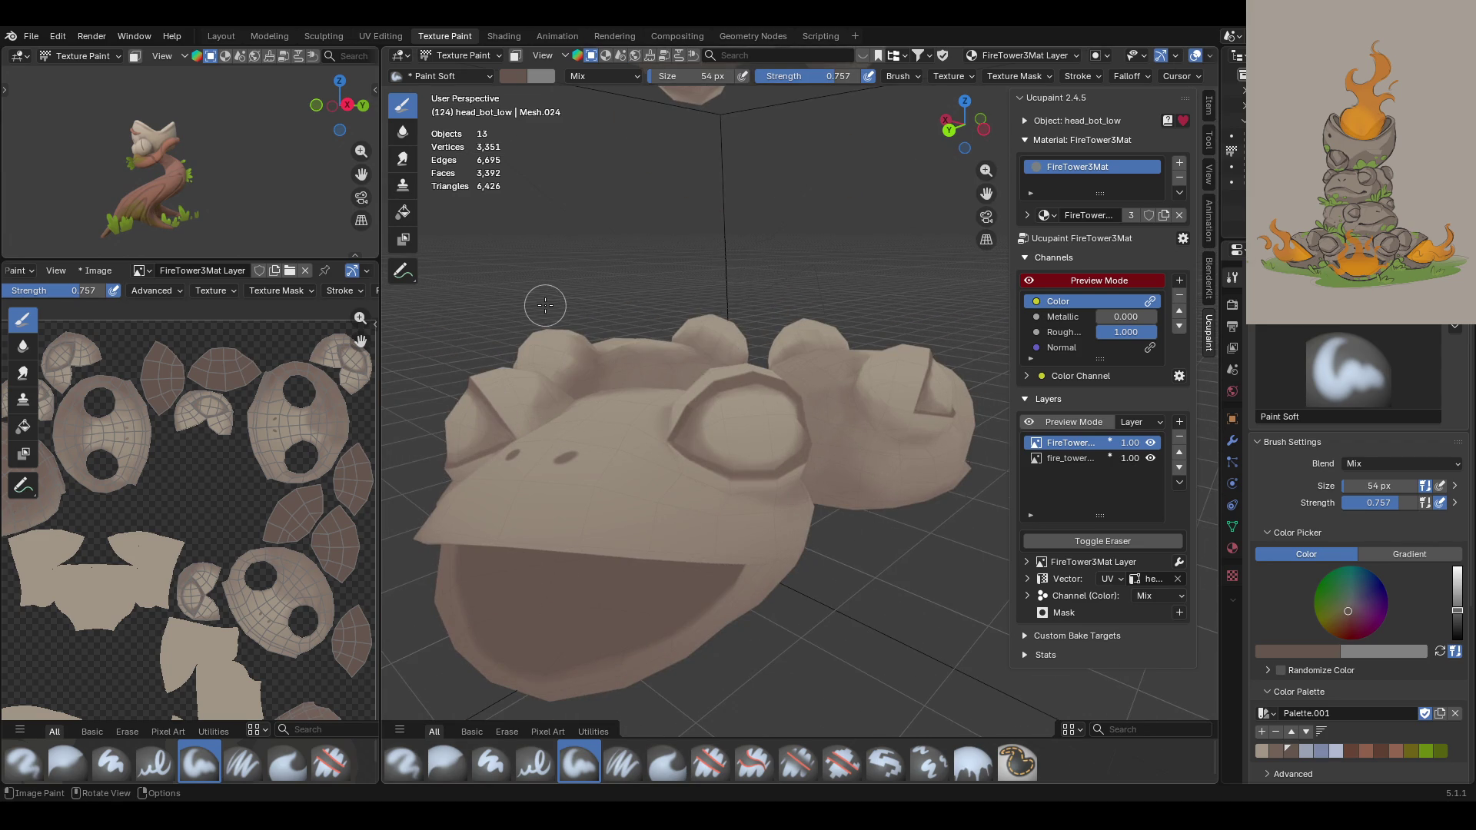
mouse_move(968, 177)
middle_down()
mouse_move(922, 208)
mouse_move(770, 253)
mouse_move(850, 330)
mouse_move(699, 213)
mouse_move(754, 151)
middle_up()
scroll(850, 329, up, 2)
drag(986, 193, 986, 231)
scroll(817, 305, down, 6)
mouse_move(799, 254)
middle_down()
mouse_move(817, 305)
mouse_move(700, 316)
mouse_move(680, 289)
middle_up()
scroll(814, 410, up, 8)
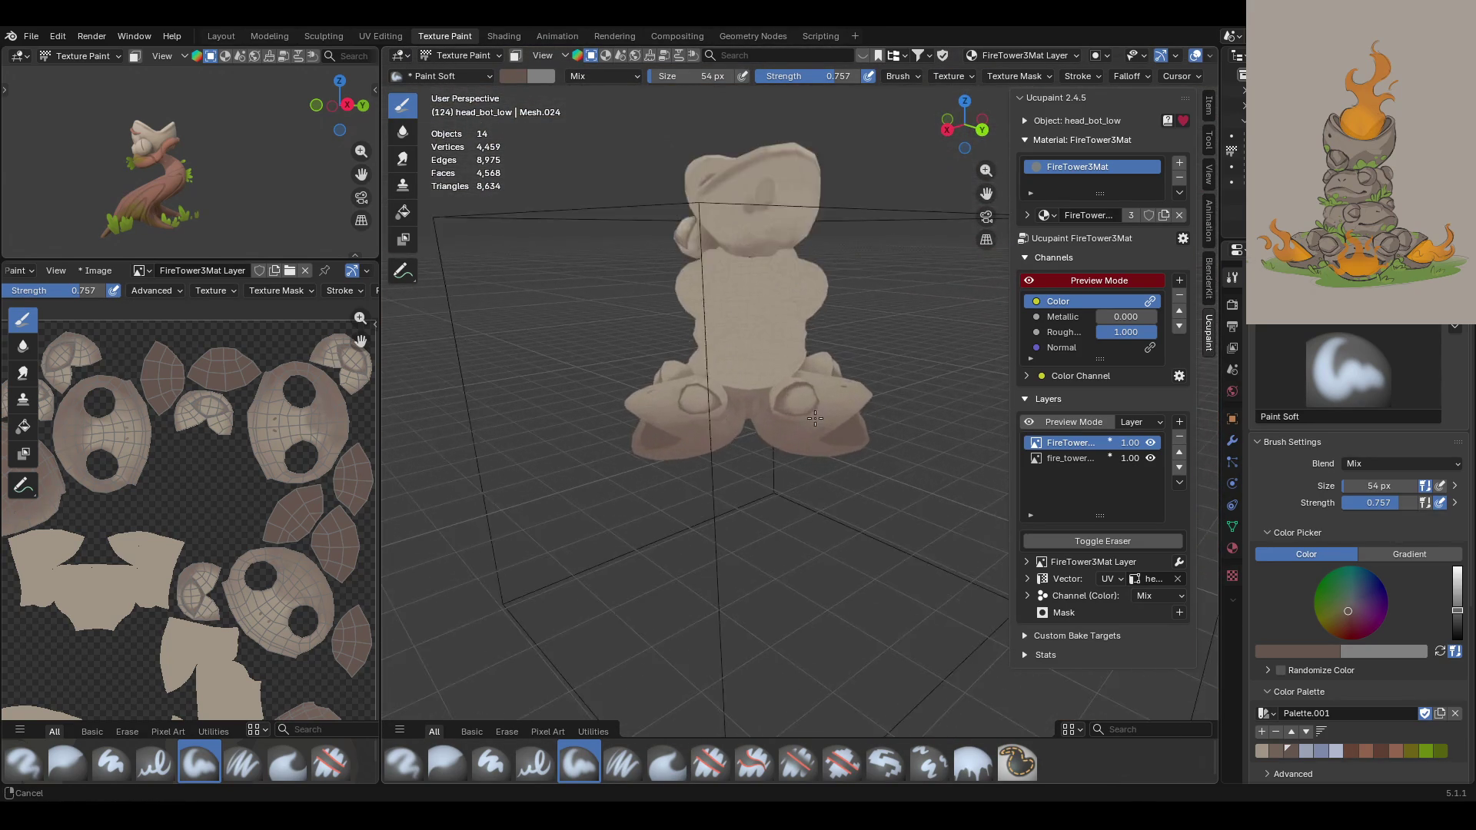
scroll(814, 411, down, 7)
mouse_move(984, 346)
middle_down()
mouse_move(943, 460)
mouse_move(870, 439)
mouse_move(1012, 252)
middle_up()
Step: Toggle Ucupaint Preview Mode off and back on, then view the tower from a closer angle
click(1038, 281)
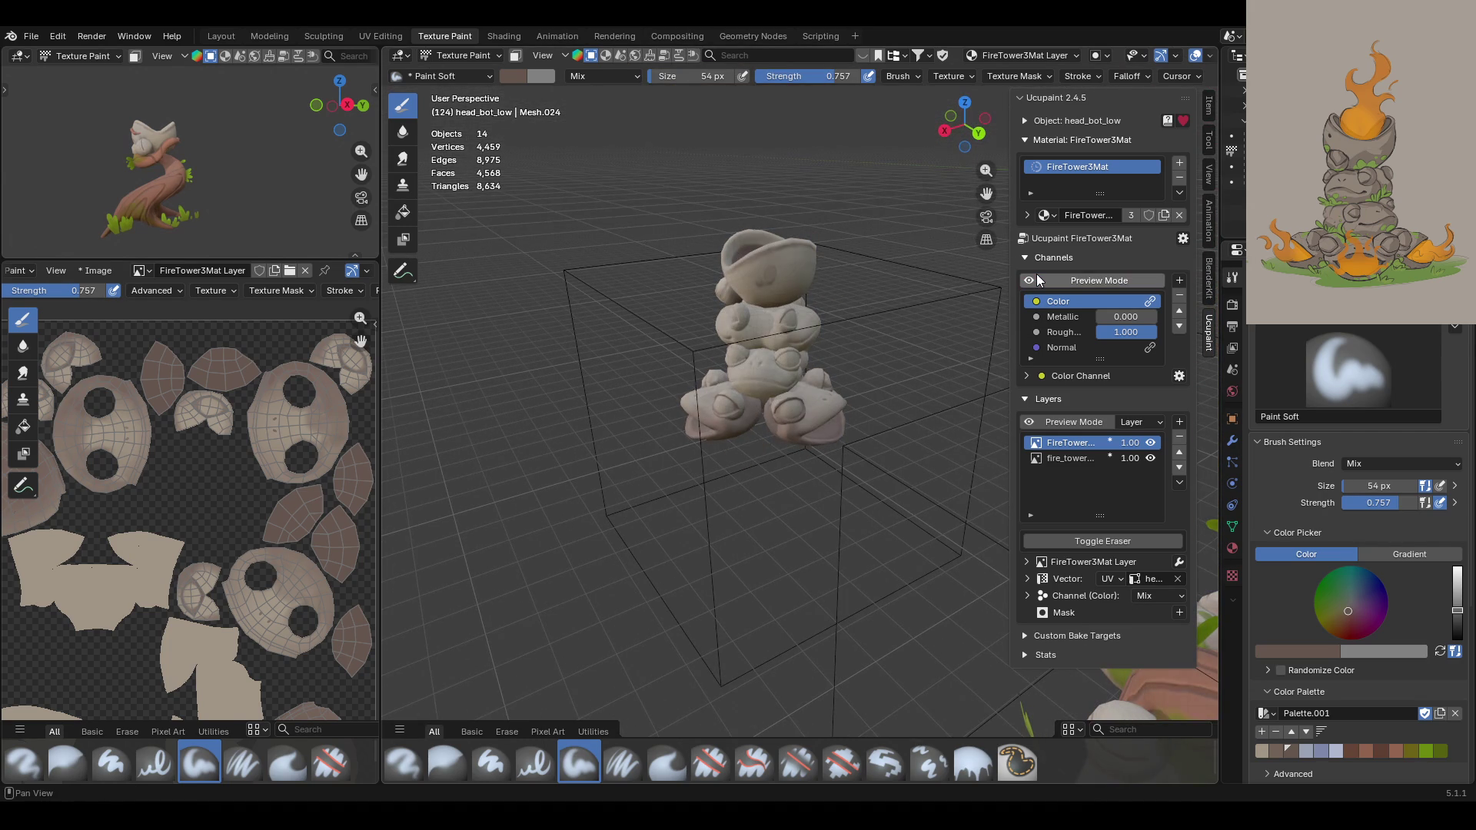
click(1038, 281)
mouse_move(961, 346)
middle_down()
mouse_move(877, 472)
mouse_move(946, 454)
middle_up()
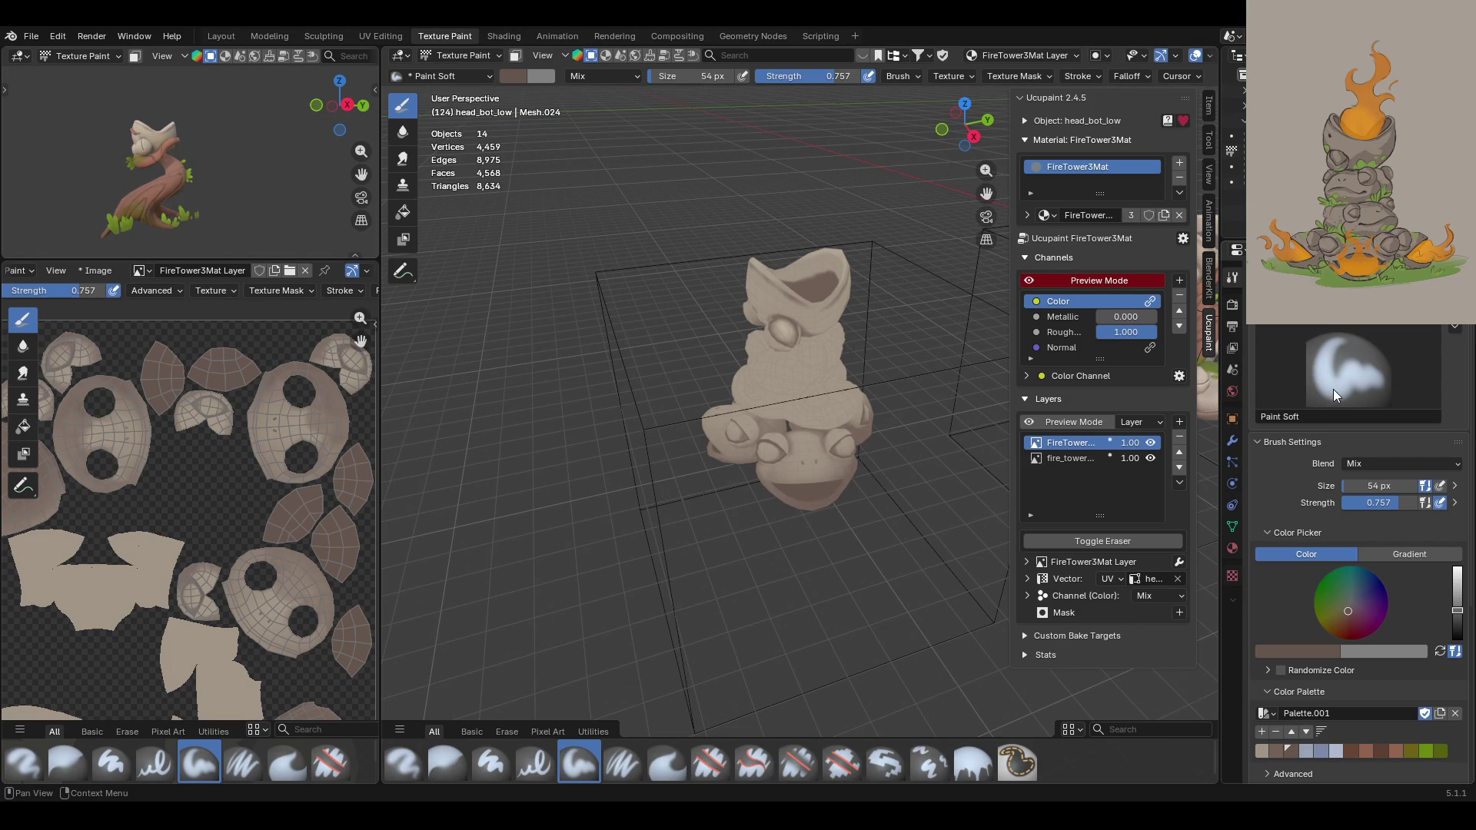
middle_drag(807, 384, 733, 430)
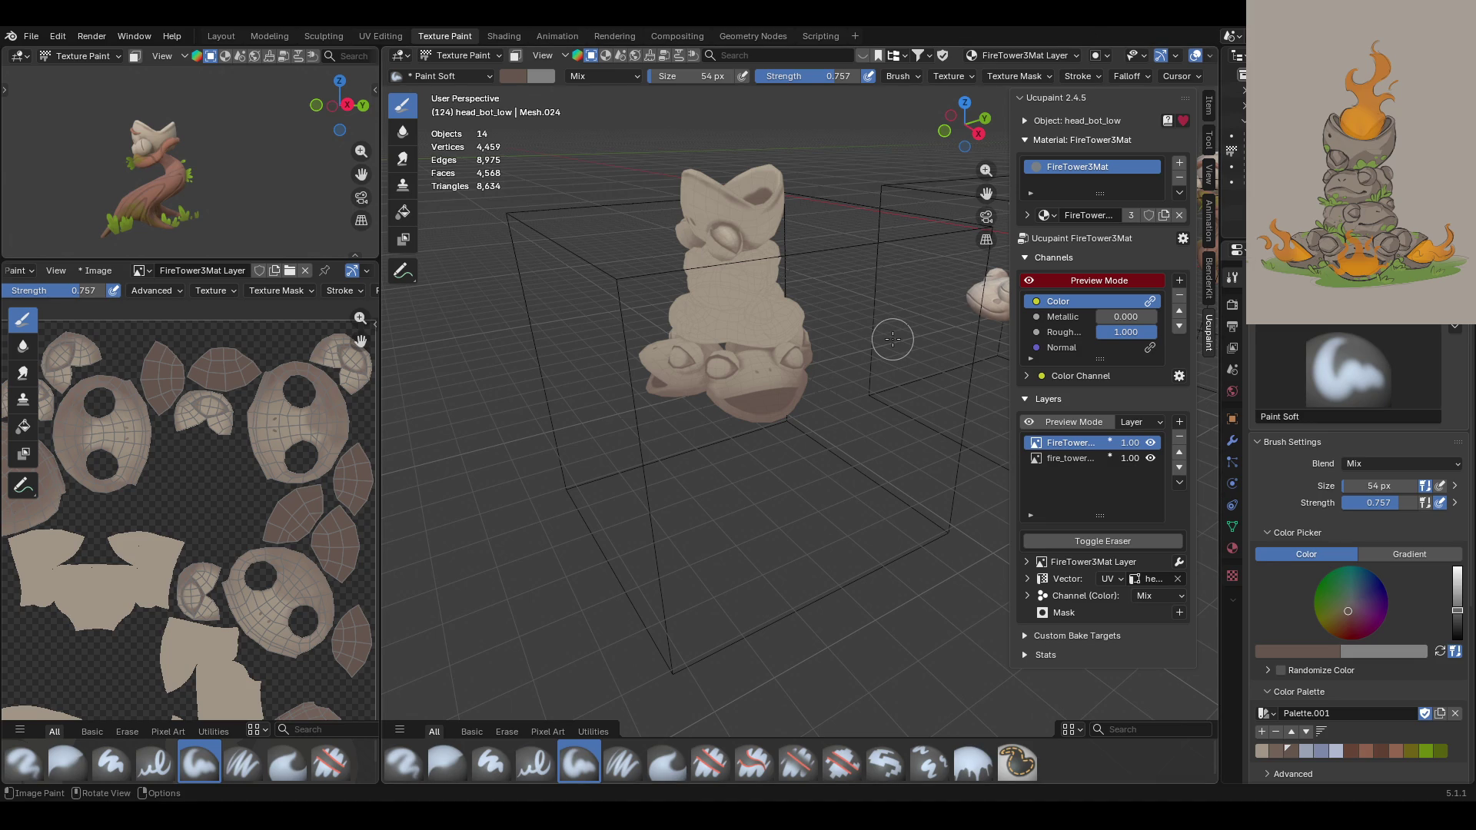
Step: Orbit around the lower stones to a wider view and switch off Ucupaint Preview Mode
mouse_move(796, 391)
middle_down()
mouse_move(672, 410)
mouse_move(715, 369)
mouse_move(703, 347)
mouse_move(799, 352)
mouse_move(680, 343)
mouse_move(696, 330)
middle_up()
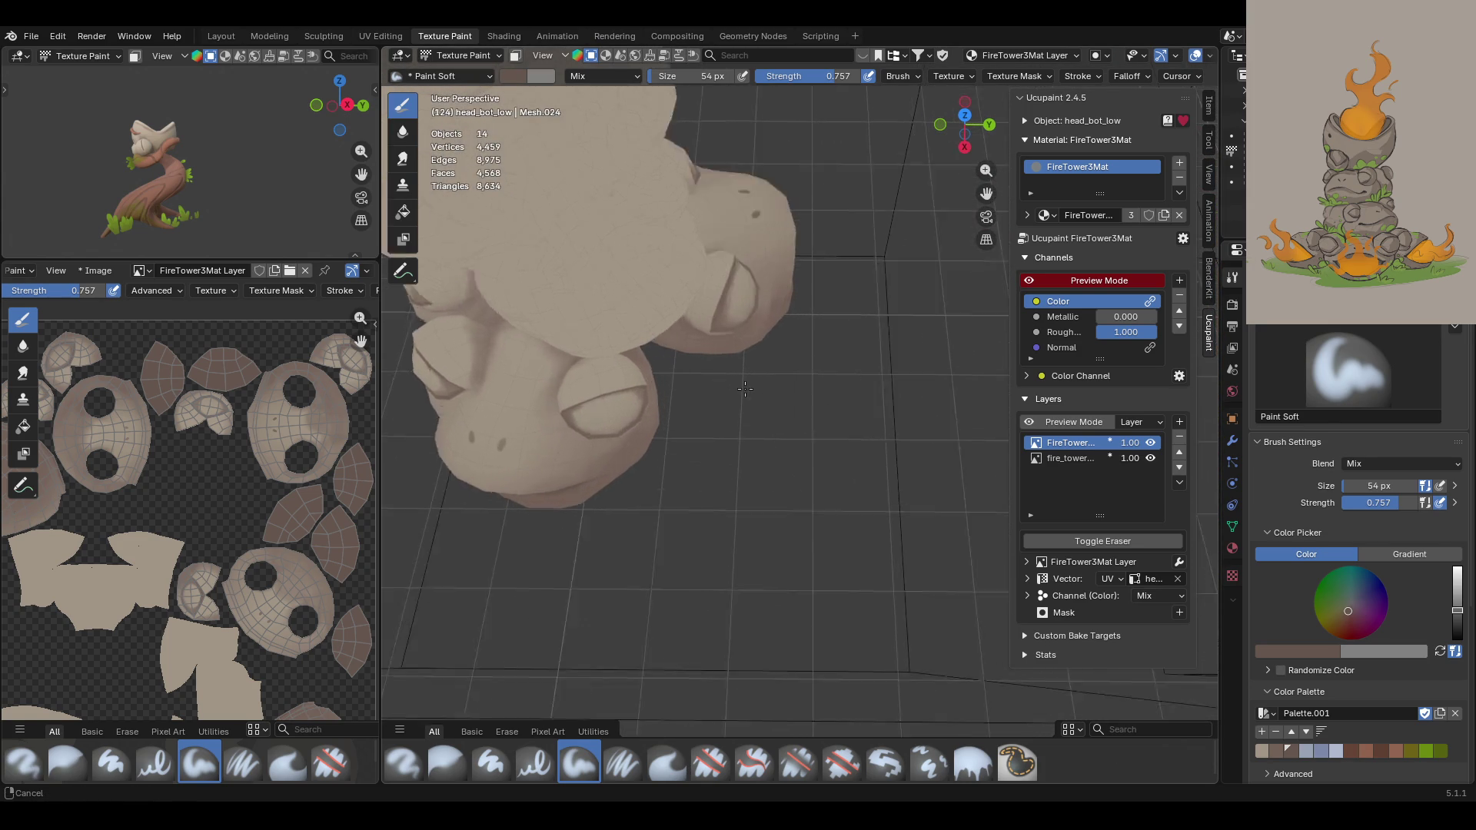
scroll(807, 292, up, 3)
middle_drag(771, 361, 772, 334)
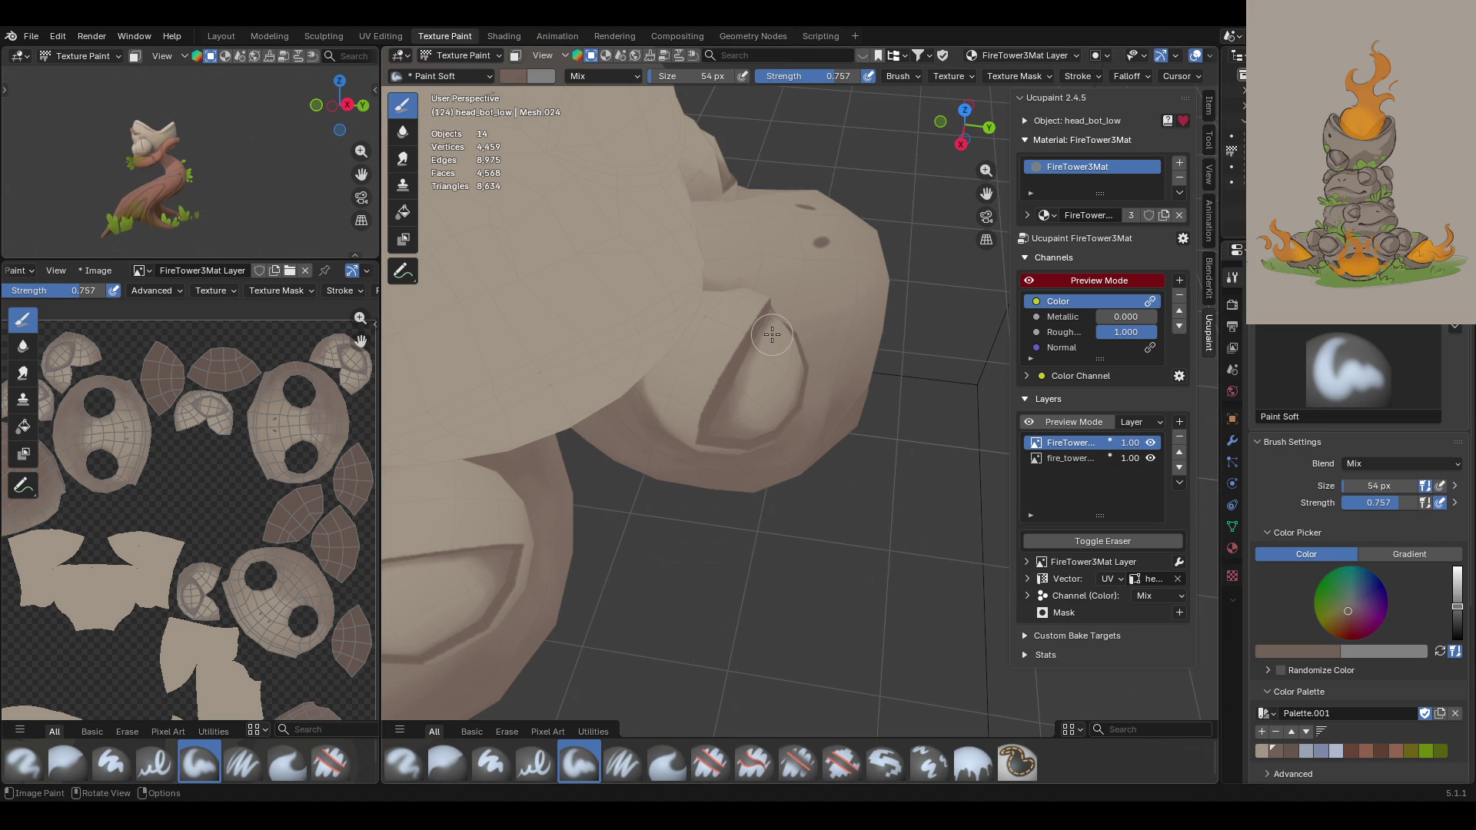
mouse_move(769, 327)
middle_down()
mouse_move(669, 313)
mouse_move(830, 290)
mouse_move(802, 257)
middle_up()
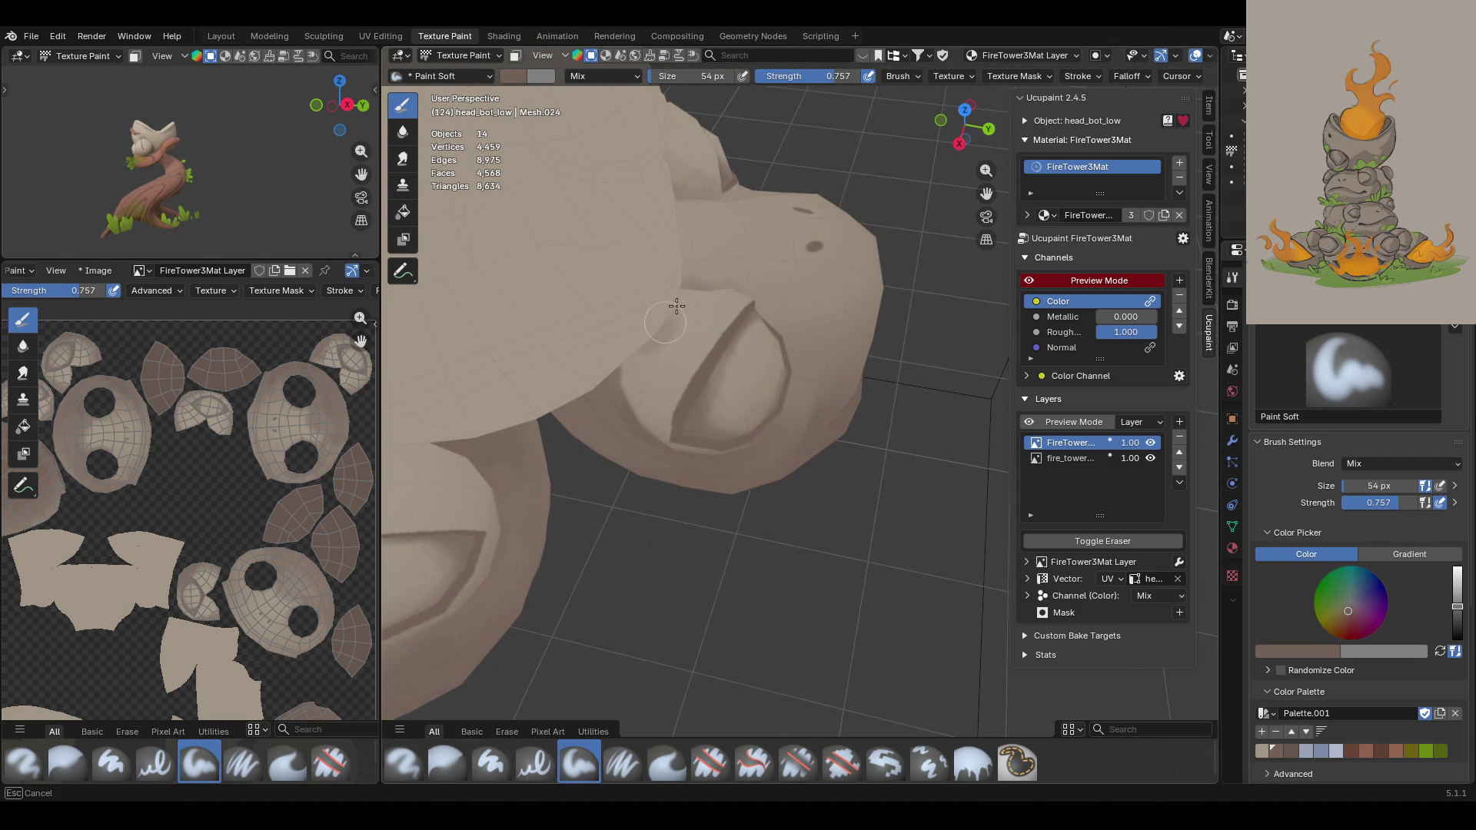
mouse_move(623, 359)
ctrl+middle_down()
mouse_move(627, 405)
mouse_move(598, 435)
ctrl+middle_up()
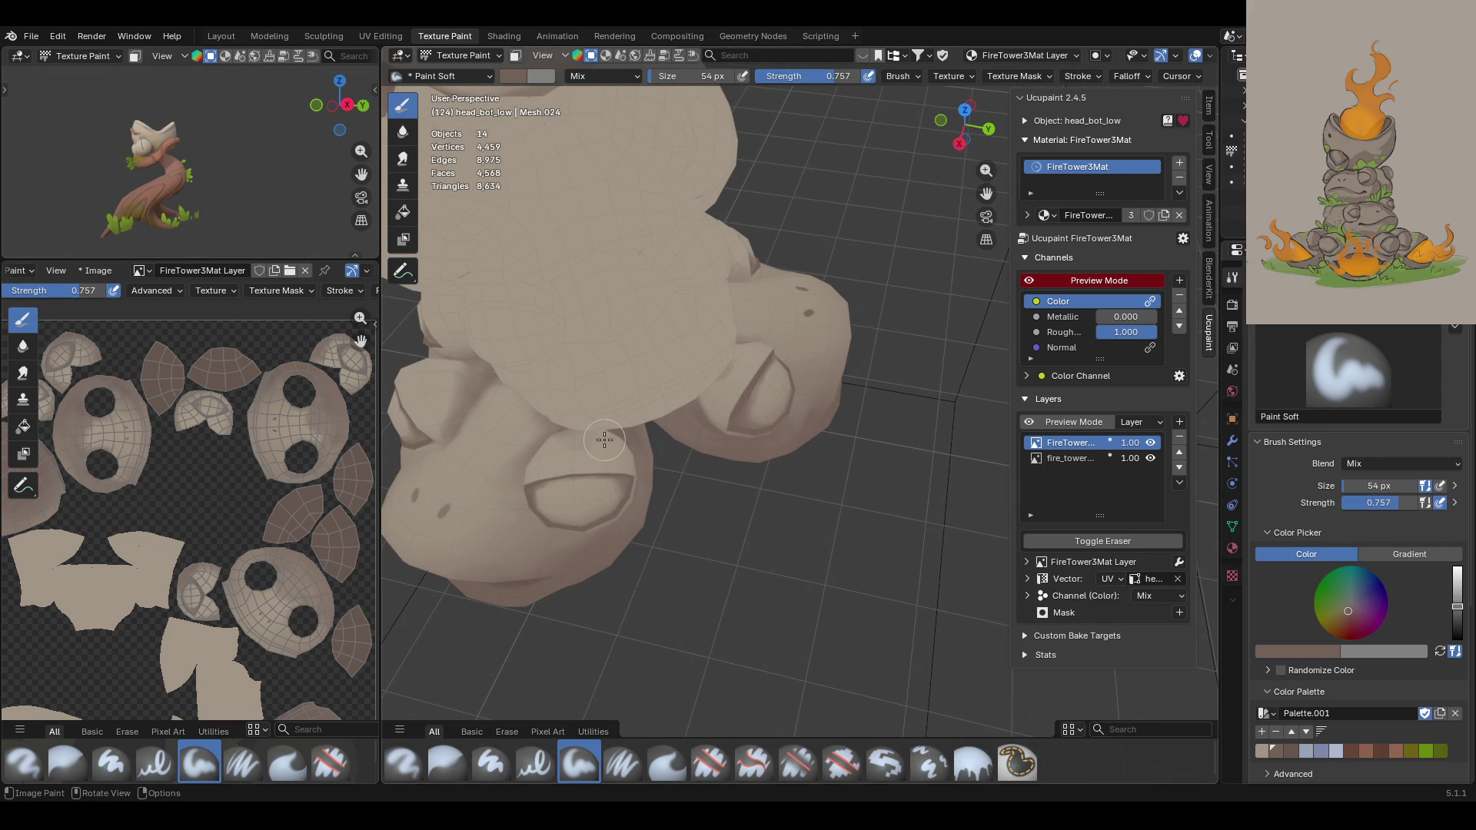
mouse_move(610, 447)
middle_down()
mouse_move(669, 377)
mouse_move(630, 336)
mouse_move(707, 330)
middle_up()
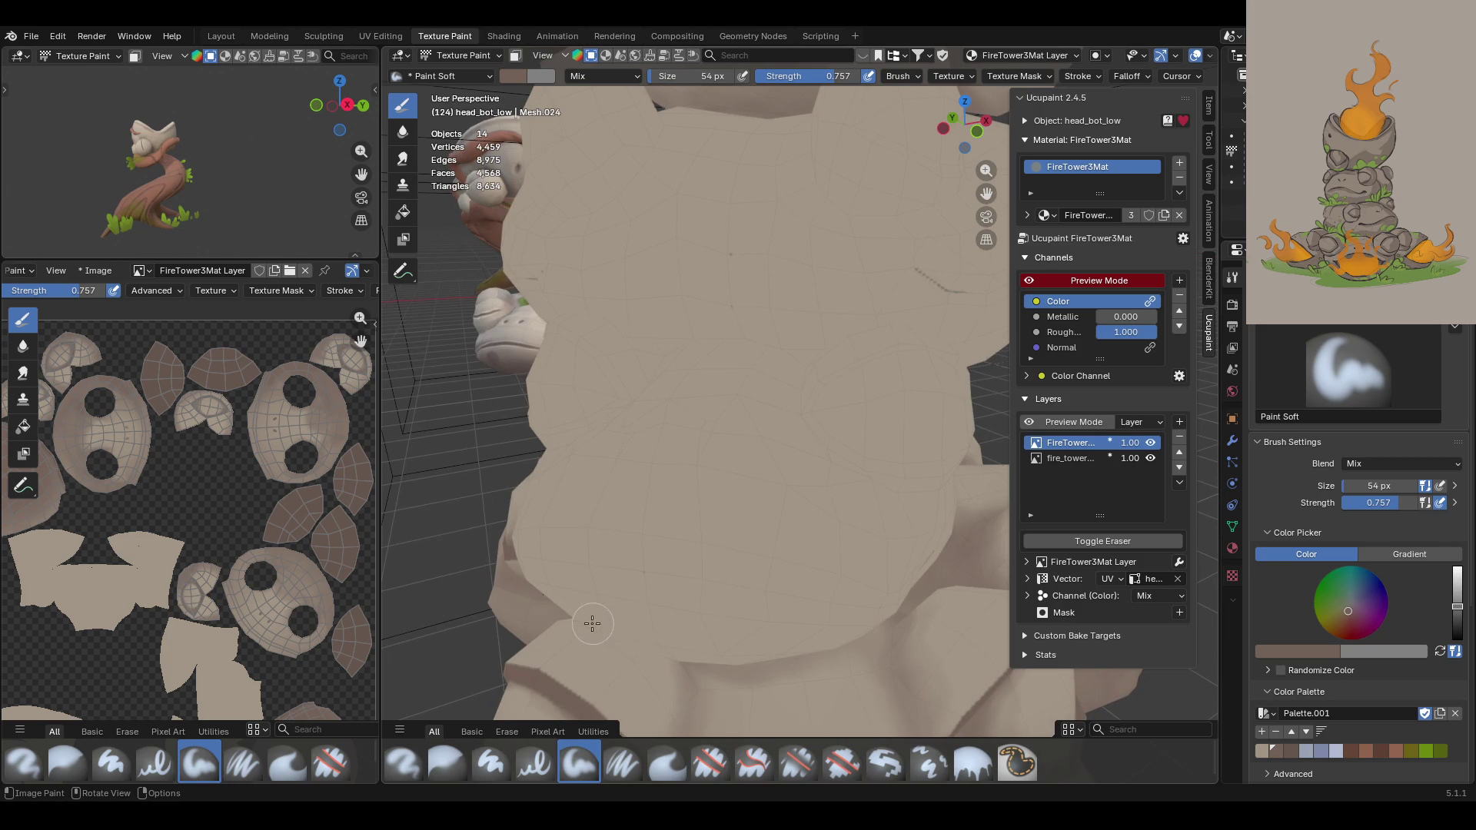
mouse_move(604, 527)
middle_down()
mouse_move(692, 514)
mouse_move(652, 504)
mouse_move(638, 524)
mouse_move(725, 517)
mouse_move(584, 532)
middle_up()
click(1076, 280)
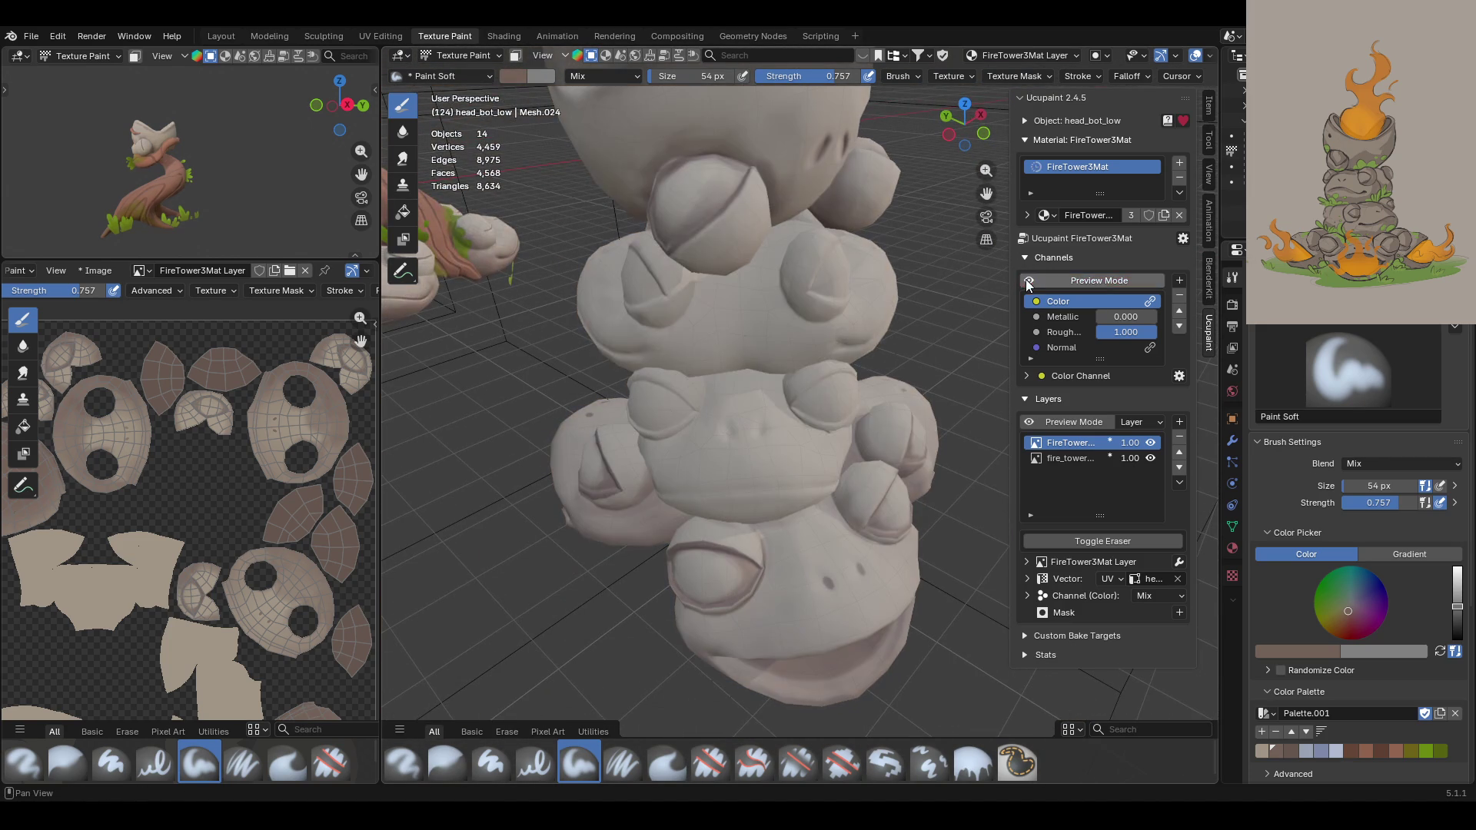
Step: Turn Preview Mode back on and paint darker soft shading inside the ear hollow
click(1034, 280)
mouse_move(676, 500)
middle_down()
mouse_move(716, 496)
mouse_move(742, 419)
middle_up()
drag(986, 193, 986, 129)
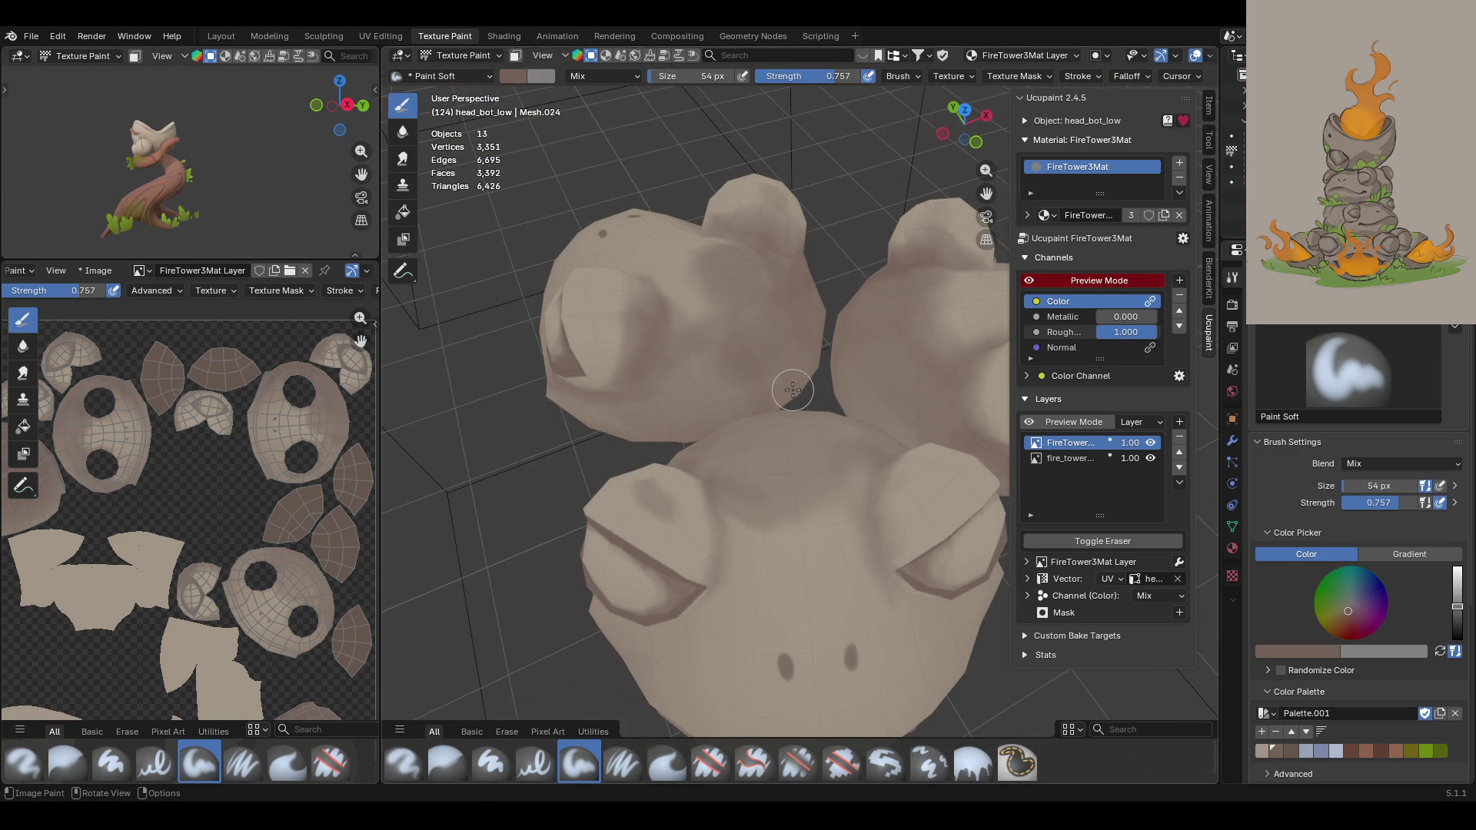
mouse_move(785, 390)
middle_down()
mouse_move(708, 518)
mouse_move(576, 295)
middle_up()
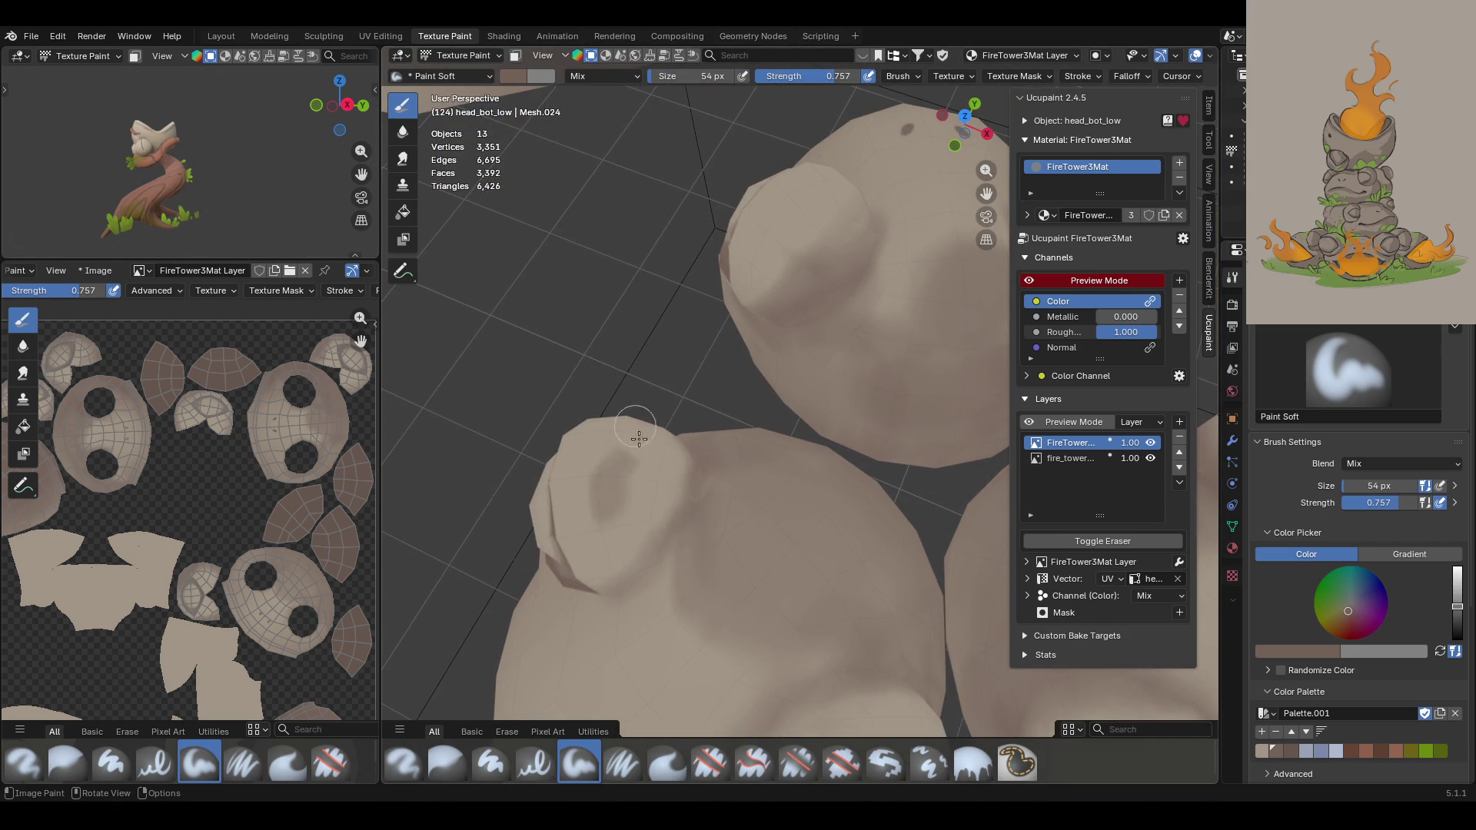
mouse_move(666, 464)
mouse_down()
mouse_move(627, 470)
mouse_move(680, 465)
mouse_move(638, 549)
mouse_move(648, 492)
mouse_move(619, 513)
mouse_move(627, 547)
mouse_move(689, 479)
mouse_move(643, 494)
mouse_move(669, 520)
mouse_up()
mouse_move(669, 521)
middle_down()
mouse_move(794, 537)
mouse_move(810, 260)
mouse_move(945, 207)
middle_up()
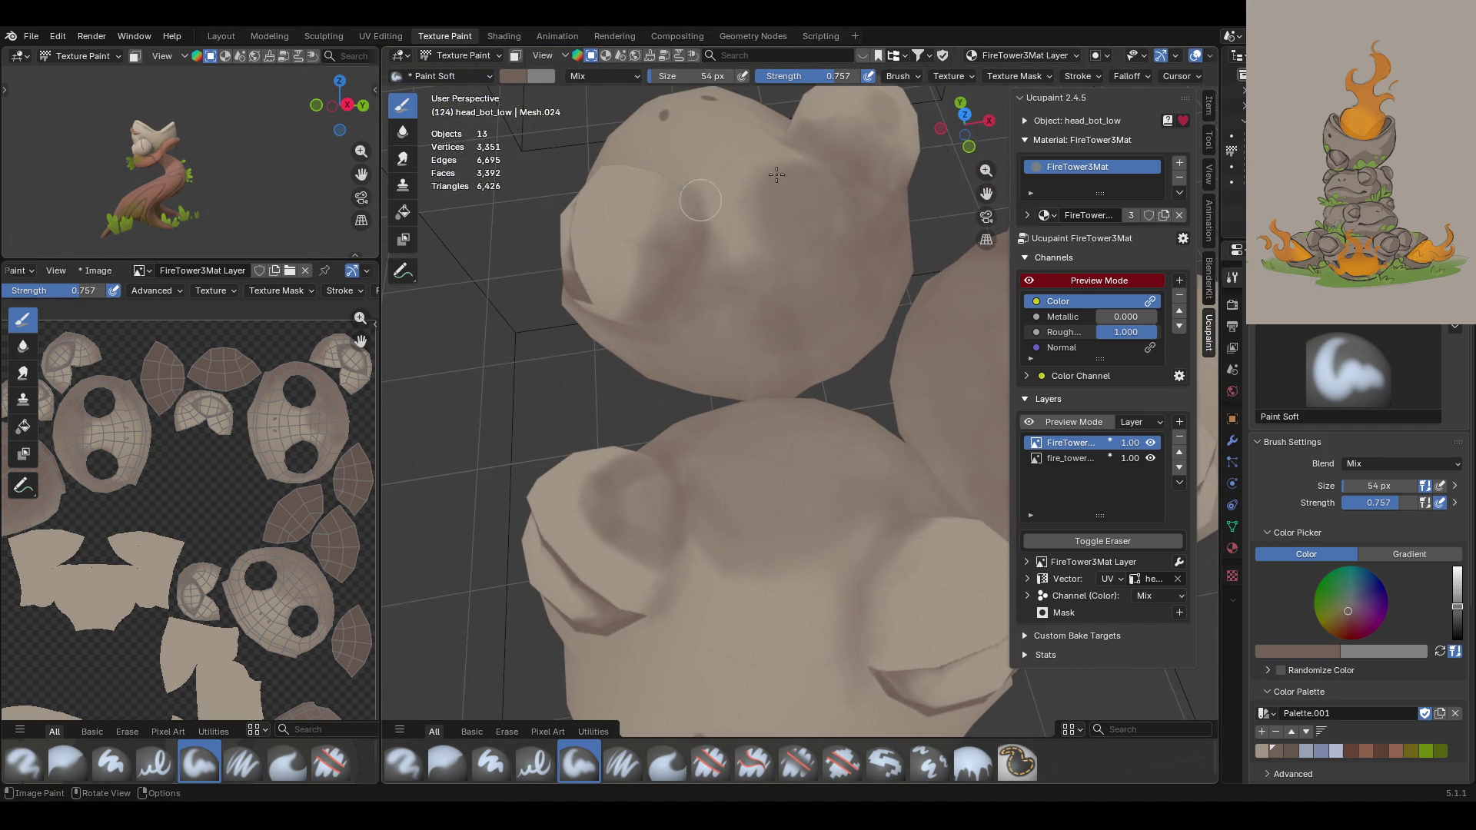
Step: Shade the lower knob darker and the right lobe faintly, then orbit to check the stack
drag(989, 187, 989, 254)
mouse_move(718, 349)
middle_down()
mouse_move(780, 337)
mouse_move(739, 331)
middle_up()
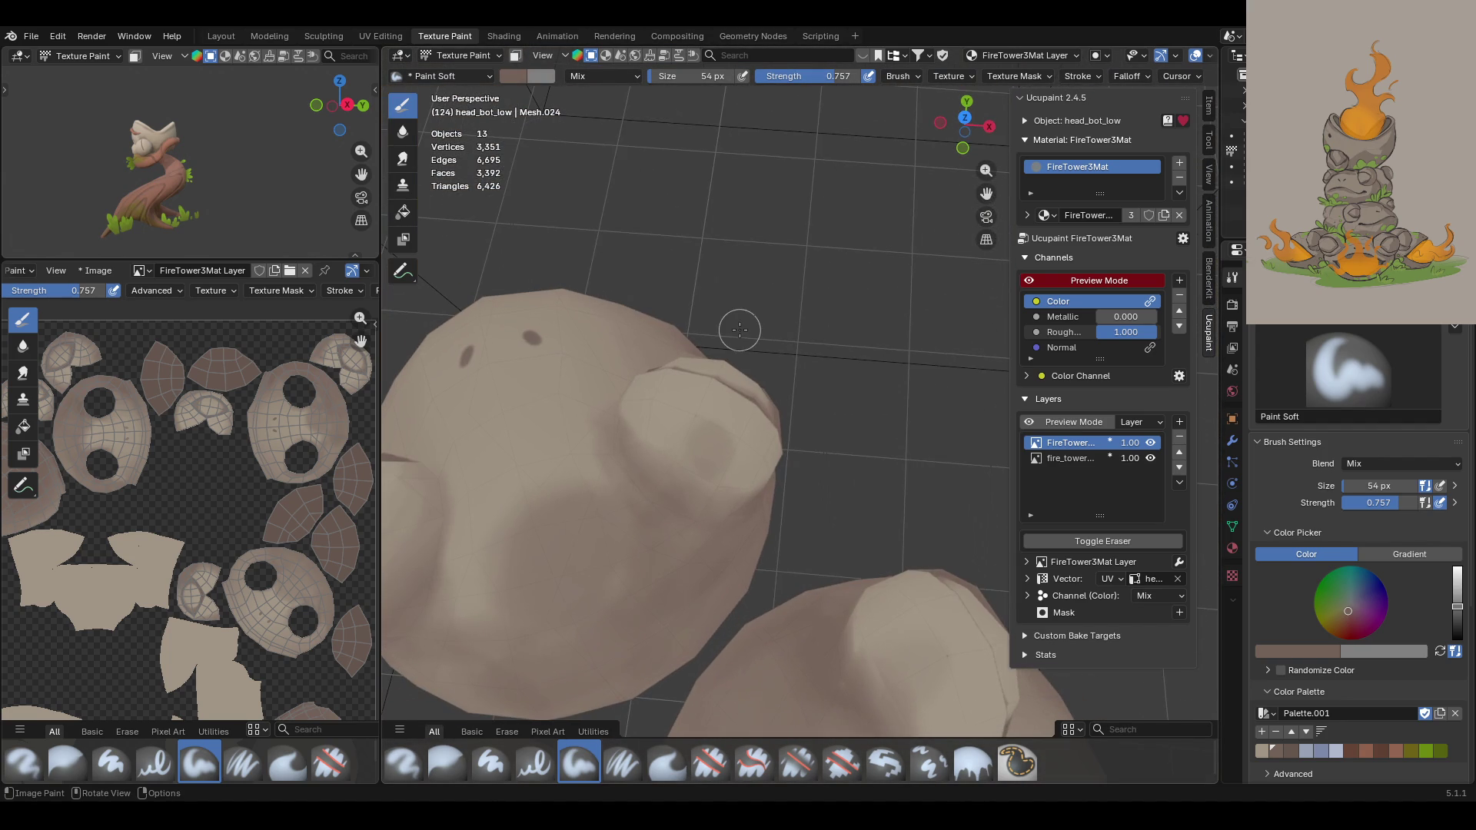
mouse_move(642, 436)
mouse_down()
mouse_move(714, 468)
mouse_move(727, 495)
mouse_move(692, 484)
mouse_move(768, 517)
mouse_up()
mouse_move(804, 487)
middle_down()
mouse_move(948, 458)
mouse_move(813, 382)
middle_up()
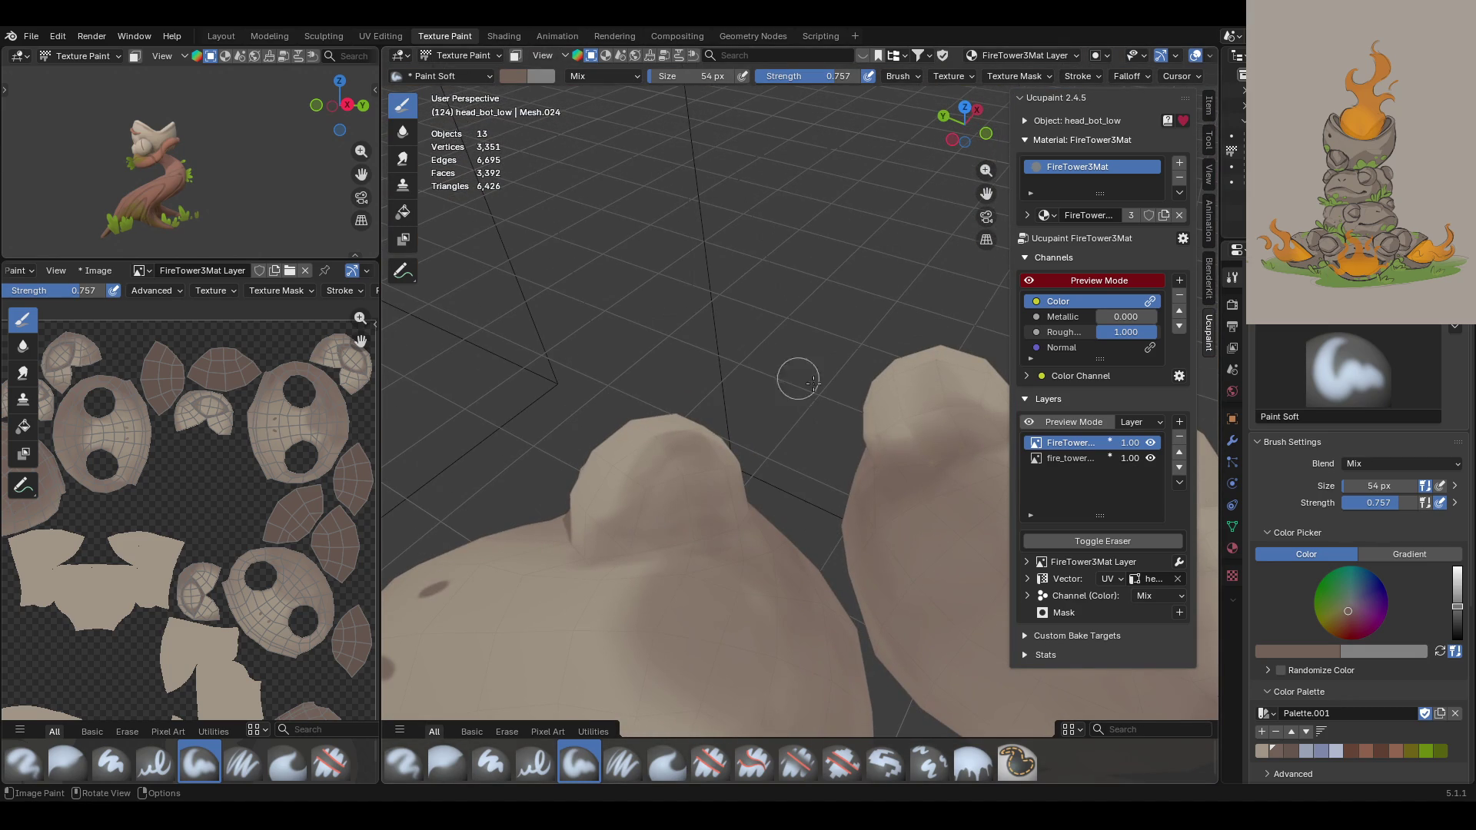
drag(934, 381, 900, 449)
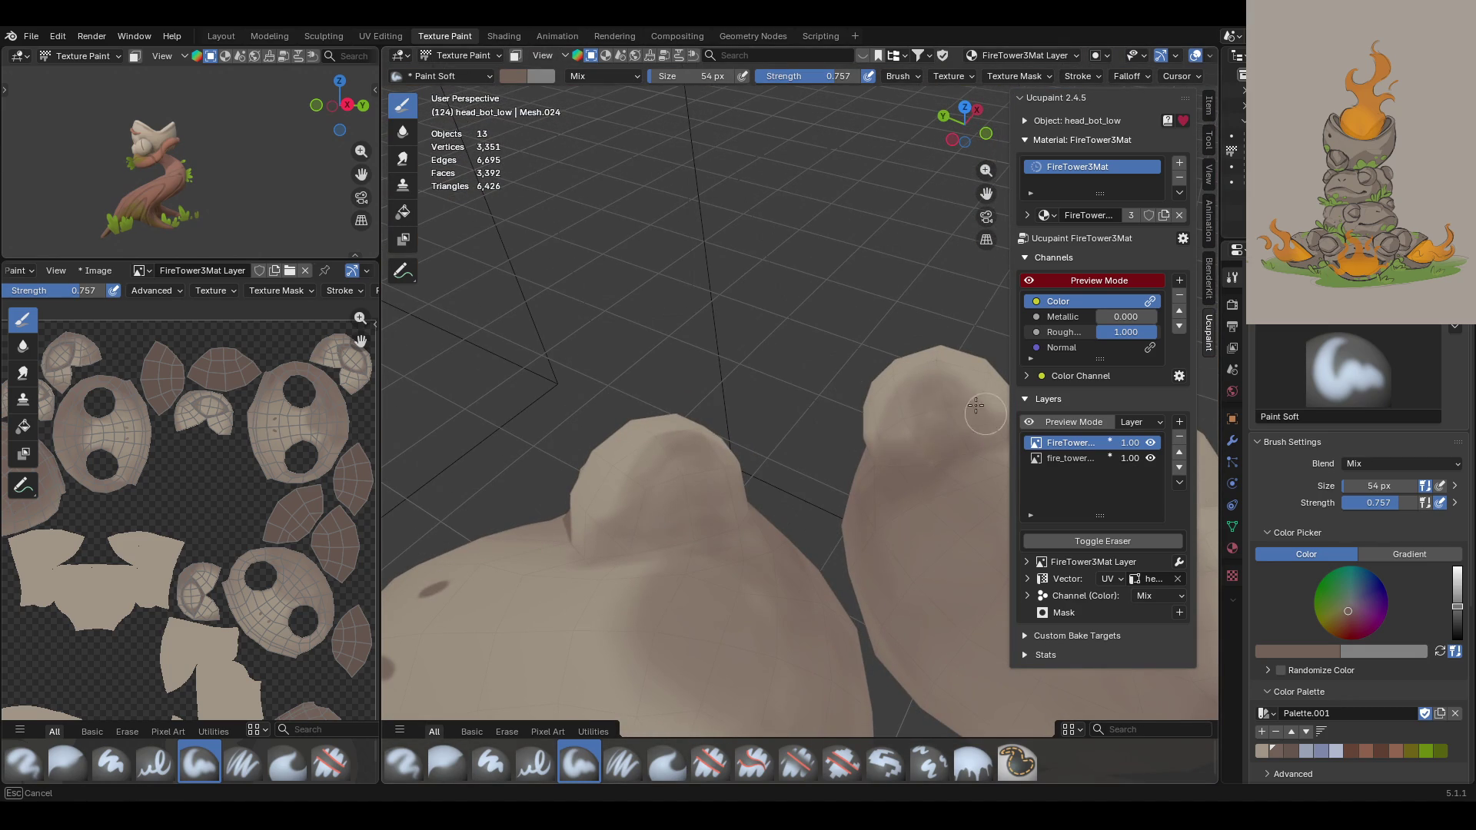
drag(889, 474, 889, 476)
middle_drag(889, 477, 834, 423)
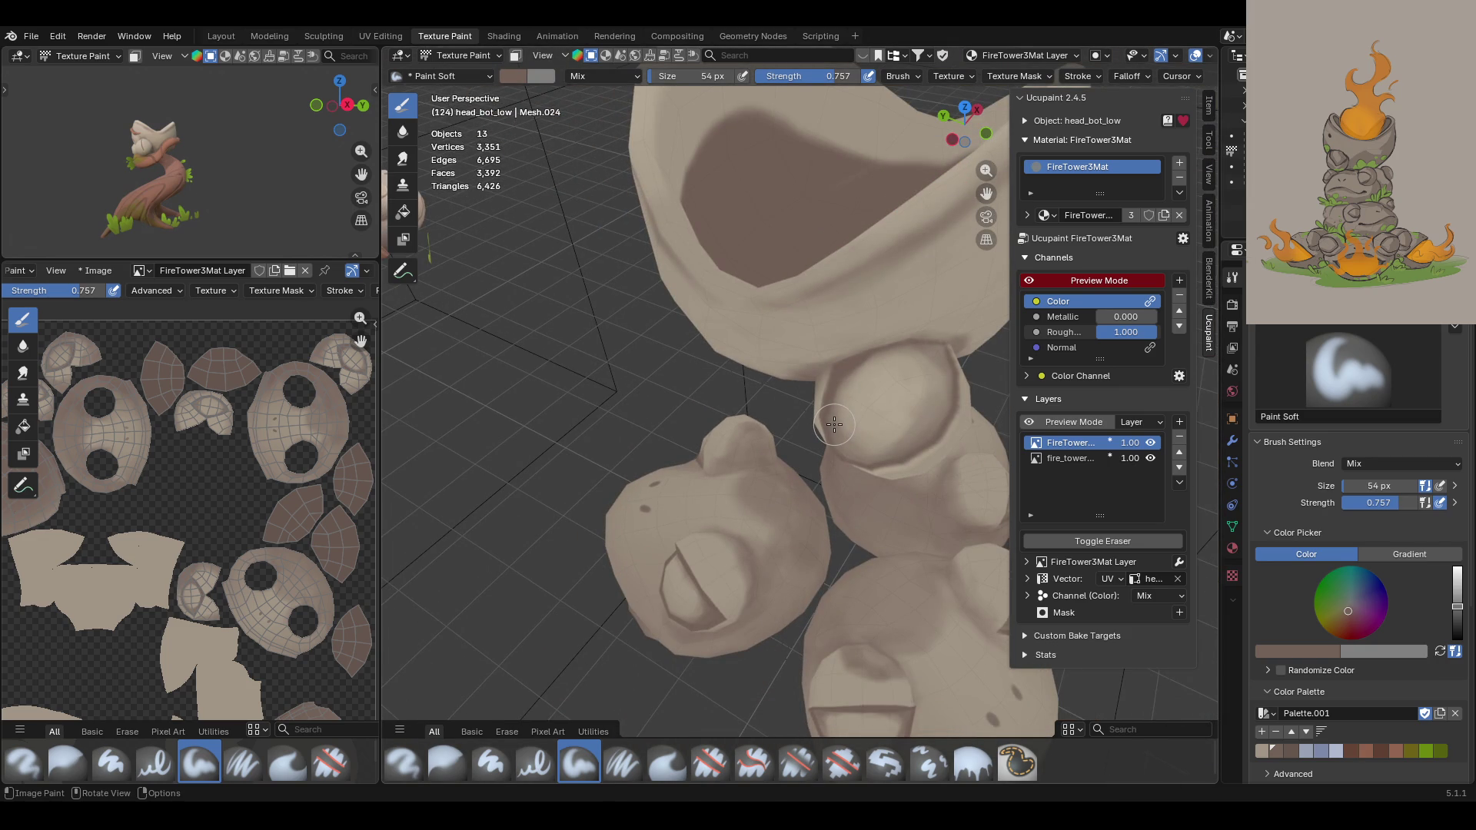
middle_drag(834, 425, 1132, 310)
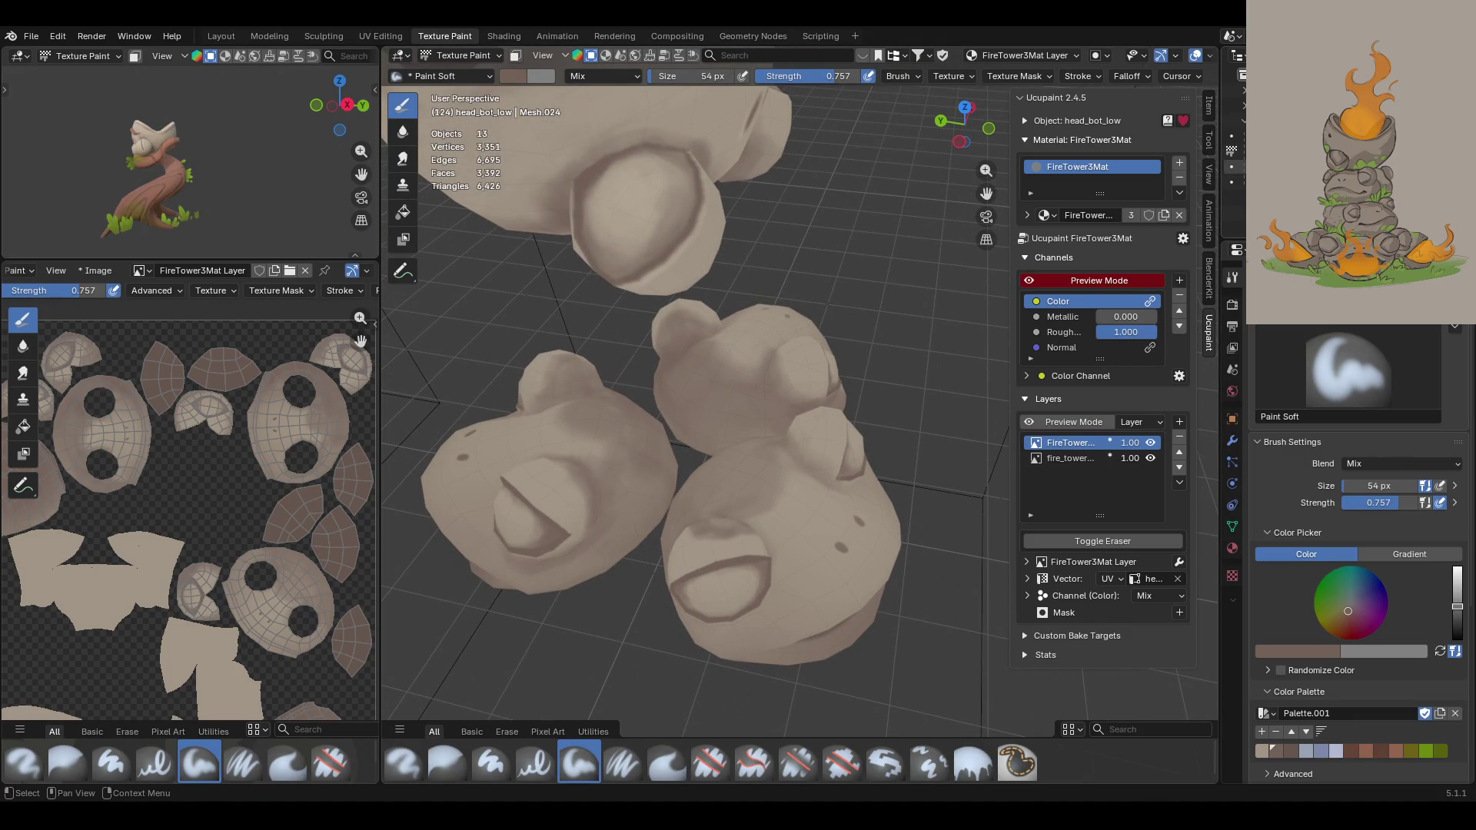
mouse_move(970, 446)
middle_down()
mouse_move(952, 482)
mouse_move(849, 483)
mouse_move(869, 477)
middle_up()
mouse_move(996, 171)
middle_down()
mouse_move(842, 554)
mouse_move(878, 569)
mouse_move(936, 555)
middle_up()
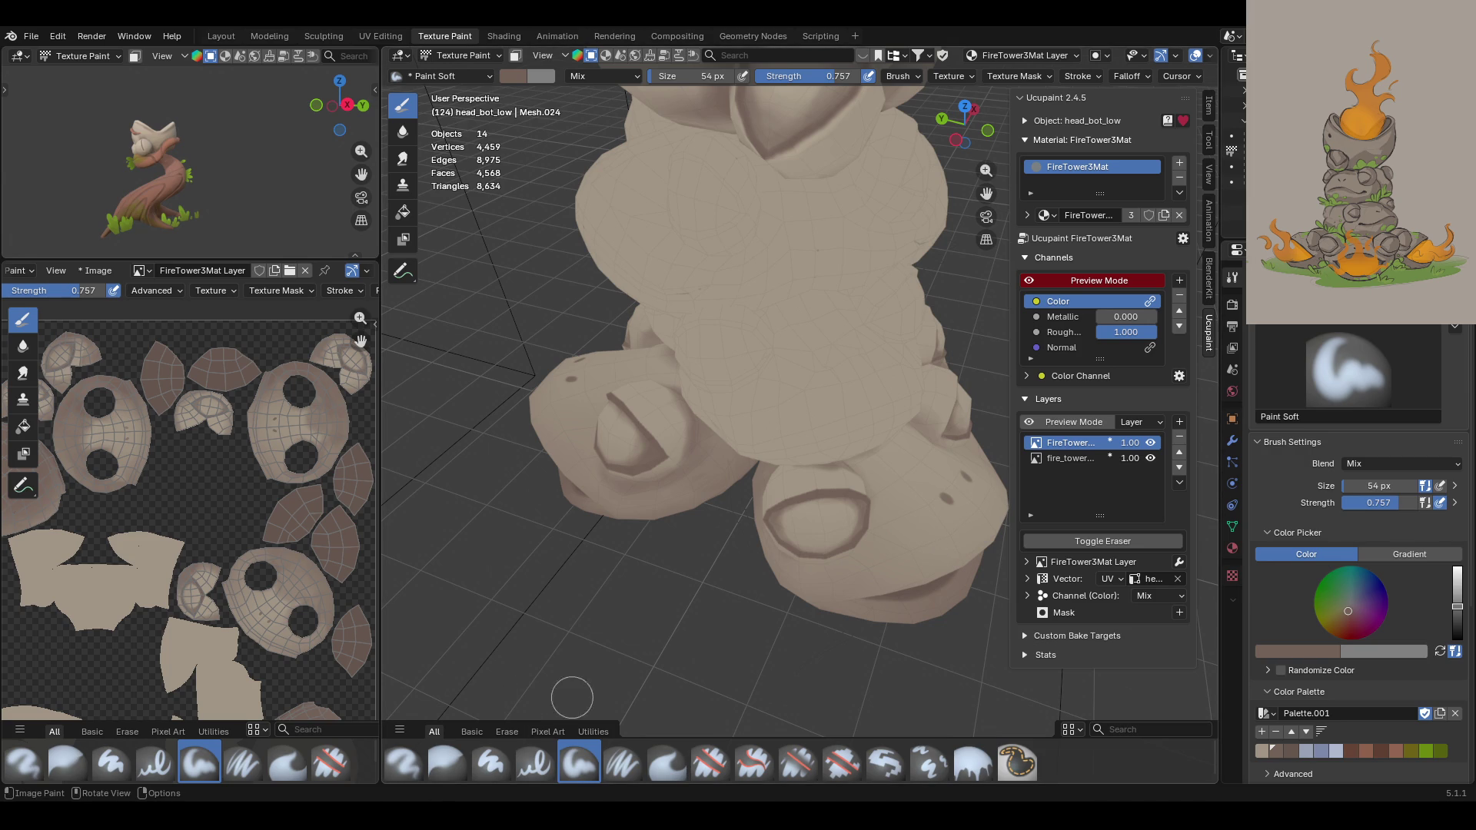
Step: Orbit beneath the frog stack to view the lower heads from below
mouse_move(611, 701)
middle_down()
mouse_move(646, 703)
mouse_move(463, 638)
mouse_move(493, 678)
mouse_move(503, 650)
middle_up()
Step: Select the Blur brush and frame the lower frogs' painted eye rims
click(447, 763)
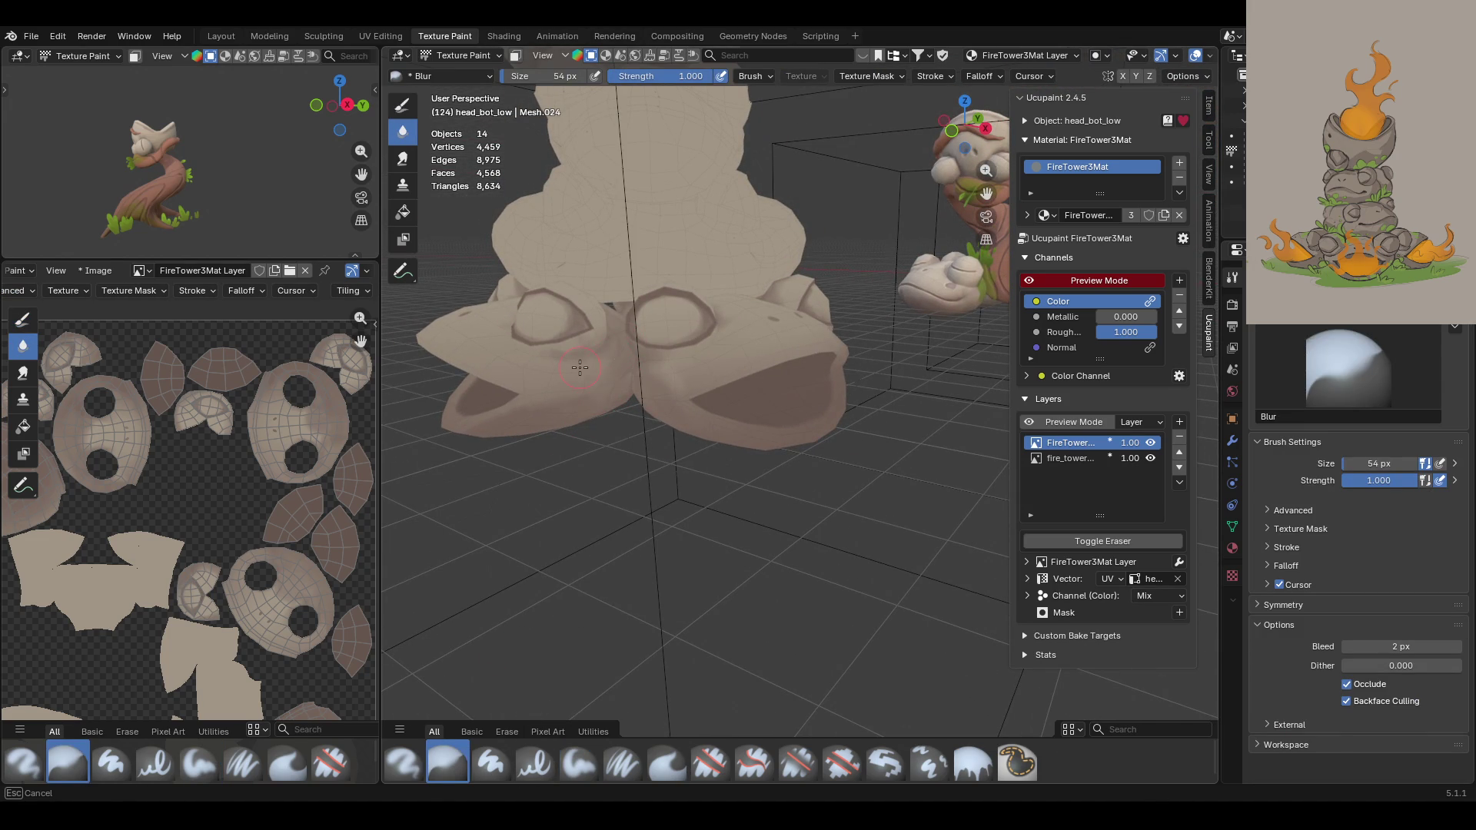
mouse_move(665, 471)
middle_down()
mouse_move(570, 464)
mouse_move(477, 519)
mouse_move(584, 499)
middle_up()
scroll(770, 386, up, 5)
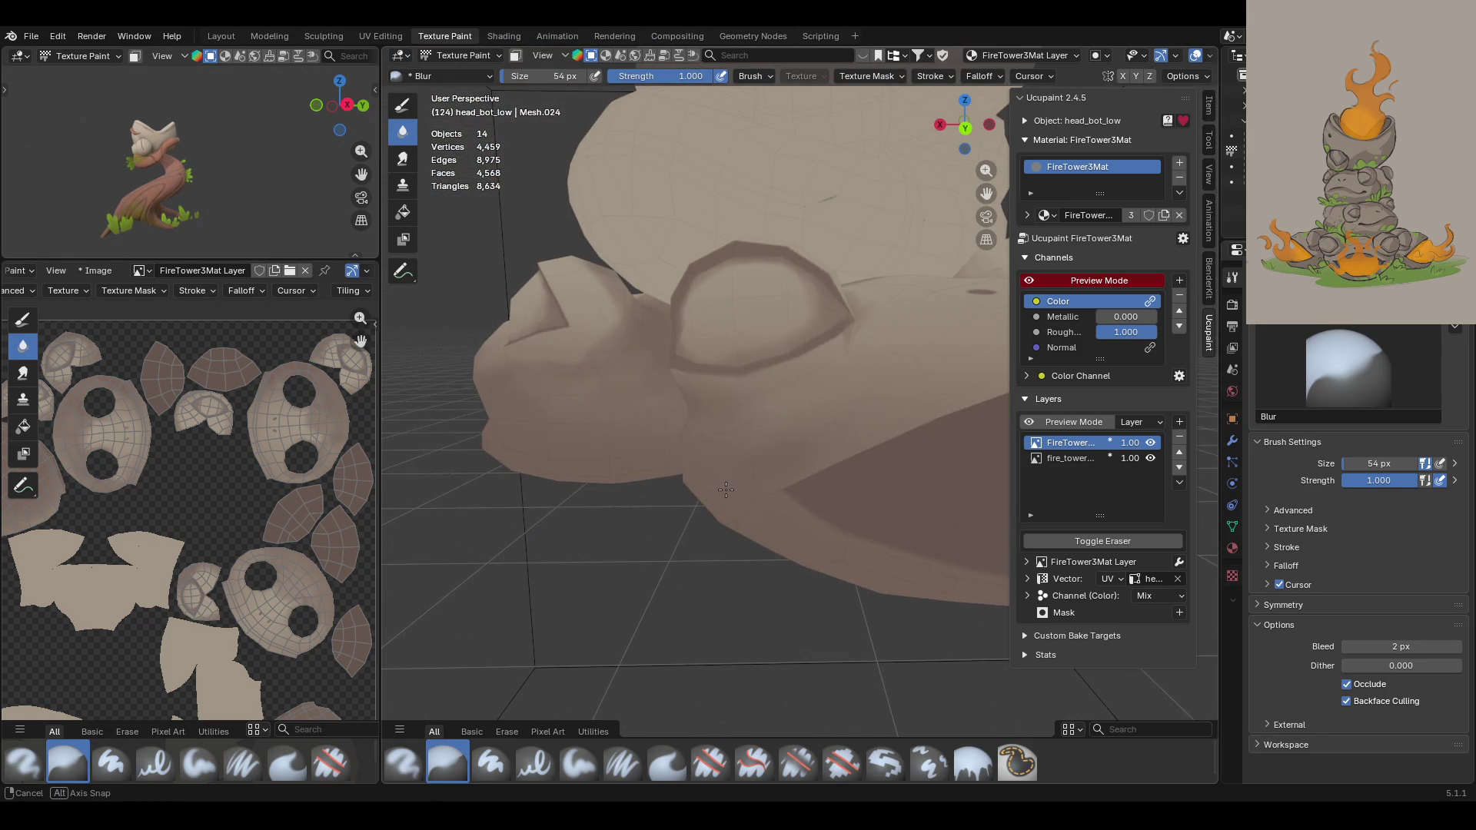
scroll(520, 554, down, 5)
mouse_move(520, 554)
middle_down()
mouse_move(654, 559)
mouse_move(834, 512)
middle_up()
scroll(834, 512, up, 3)
middle_drag(877, 558, 963, 524)
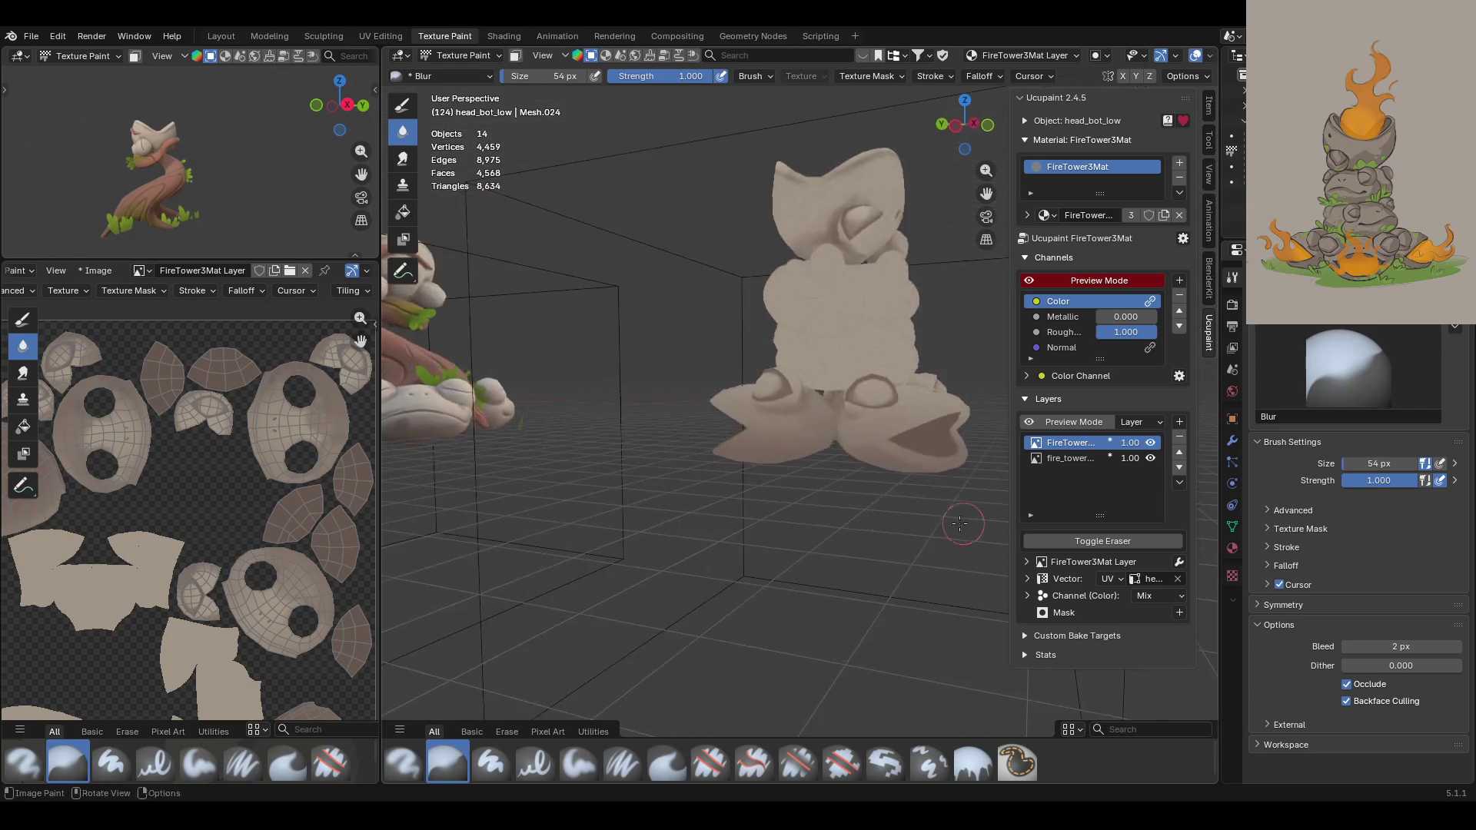
scroll(963, 524, up, 4)
middle_drag(759, 432, 863, 524)
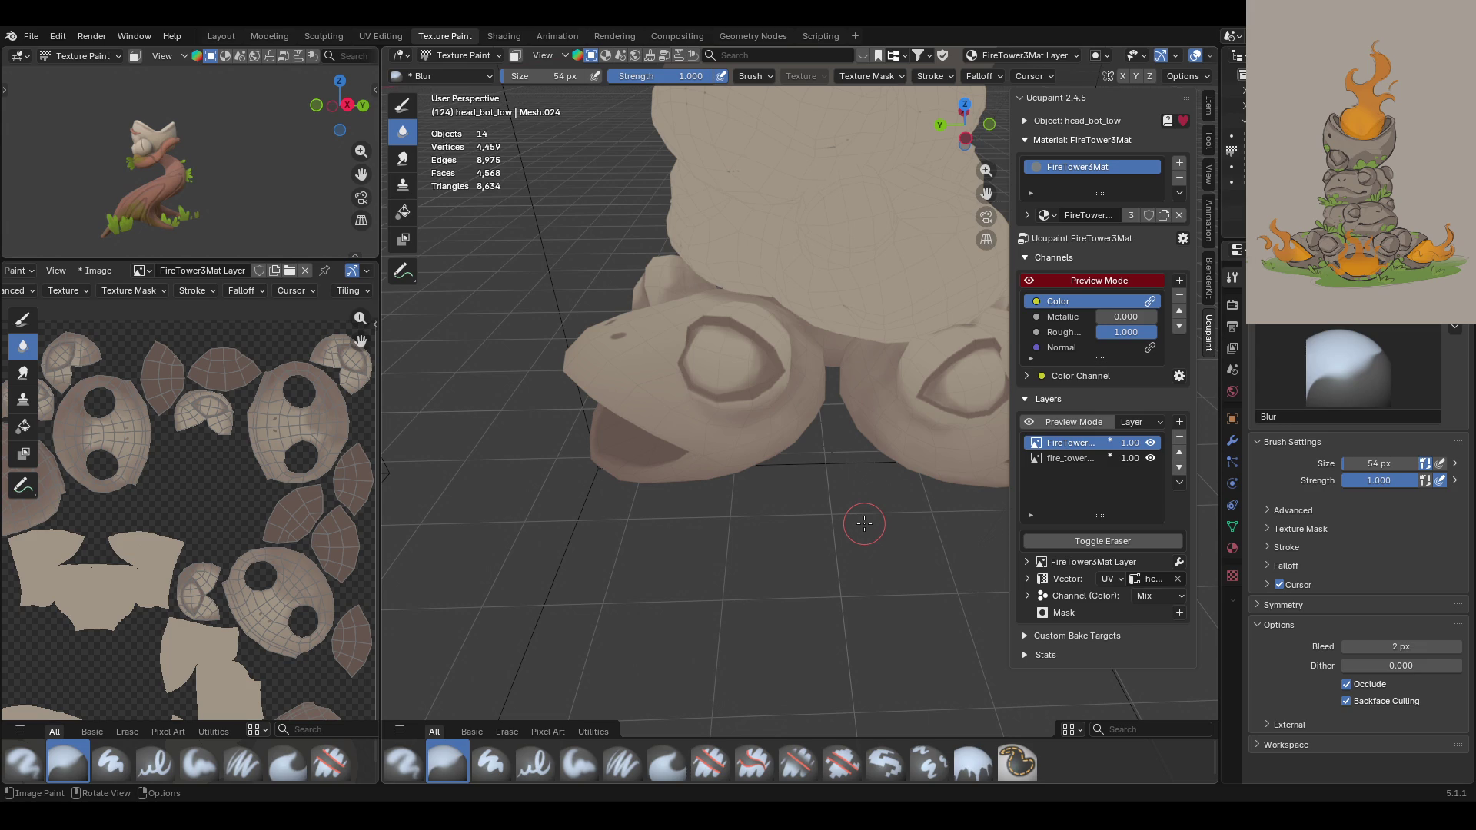
mouse_move(866, 511)
middle_down()
mouse_move(796, 492)
mouse_move(565, 531)
mouse_move(615, 492)
mouse_move(616, 408)
mouse_move(766, 399)
mouse_move(936, 455)
mouse_move(1026, 464)
middle_up()
scroll(795, 493, up, 3)
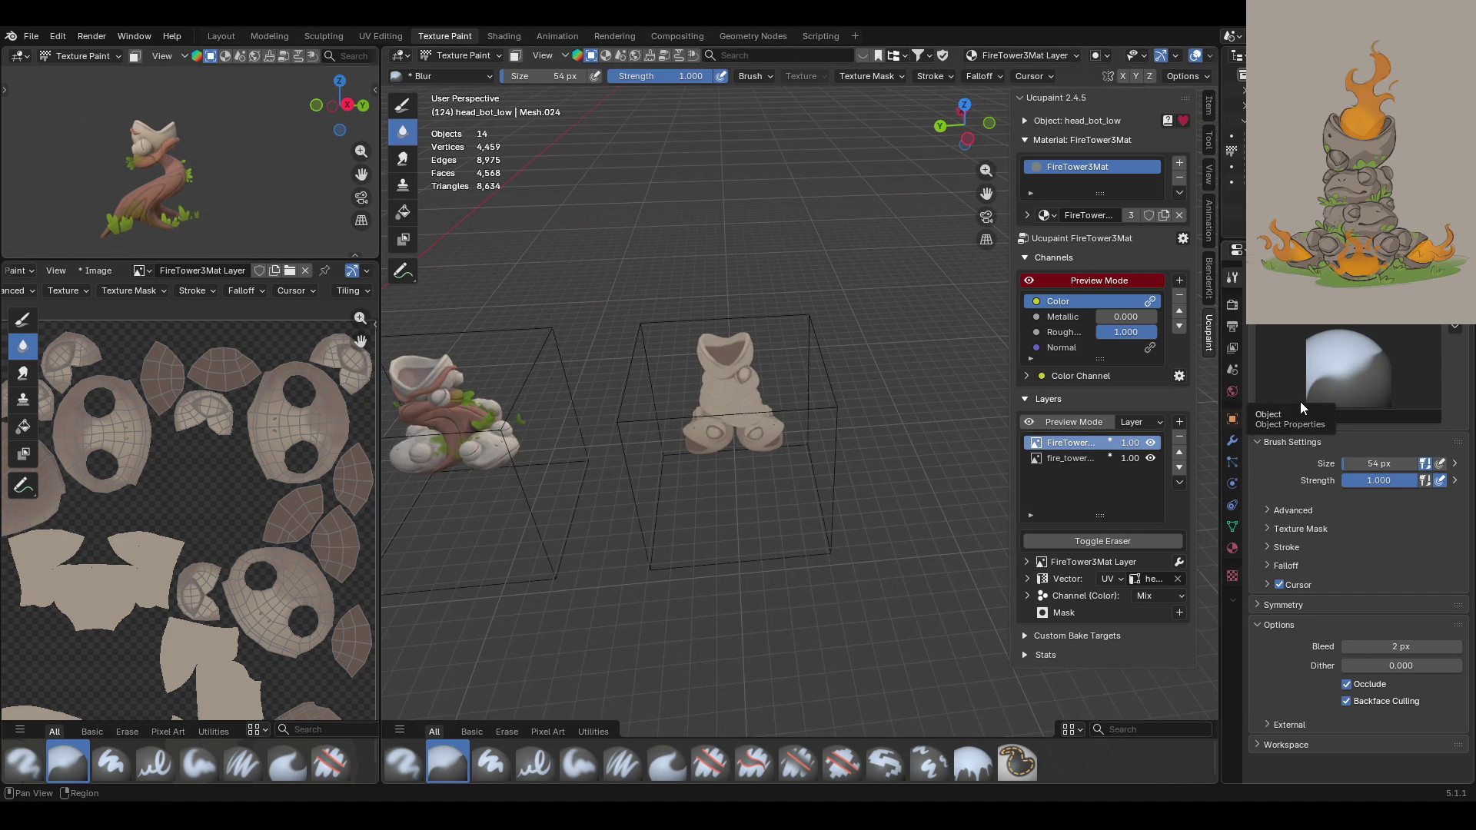
Step: Bring the front frog's face into a low frontal view for blurring
drag(986, 193, 1048, 128)
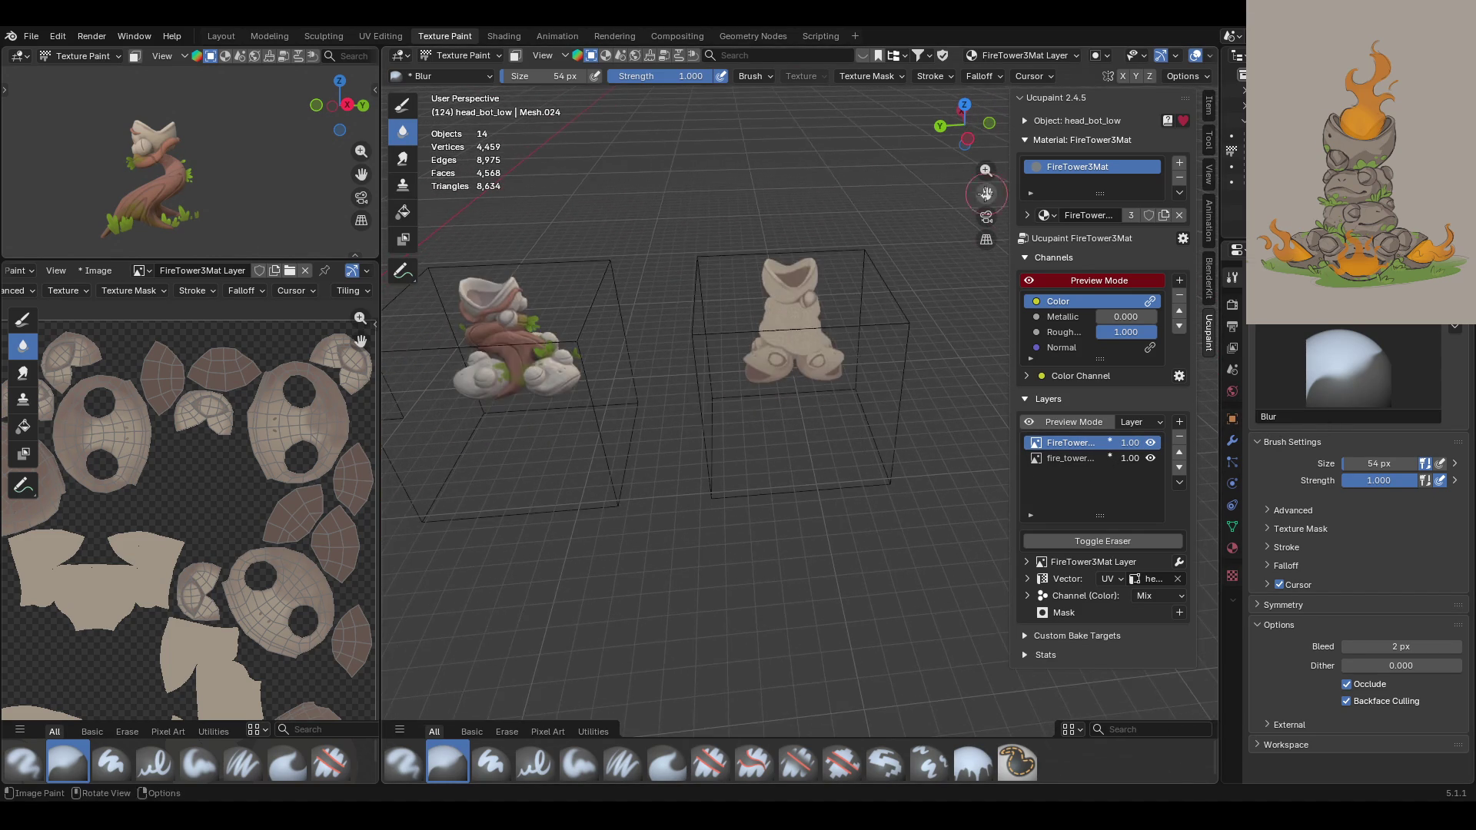
scroll(867, 384, up, 5)
middle_drag(846, 376, 1106, 331)
drag(986, 193, 1063, 270)
mouse_move(680, 365)
middle_down()
mouse_move(793, 312)
mouse_move(787, 401)
mouse_move(833, 331)
mouse_move(844, 261)
mouse_move(841, 286)
middle_up()
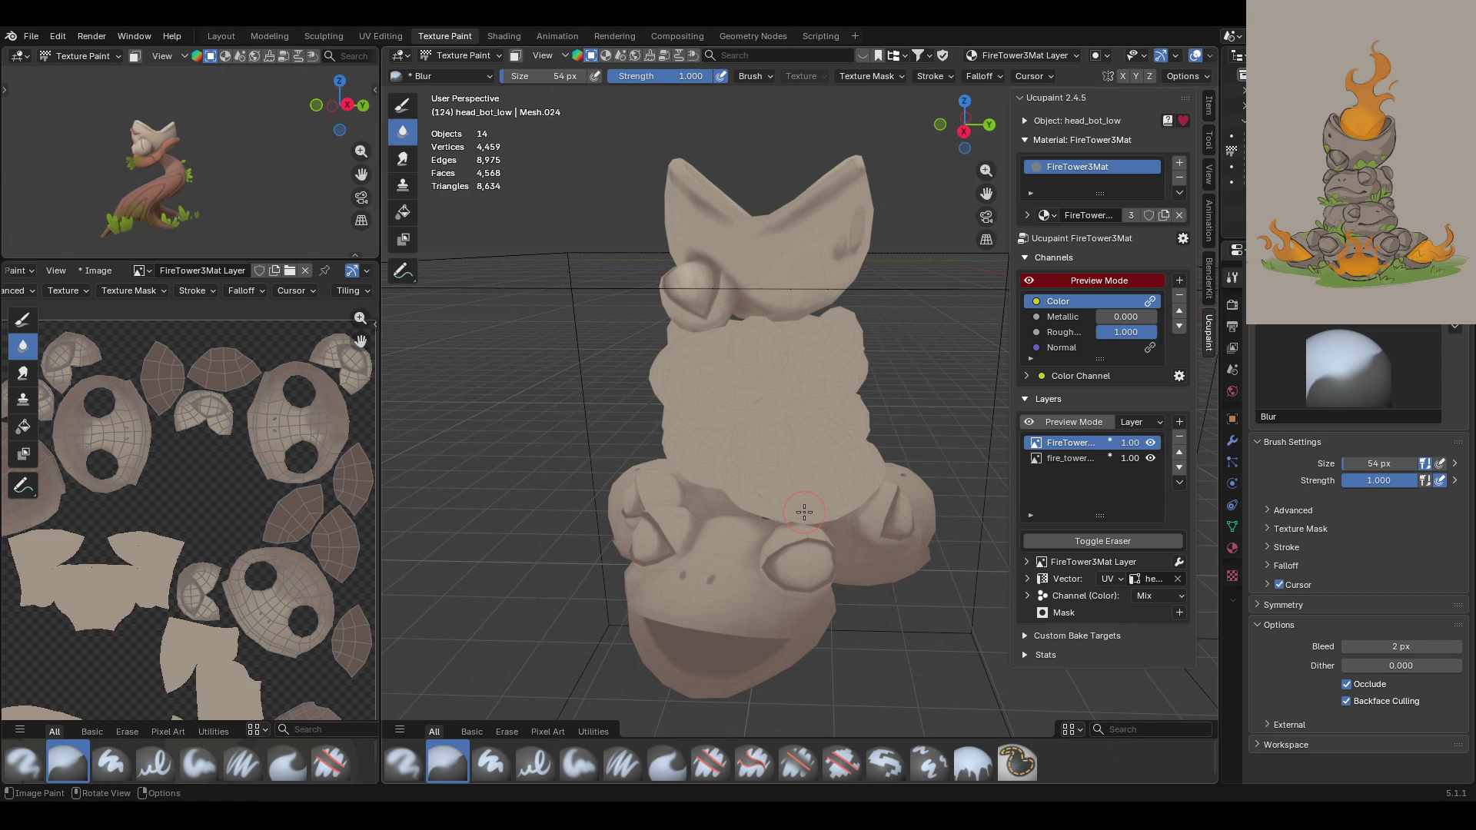
Step: Orbit and pan so the bottom frog's face sits mid-view while blending its shading
middle_drag(799, 512, 989, 305)
drag(988, 196, 980, 46)
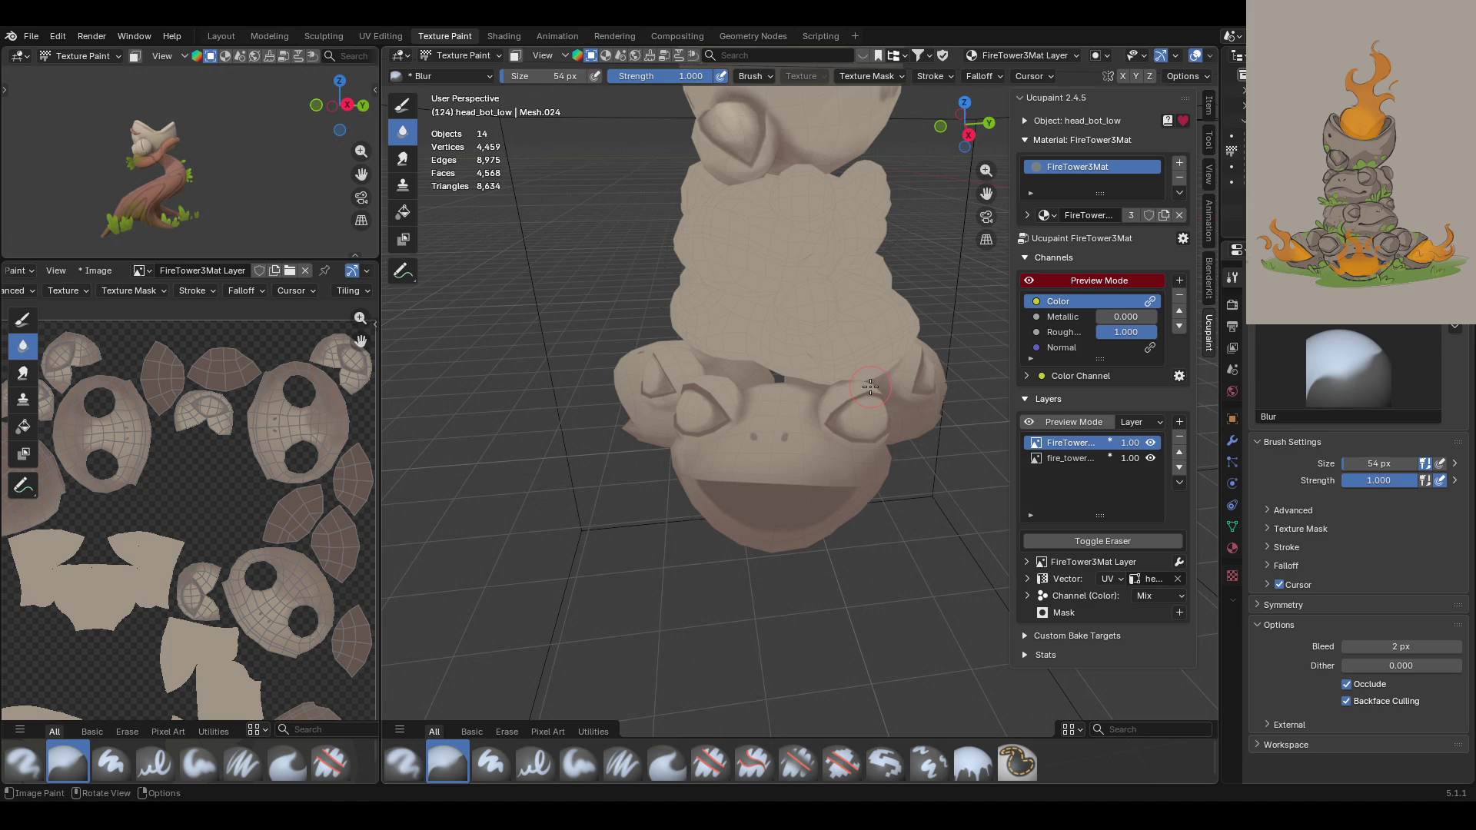
mouse_move(870, 387)
middle_down()
mouse_move(858, 411)
mouse_move(873, 423)
mouse_move(848, 396)
mouse_move(808, 505)
middle_up()
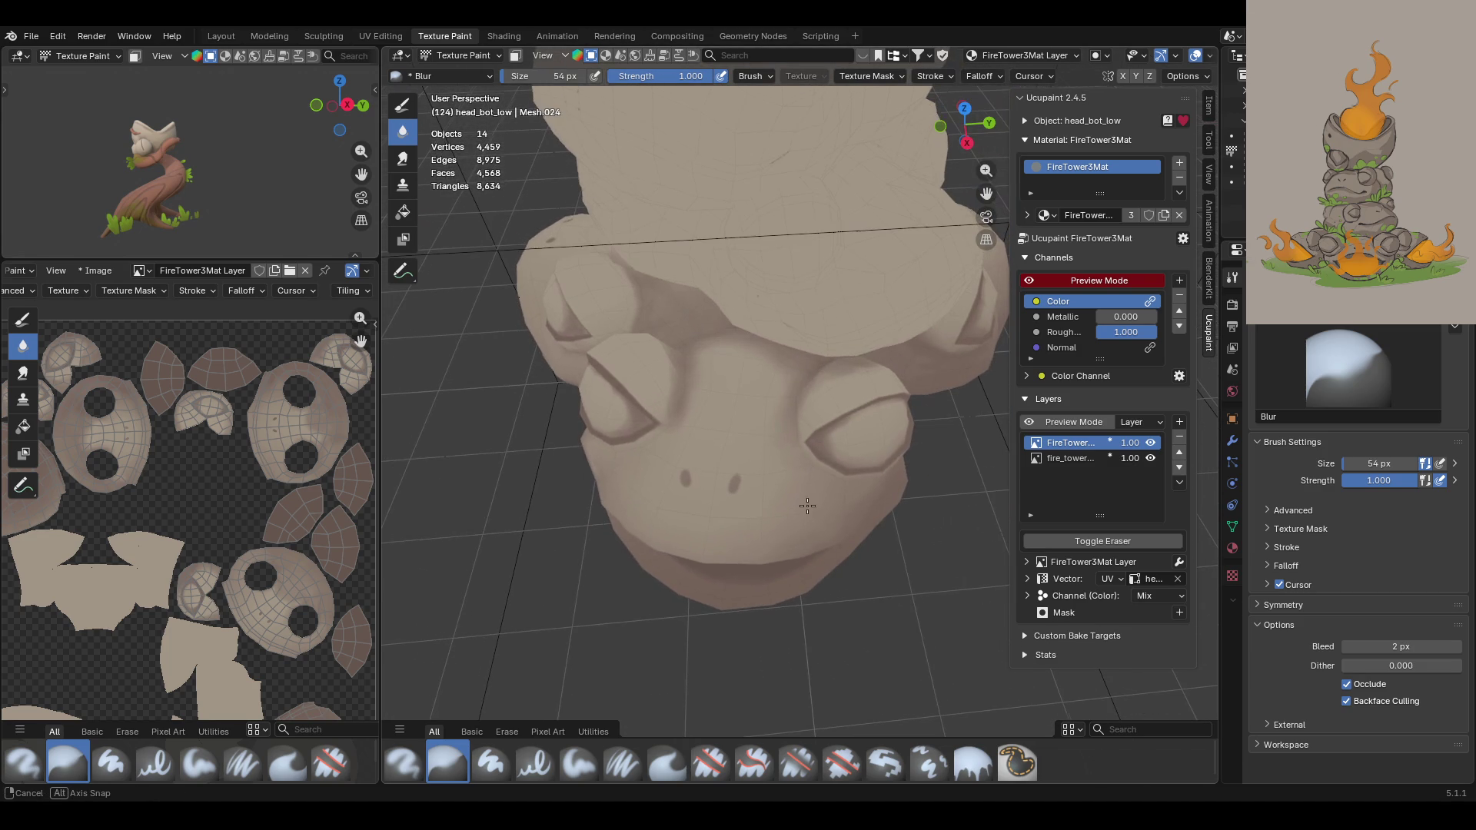
Step: Reselect Paint Soft, raise its strength to 1.000, and enter a 35 px brush size
click(578, 767)
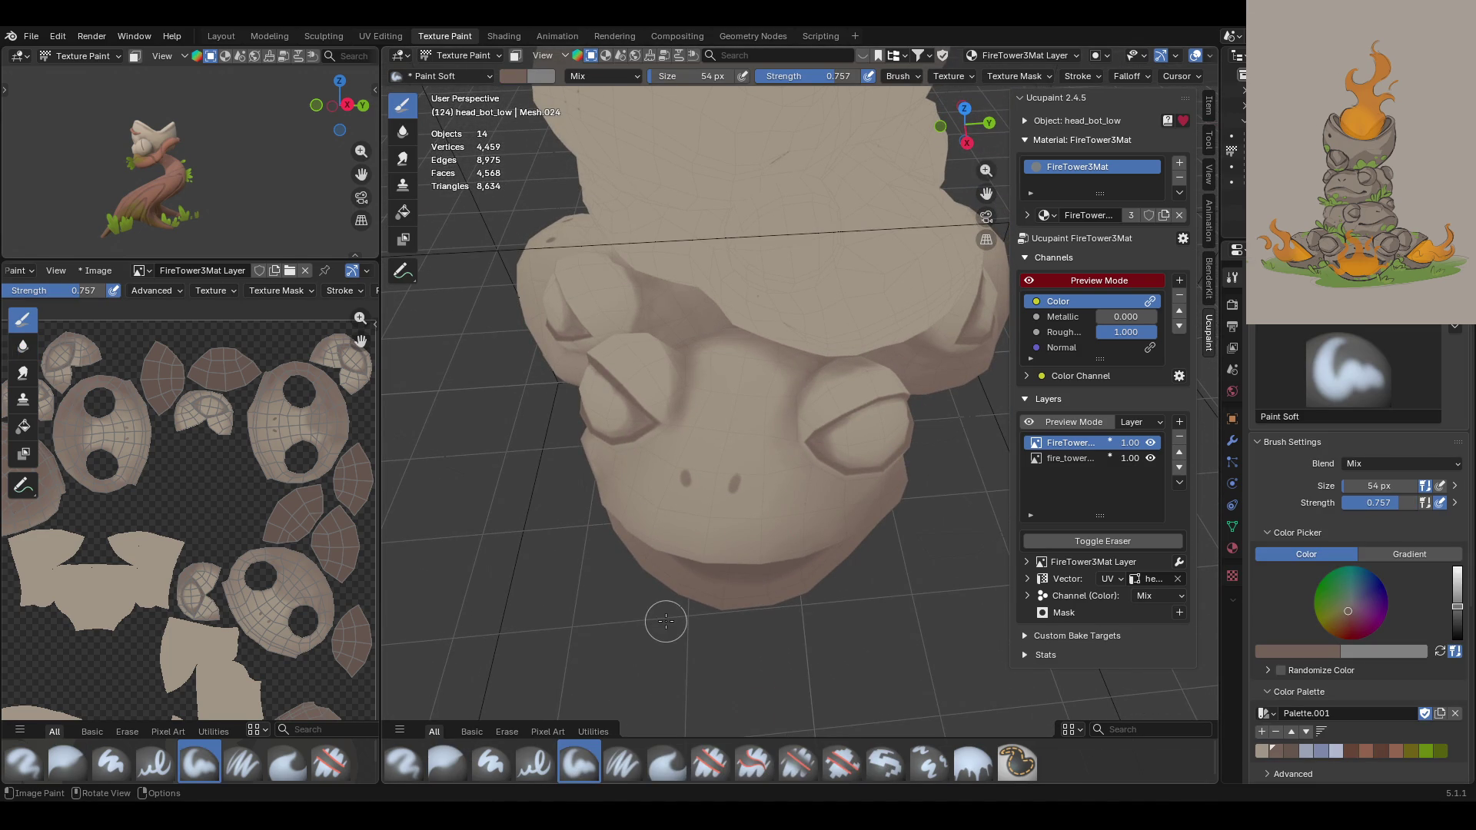
drag(1352, 503, 1414, 498)
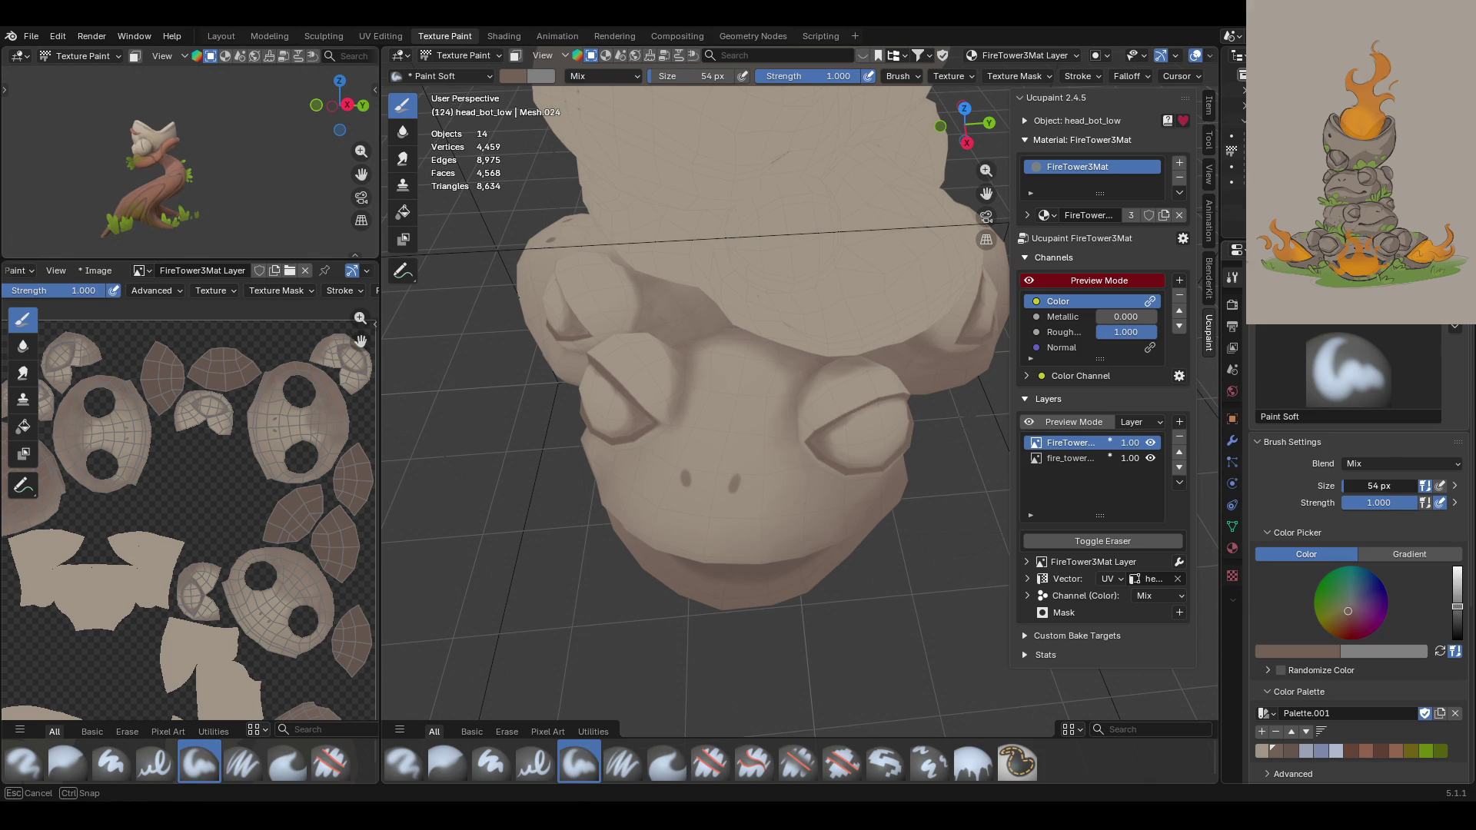
mouse_move(676, 376)
middle_down()
mouse_move(723, 369)
mouse_move(638, 384)
mouse_move(674, 385)
mouse_move(684, 401)
middle_up()
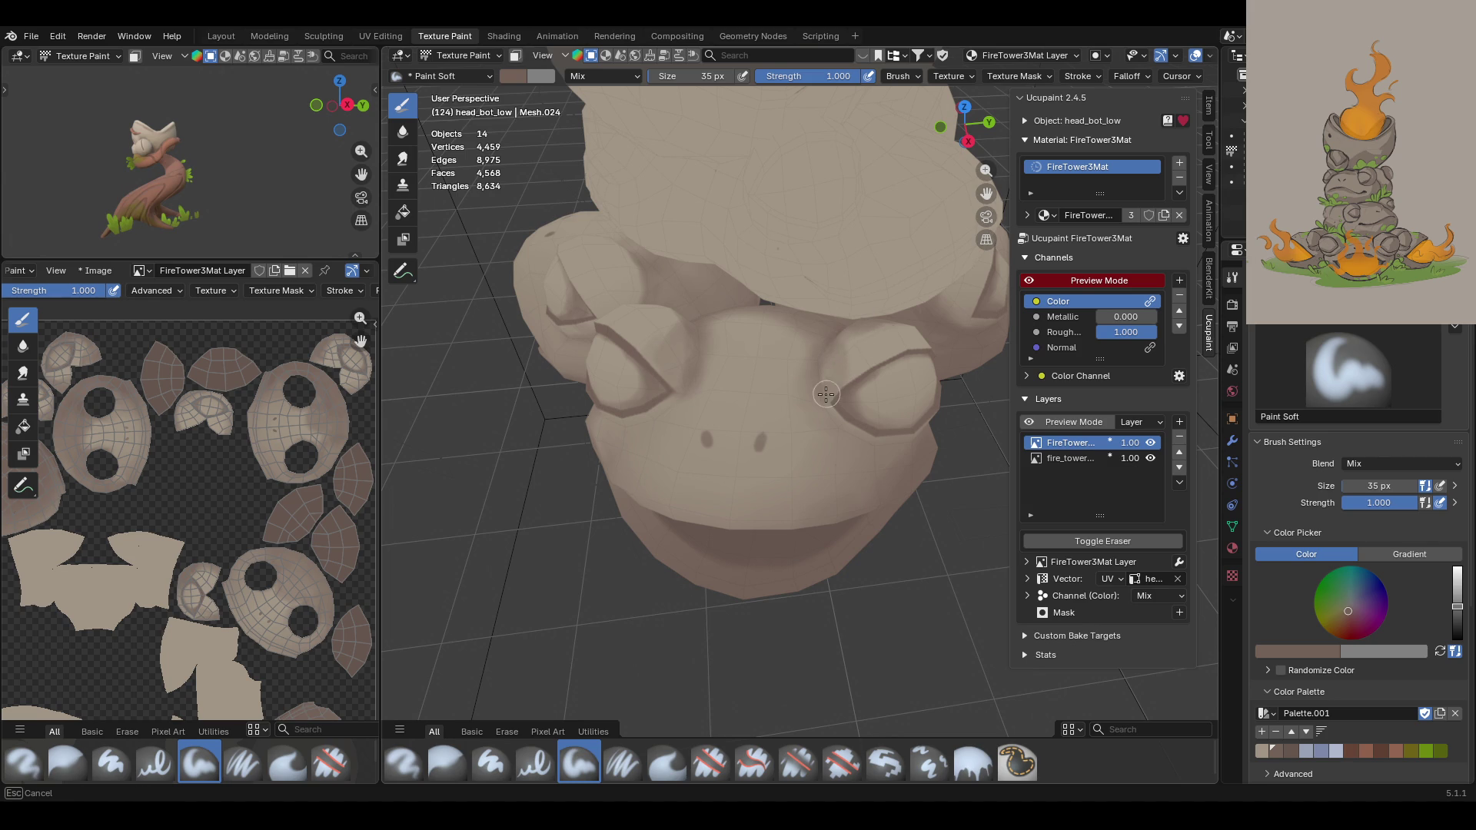
middle_drag(802, 347, 825, 318)
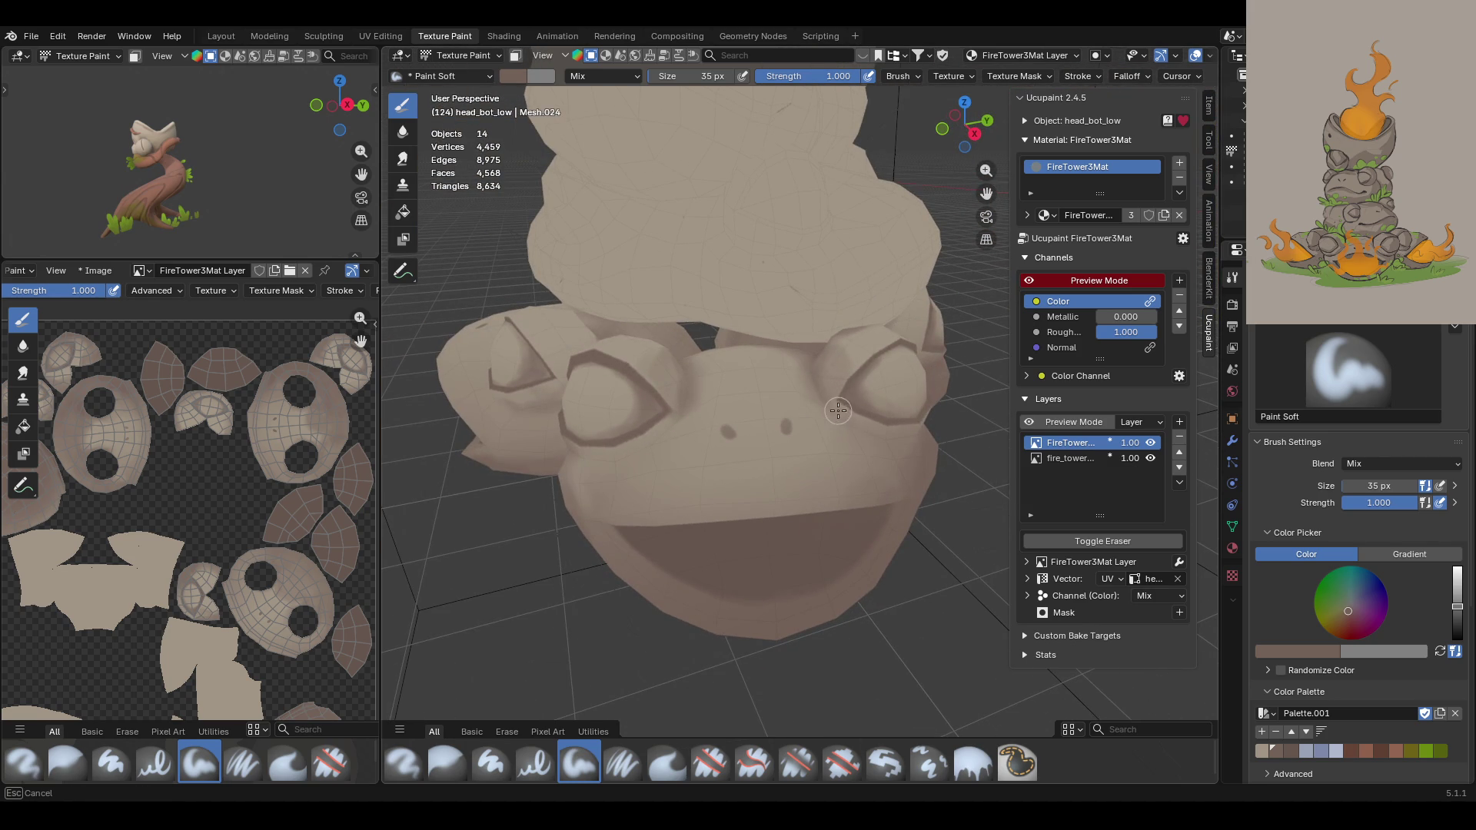
middle_drag(939, 502, 839, 461)
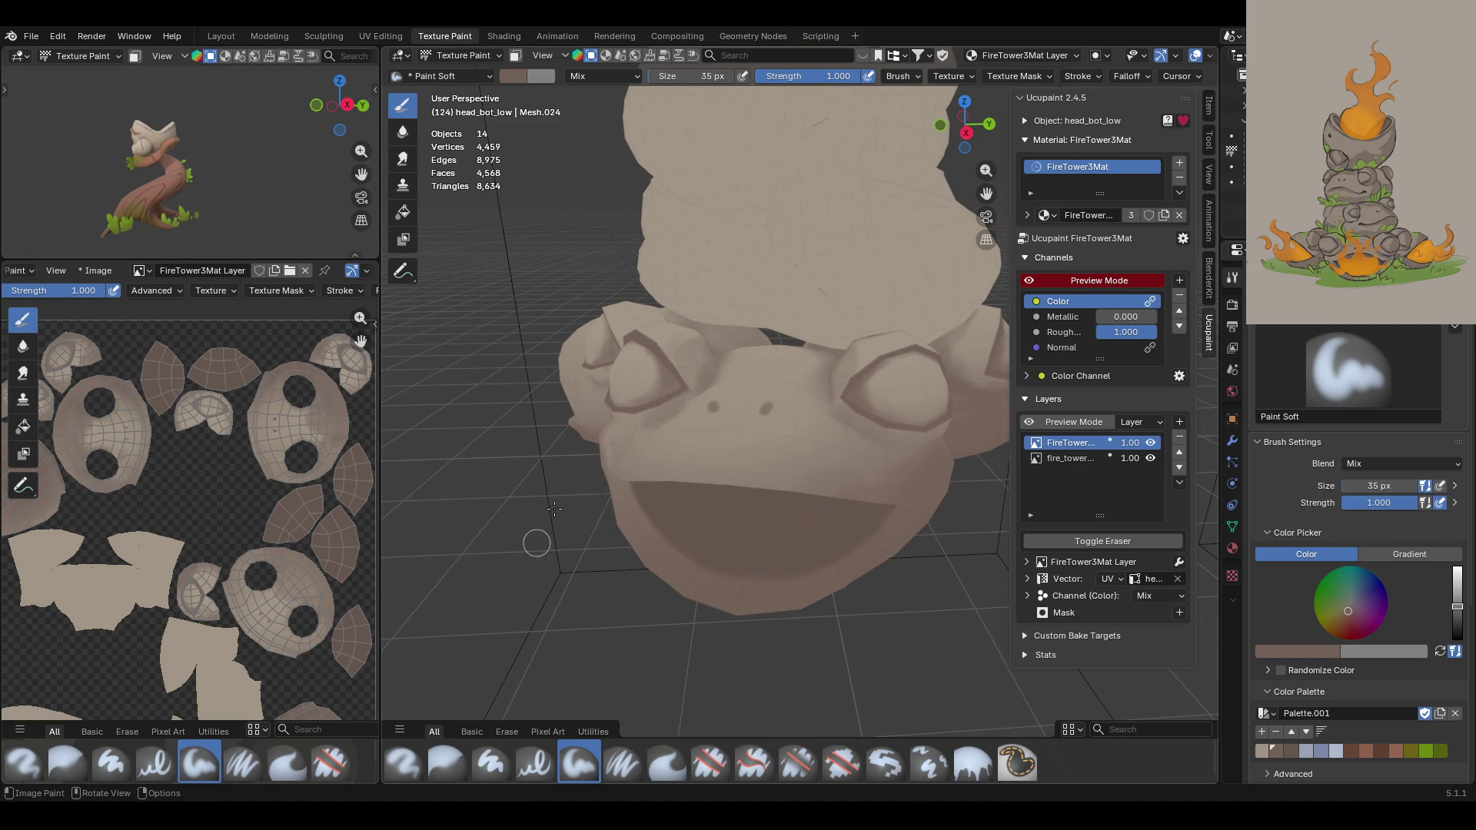
mouse_move(669, 409)
middle_down()
mouse_move(741, 399)
mouse_move(768, 412)
middle_up()
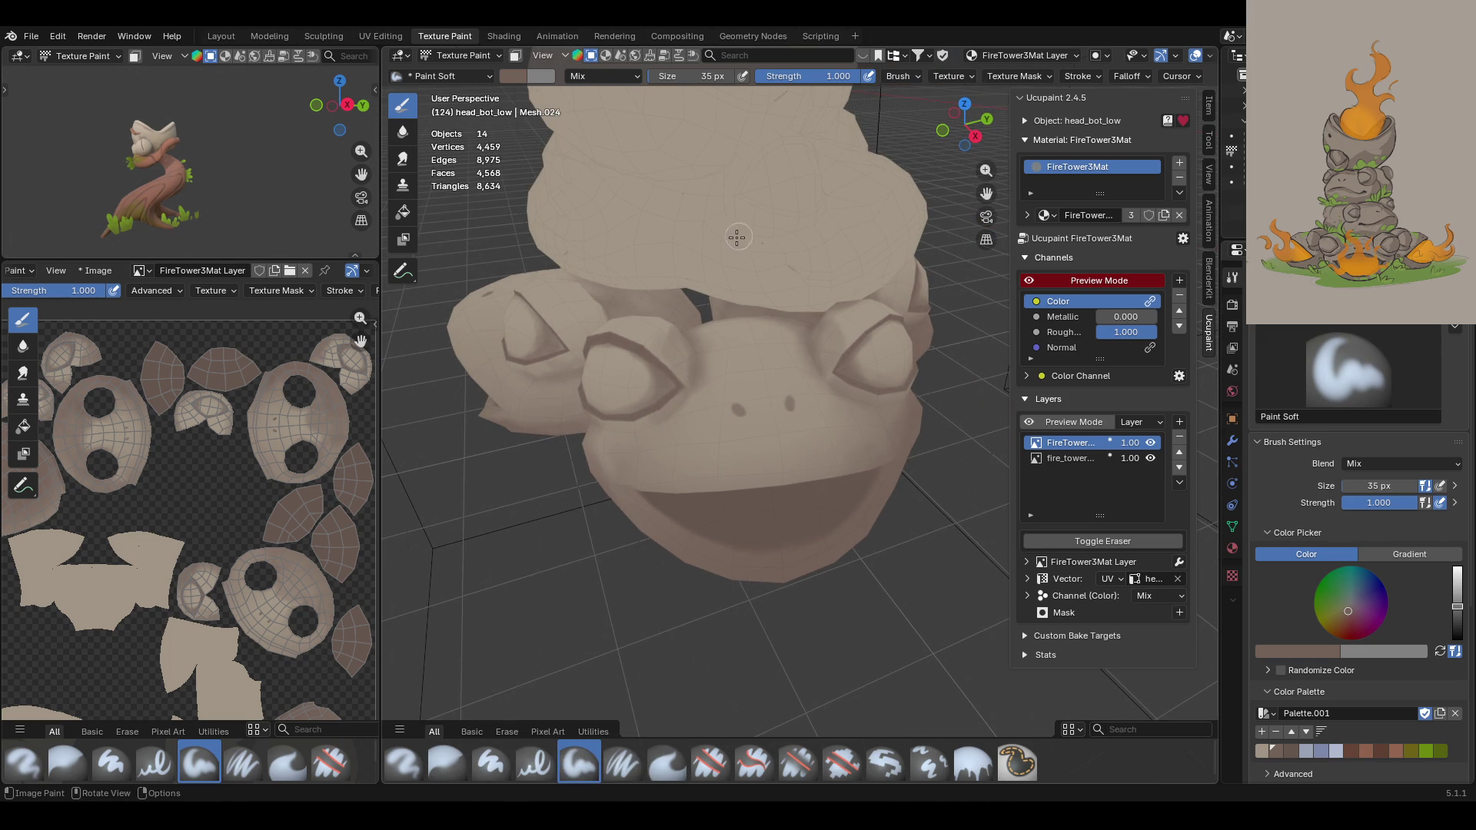
mouse_move(830, 351)
middle_down()
mouse_move(824, 439)
mouse_move(800, 392)
middle_up()
click(1376, 487)
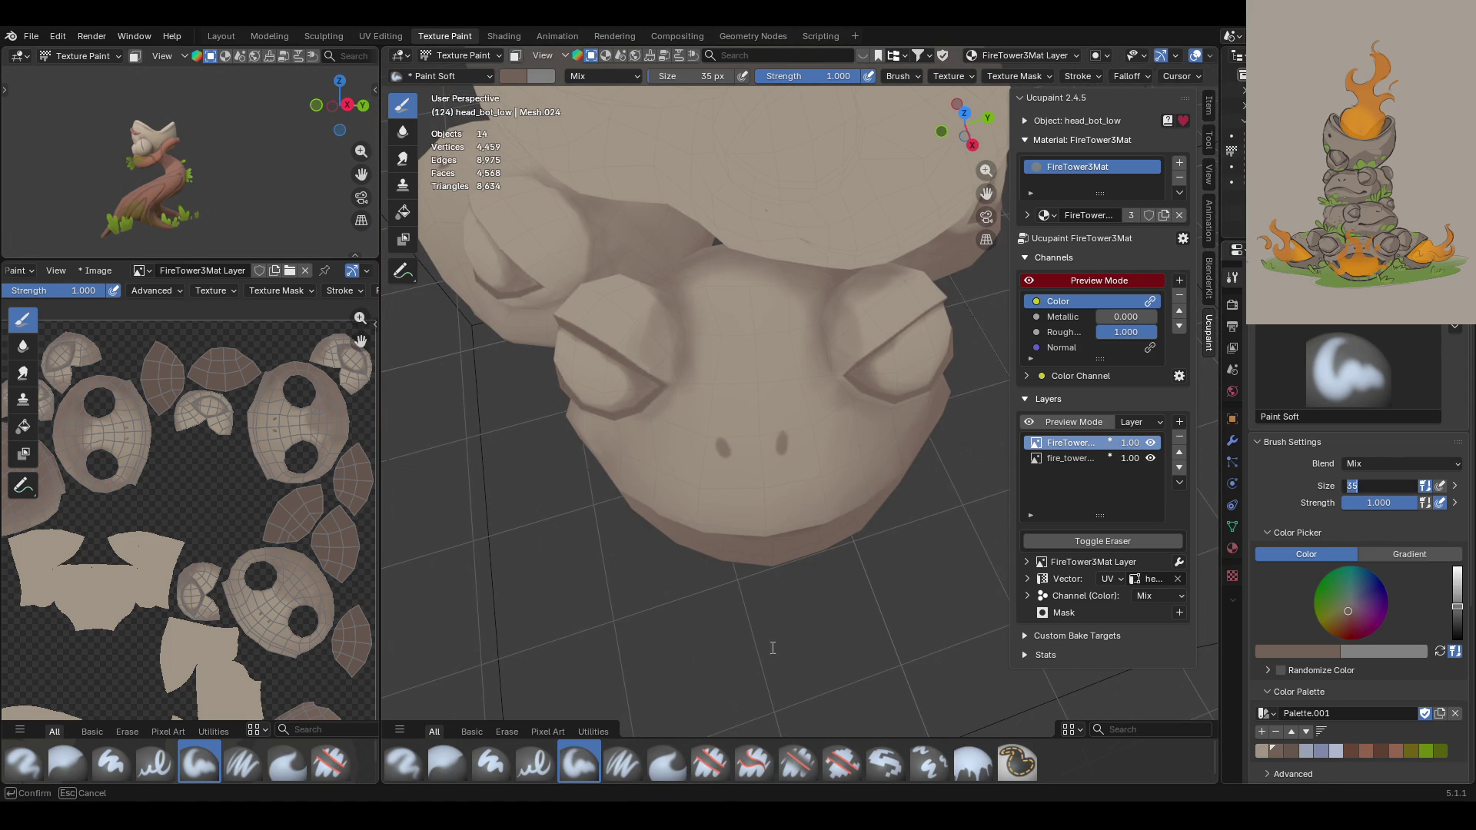
Step: Confirm the 35 px size and paint dark shading above and around the right eye
key(Return)
mouse_move(699, 572)
middle_down()
mouse_move(748, 558)
mouse_move(807, 499)
mouse_move(922, 307)
middle_up()
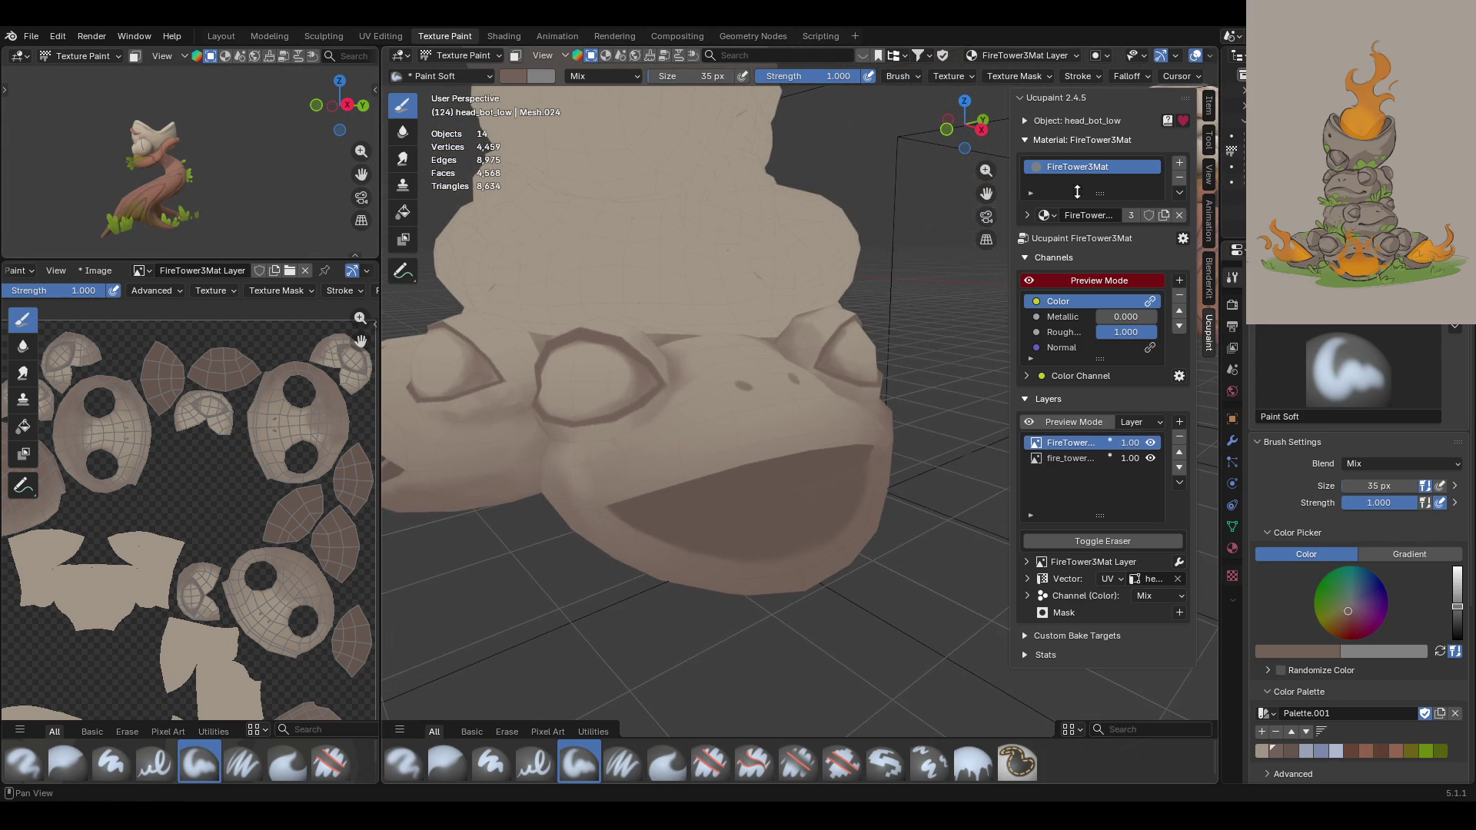
drag(987, 193, 1033, 62)
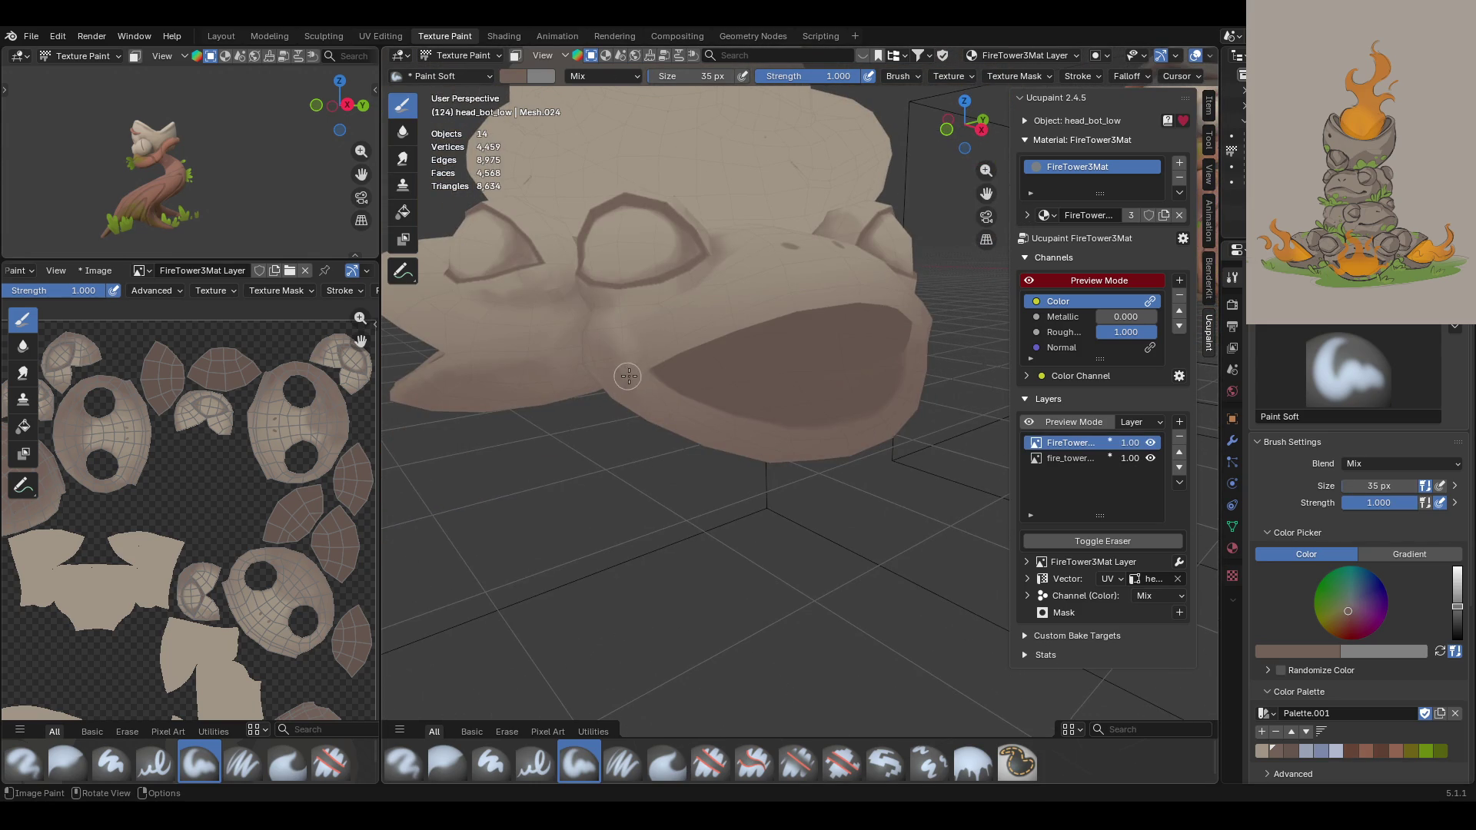
middle_drag(698, 412, 922, 246)
mouse_move(976, 200)
middle_down()
mouse_move(734, 281)
mouse_move(824, 334)
middle_up()
click(876, 352)
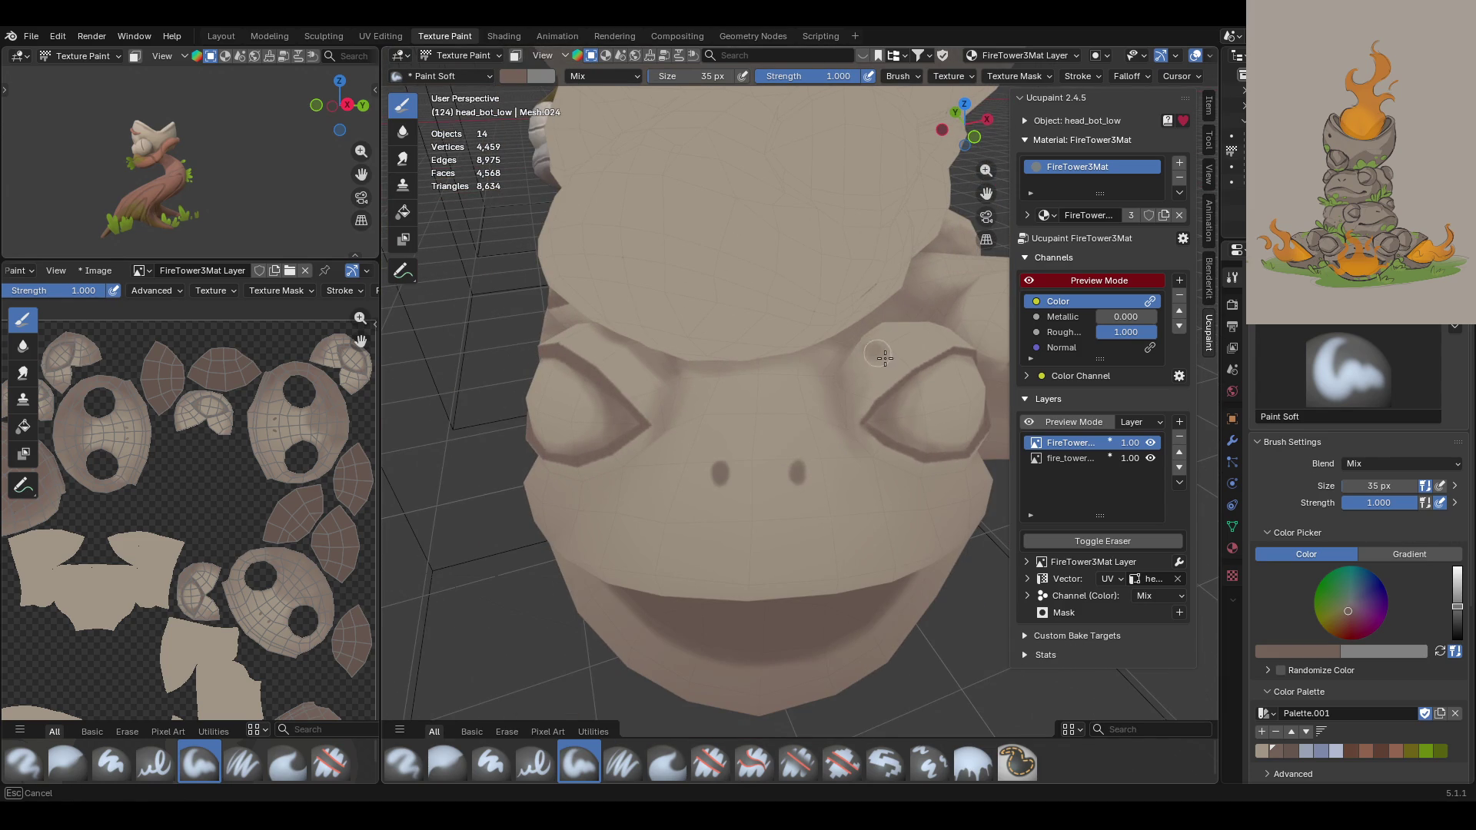
middle_drag(854, 385, 863, 445)
mouse_move(862, 342)
mouse_down()
mouse_move(842, 362)
mouse_move(876, 408)
mouse_up()
drag(855, 421, 915, 467)
Step: Darken the left eye's outer corner, rim and eye bulge with darker strokes
drag(653, 473, 628, 507)
mouse_move(619, 385)
mouse_down()
mouse_move(611, 421)
mouse_move(645, 425)
mouse_move(655, 473)
mouse_move(666, 458)
mouse_move(643, 505)
mouse_up()
mouse_move(653, 384)
middle_down()
mouse_move(858, 430)
mouse_move(596, 494)
middle_up()
mouse_move(625, 437)
mouse_down()
mouse_move(652, 552)
mouse_move(626, 591)
mouse_move(714, 565)
mouse_move(653, 607)
mouse_move(605, 617)
mouse_move(591, 563)
mouse_move(618, 612)
mouse_up()
mouse_move(711, 611)
middle_down()
mouse_move(711, 518)
mouse_move(791, 478)
middle_up()
mouse_move(625, 419)
mouse_down()
mouse_move(577, 480)
mouse_move(604, 461)
mouse_move(560, 663)
mouse_up()
click(445, 762)
Step: Blur the paint up the eye bulge, then darken the eye-socket rim with Paint Soft
drag(592, 536, 608, 439)
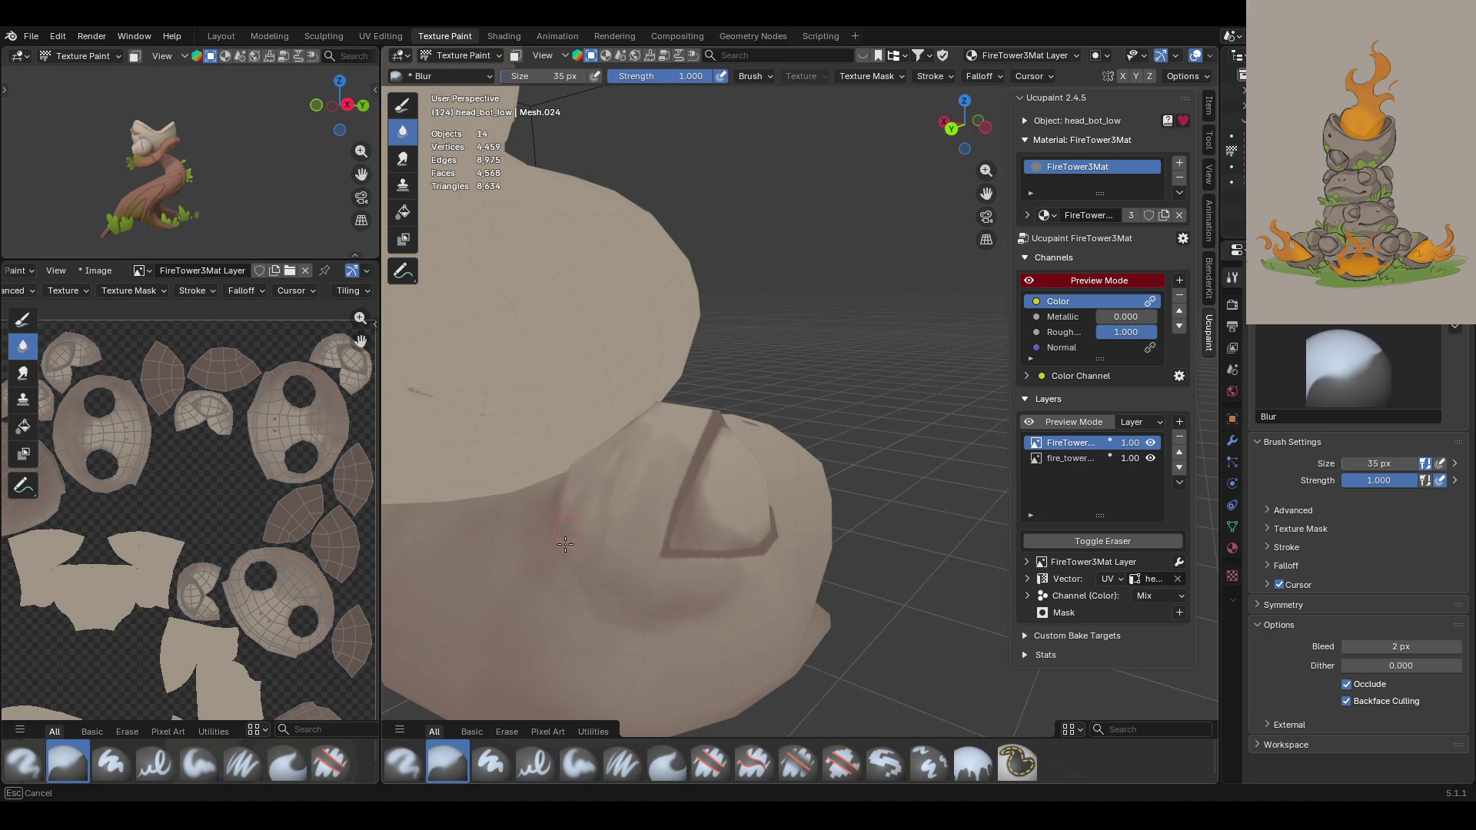
drag(638, 498, 642, 511)
click(589, 763)
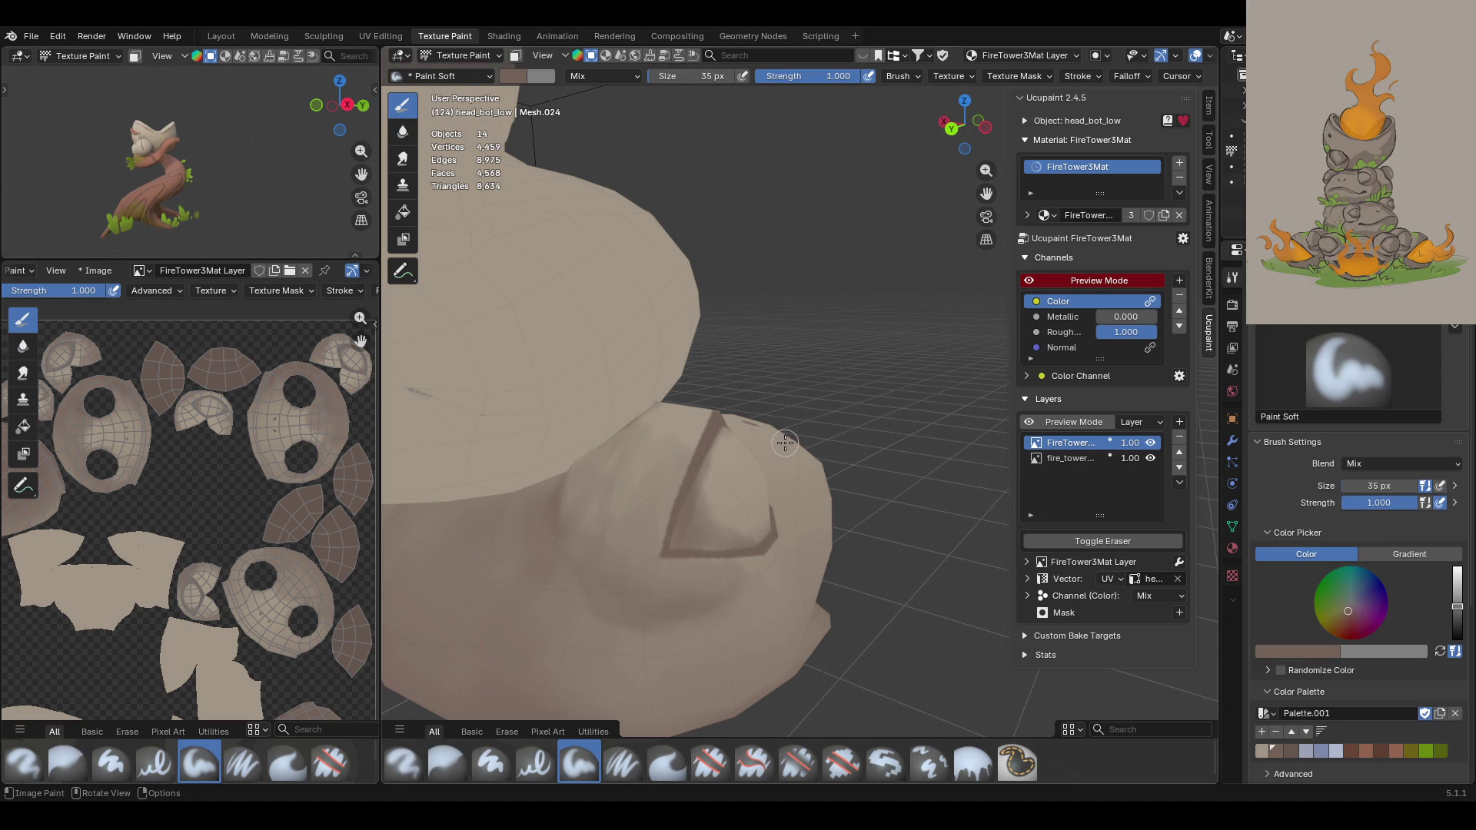
mouse_move(866, 316)
middle_down()
mouse_move(701, 356)
mouse_move(715, 361)
mouse_move(703, 378)
mouse_move(638, 338)
mouse_move(652, 330)
mouse_move(646, 369)
middle_up()
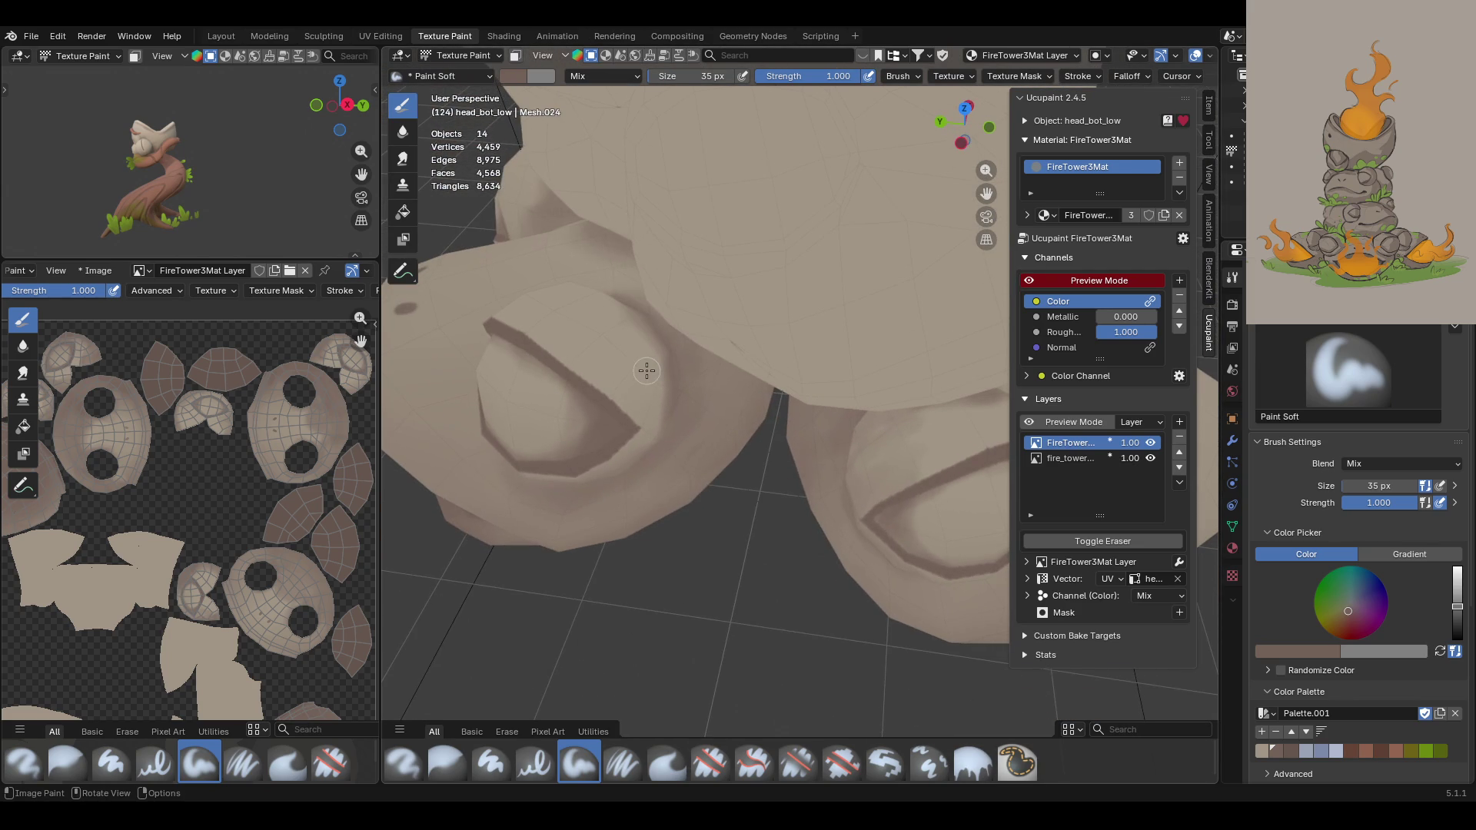
mouse_move(650, 322)
mouse_down()
mouse_move(593, 352)
mouse_move(626, 399)
mouse_move(623, 468)
mouse_move(661, 377)
mouse_move(649, 333)
mouse_move(630, 389)
mouse_move(645, 417)
mouse_move(606, 480)
mouse_move(596, 472)
mouse_up()
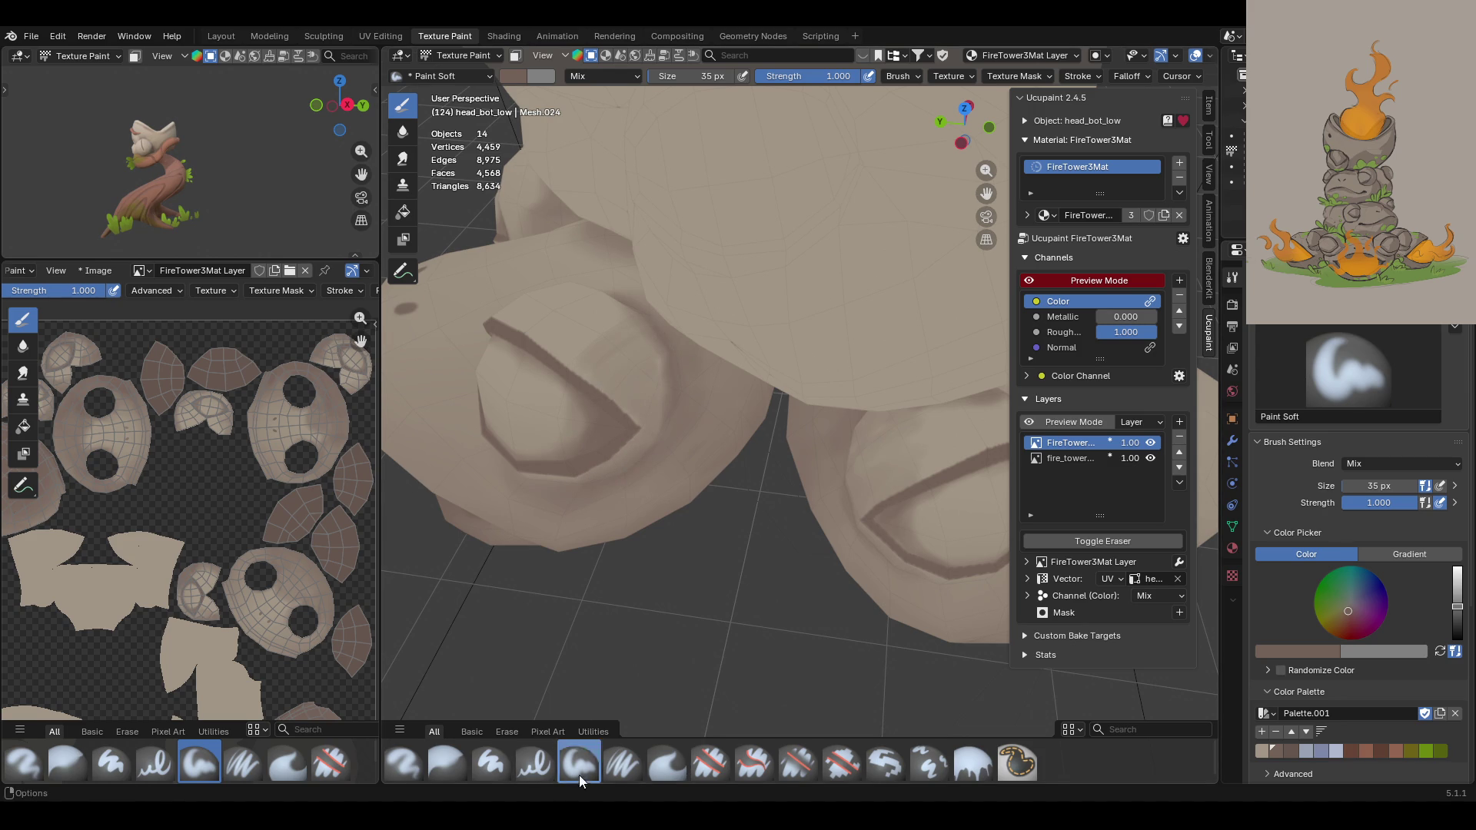
Step: Blend the rim stroke with Blur, darken both eyelid creases, and frame the model
click(446, 763)
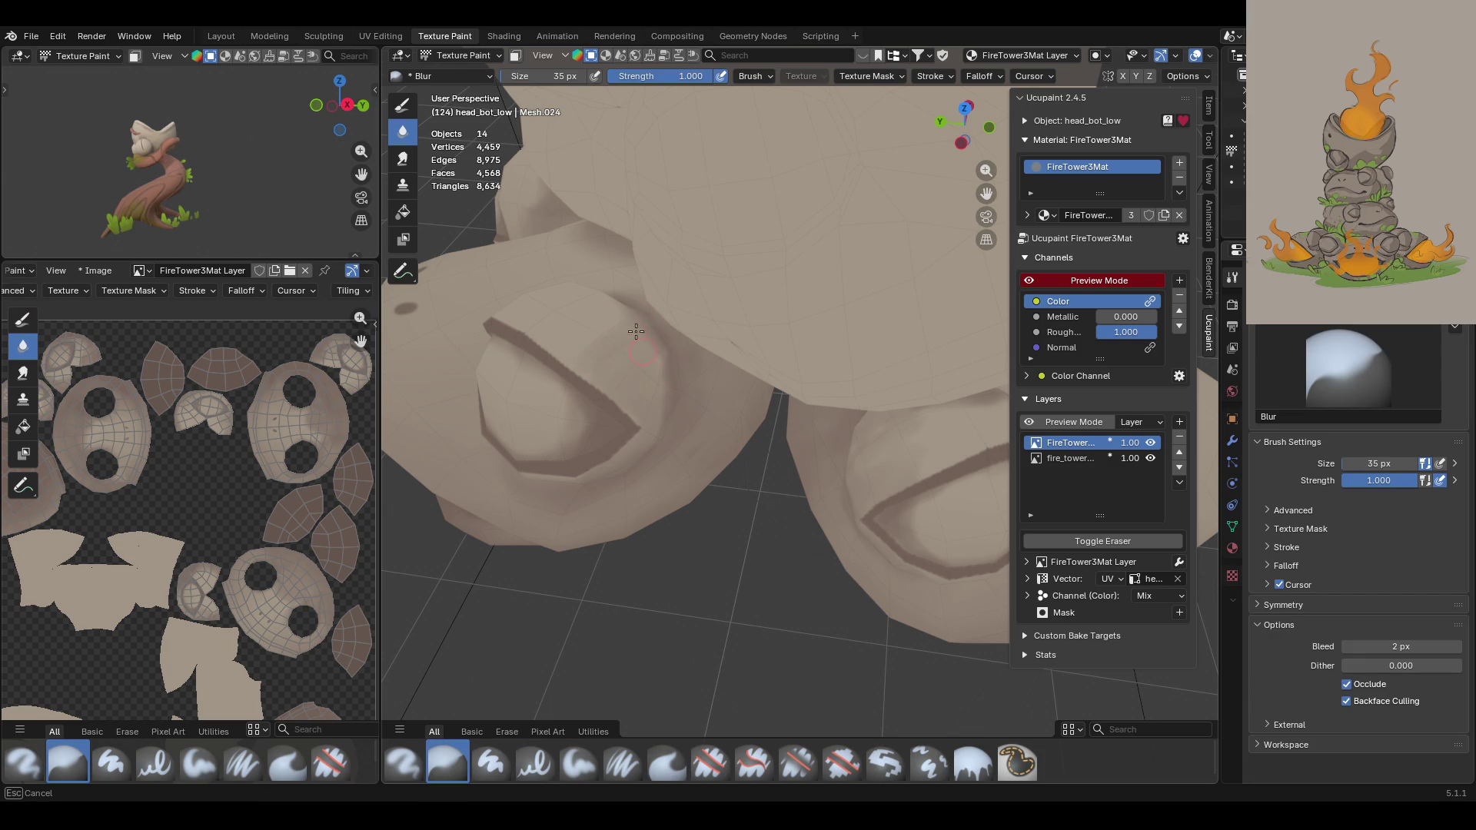
drag(620, 375, 675, 451)
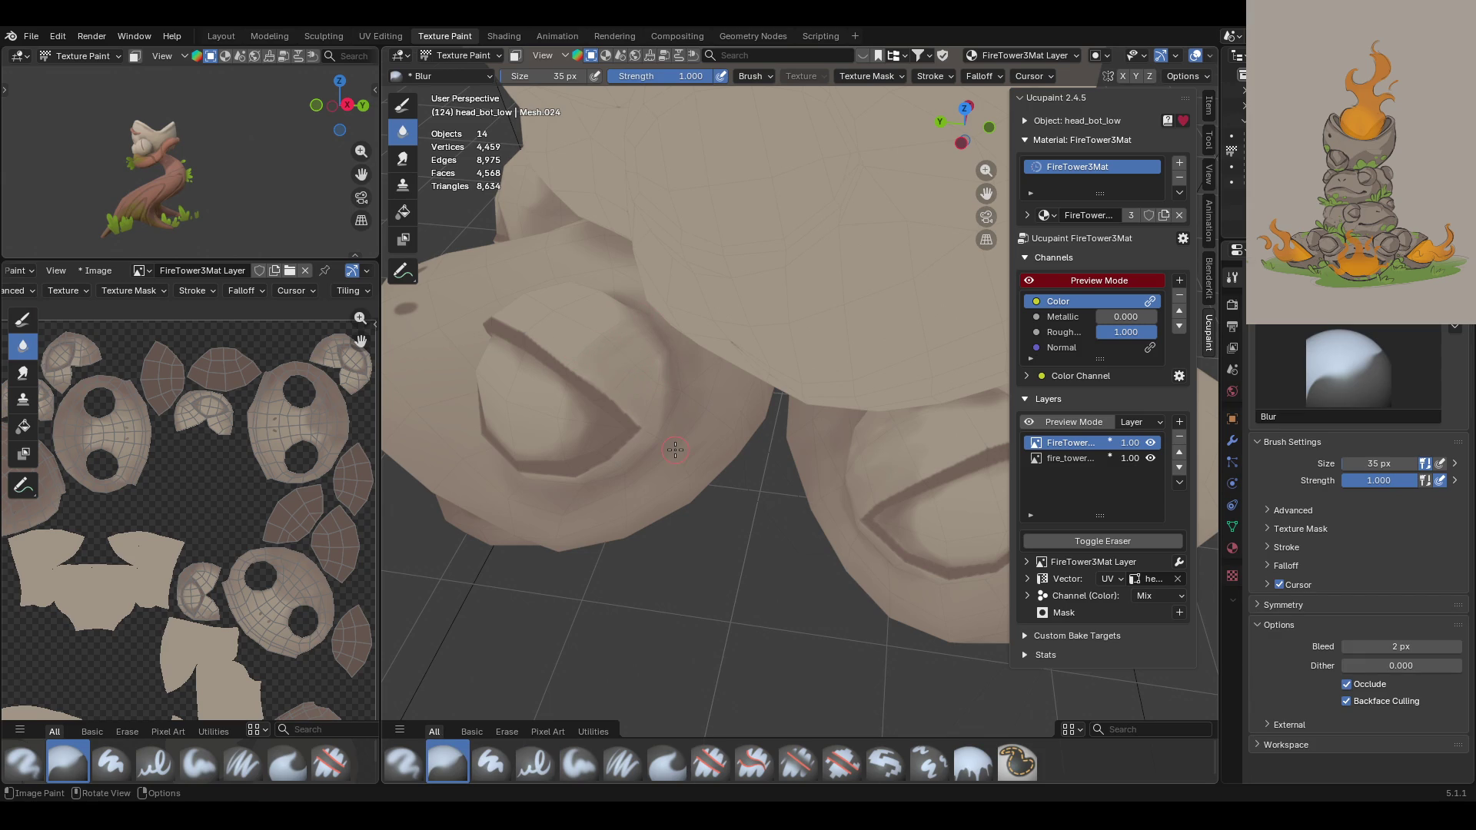
click(579, 763)
middle_drag(906, 461, 829, 490)
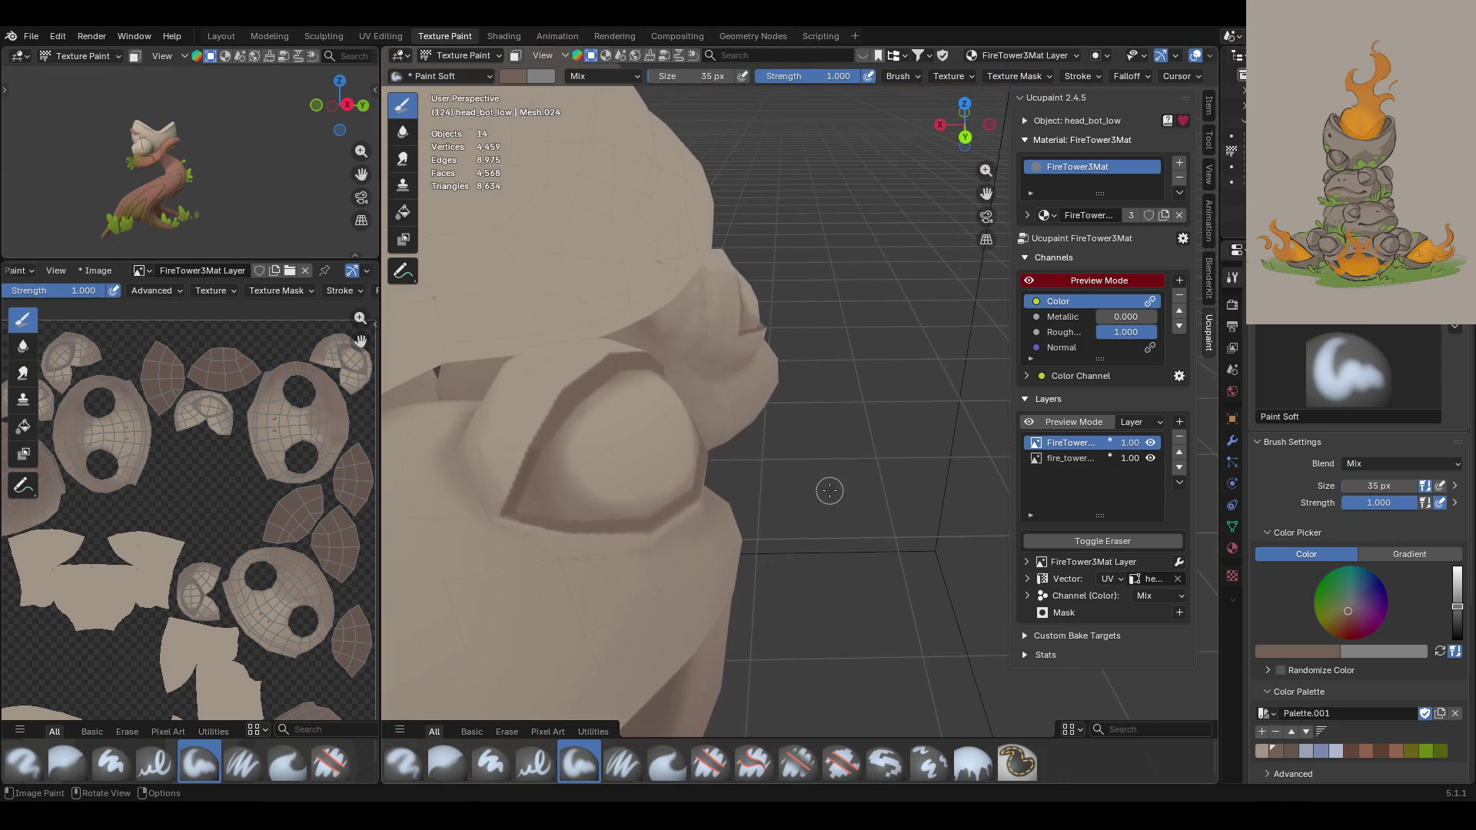
mouse_move(504, 514)
mouse_down()
mouse_move(572, 555)
mouse_move(565, 545)
mouse_move(584, 547)
mouse_up()
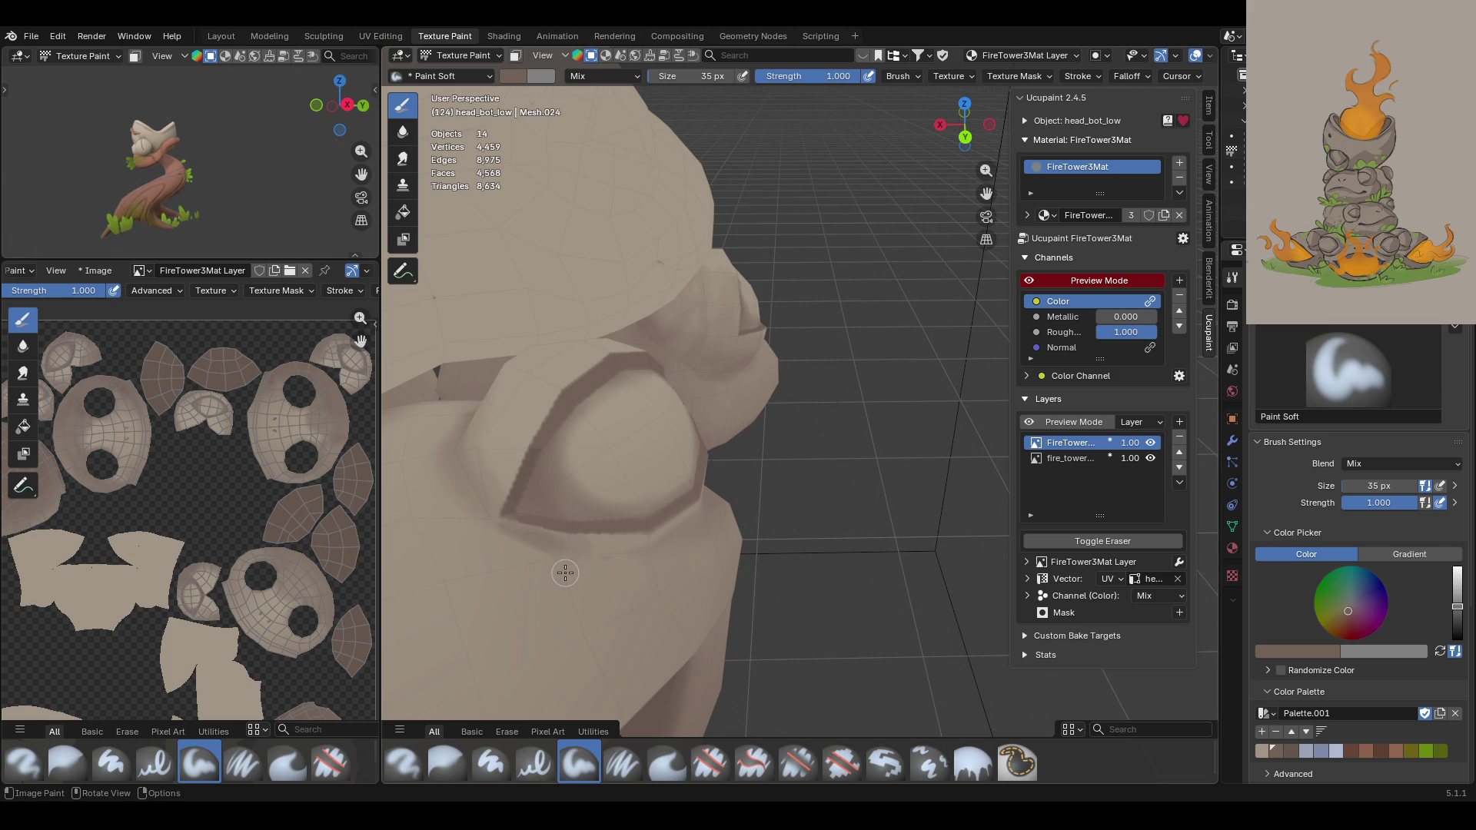
mouse_move(519, 377)
mouse_down()
mouse_move(470, 451)
mouse_move(550, 390)
mouse_move(487, 495)
mouse_move(523, 430)
mouse_up()
key(Home)
scroll(739, 198, up, 7)
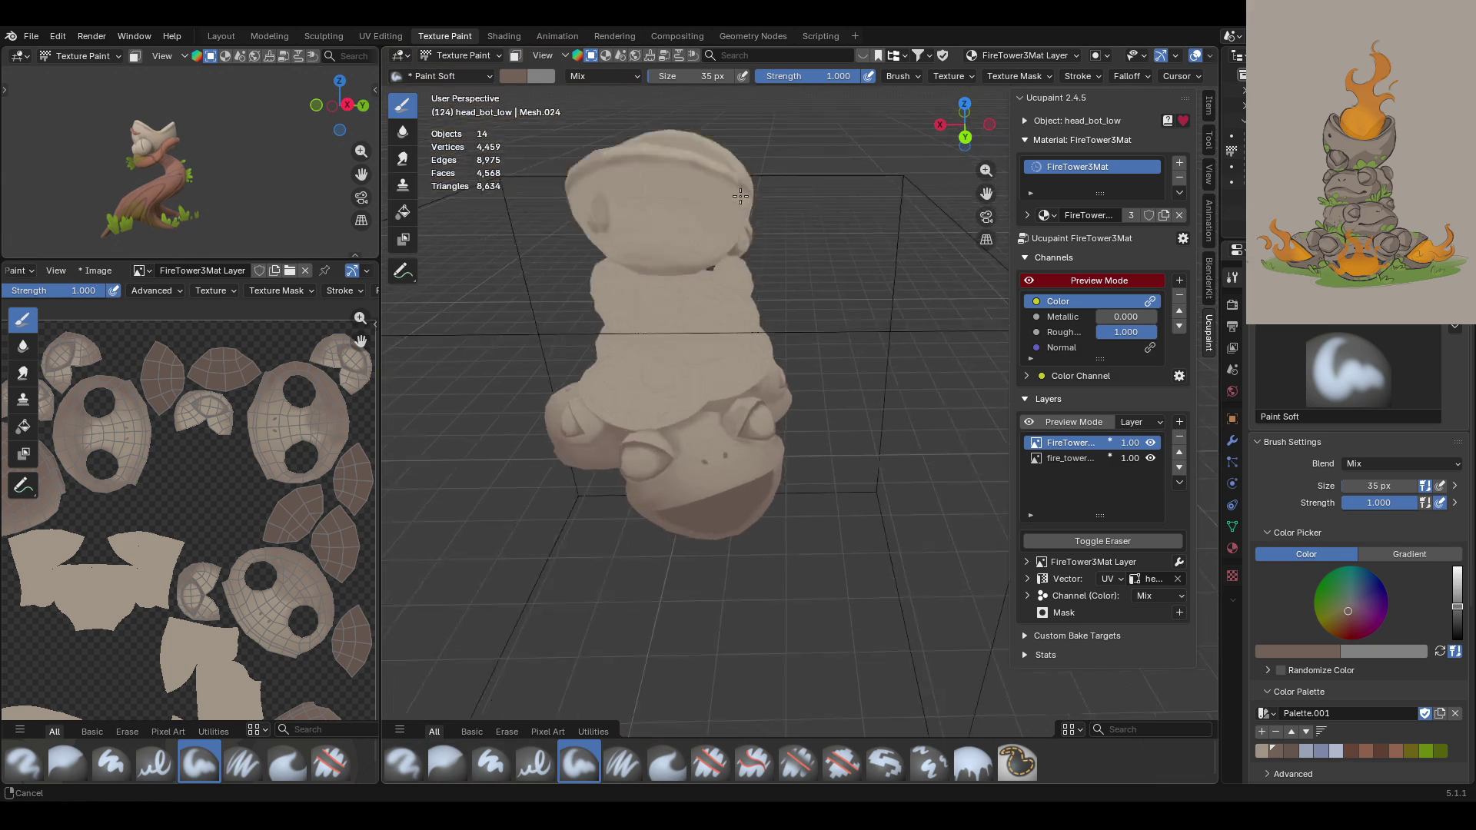
Step: Paint soft darker shading across the frog's cheek and side
middle_drag(739, 199, 646, 252)
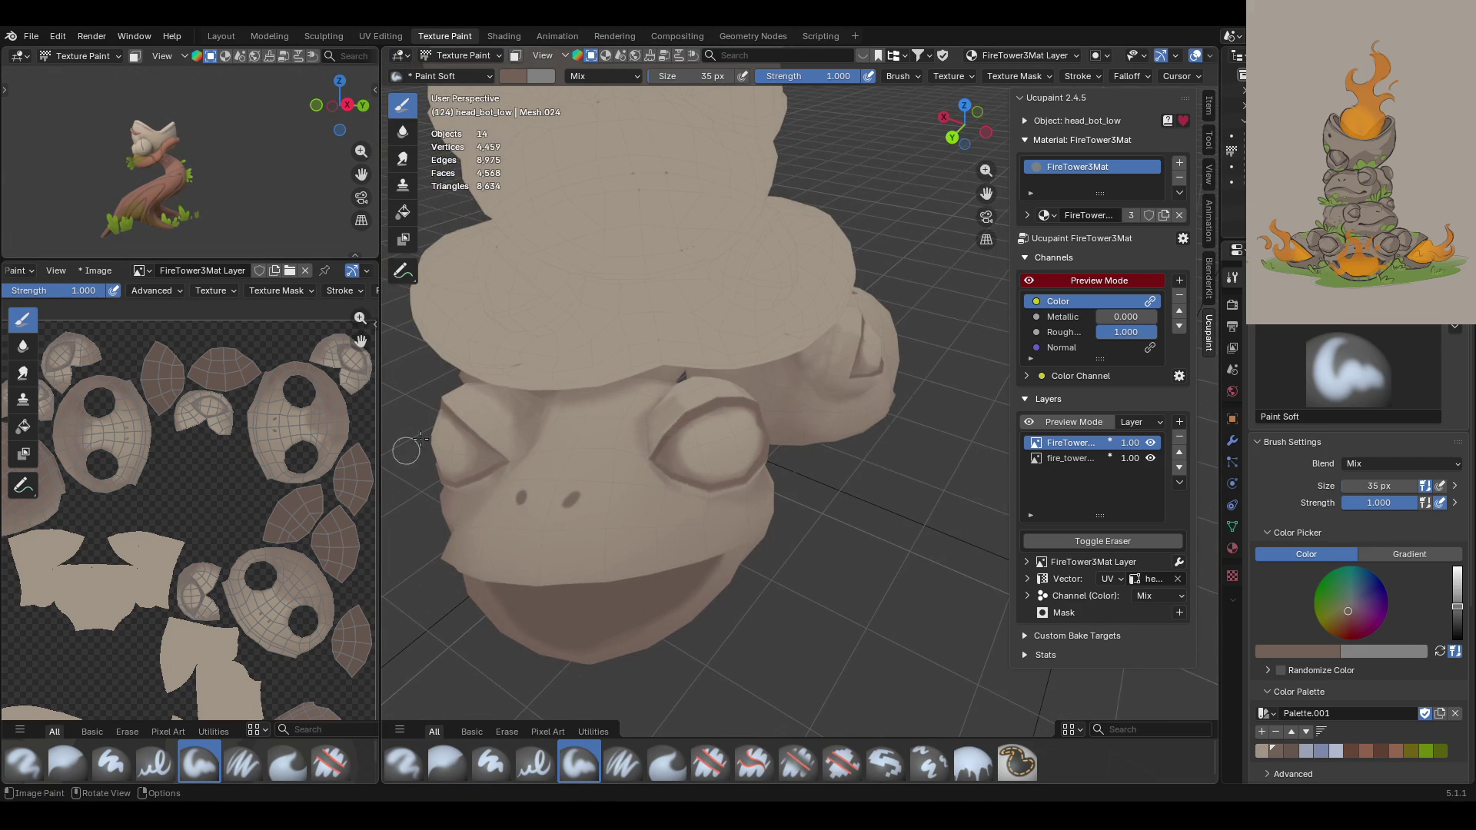
mouse_move(471, 415)
mouse_down()
mouse_move(497, 403)
mouse_move(516, 454)
mouse_up()
middle_drag(392, 549, 740, 637)
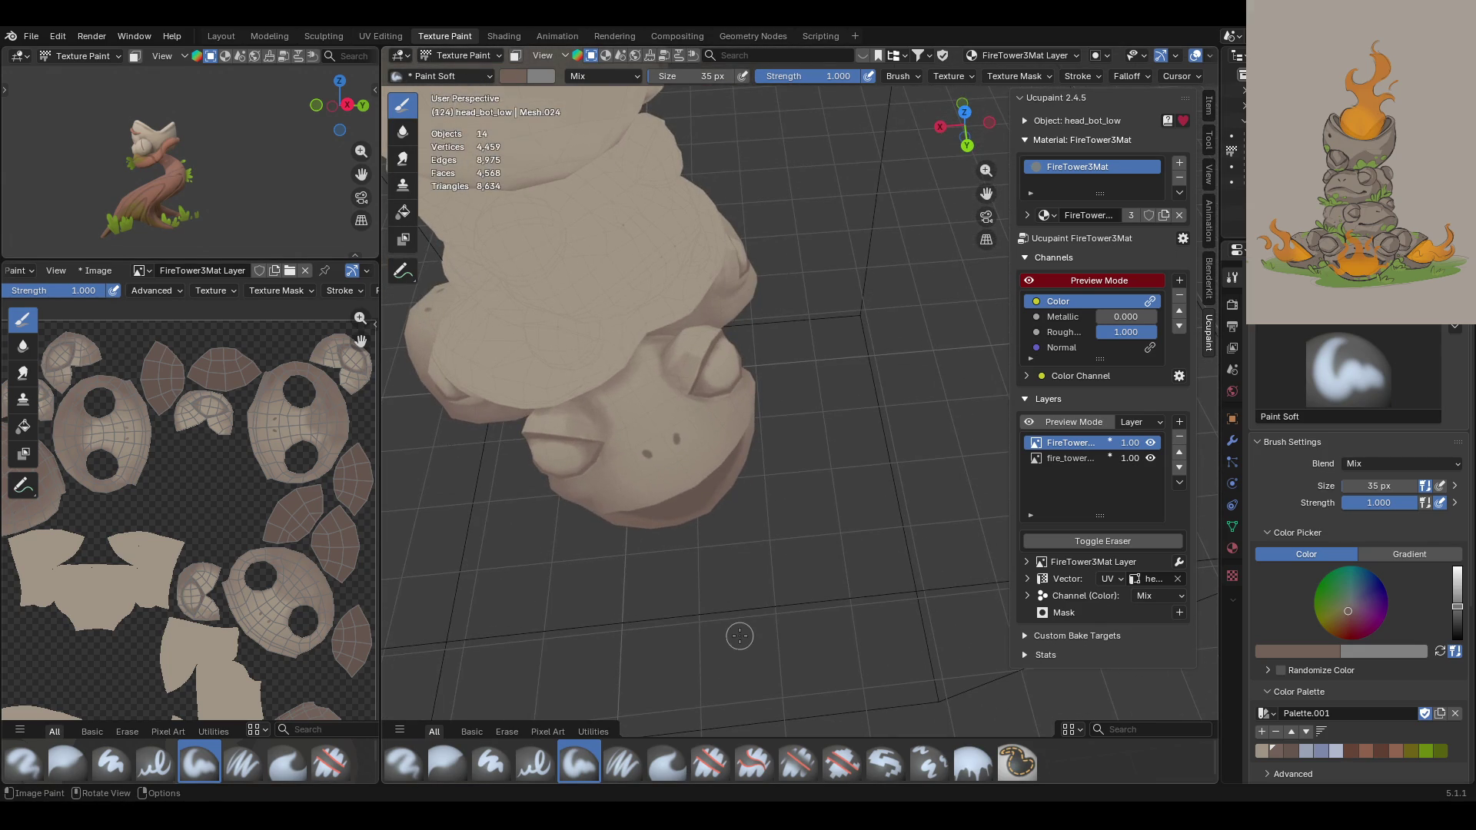
mouse_move(680, 471)
mouse_down()
mouse_move(734, 407)
mouse_move(730, 431)
mouse_move(662, 496)
mouse_up()
drag(736, 408, 800, 302)
mouse_move(800, 303)
middle_down()
mouse_move(661, 269)
mouse_move(899, 438)
mouse_move(769, 438)
mouse_move(711, 498)
mouse_move(797, 402)
mouse_move(739, 450)
middle_up()
scroll(710, 498, up, 8)
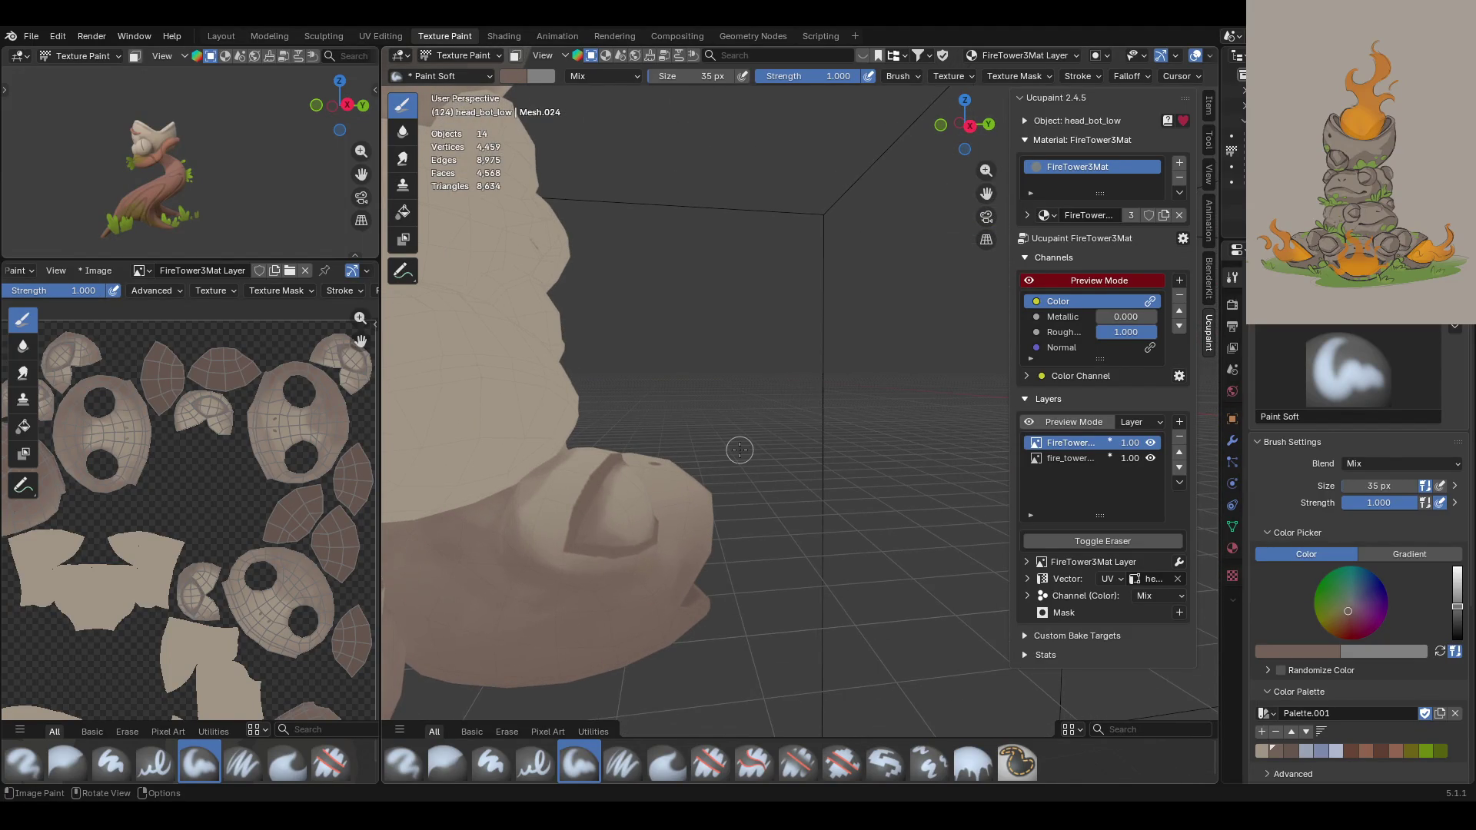
drag(583, 480, 556, 477)
drag(550, 570, 555, 578)
scroll(566, 596, down, 8)
mouse_move(567, 596)
middle_down()
mouse_move(1207, 530)
mouse_move(415, 431)
mouse_move(411, 361)
mouse_move(474, 541)
mouse_move(561, 530)
middle_up()
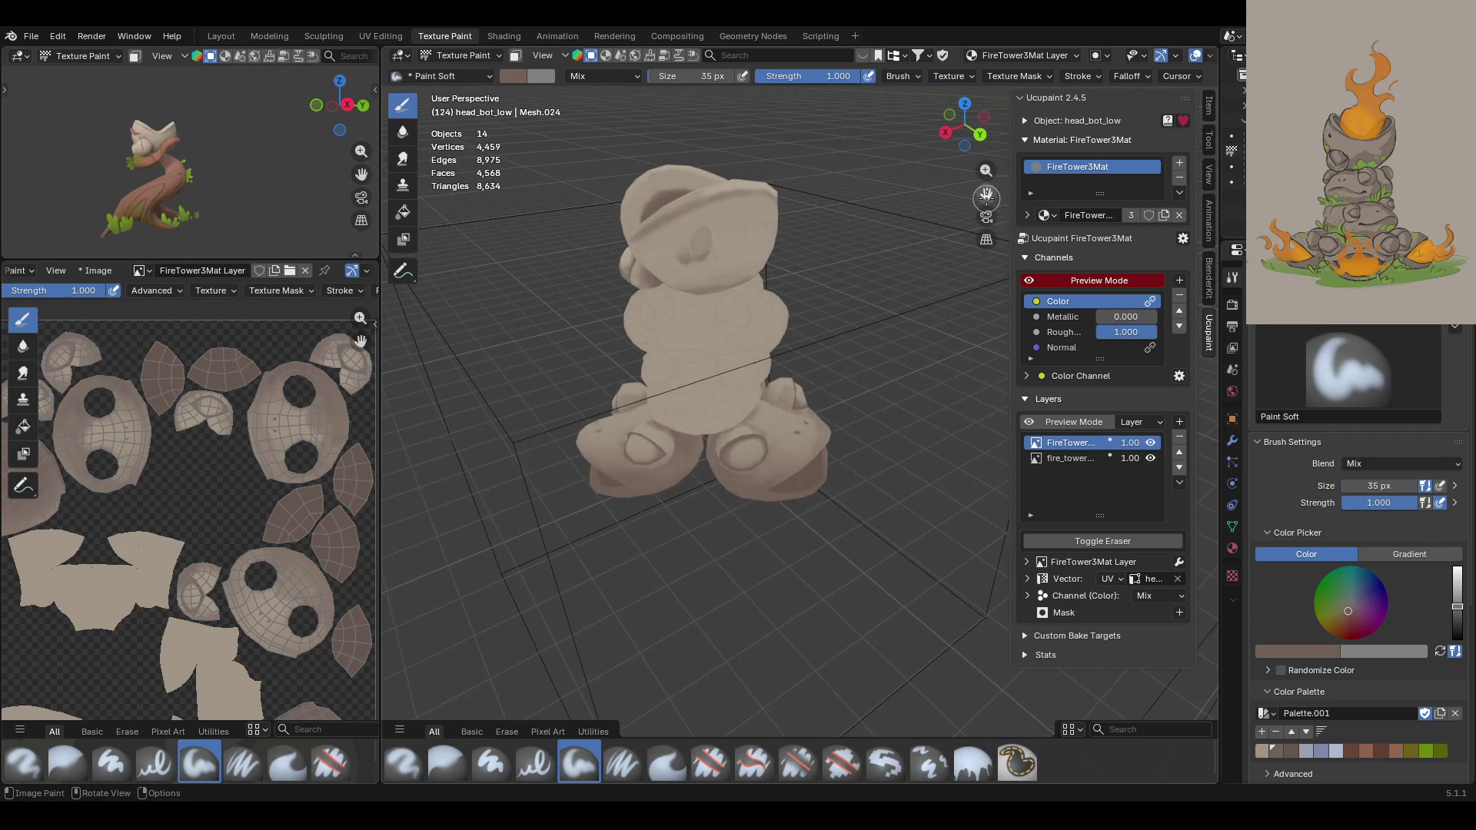
scroll(686, 461, up, 6)
Step: Shade the frog's foot with the 35 px Paint Soft brush
middle_drag(677, 461, 685, 493)
drag(711, 372, 709, 393)
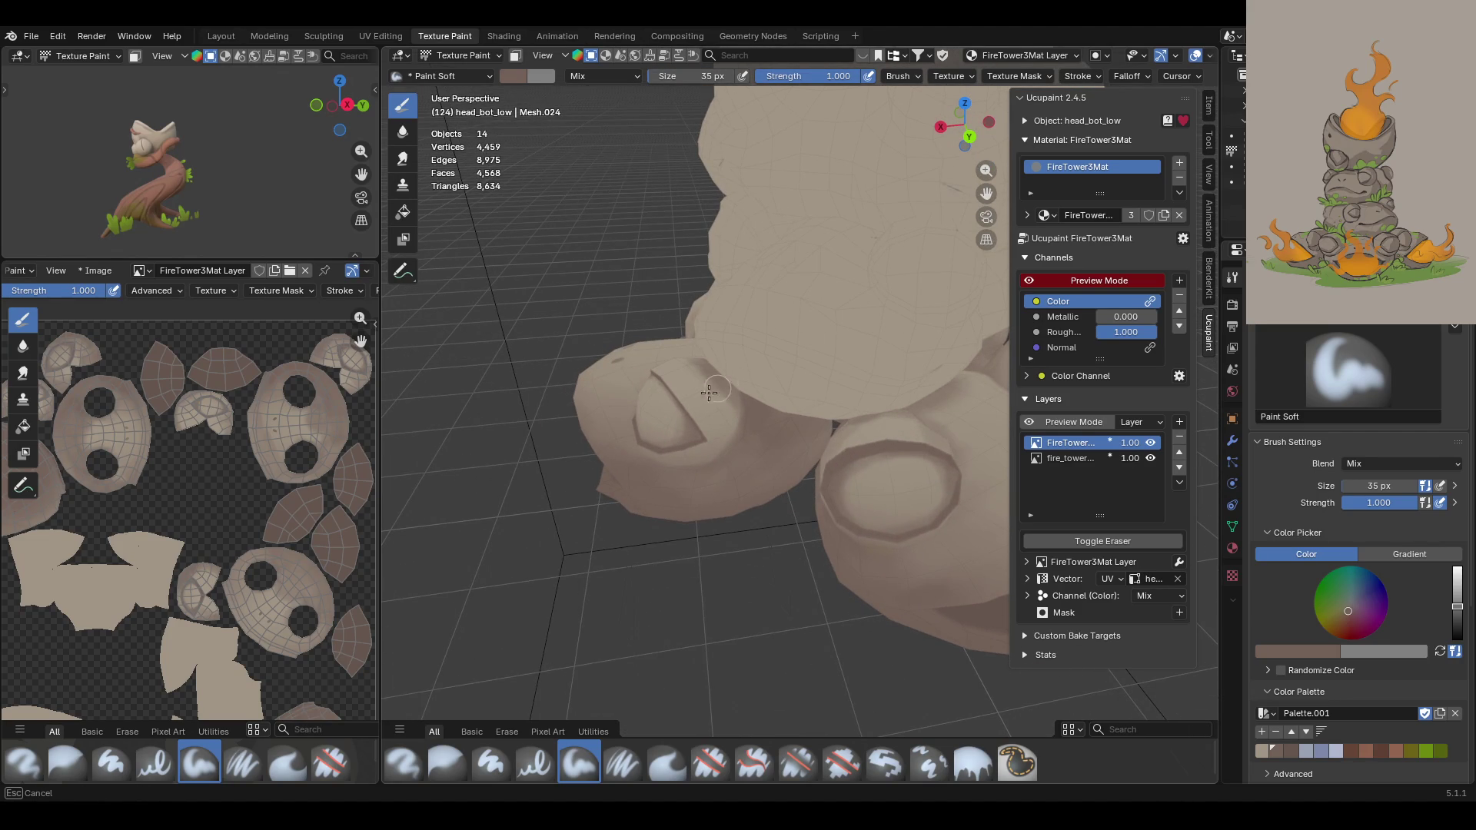
drag(714, 461, 653, 486)
middle_drag(622, 412, 701, 491)
mouse_move(807, 479)
middle_down()
mouse_move(818, 524)
mouse_move(842, 538)
middle_up()
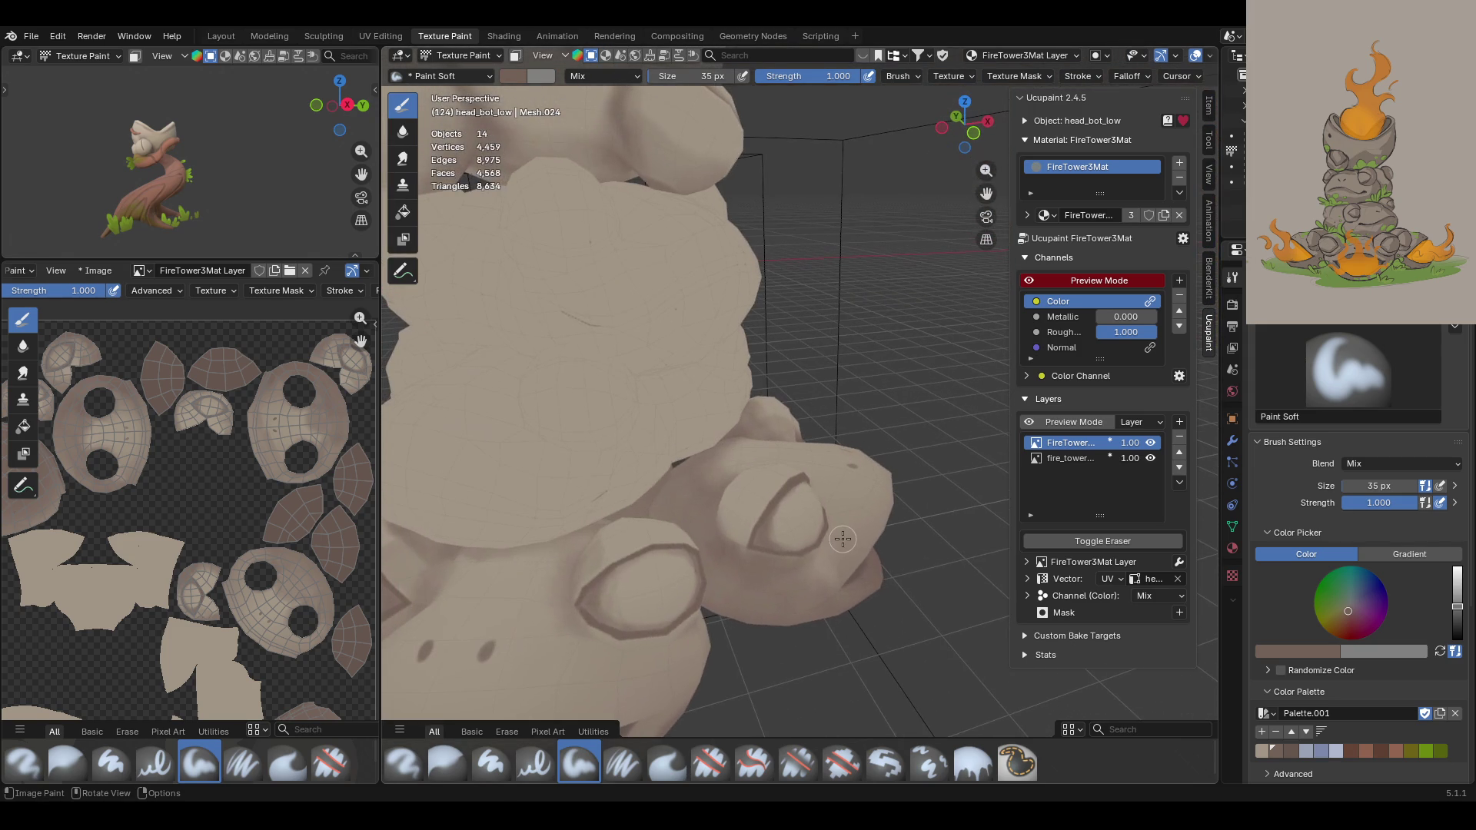
Step: Paint soft darker shading strokes across the lower stones
mouse_move(711, 496)
mouse_down()
mouse_move(752, 502)
mouse_move(714, 490)
mouse_up()
middle_drag(862, 440, 948, 467)
drag(686, 505, 706, 513)
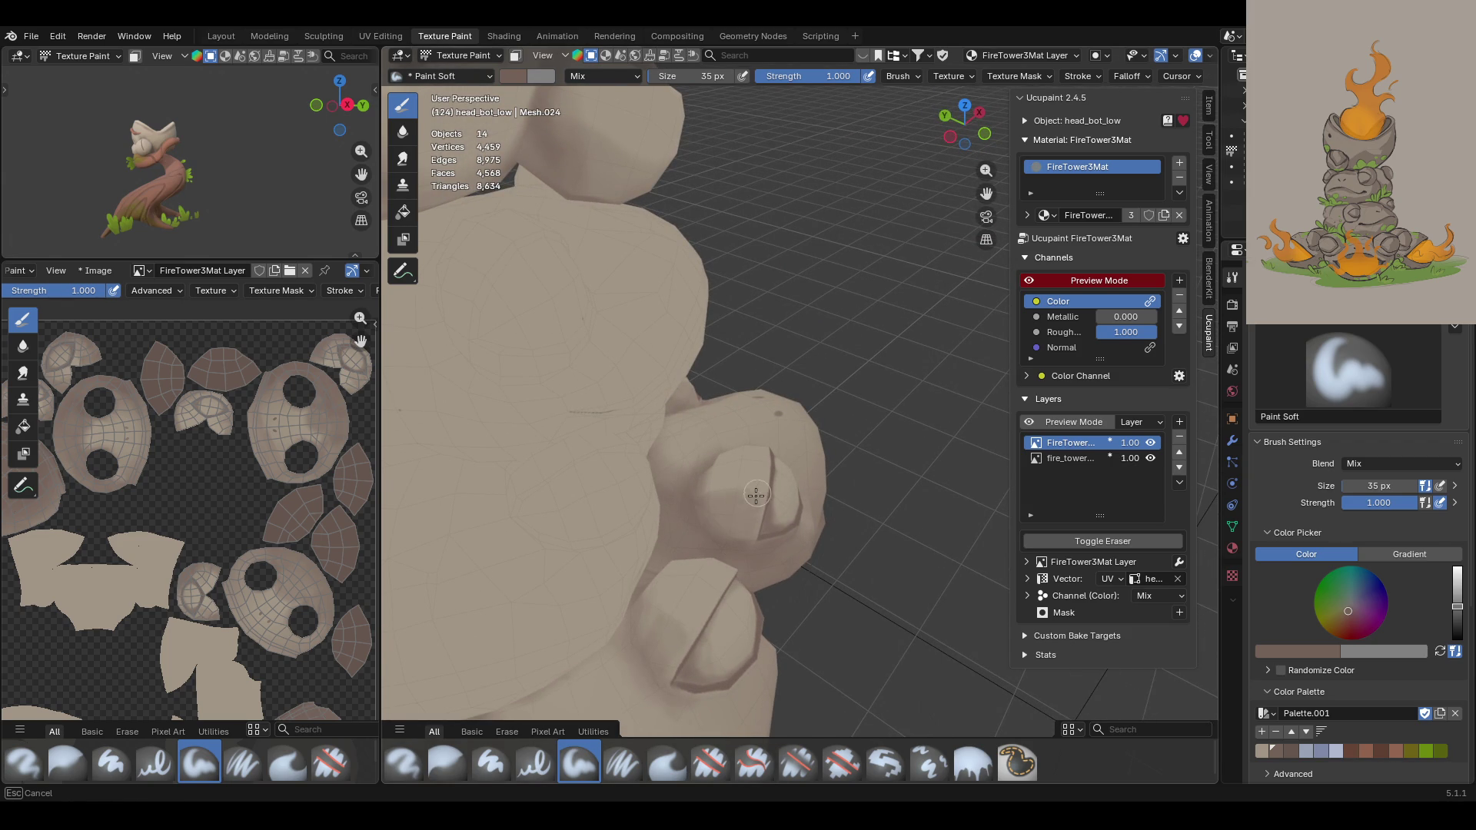
drag(701, 515, 701, 513)
middle_drag(701, 513, 689, 440)
mouse_move(718, 501)
mouse_down()
mouse_move(684, 480)
mouse_move(655, 537)
mouse_up()
Step: Add a small dark speckle on the lower stones and reframe the figure
mouse_move(598, 578)
middle_down()
mouse_move(723, 498)
mouse_move(618, 546)
middle_up()
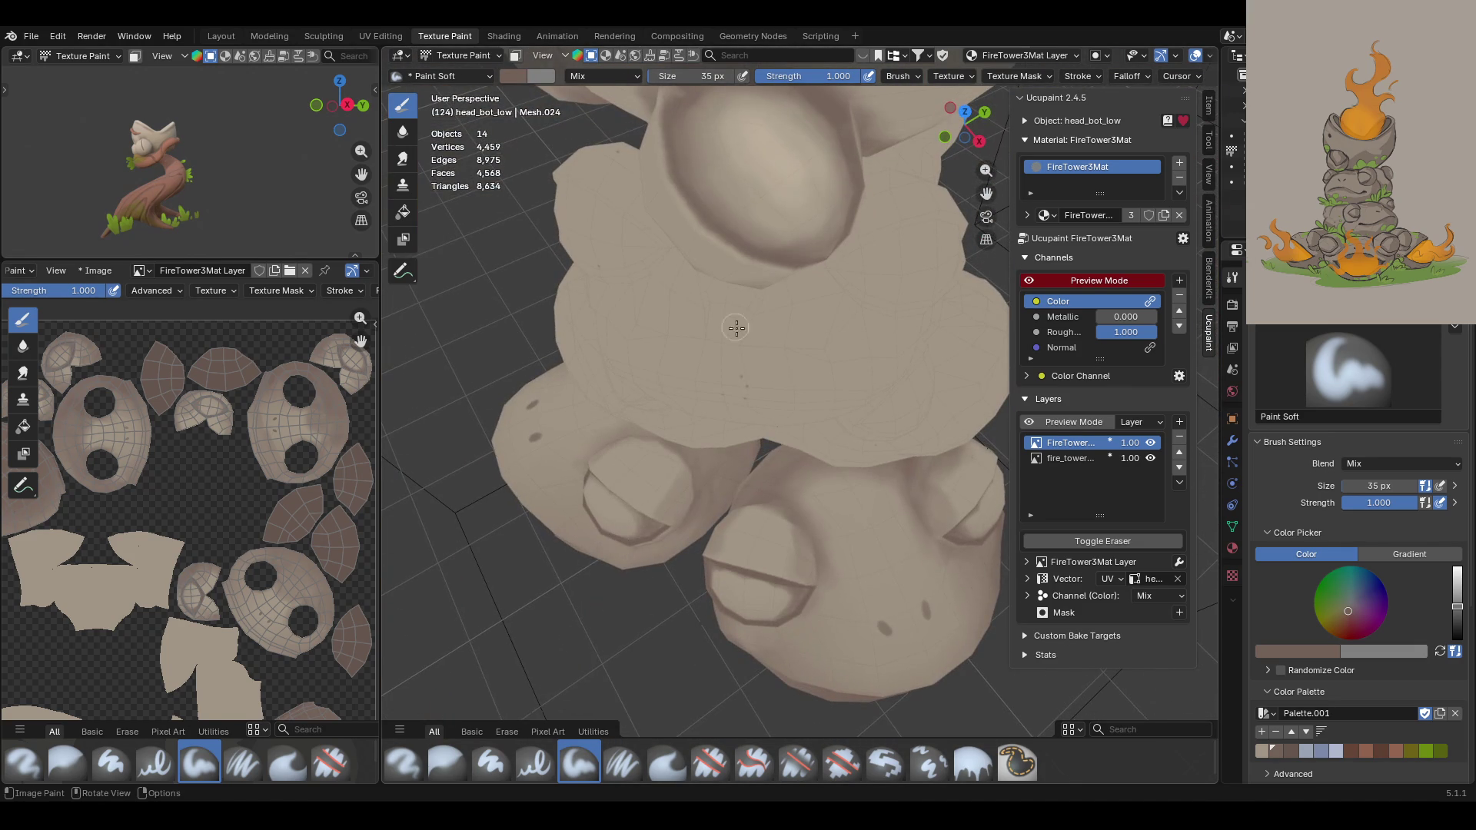
drag(638, 420, 693, 480)
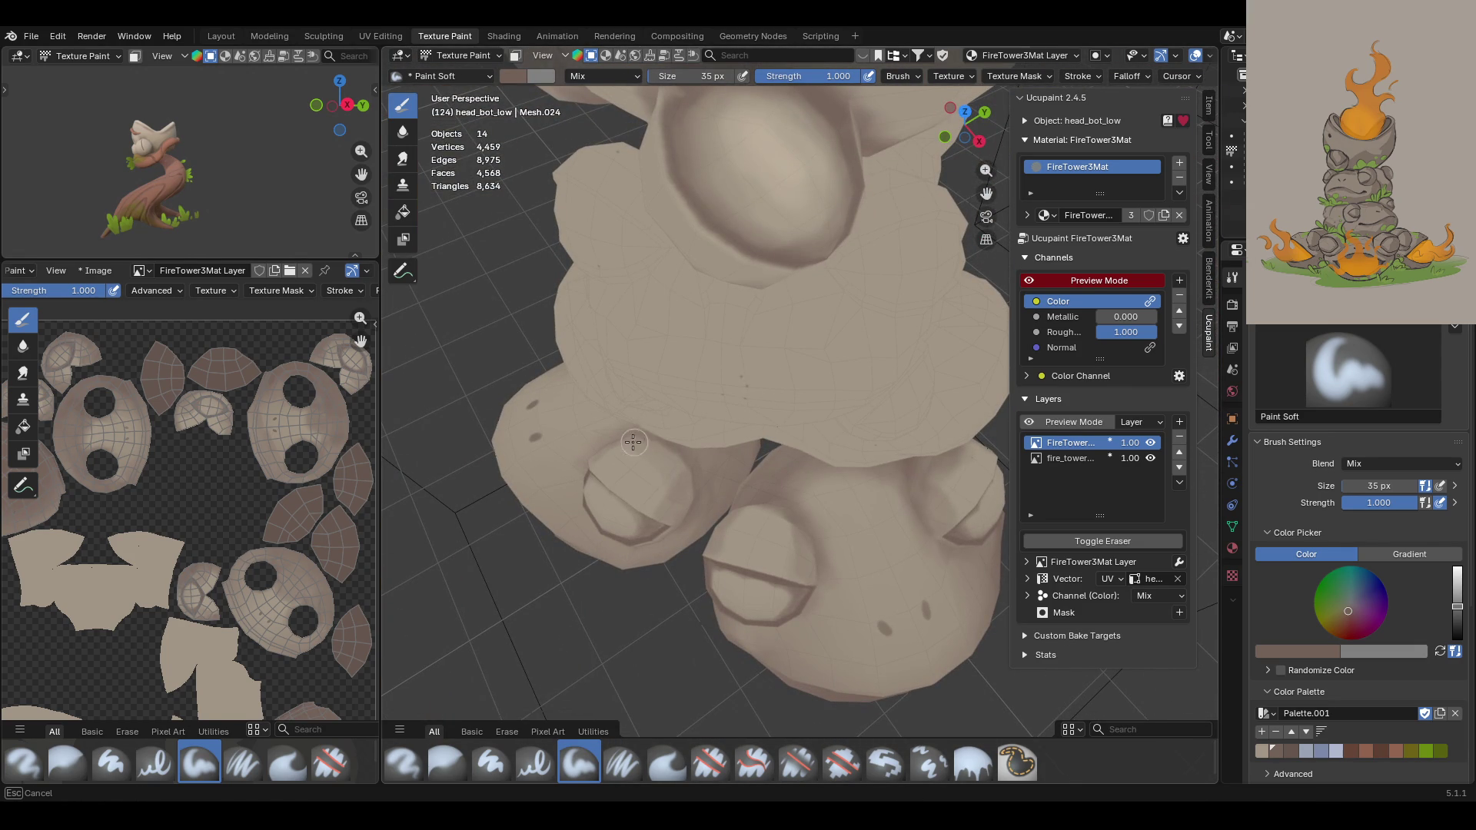
scroll(769, 500, down, 10)
mouse_move(769, 500)
middle_down()
mouse_move(1030, 496)
mouse_move(568, 503)
middle_up()
scroll(768, 461, up, 5)
scroll(769, 462, down, 2)
mouse_move(987, 186)
middle_down()
mouse_move(881, 492)
mouse_move(846, 493)
mouse_move(859, 520)
mouse_move(873, 515)
middle_up()
scroll(877, 512, up, 3)
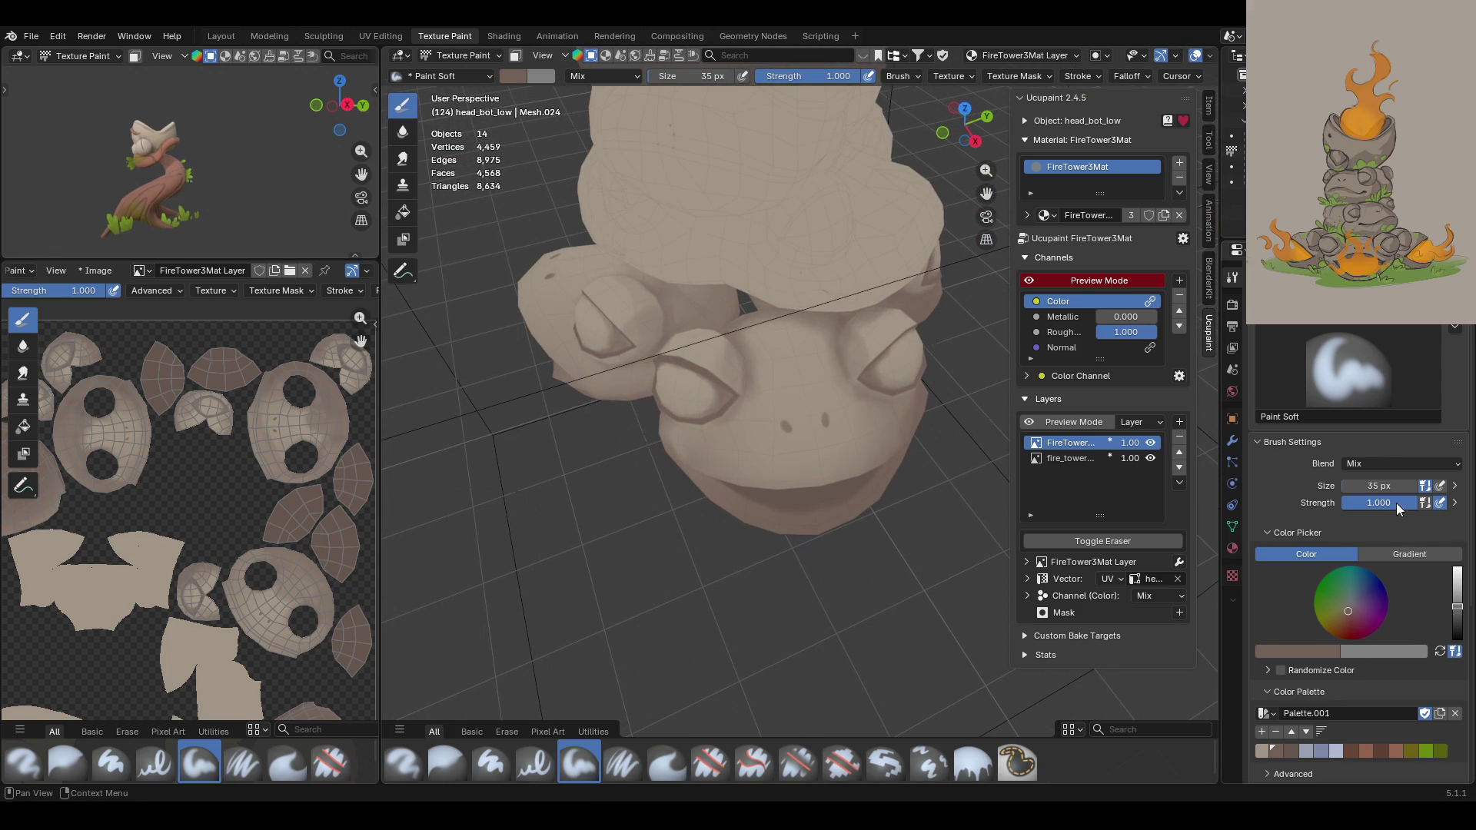
Step: Set the brush size to 18 px and paint a dark stroke on the frog face
click(1367, 484)
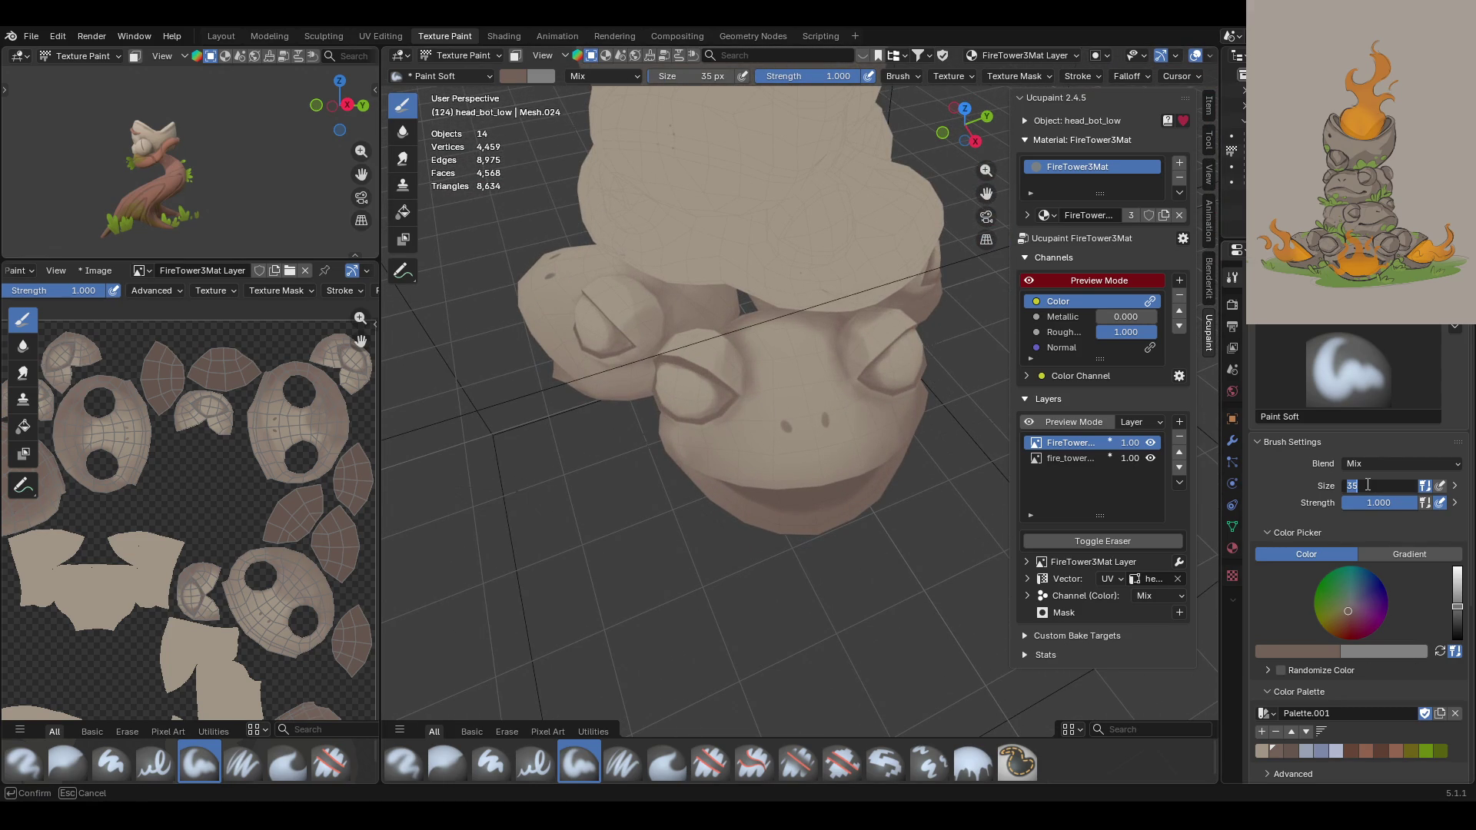
text(18)
key(Return)
scroll(801, 421, up, 3)
middle_drag(803, 422, 818, 400)
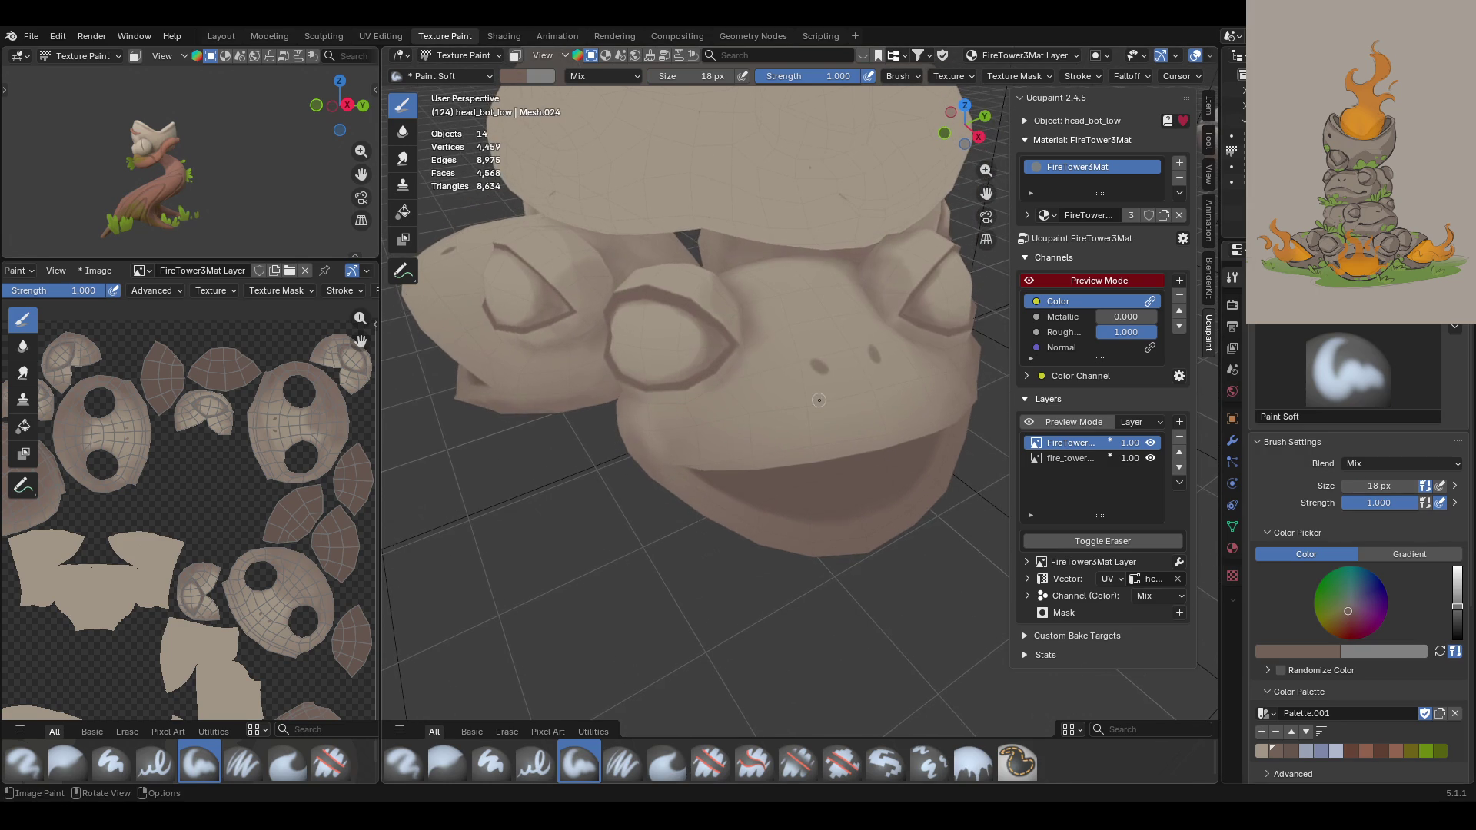
mouse_move(704, 444)
mouse_down()
mouse_move(721, 407)
mouse_move(747, 416)
mouse_move(689, 425)
mouse_up()
Step: Paint dark shading on the frog's cheek and chin, then frame the face front-on
mouse_move(709, 249)
middle_down()
mouse_move(746, 454)
mouse_move(739, 513)
middle_up()
drag(653, 491, 633, 465)
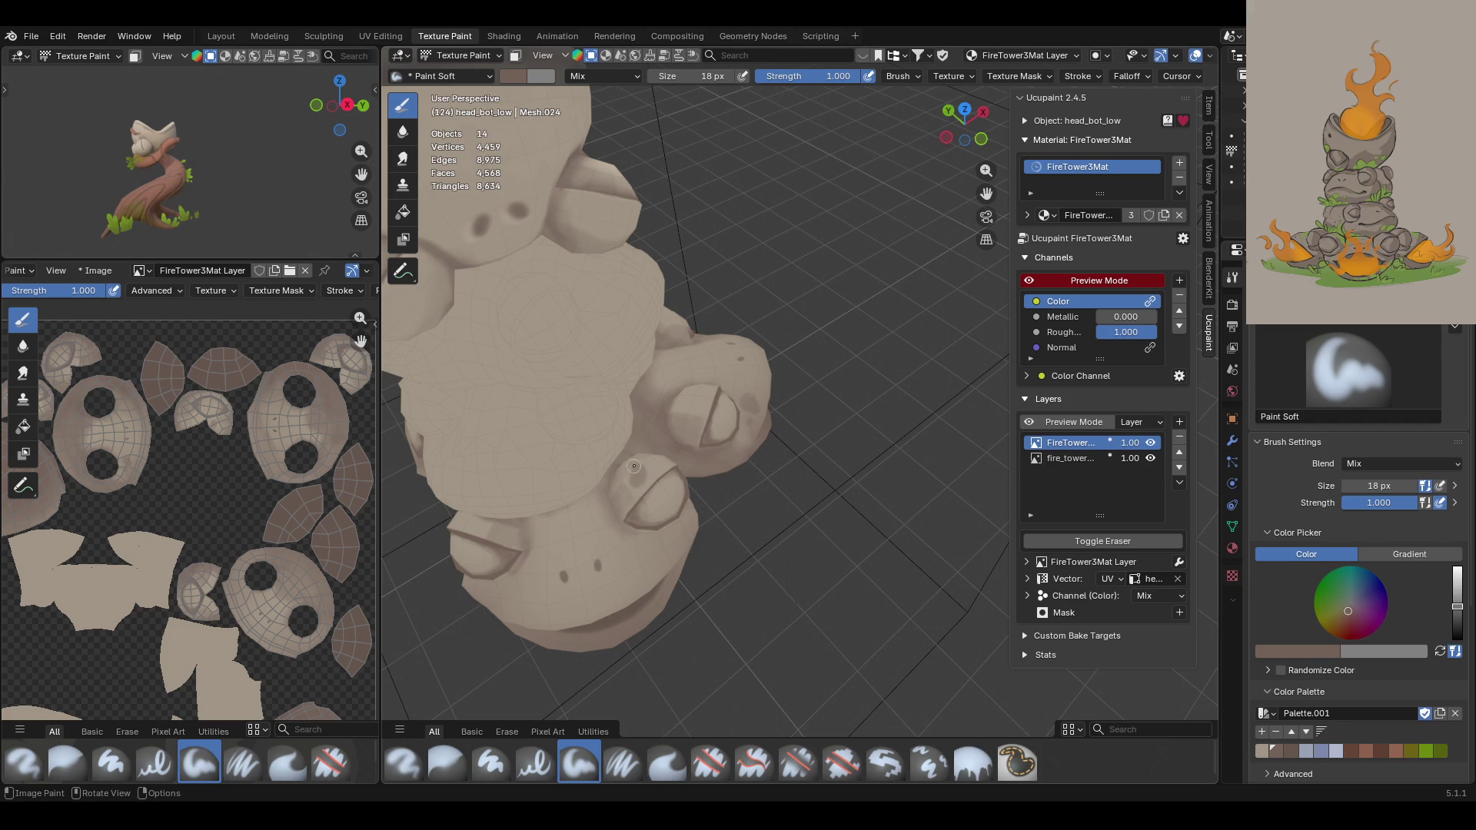
middle_drag(772, 545, 668, 553)
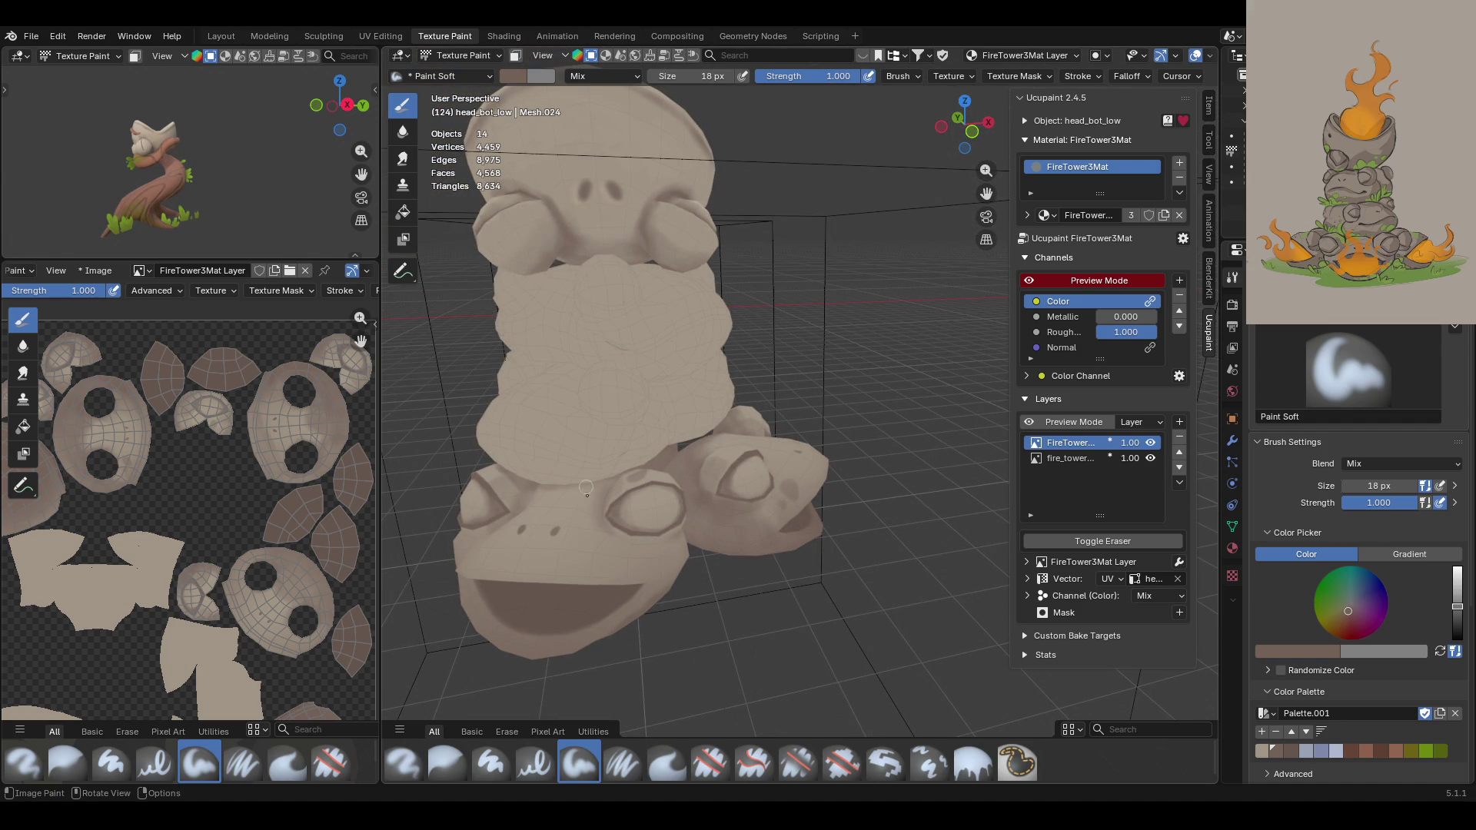
drag(666, 552, 666, 532)
scroll(654, 518, up, 3)
middle_drag(654, 519, 692, 492)
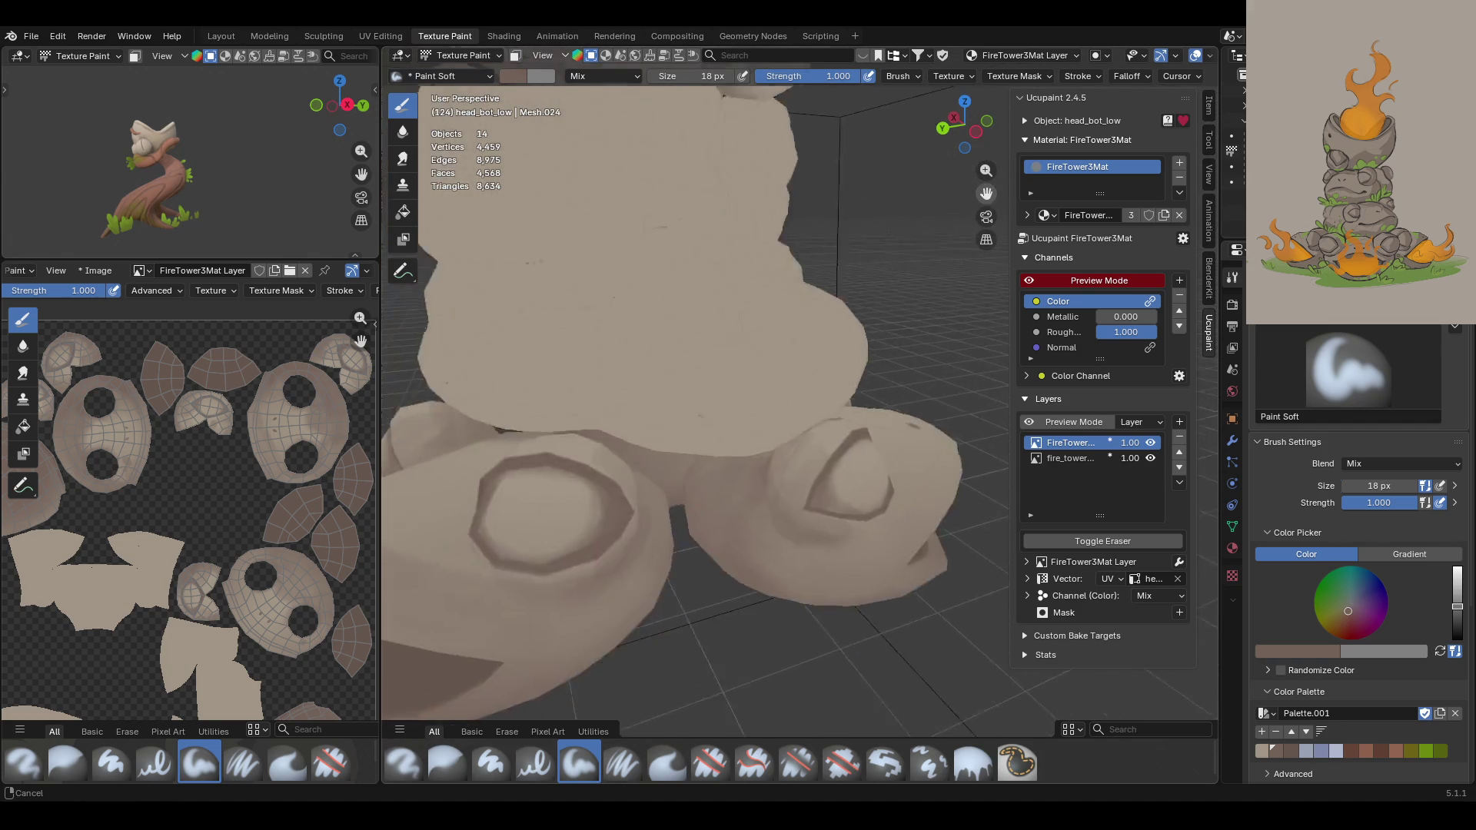
scroll(692, 492, up, 3)
mouse_move(990, 195)
middle_down()
mouse_move(939, 161)
mouse_move(961, 184)
mouse_move(734, 337)
mouse_move(785, 514)
middle_up()
scroll(786, 517, up, 4)
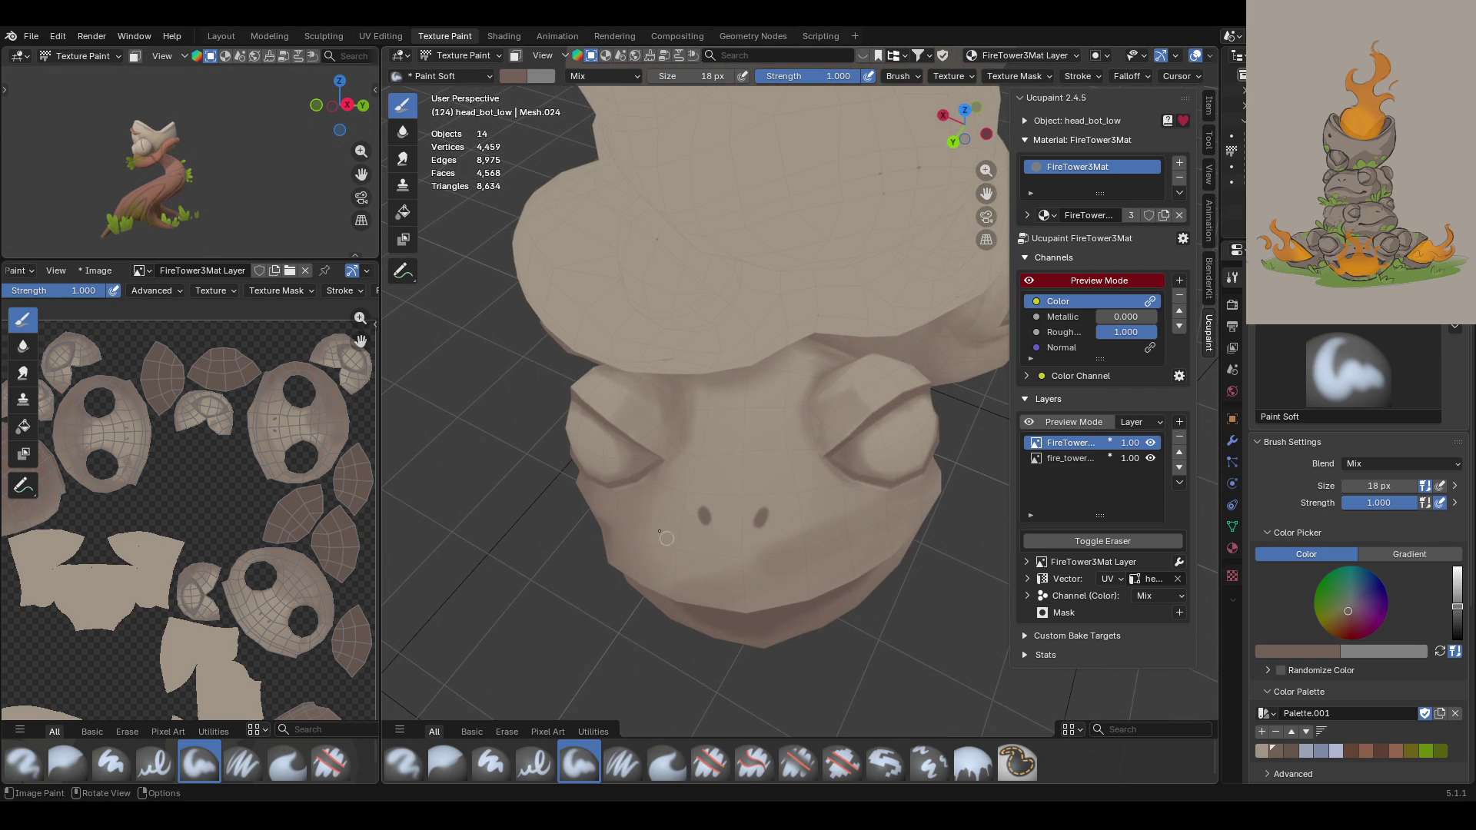
Step: Undo a faint stroke and paint a dark soft patch on the frog face instead
mouse_move(651, 508)
mouse_down()
mouse_move(646, 531)
mouse_move(650, 519)
mouse_up()
key(ctrl+z)
mouse_move(817, 495)
middle_down()
mouse_move(800, 600)
mouse_move(768, 571)
middle_up()
mouse_move(799, 574)
mouse_down()
mouse_move(809, 558)
mouse_move(810, 592)
mouse_up()
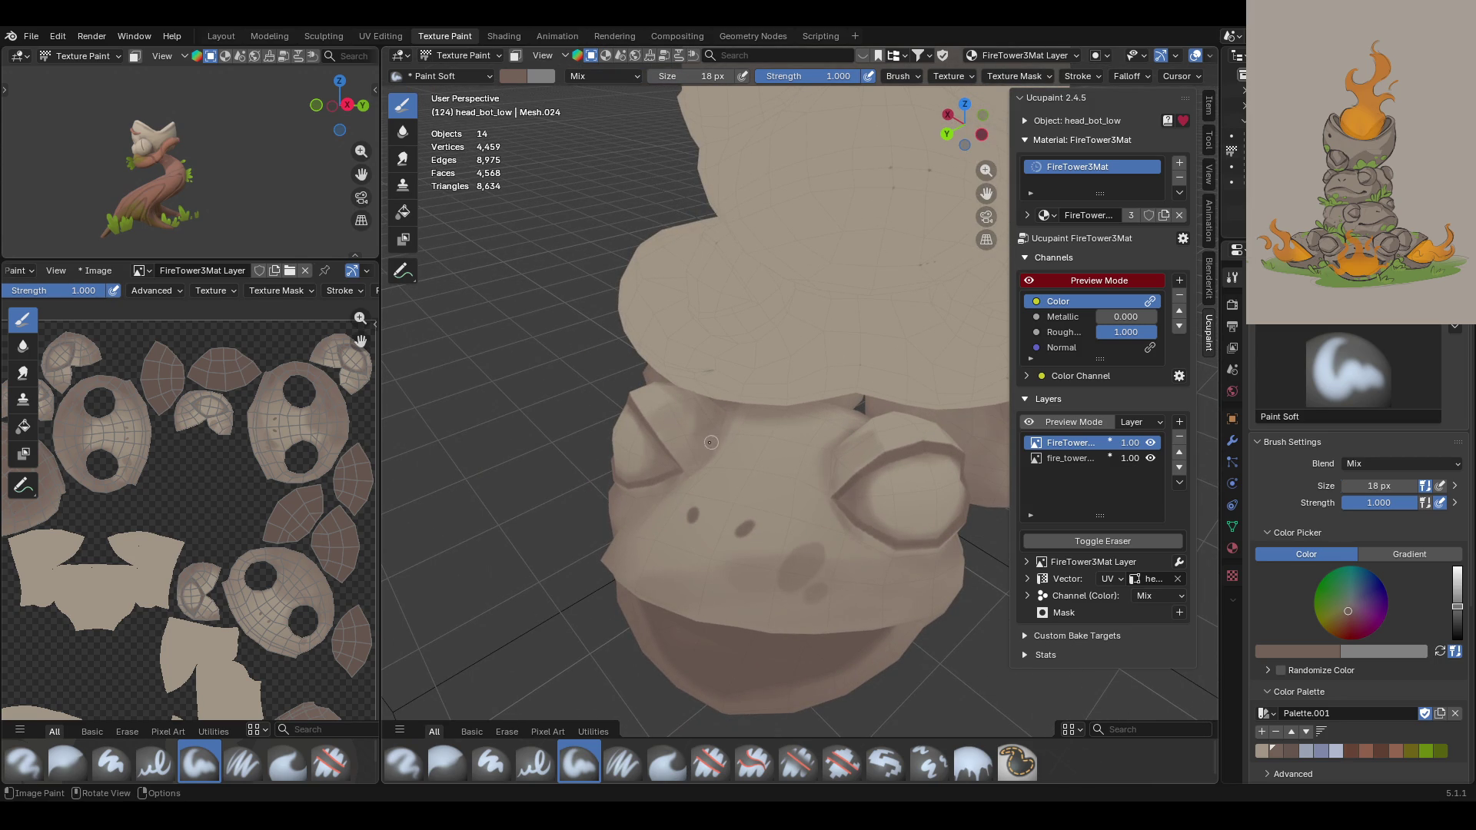
mouse_move(709, 442)
middle_down()
mouse_move(681, 482)
mouse_move(827, 577)
mouse_move(792, 600)
middle_up()
scroll(799, 607, up, 4)
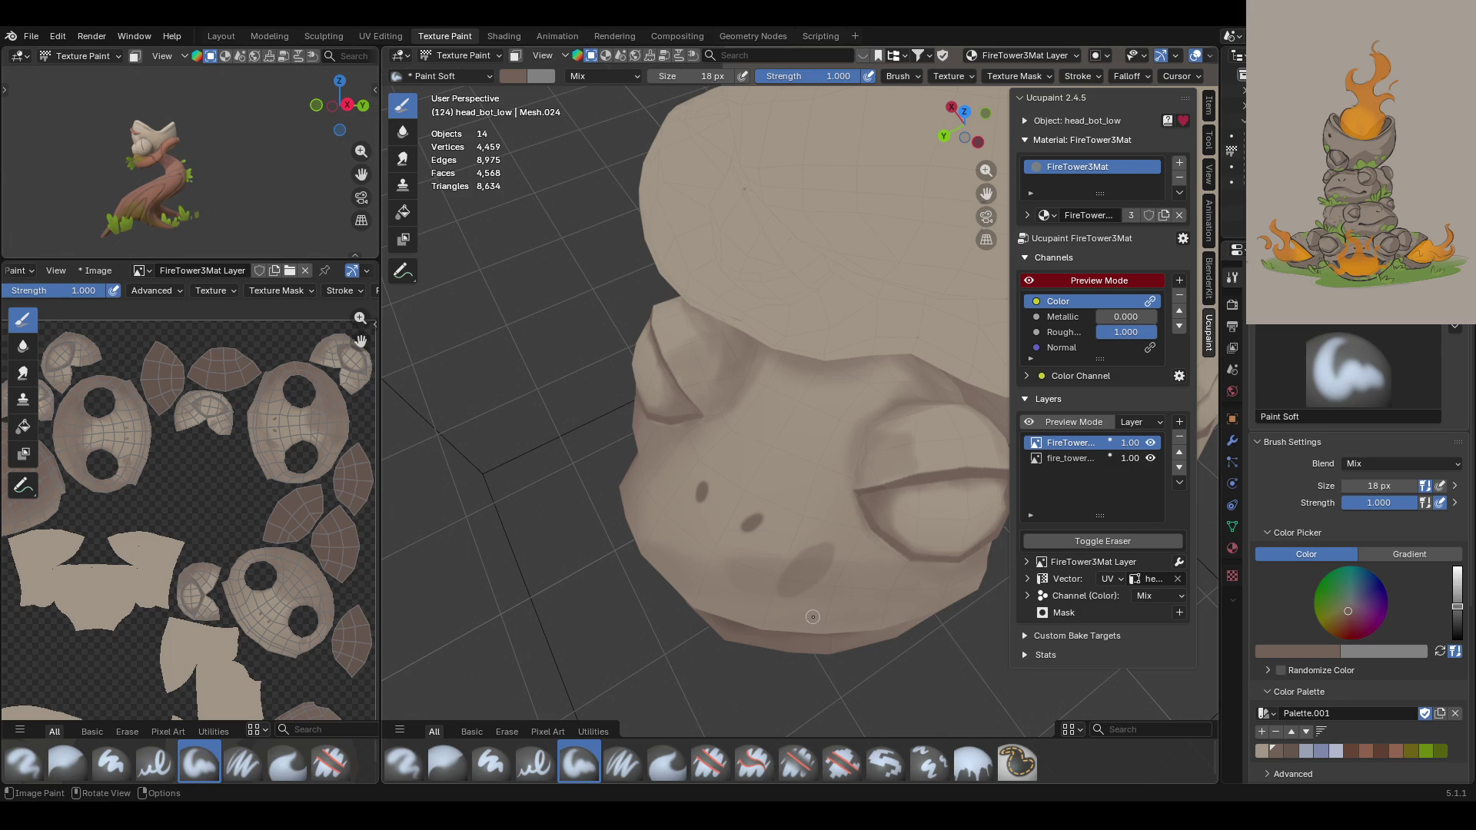
Step: Paint darker soft shading on the side of the frog head
mouse_move(808, 603)
middle_down()
mouse_move(860, 532)
mouse_move(794, 547)
middle_up()
middle_drag(874, 612, 863, 599)
drag(901, 532, 908, 536)
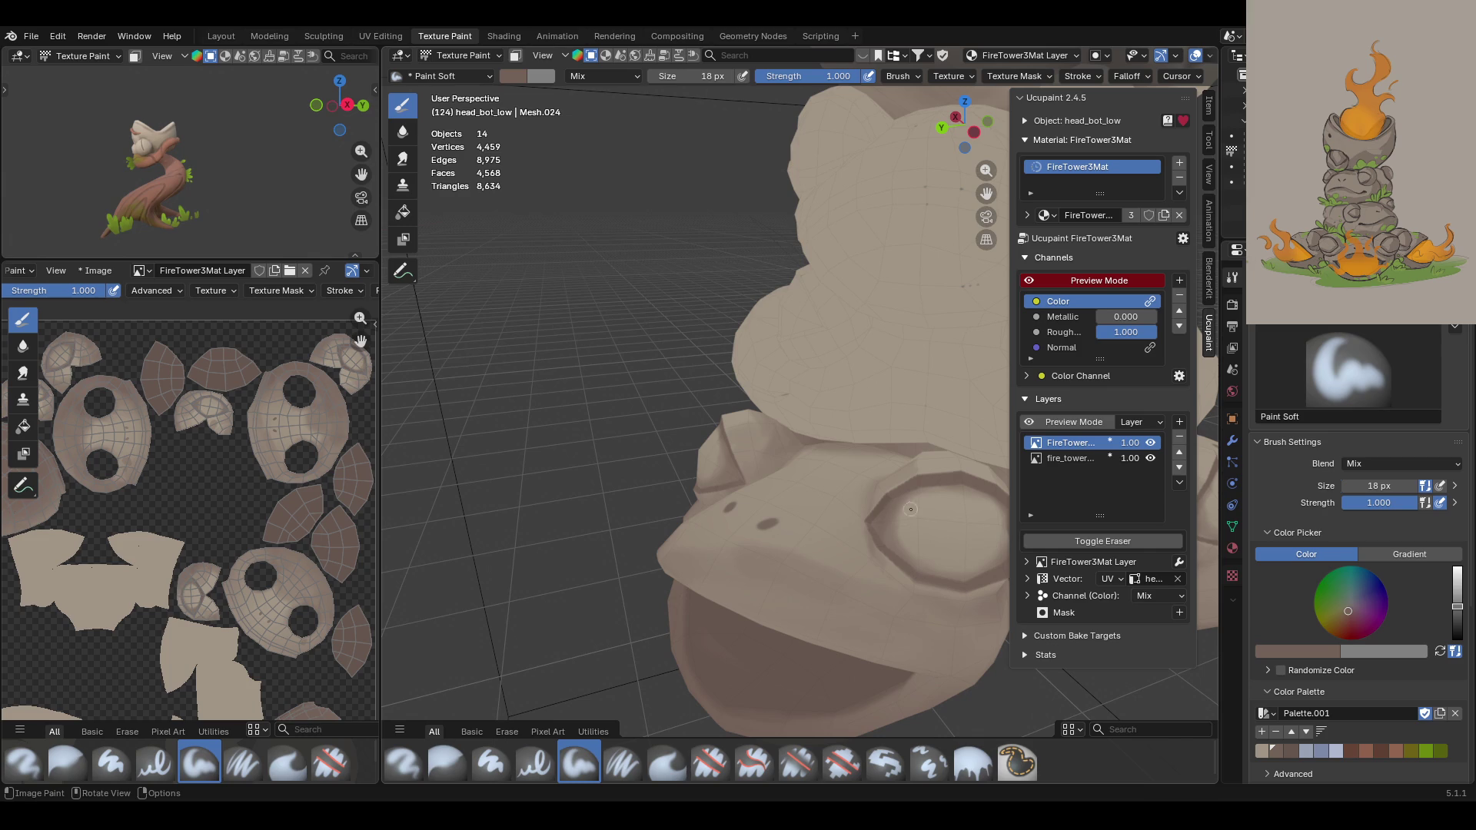
mouse_move(786, 467)
middle_down()
mouse_move(961, 553)
mouse_move(935, 566)
middle_up()
drag(739, 599, 713, 606)
scroll(704, 406, down, 10)
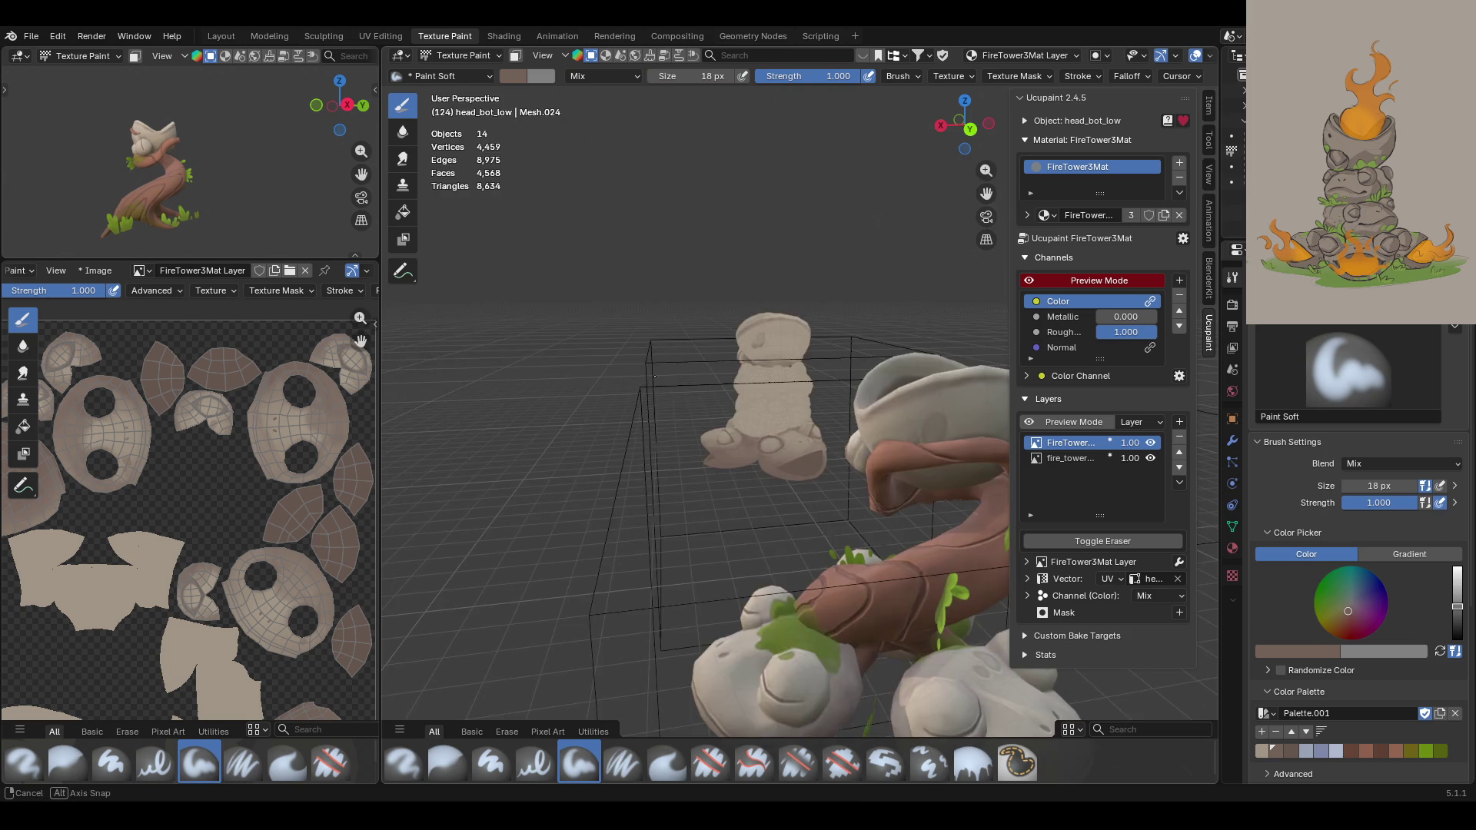
Step: Paint one more stroke on the frog head and frame both frog heads
mouse_move(704, 406)
middle_down()
mouse_move(978, 404)
mouse_move(855, 452)
middle_up()
scroll(854, 452, up, 10)
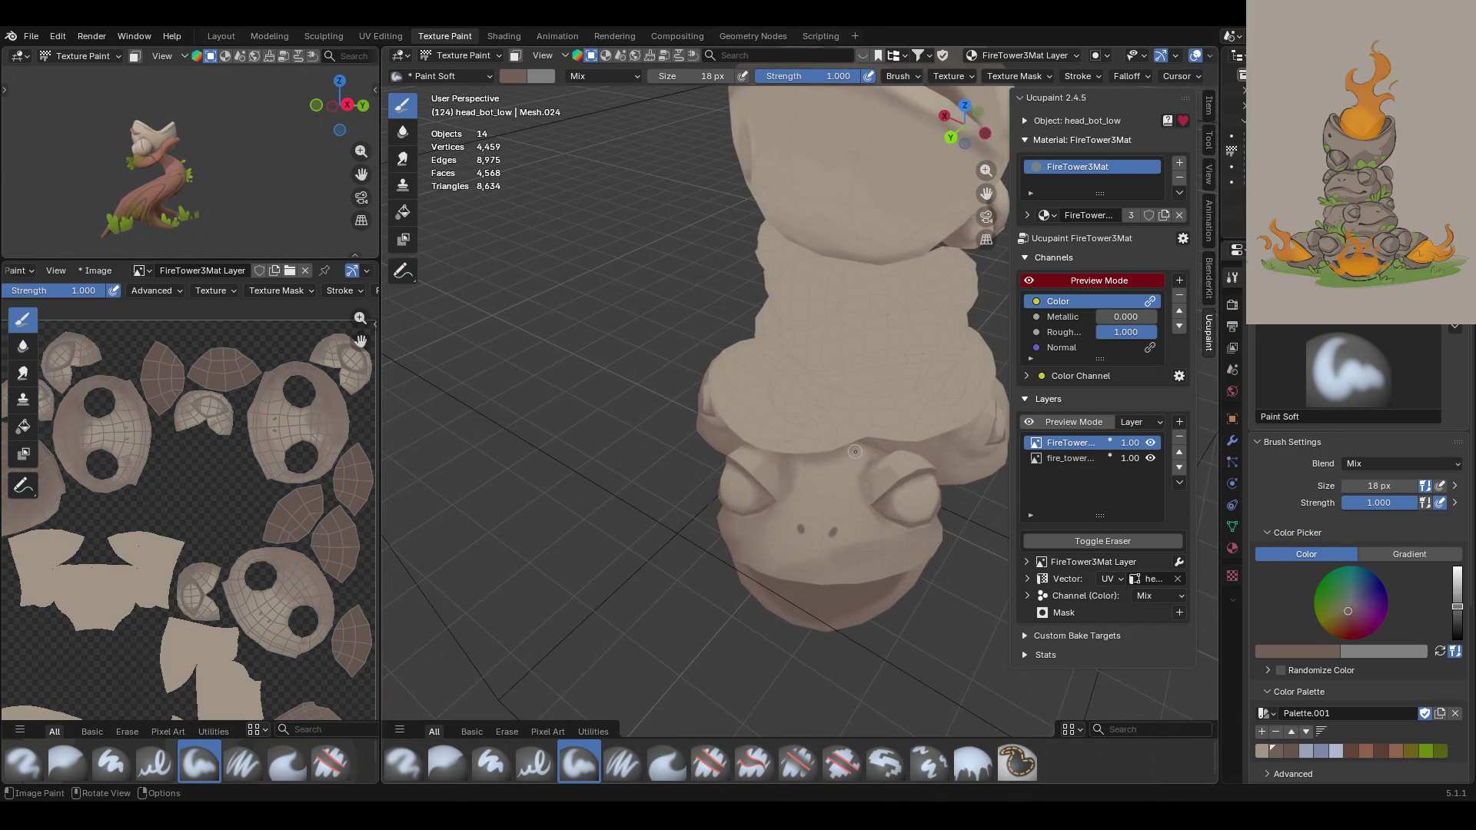
drag(831, 499, 816, 482)
mouse_move(912, 371)
middle_down()
mouse_move(988, 348)
mouse_move(962, 168)
middle_up()
mouse_move(768, 323)
middle_down()
mouse_move(784, 261)
mouse_move(788, 331)
middle_up()
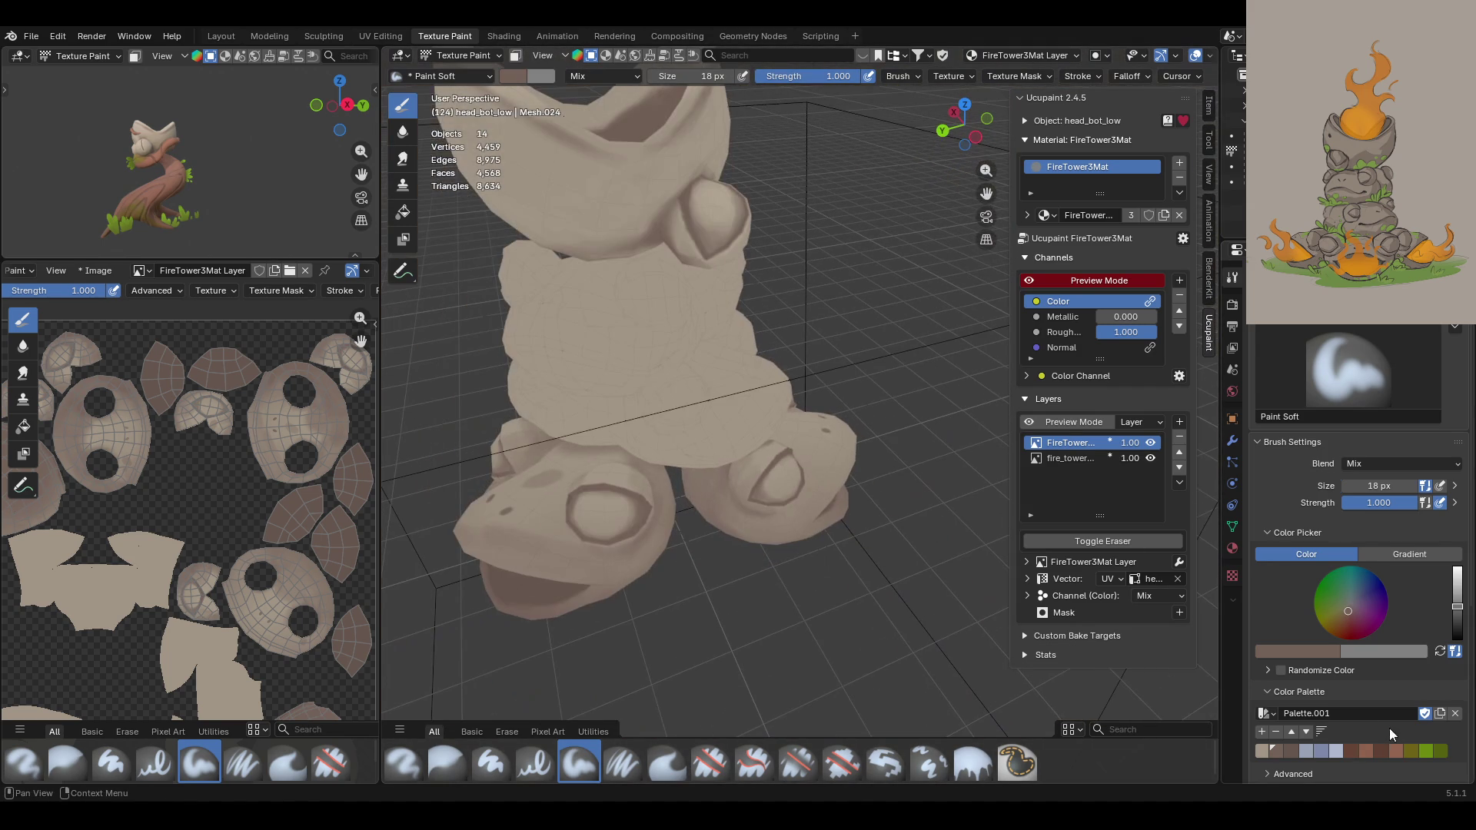
Step: Pick the light beige palette swatch and the Paint Soft Pressure brush
click(1262, 749)
click(623, 763)
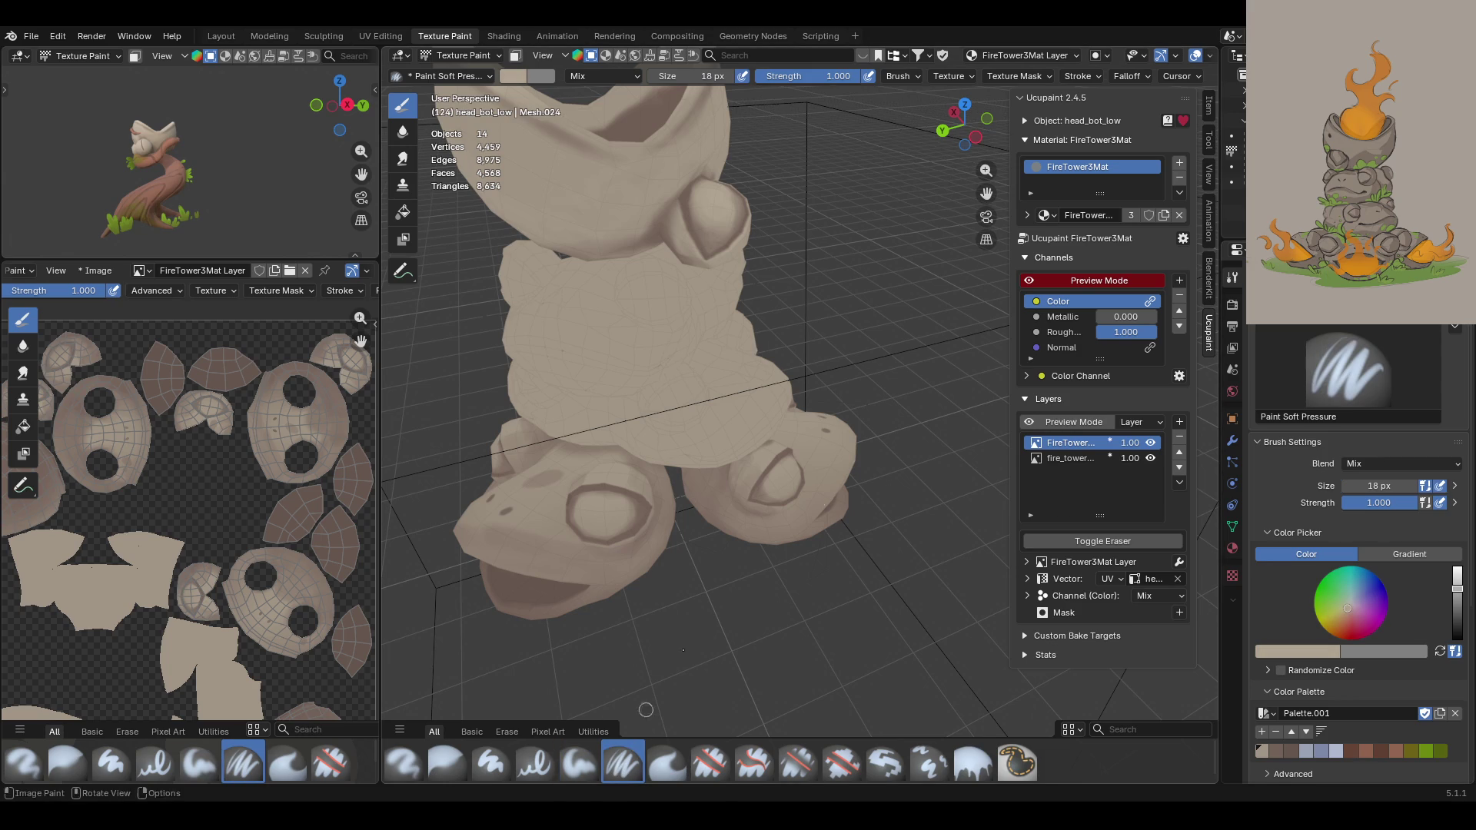
drag(986, 216, 669, 492)
Step: Paint light beige strokes across and down the frog face
scroll(668, 492, up, 5)
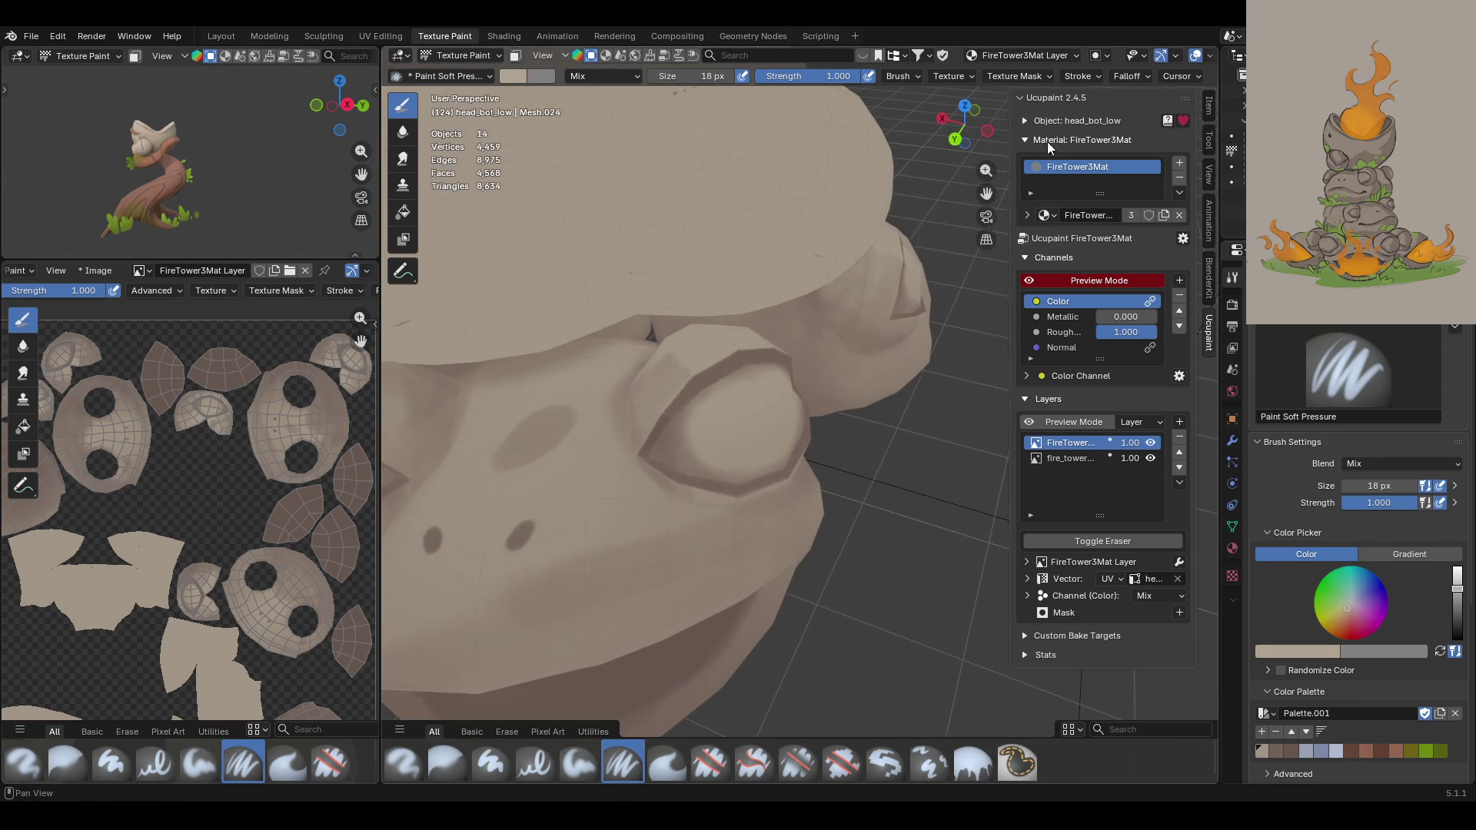
mouse_move(985, 193)
mouse_down()
mouse_move(1199, 55)
mouse_move(1178, 8)
mouse_up()
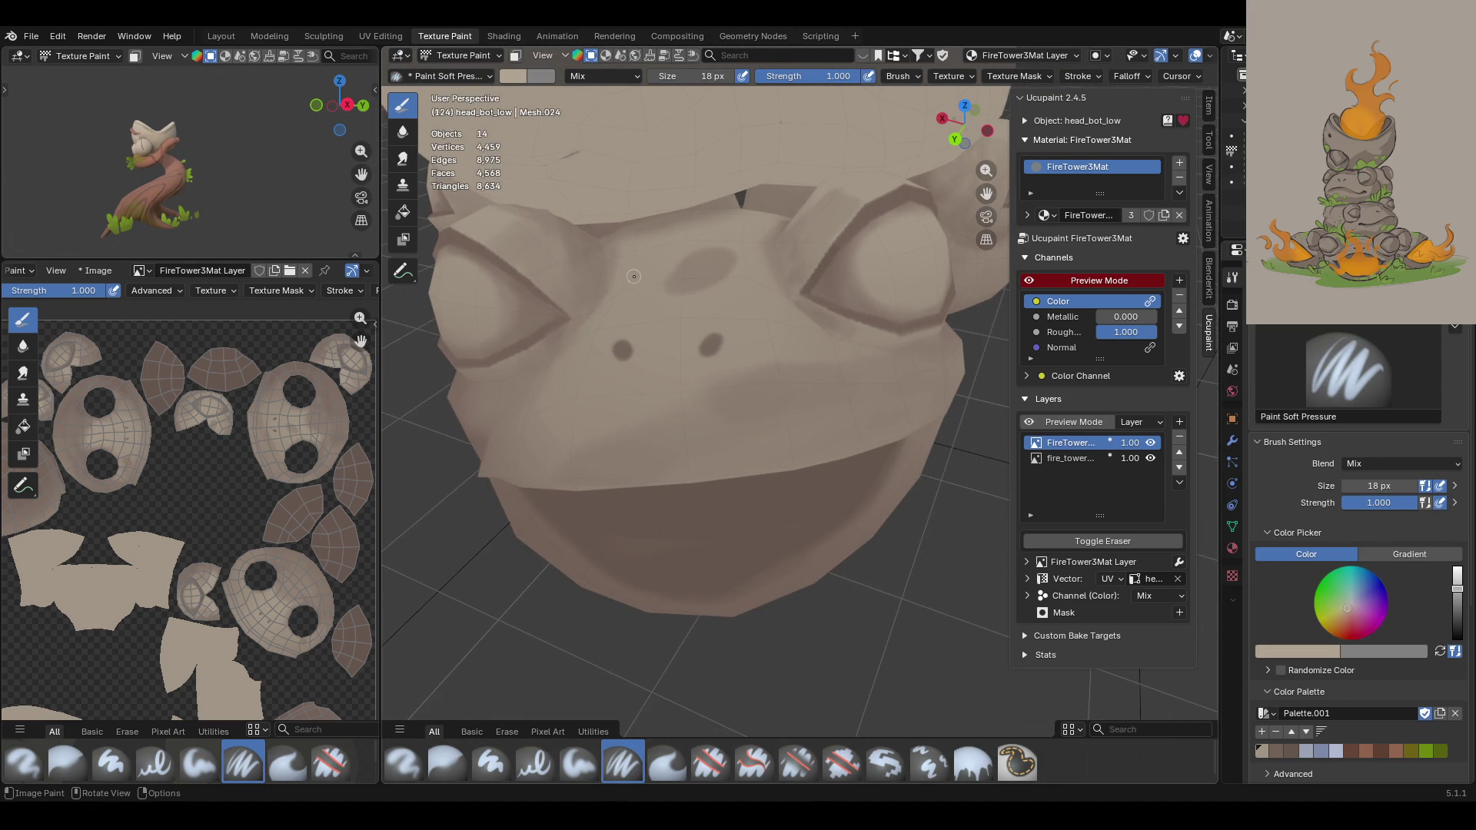
mouse_move(965, 127)
mouse_down()
mouse_move(1012, 154)
mouse_move(999, 146)
mouse_up()
middle_drag(708, 467, 702, 461)
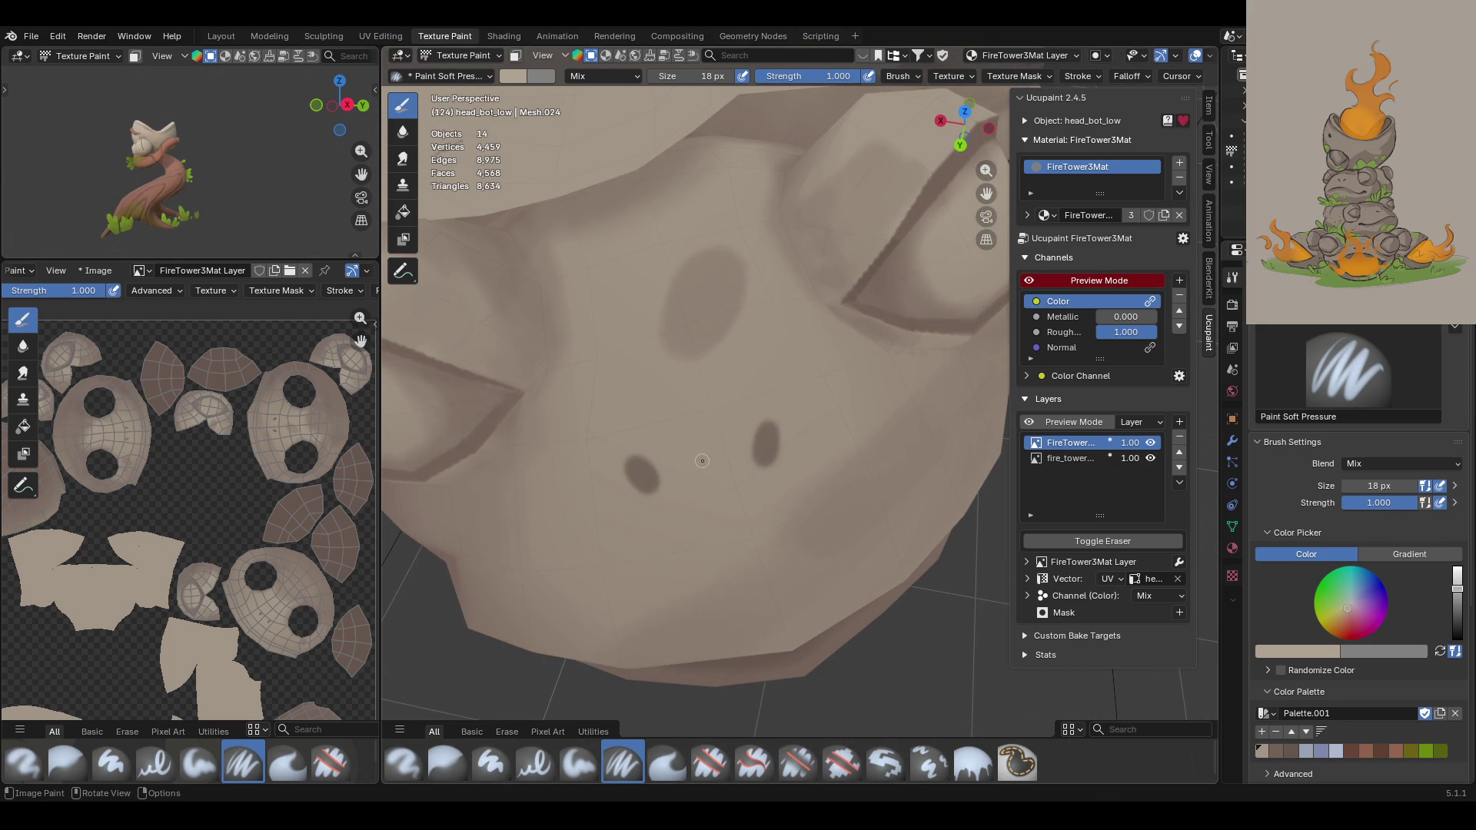
mouse_move(750, 440)
mouse_down()
mouse_move(748, 462)
mouse_move(773, 465)
mouse_up()
mouse_move(622, 475)
mouse_down()
mouse_move(659, 479)
mouse_move(631, 484)
mouse_up()
mouse_move(672, 275)
mouse_down()
mouse_move(656, 340)
mouse_move(680, 372)
mouse_up()
drag(670, 293, 675, 275)
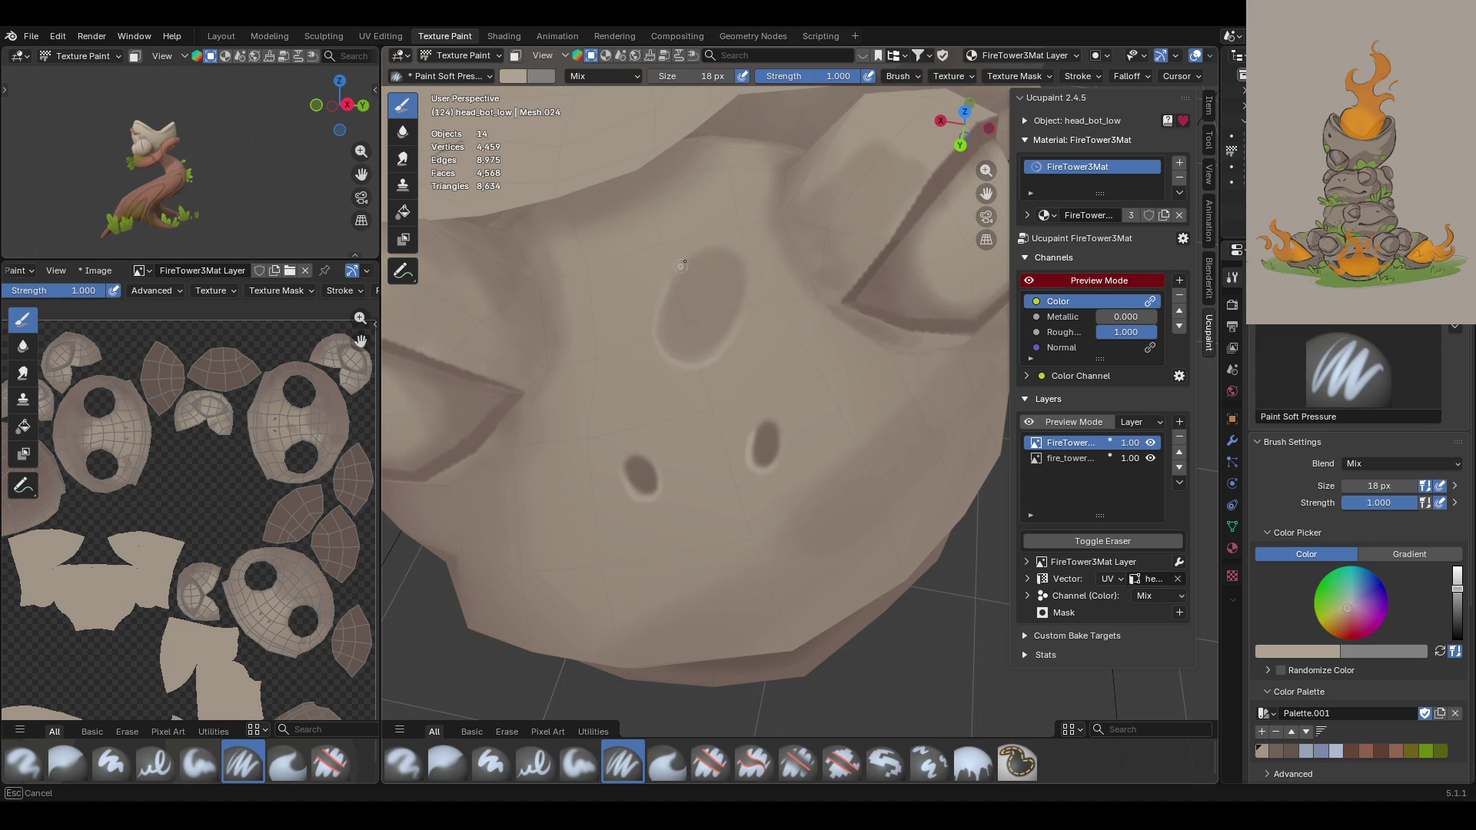
drag(658, 336, 663, 335)
scroll(834, 398, down, 3)
Step: Blend light beige along the dark spot below the eye
mouse_move(834, 398)
middle_down()
mouse_move(663, 340)
mouse_move(781, 287)
middle_up()
middle_drag(725, 199, 806, 356)
scroll(807, 356, down, 10)
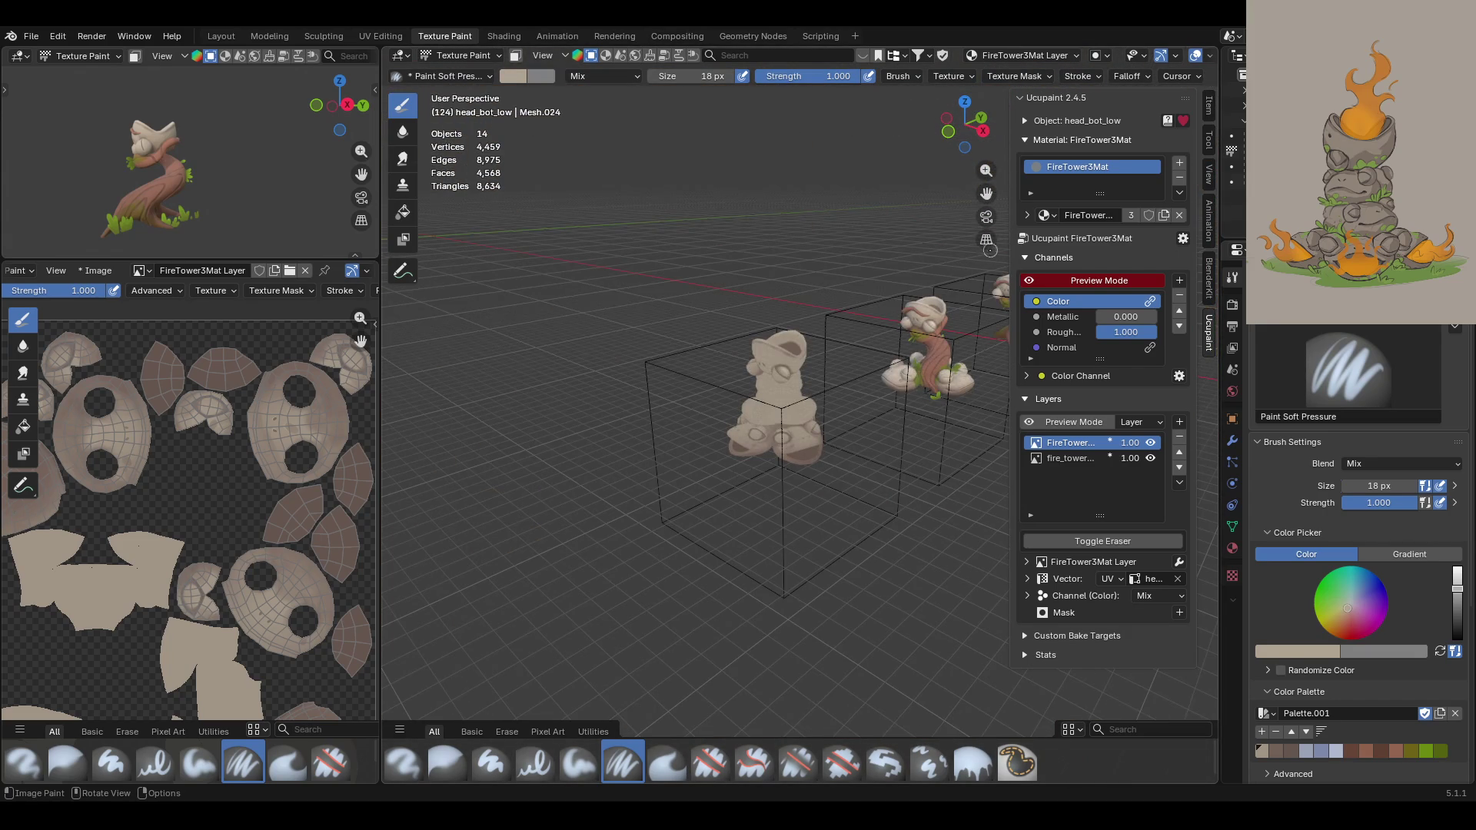
mouse_move(986, 193)
mouse_down()
mouse_move(986, 131)
mouse_move(986, 147)
mouse_up()
middle_drag(806, 356, 806, 307)
drag(986, 170, 986, 123)
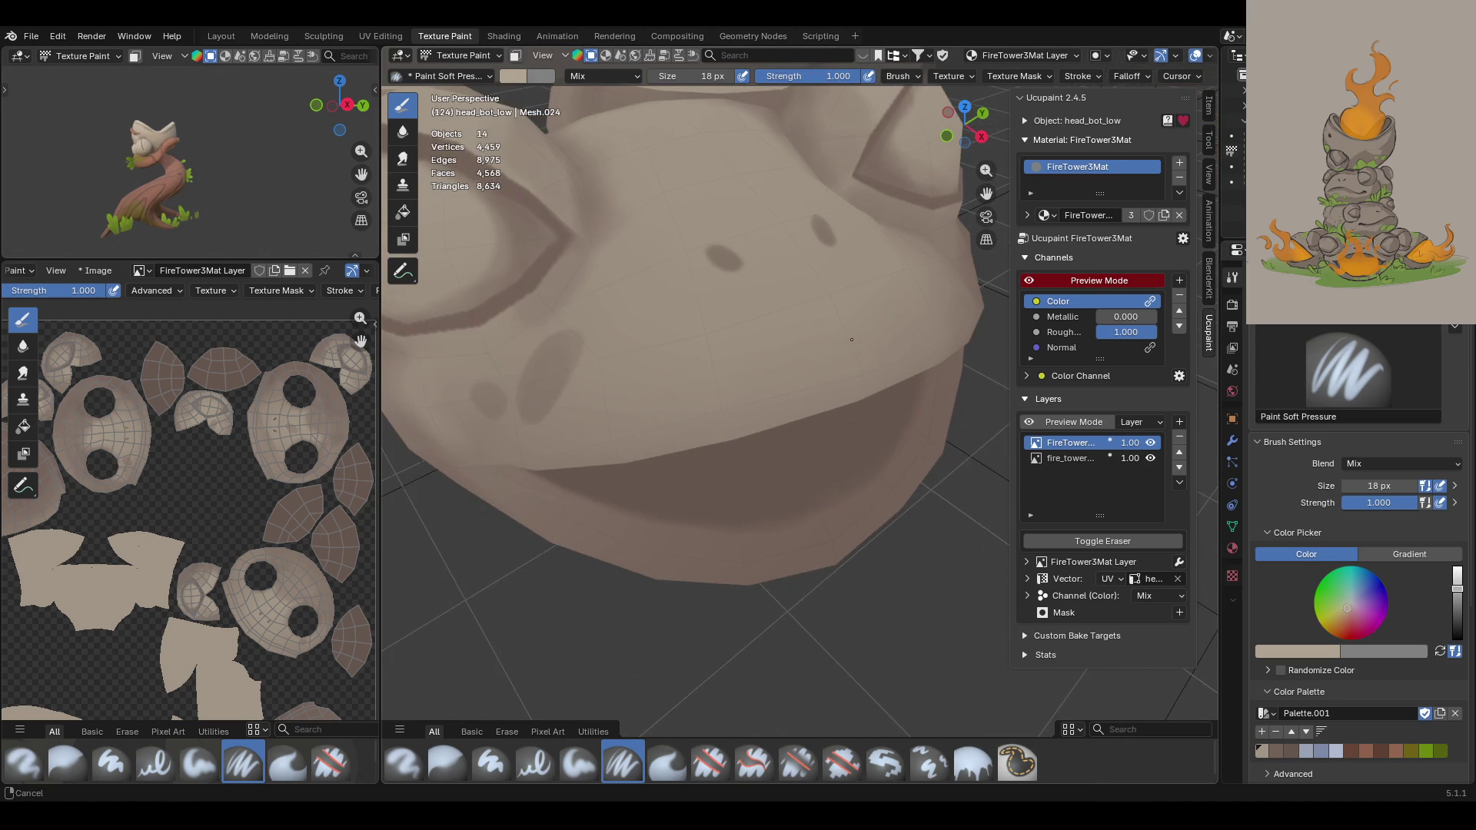
middle_drag(877, 253, 874, 239)
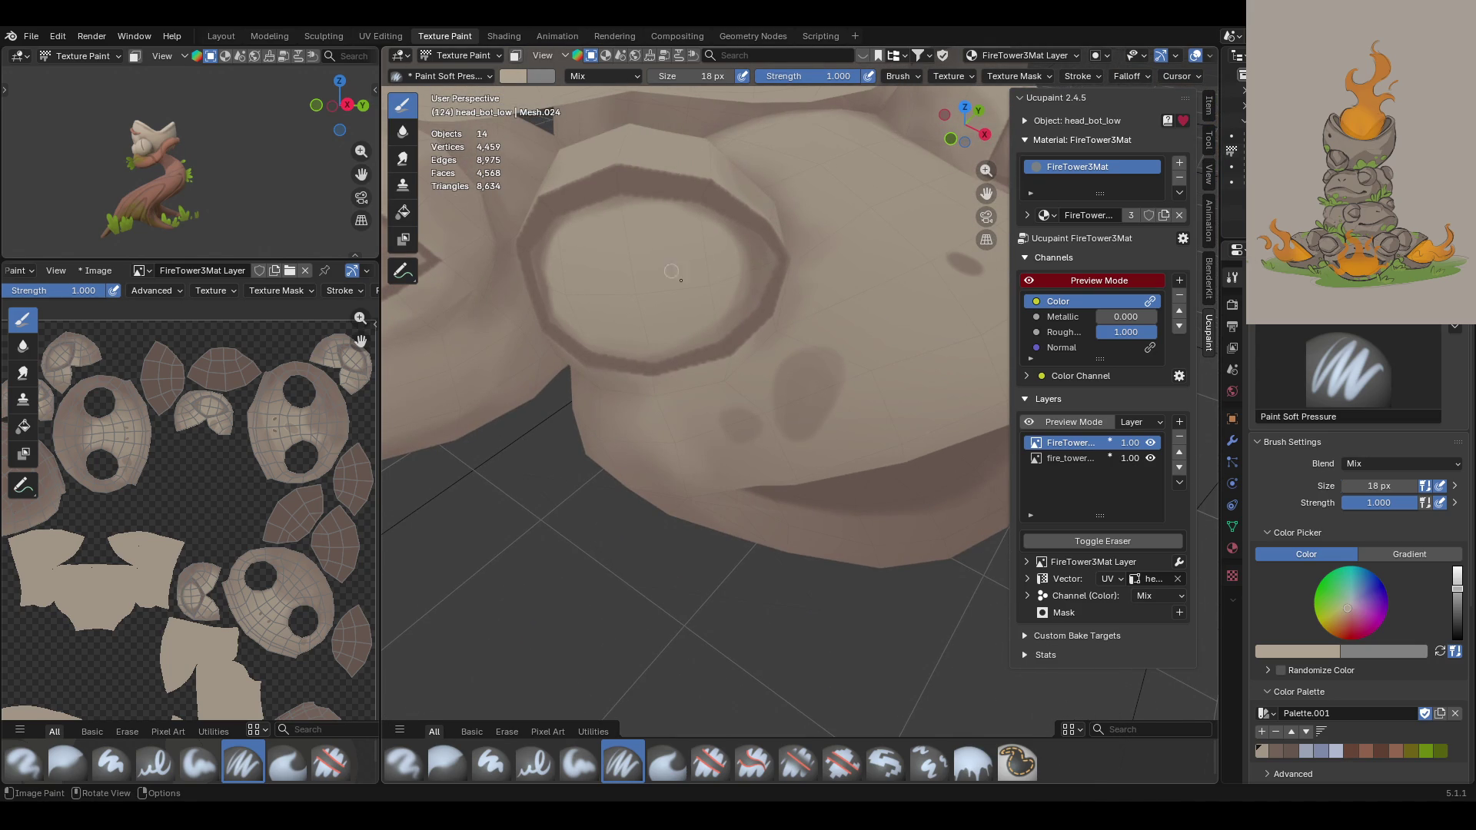
drag(780, 361, 781, 438)
Step: Enlarge the brush to 28 px and lighten the dark spot's left edge
drag(1378, 486, 1377, 485)
mouse_move(772, 397)
mouse_down()
mouse_move(770, 421)
mouse_move(821, 430)
mouse_move(829, 412)
mouse_up()
mouse_move(723, 418)
mouse_down()
mouse_move(725, 436)
mouse_move(773, 407)
mouse_move(732, 396)
mouse_move(731, 447)
mouse_move(724, 419)
mouse_move(794, 410)
mouse_up()
mouse_move(954, 295)
middle_down()
mouse_move(795, 276)
mouse_move(999, 193)
mouse_move(801, 336)
mouse_move(753, 427)
middle_up()
scroll(753, 428, up, 3)
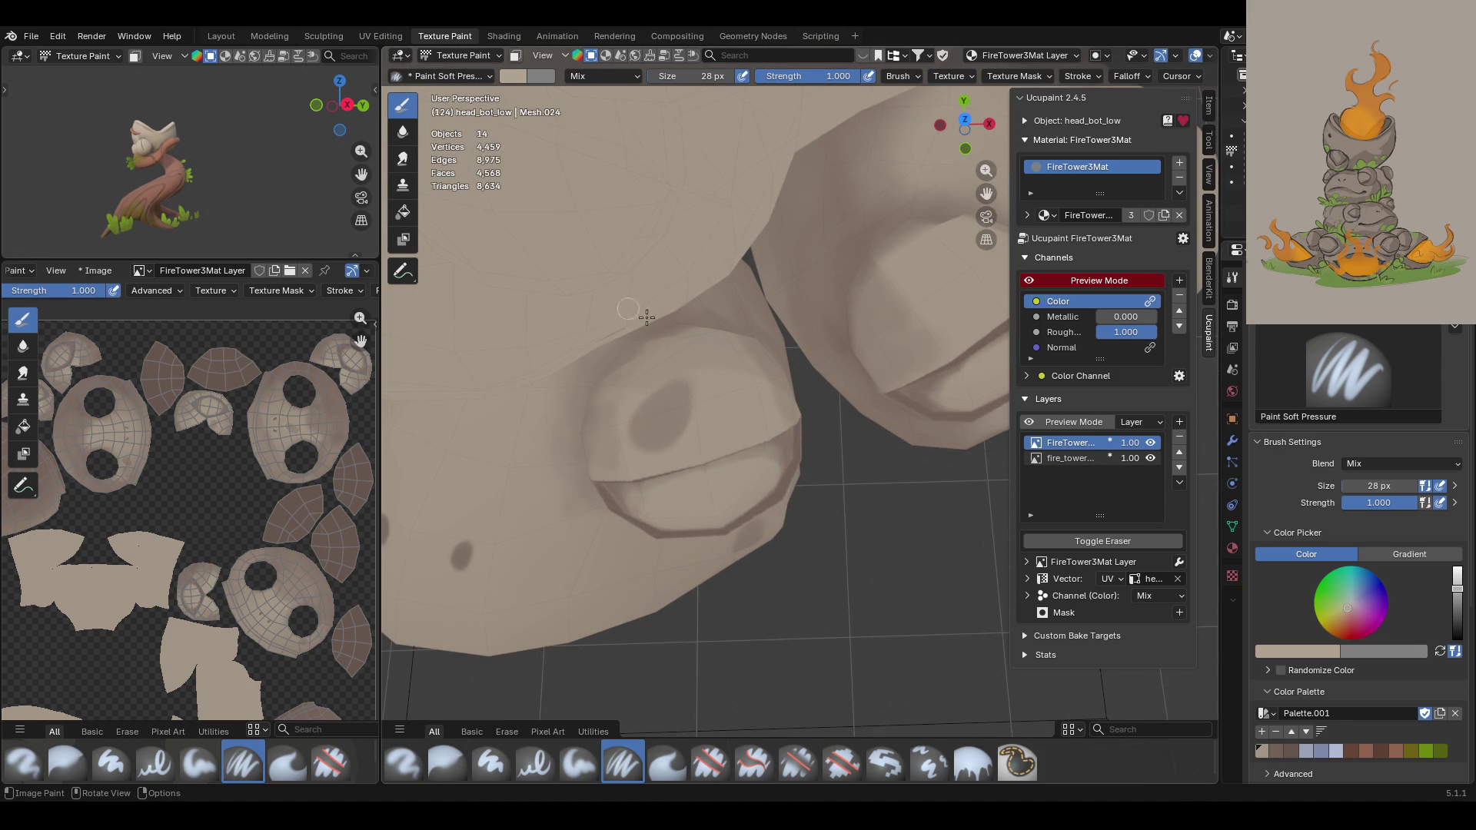
Step: Dab short soft strokes near the eye and on the cheek
mouse_move(635, 418)
mouse_down()
mouse_move(619, 425)
mouse_move(637, 444)
mouse_up()
mouse_move(637, 445)
mouse_down()
mouse_move(628, 435)
mouse_move(694, 394)
mouse_up()
mouse_move(673, 445)
mouse_down()
mouse_move(692, 389)
mouse_move(668, 404)
mouse_move(682, 350)
mouse_up()
middle_drag(842, 446, 692, 369)
mouse_move(986, 194)
mouse_down()
mouse_move(1007, 77)
mouse_move(1011, 123)
mouse_move(986, 193)
mouse_up()
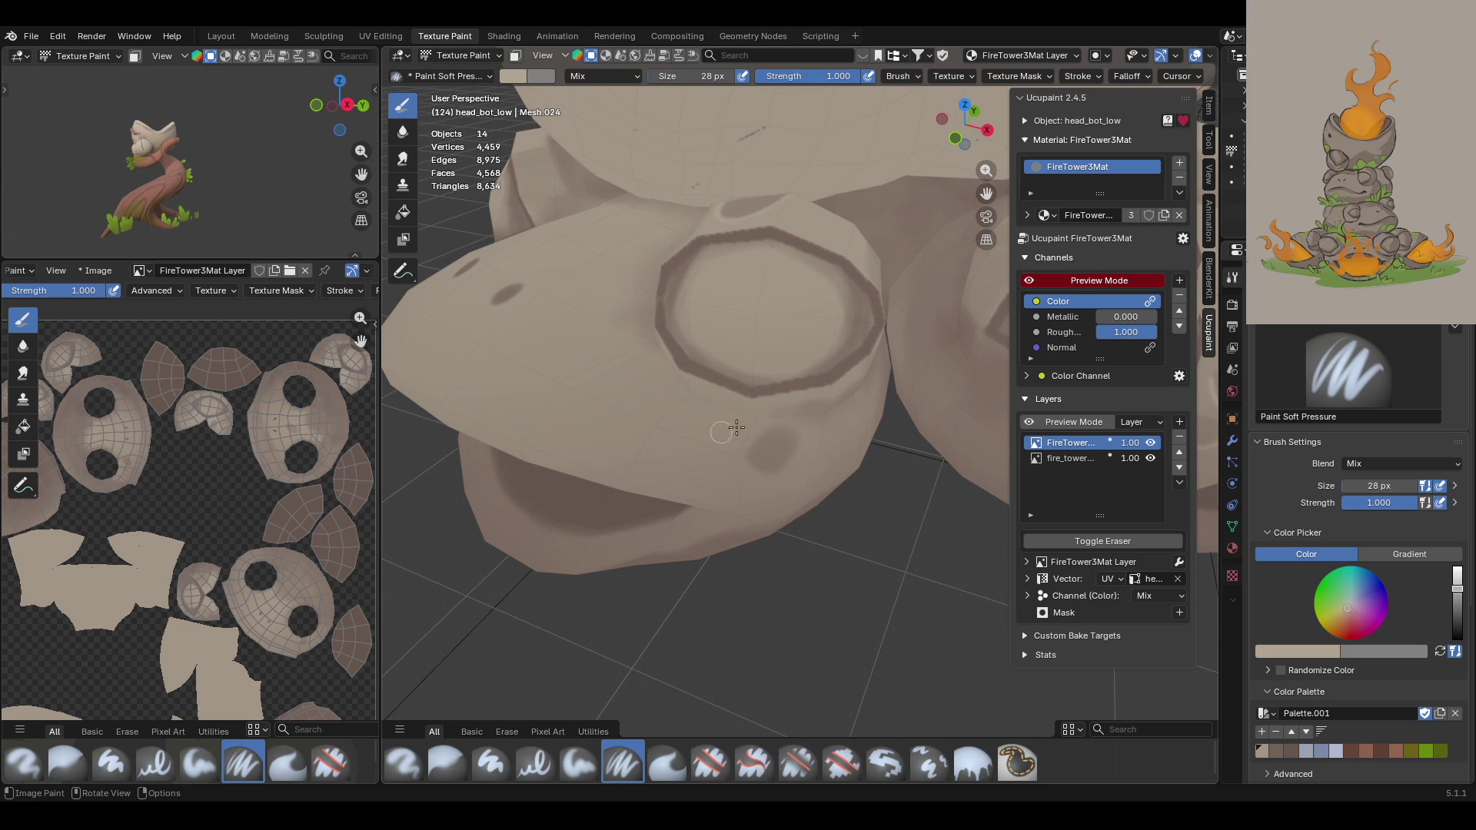
mouse_move(758, 430)
mouse_down()
mouse_move(744, 465)
mouse_move(753, 437)
mouse_move(747, 462)
mouse_move(769, 481)
mouse_move(746, 452)
mouse_move(784, 466)
mouse_up()
Step: Paint a stroke on the face and darken the left nostril
mouse_move(961, 321)
middle_down()
mouse_move(957, 201)
mouse_move(945, 246)
mouse_move(839, 407)
middle_up()
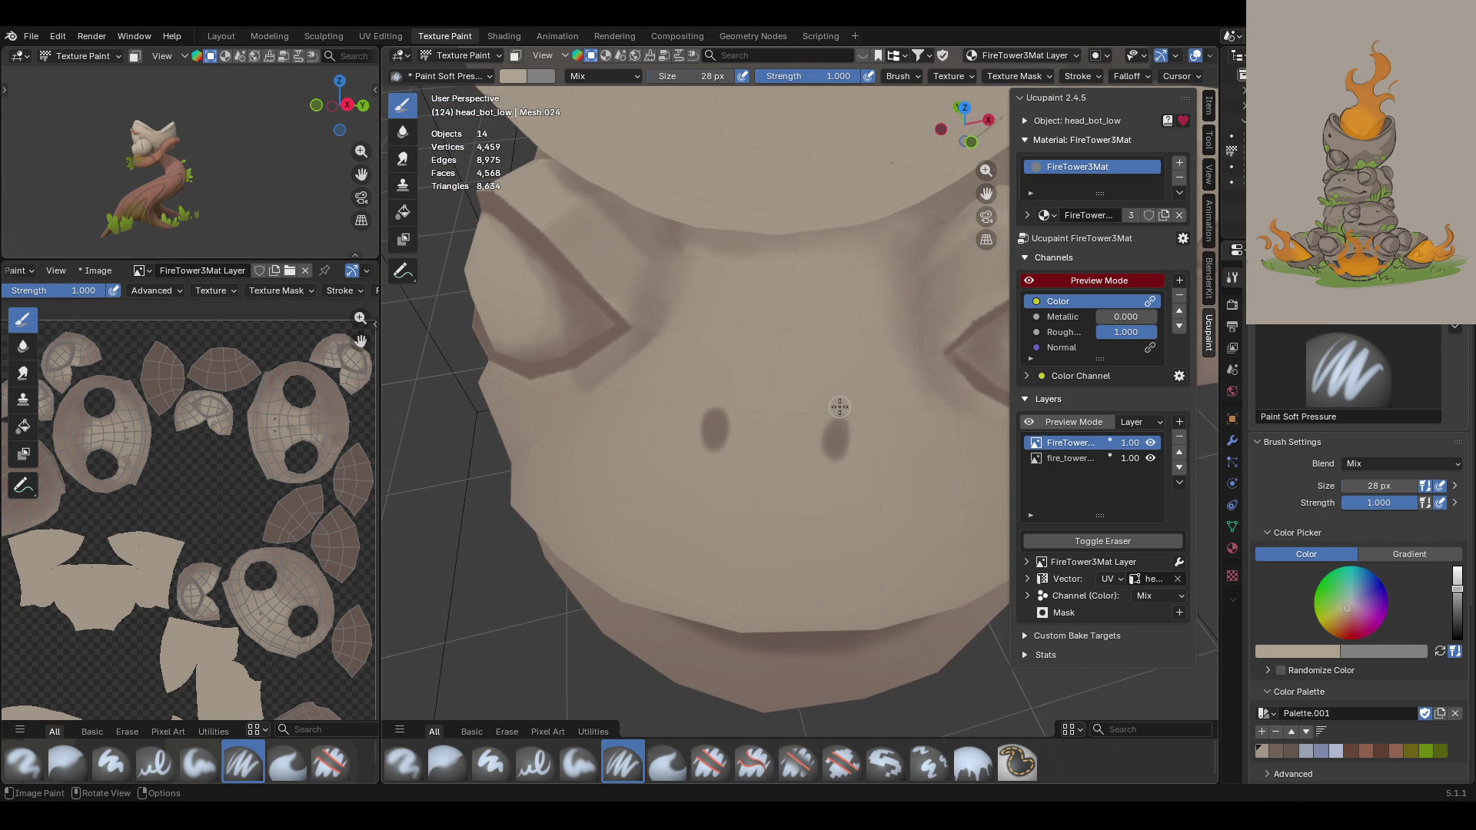
drag(823, 428, 845, 438)
mouse_move(702, 425)
mouse_down()
mouse_move(720, 448)
mouse_move(698, 444)
mouse_up()
middle_drag(669, 377, 1000, 192)
mouse_move(616, 337)
middle_down()
mouse_move(628, 382)
mouse_move(695, 372)
middle_up()
scroll(974, 195, up, 5)
scroll(973, 195, down, 5)
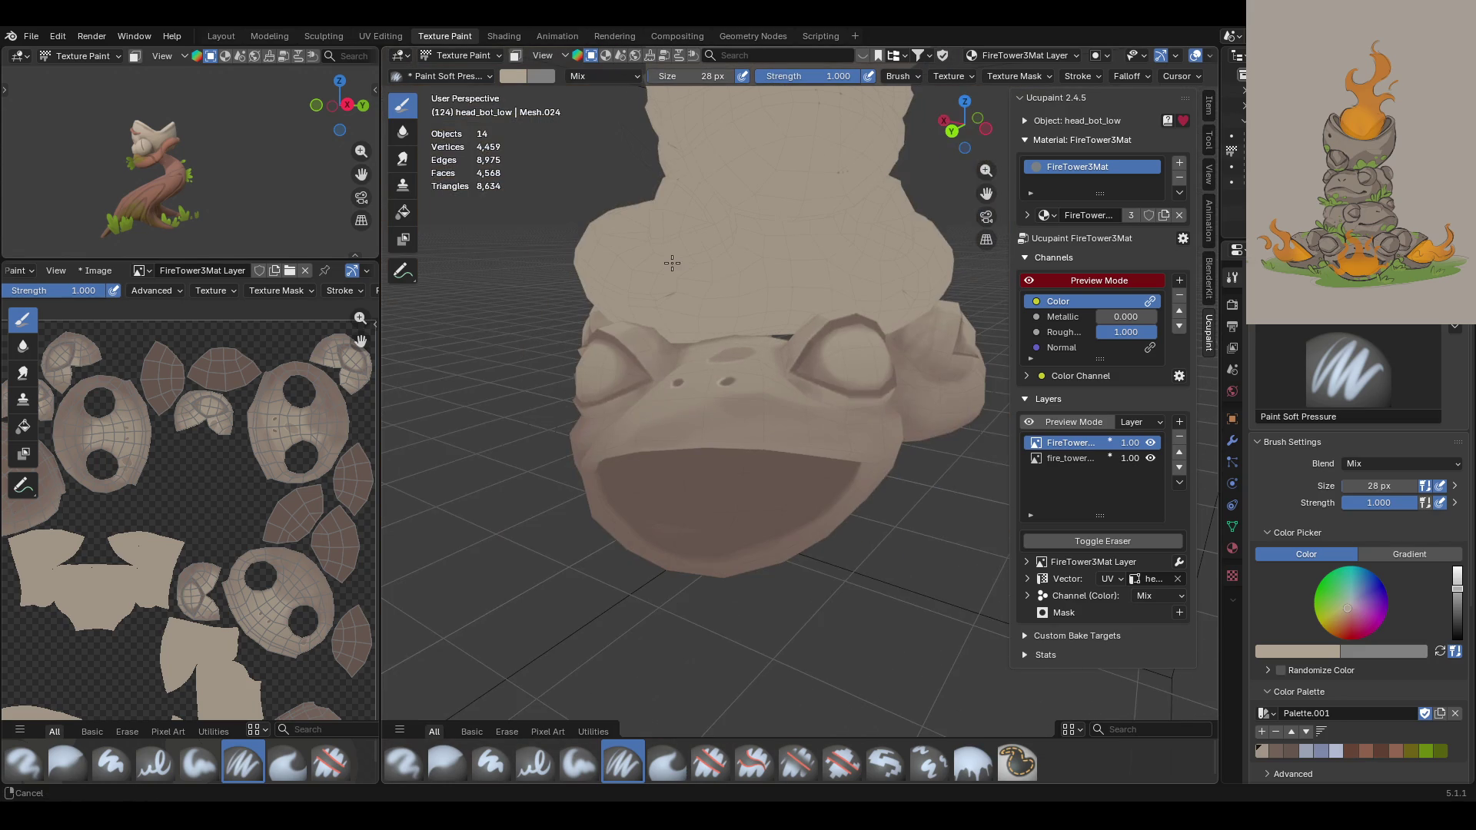
mouse_move(777, 310)
middle_down()
mouse_move(761, 365)
mouse_move(972, 271)
mouse_move(760, 391)
mouse_move(731, 312)
mouse_move(733, 326)
middle_up()
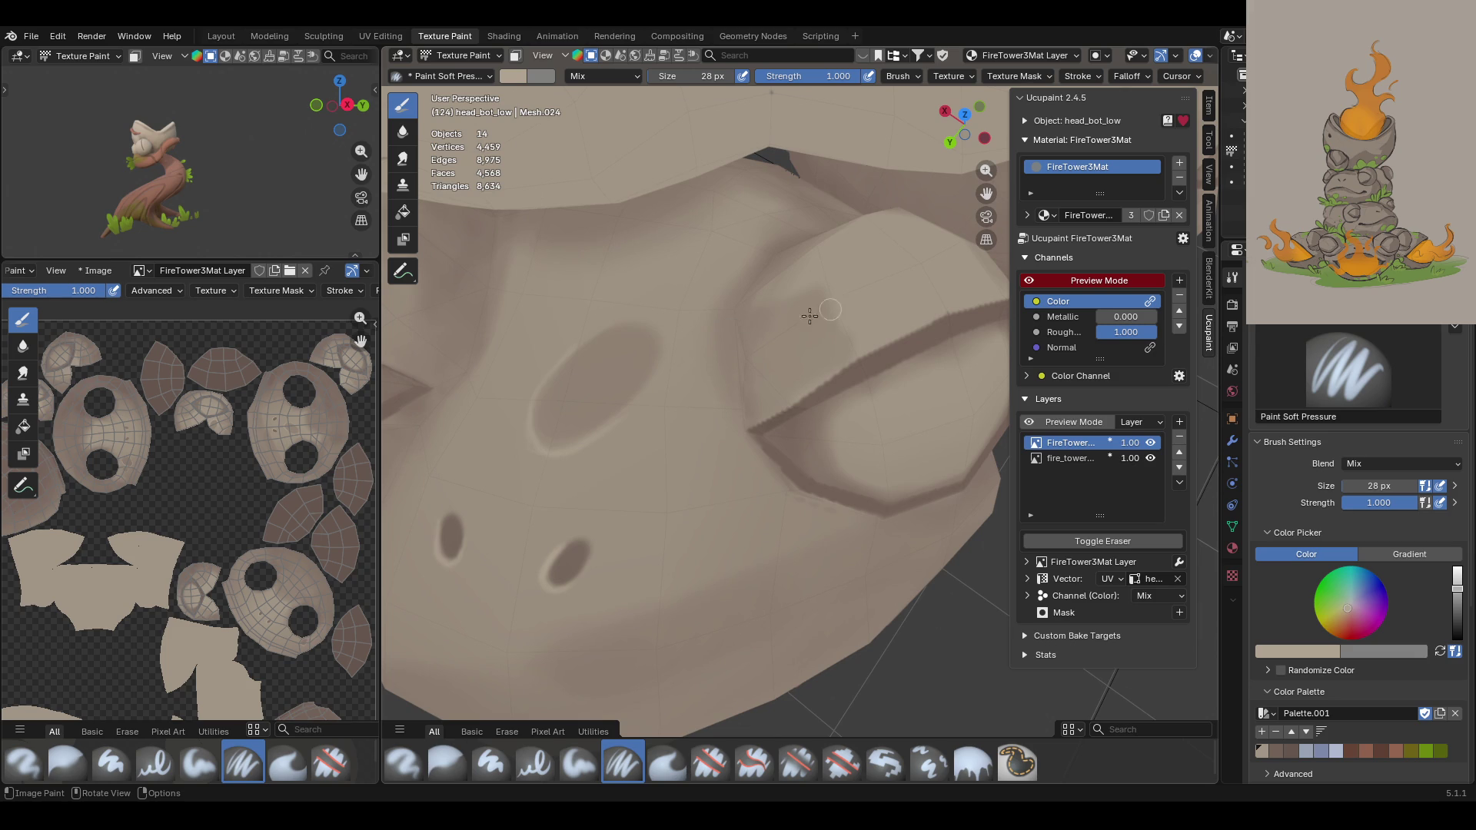
Step: Paint soft shading back and forth along the ridge above the eye
drag(746, 430, 874, 341)
drag(820, 381, 872, 348)
drag(946, 310, 880, 341)
drag(955, 306, 987, 298)
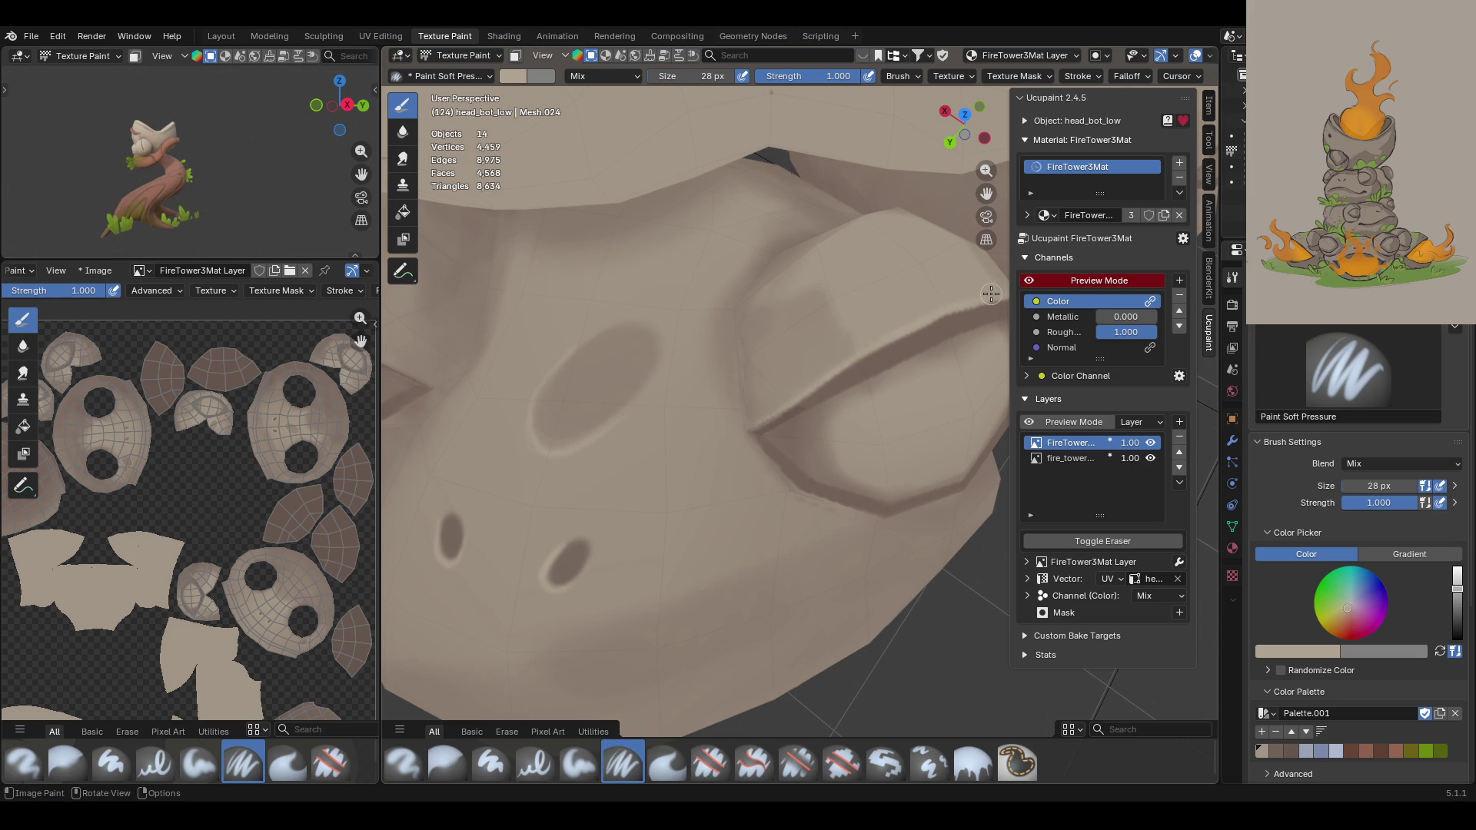
scroll(882, 265, down, 5)
Step: Dab short shading strokes on the head and inspect the rim of its opening
middle_drag(882, 265, 612, 300)
drag(957, 315, 953, 327)
drag(953, 327, 953, 317)
mouse_move(939, 457)
mouse_down()
mouse_move(944, 358)
mouse_move(933, 532)
mouse_up()
click(932, 533)
scroll(932, 533, up, 5)
middle_drag(933, 532, 915, 430)
mouse_move(557, 588)
middle_down()
mouse_move(502, 390)
mouse_move(594, 402)
mouse_move(480, 430)
mouse_move(540, 431)
mouse_move(570, 518)
middle_up()
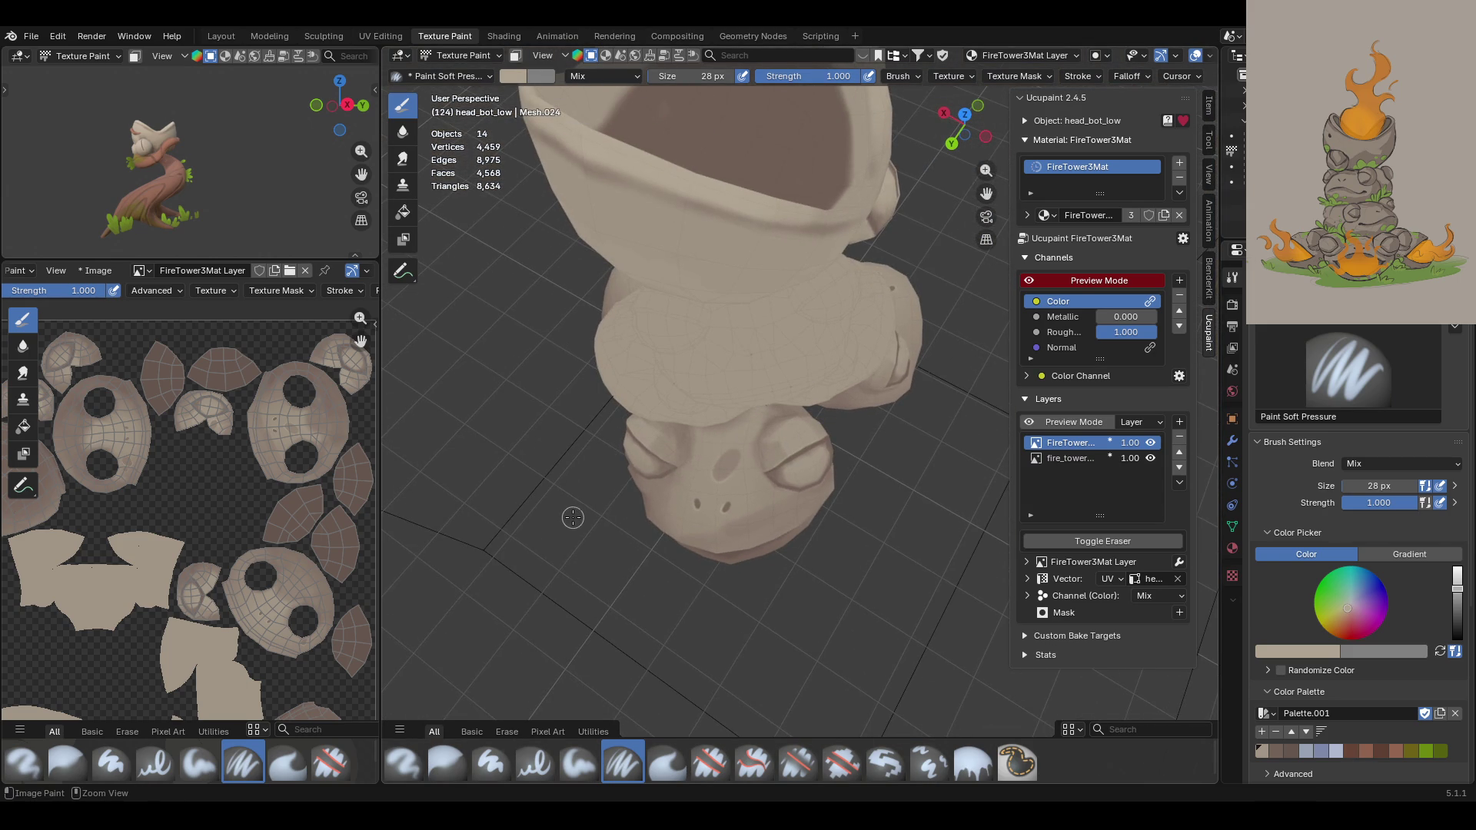
Step: Turn on the colour channel Preview Mode
scroll(999, 285, down, 3)
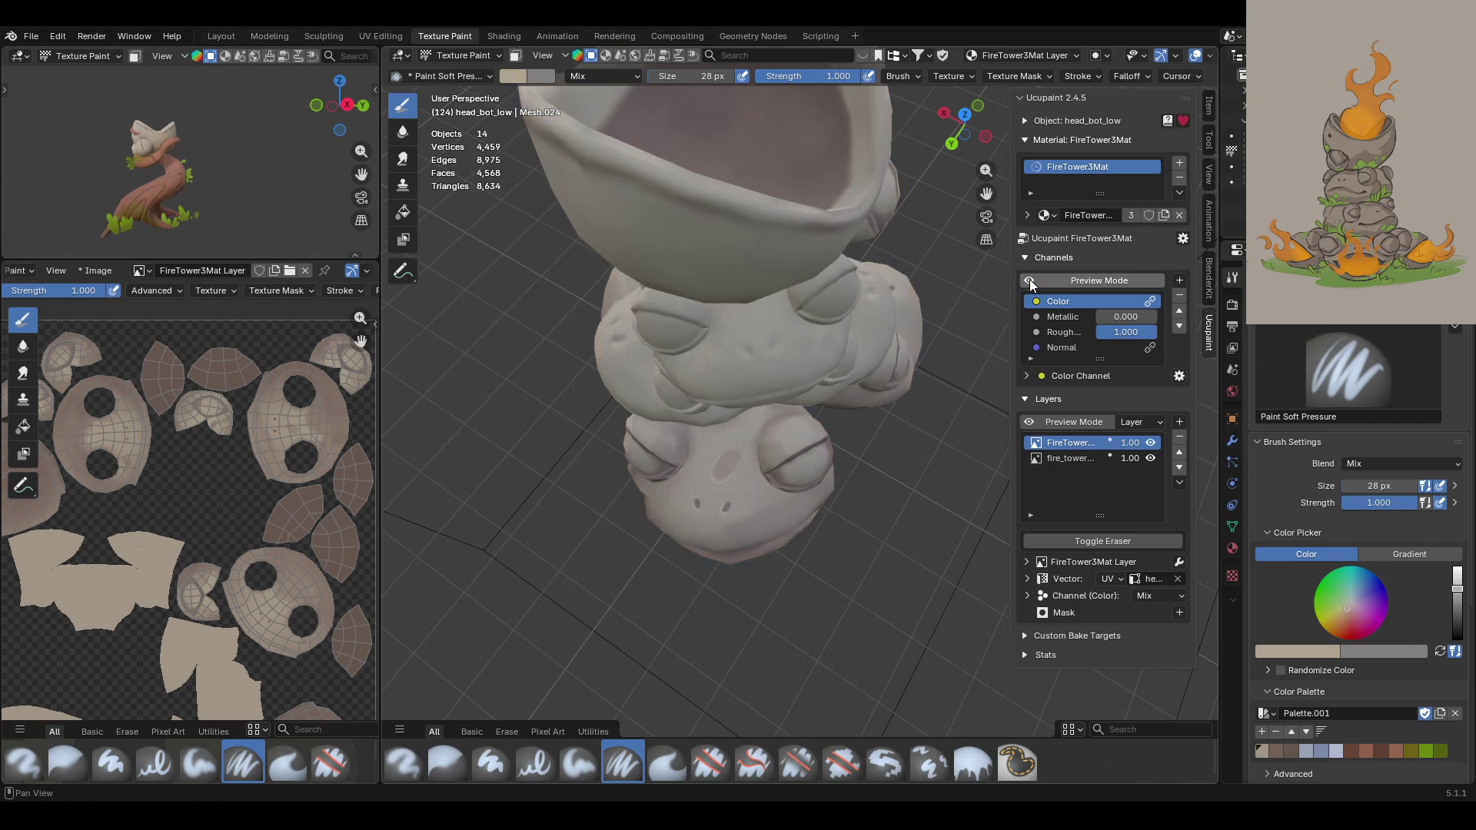
mouse_move(1000, 284)
middle_down()
mouse_move(953, 461)
mouse_move(904, 563)
mouse_move(853, 484)
mouse_move(842, 430)
mouse_move(850, 384)
mouse_move(856, 459)
mouse_move(999, 503)
mouse_move(947, 538)
mouse_move(907, 476)
middle_up()
scroll(838, 453, up, 8)
click(1033, 281)
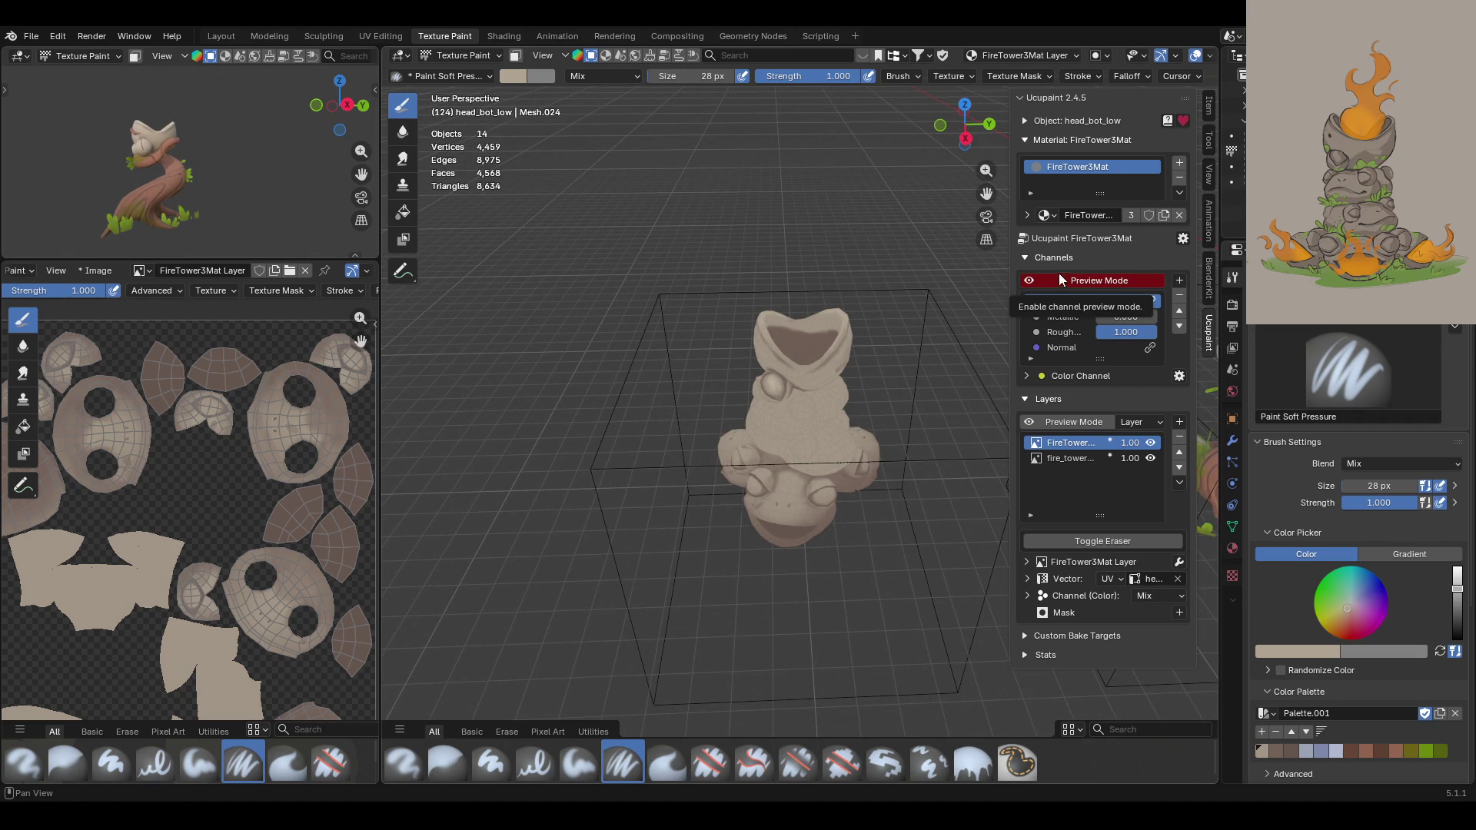
Step: Retarget Texture Paint to head_bot_low.001 and select the Fill brush
click(448, 56)
click(461, 70)
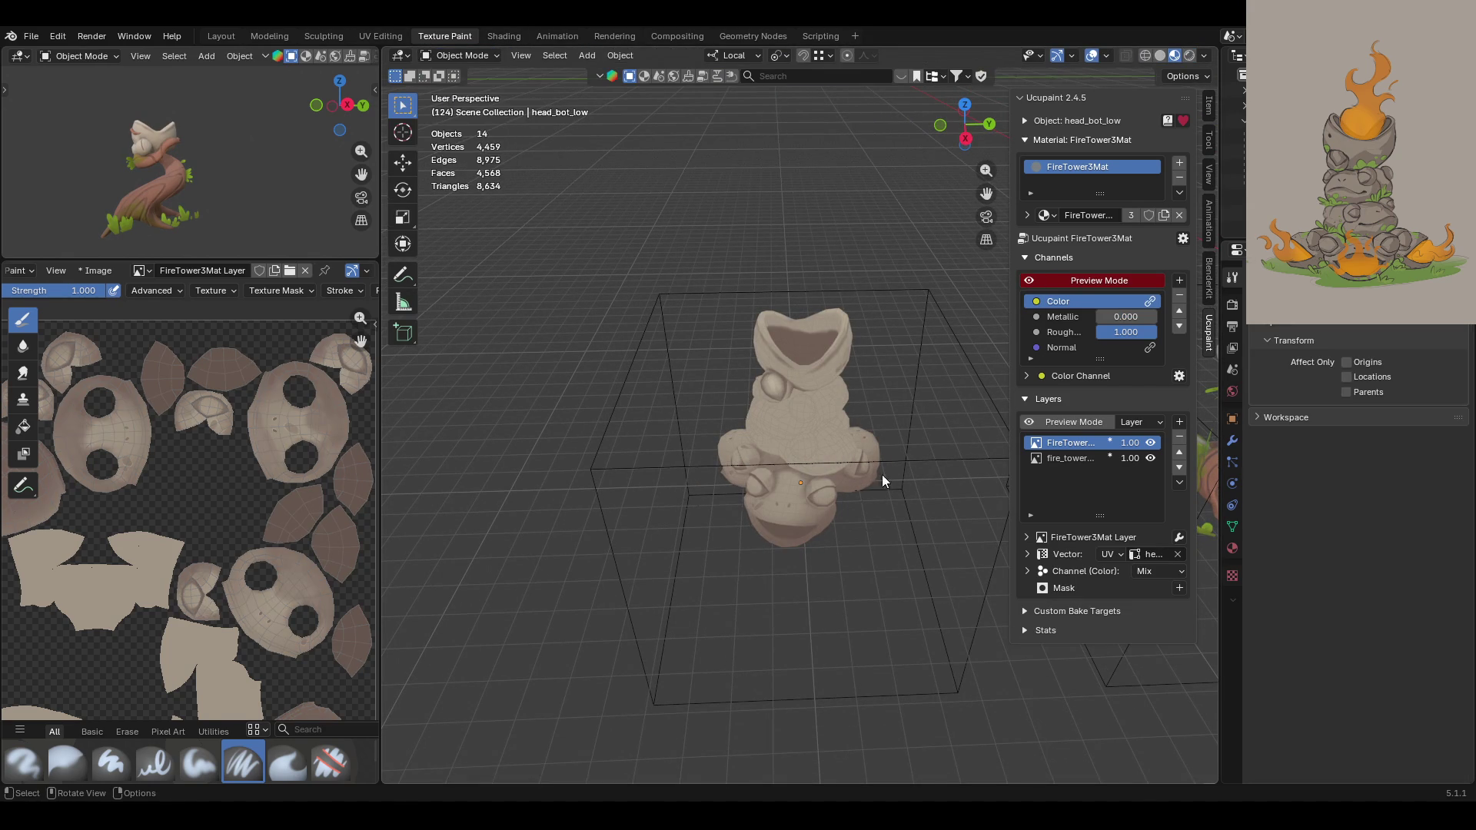
click(460, 55)
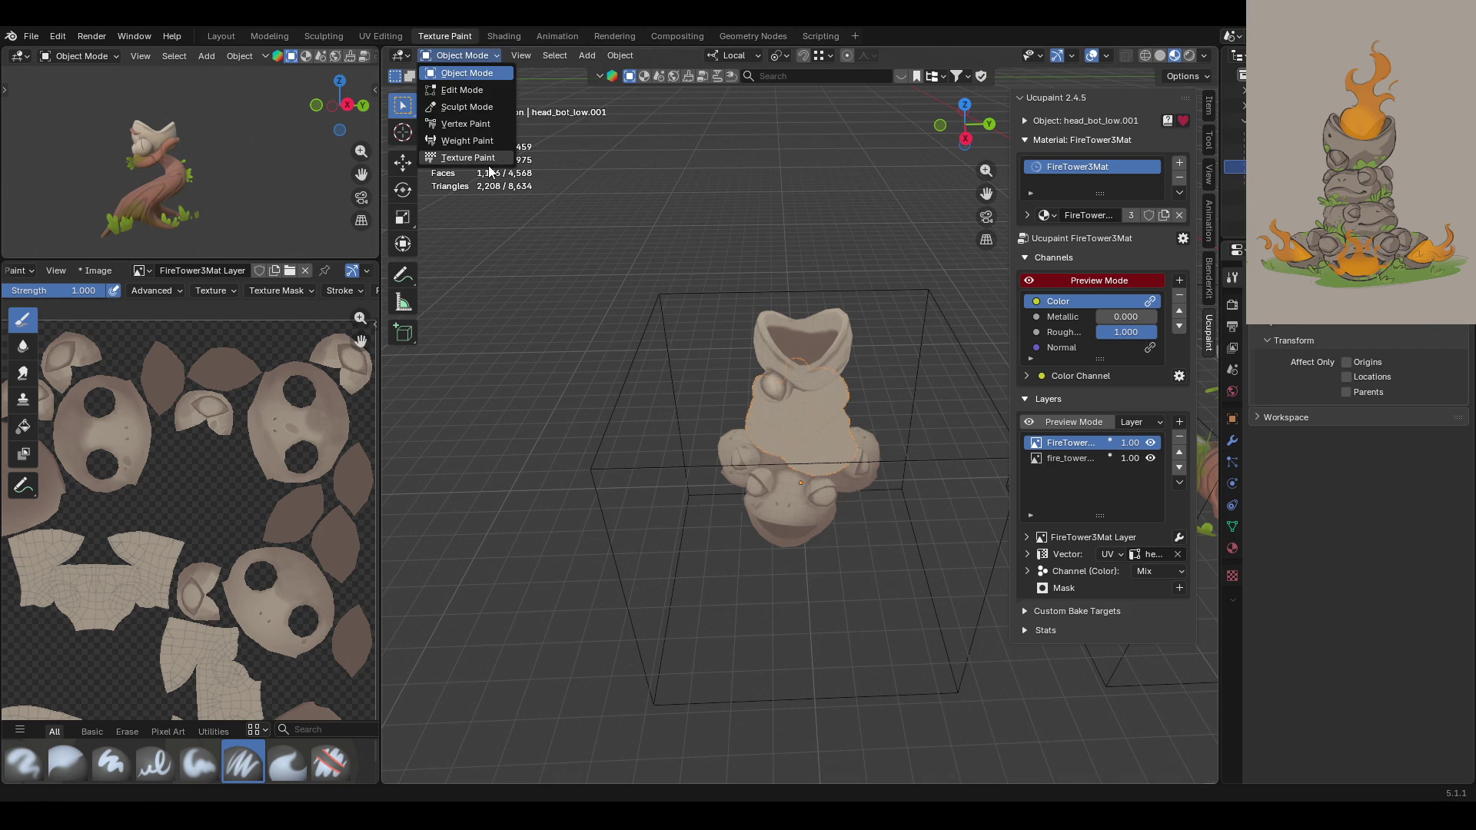
click(461, 158)
mouse_move(877, 541)
middle_down()
mouse_move(943, 486)
mouse_move(711, 410)
mouse_move(722, 404)
middle_up()
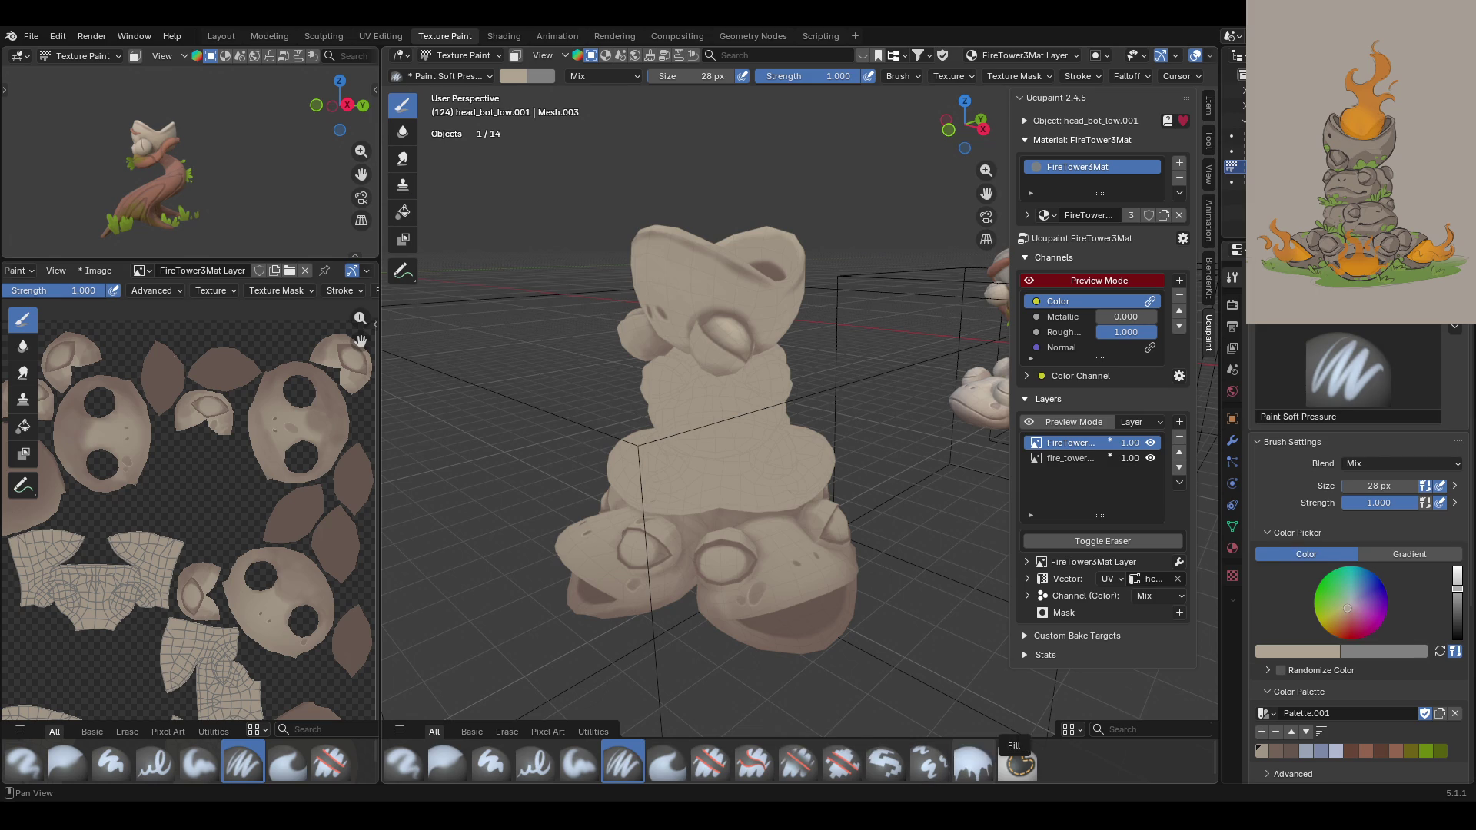
click(973, 763)
Step: Switch the fill to Gradient and drag an upward gradient over the middle stones, undoing and redoing to compare
click(1402, 538)
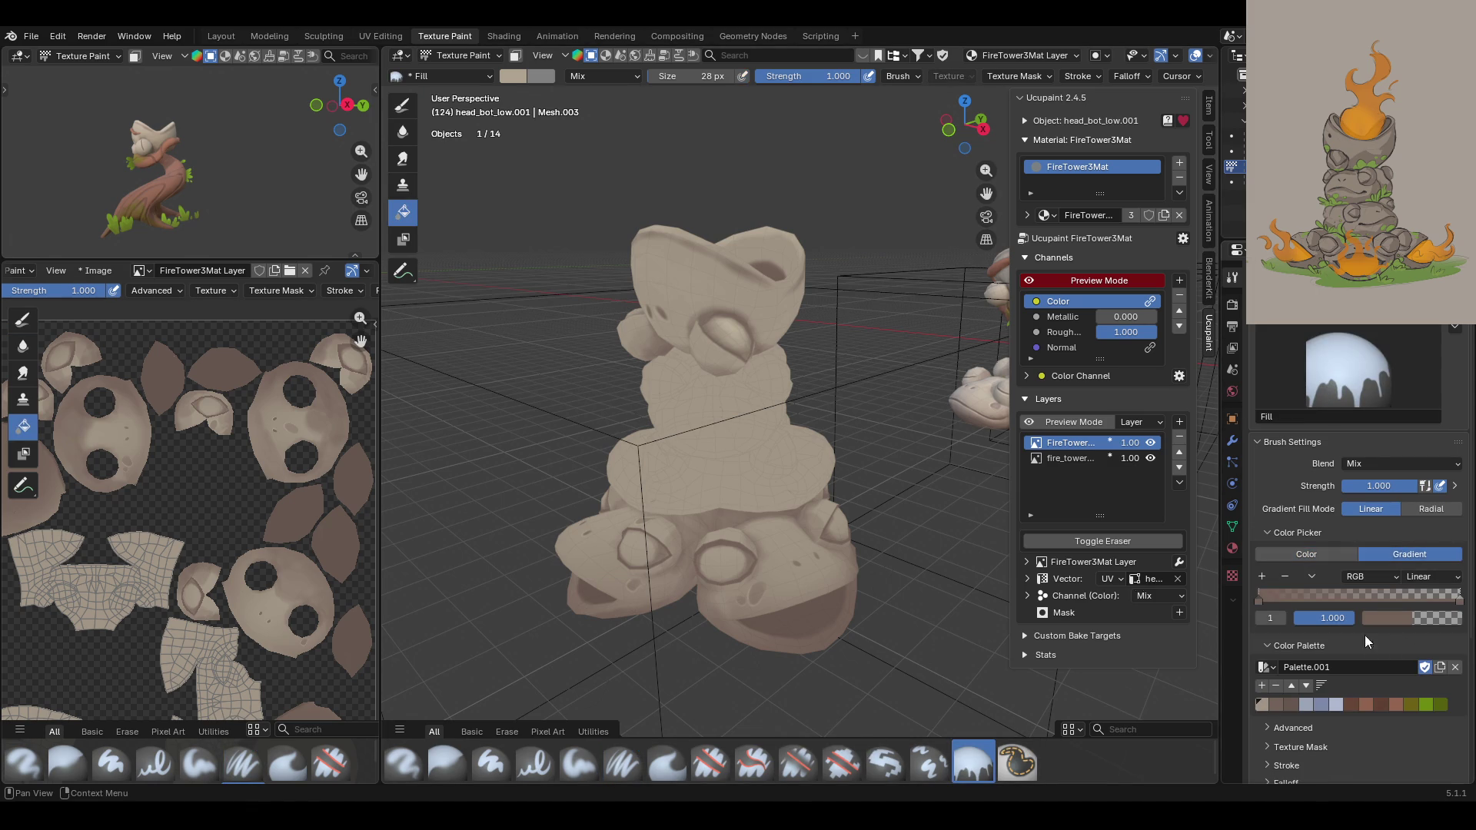
drag(716, 523, 716, 338)
mouse_move(716, 338)
middle_down()
mouse_move(810, 514)
mouse_move(738, 518)
middle_up()
key(ctrl+z)
key(ctrl+shift+z)
key(ctrl+z)
key(ctrl+shift+z)
mouse_move(717, 408)
middle_down()
mouse_move(805, 518)
mouse_move(1122, 523)
mouse_move(982, 538)
mouse_move(797, 534)
mouse_move(676, 507)
mouse_move(466, 513)
mouse_move(798, 523)
mouse_move(775, 533)
mouse_move(773, 518)
middle_up()
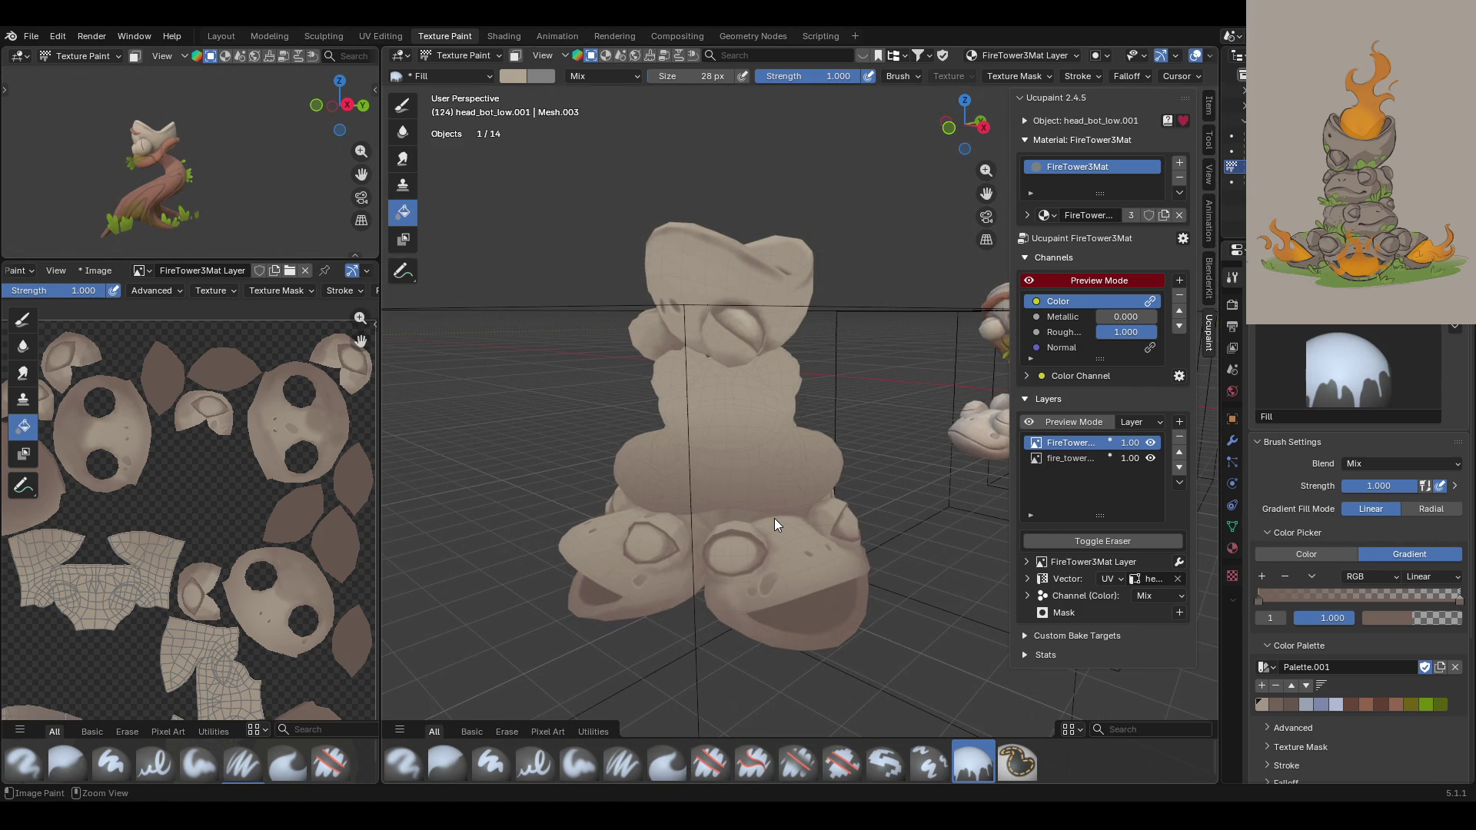
Step: Enable face-selection masking, drop the lower ring from the mask, and fill the disc below
key(m)
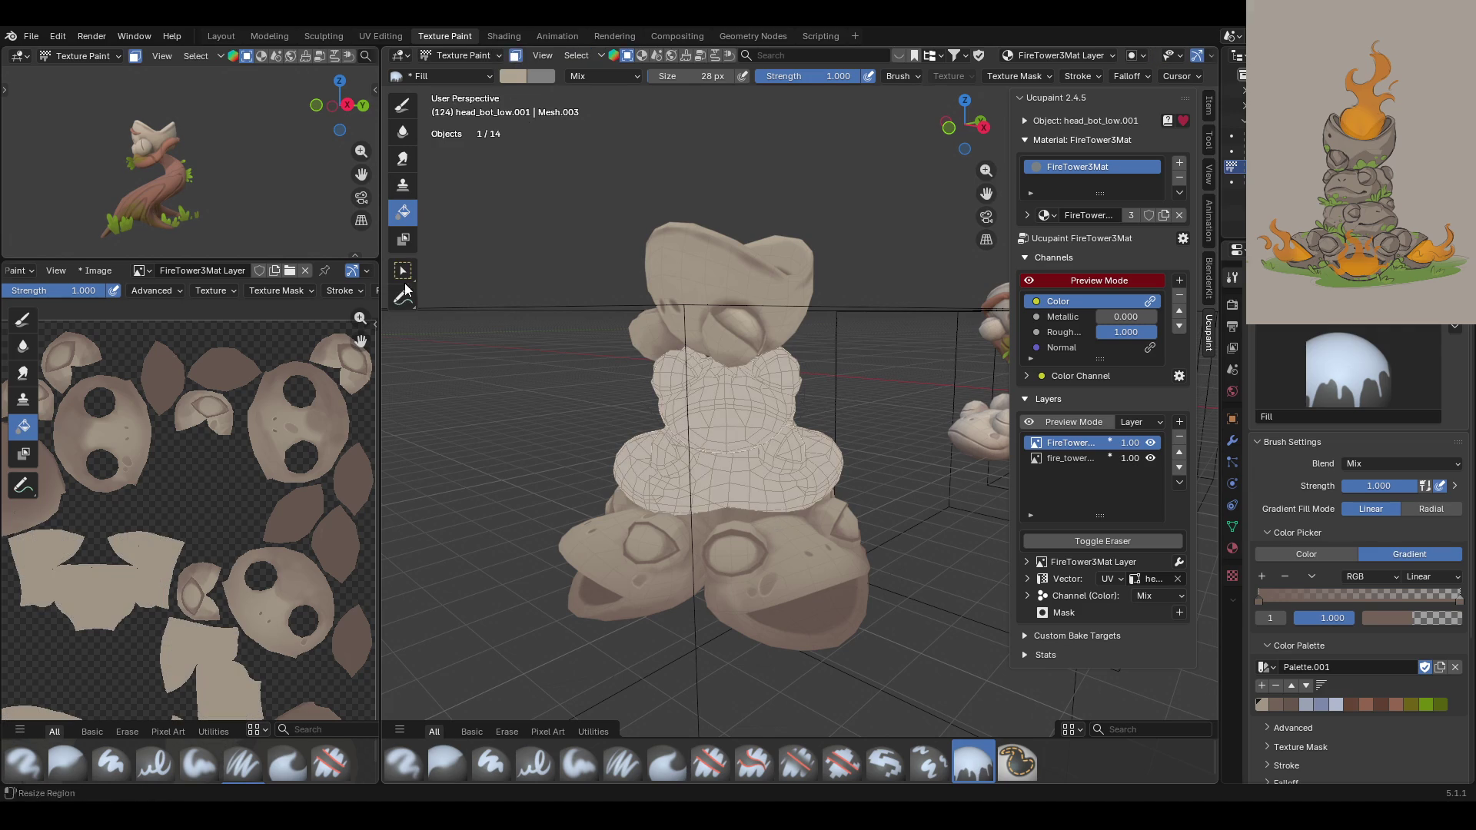
click(407, 274)
ctrl+click(731, 484)
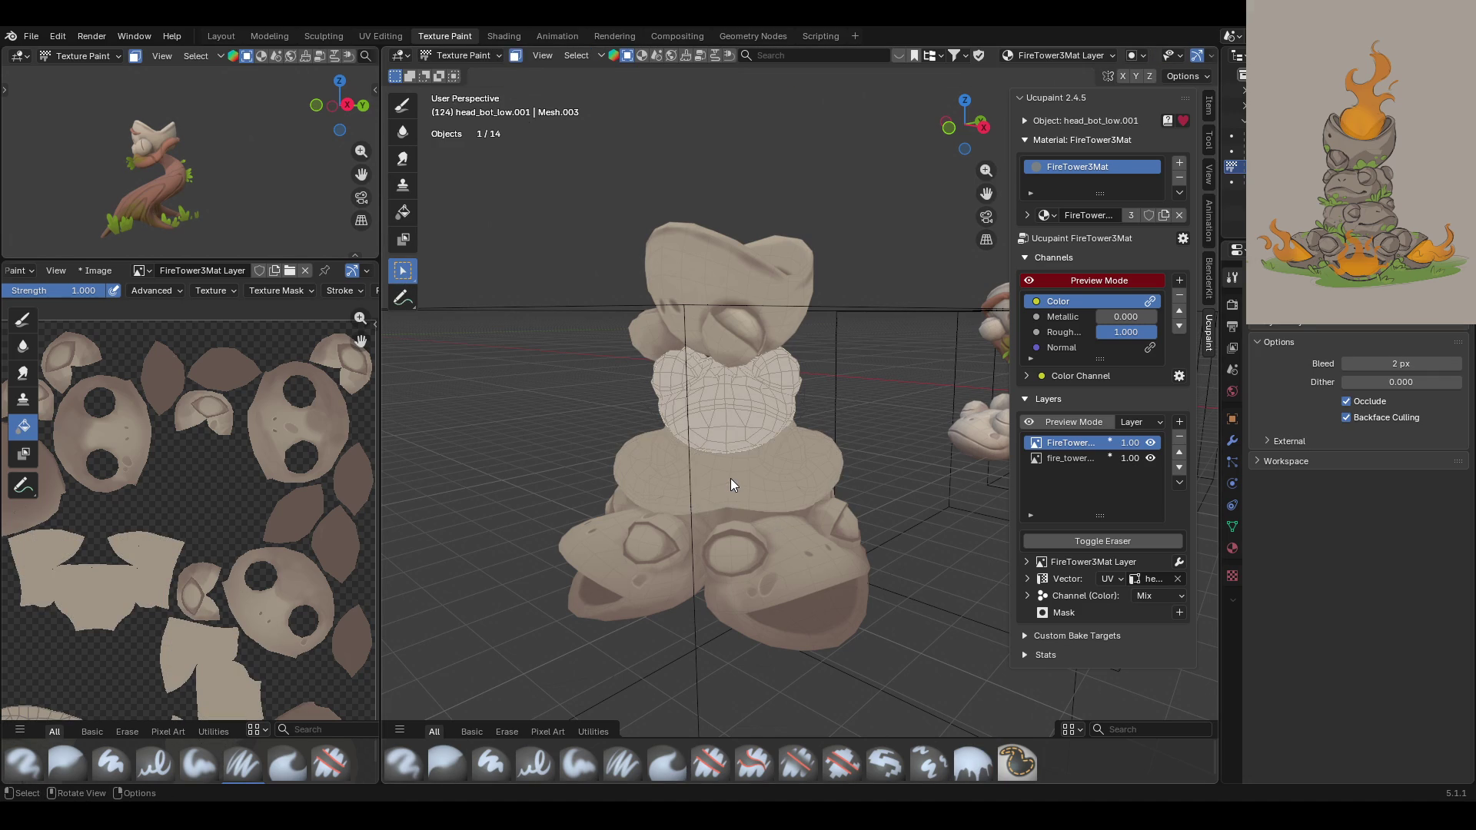
click(413, 210)
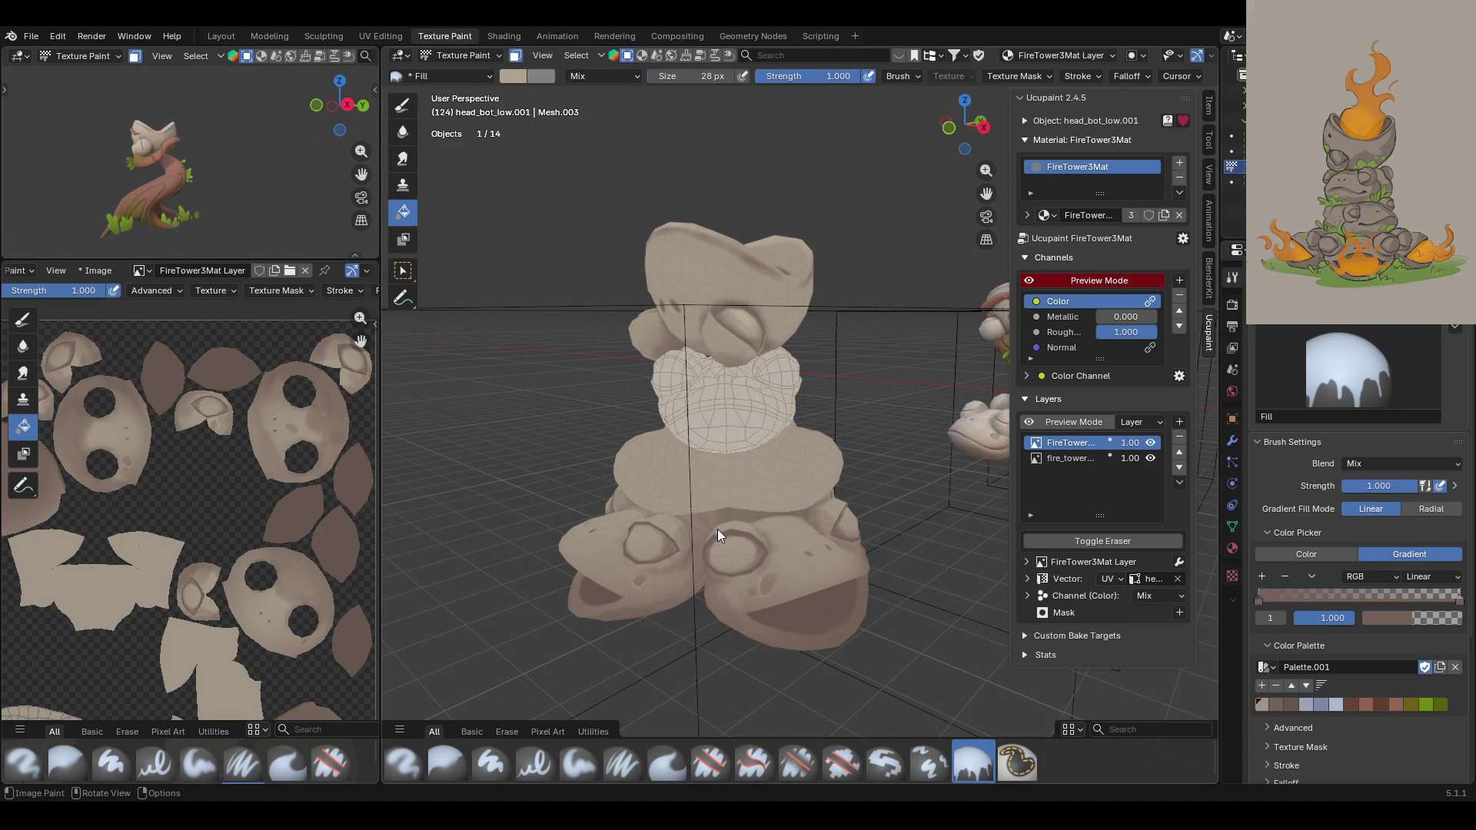
click(721, 437)
key(ctrl+z)
click(733, 483)
mouse_move(726, 452)
middle_down()
mouse_move(681, 497)
mouse_move(453, 491)
mouse_move(740, 524)
middle_up()
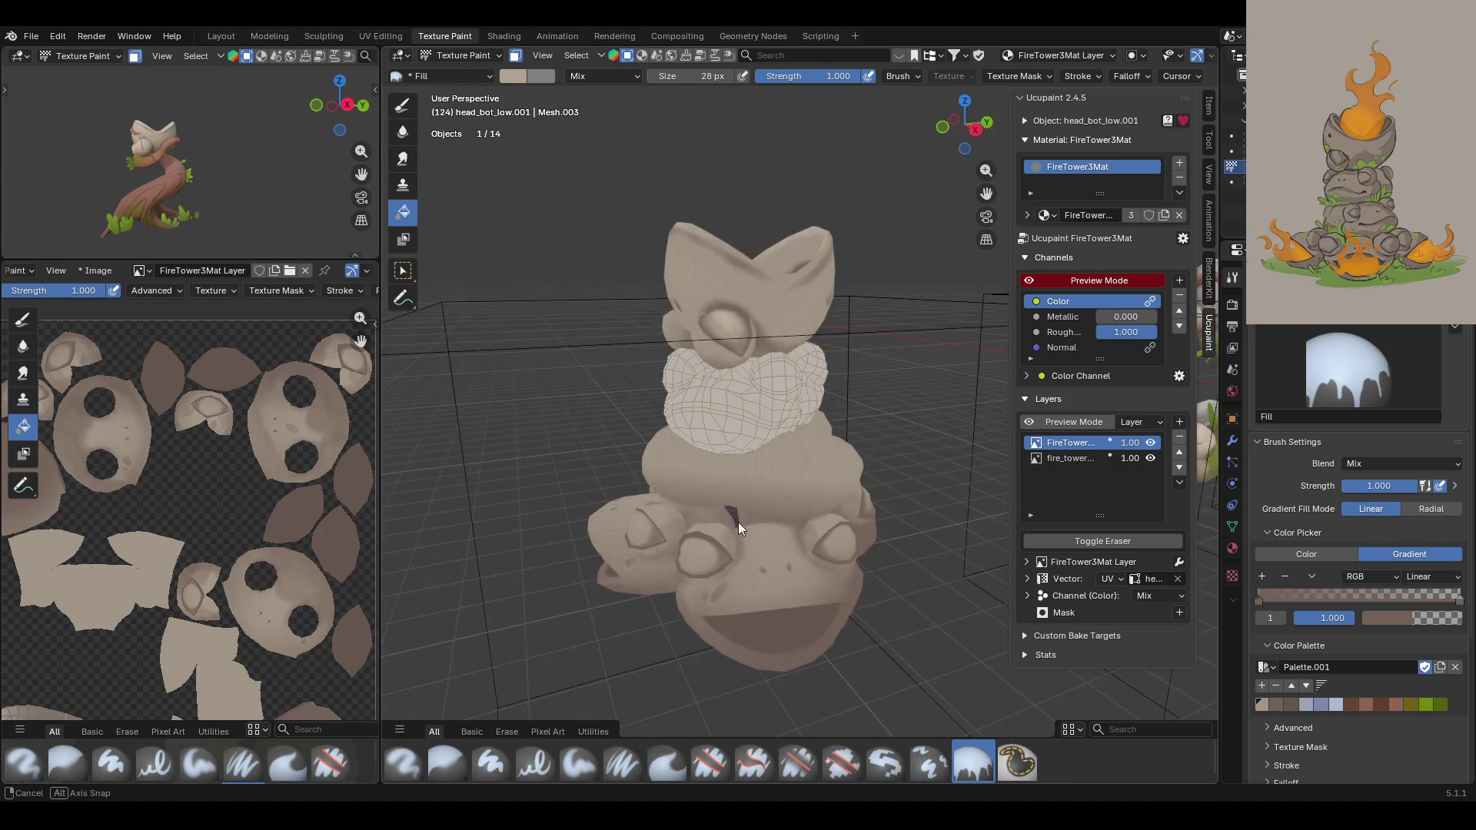
Step: From the right view, drag an upward gradient across the lower body, redoing it twice
click(975, 129)
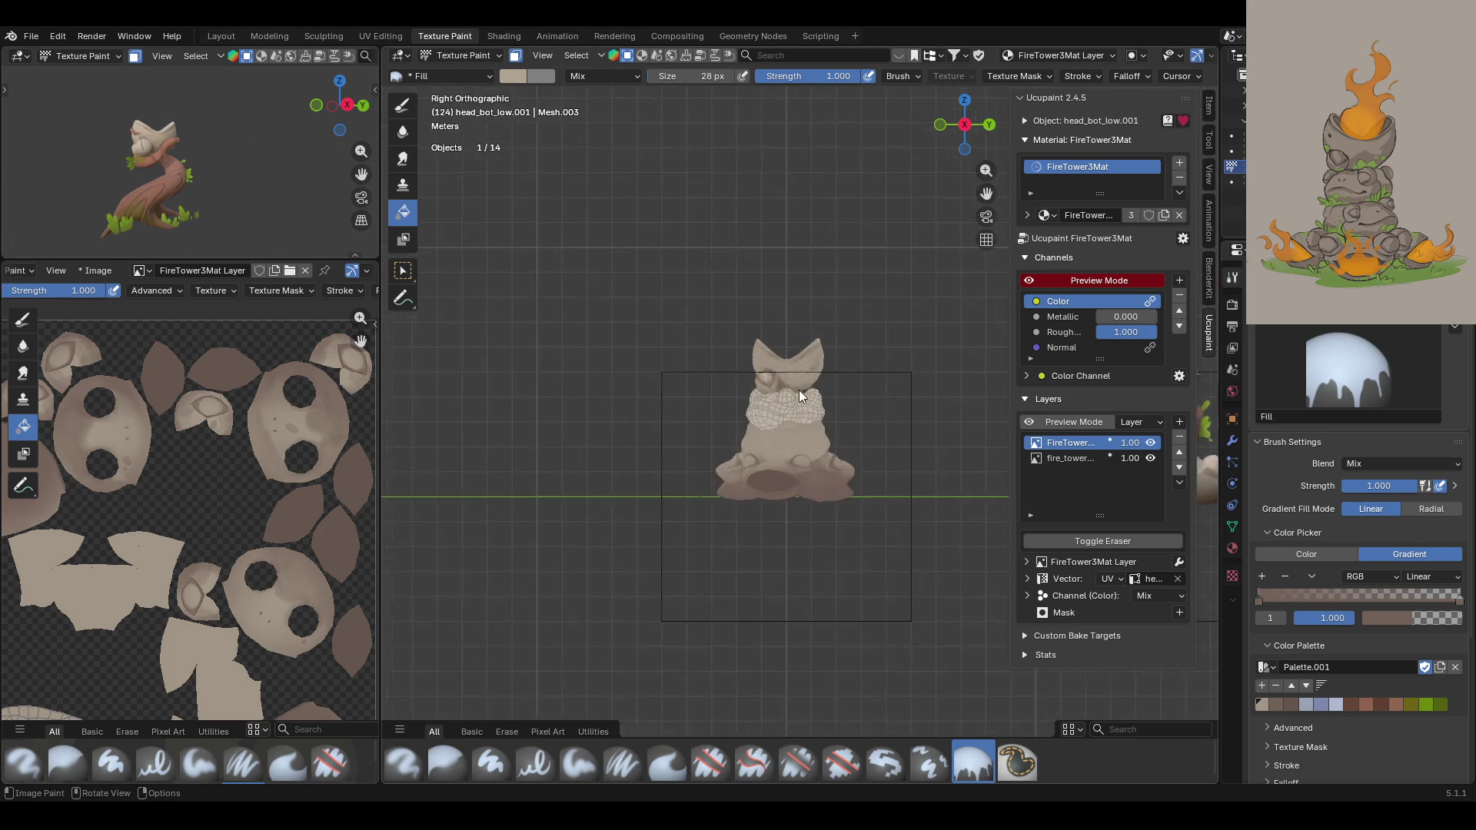
scroll(769, 407, up, 8)
drag(749, 555, 749, 473)
key(ctrl+z)
drag(737, 565, 741, 477)
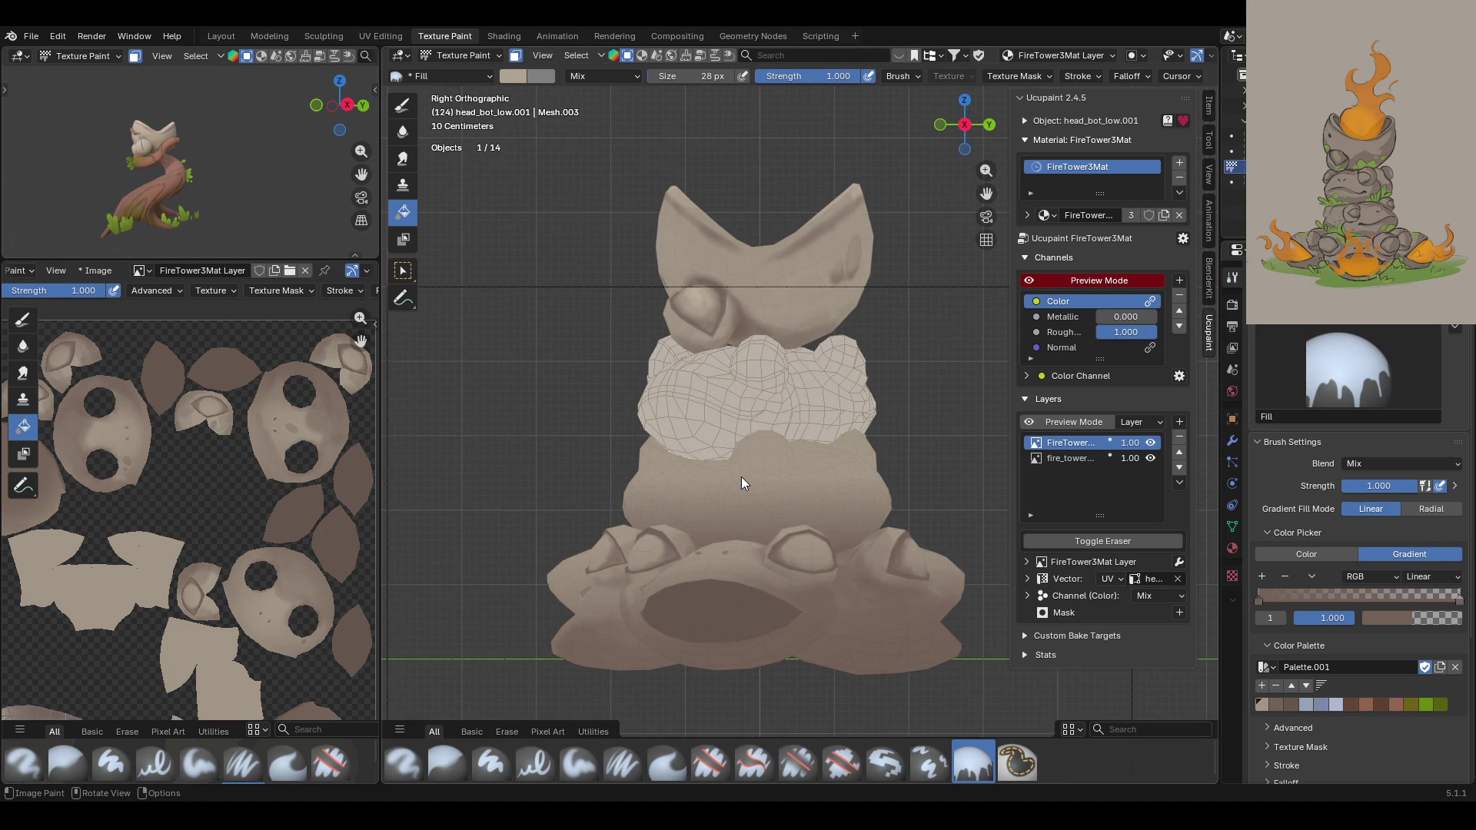
key(ctrl+z)
drag(738, 559, 740, 466)
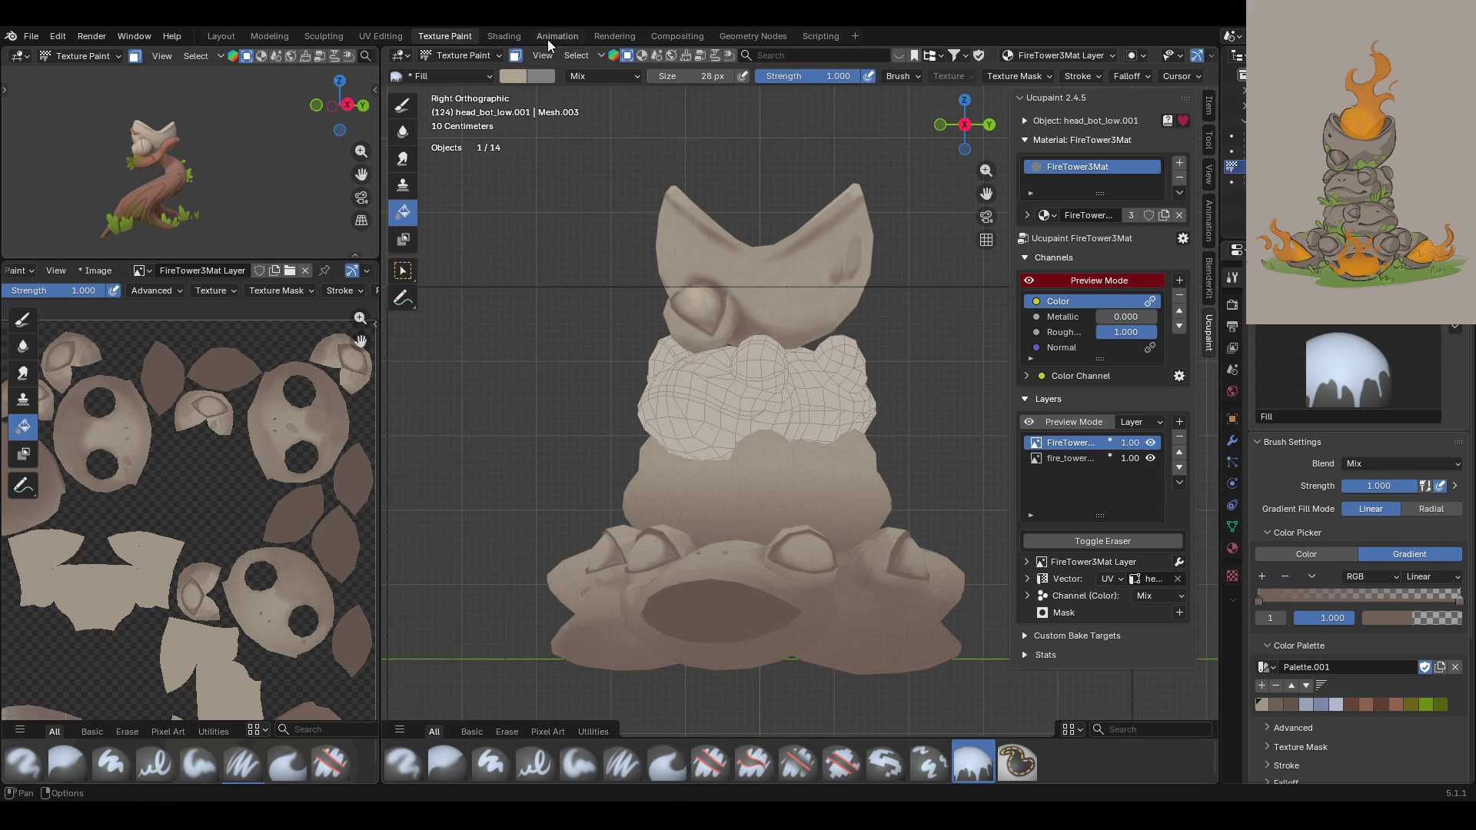
Step: Mask a different stone chunk, gradient-fill the mid stone upward, then return to Object Mode
click(403, 271)
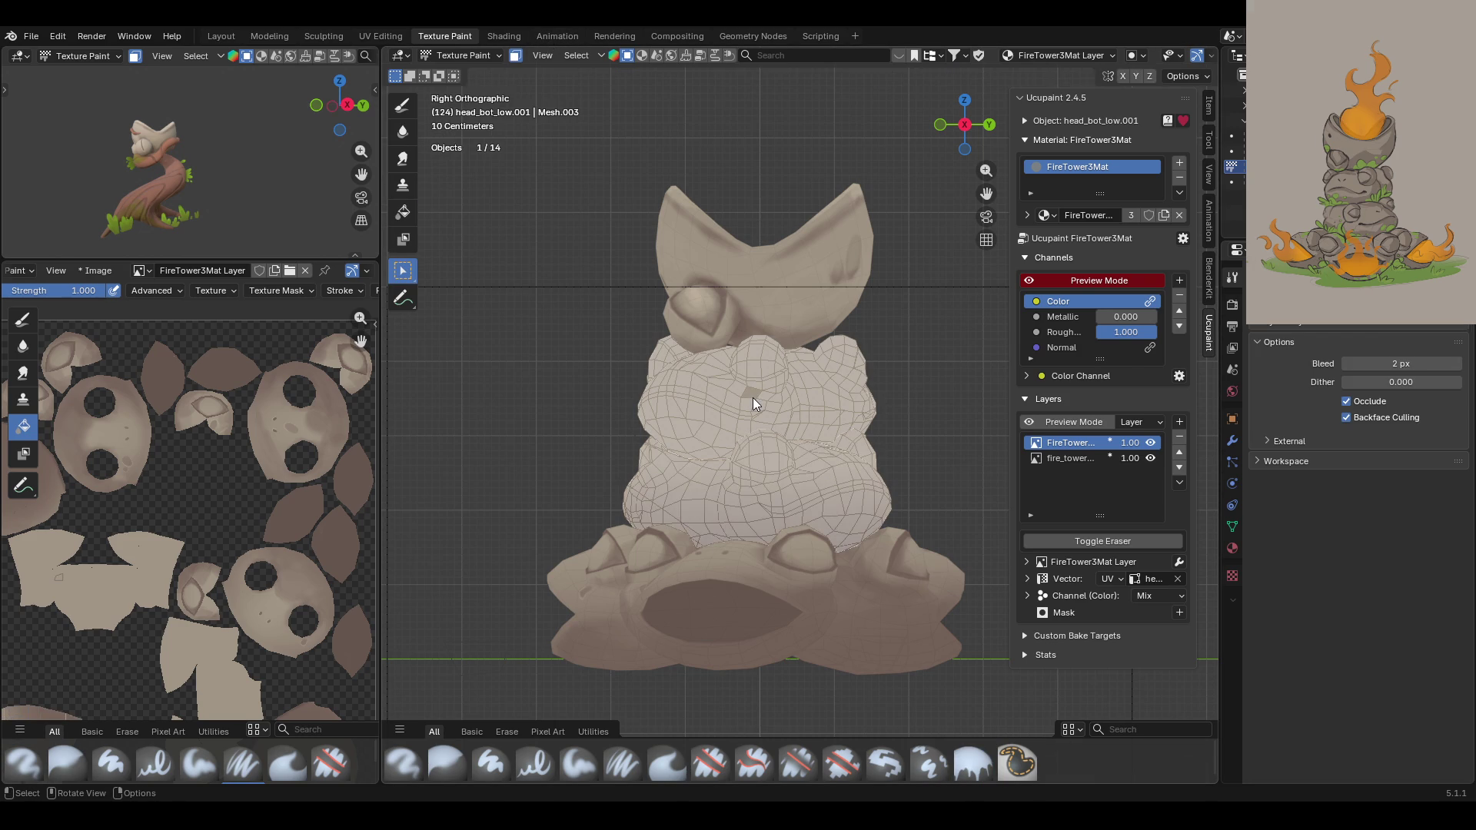
click(753, 398)
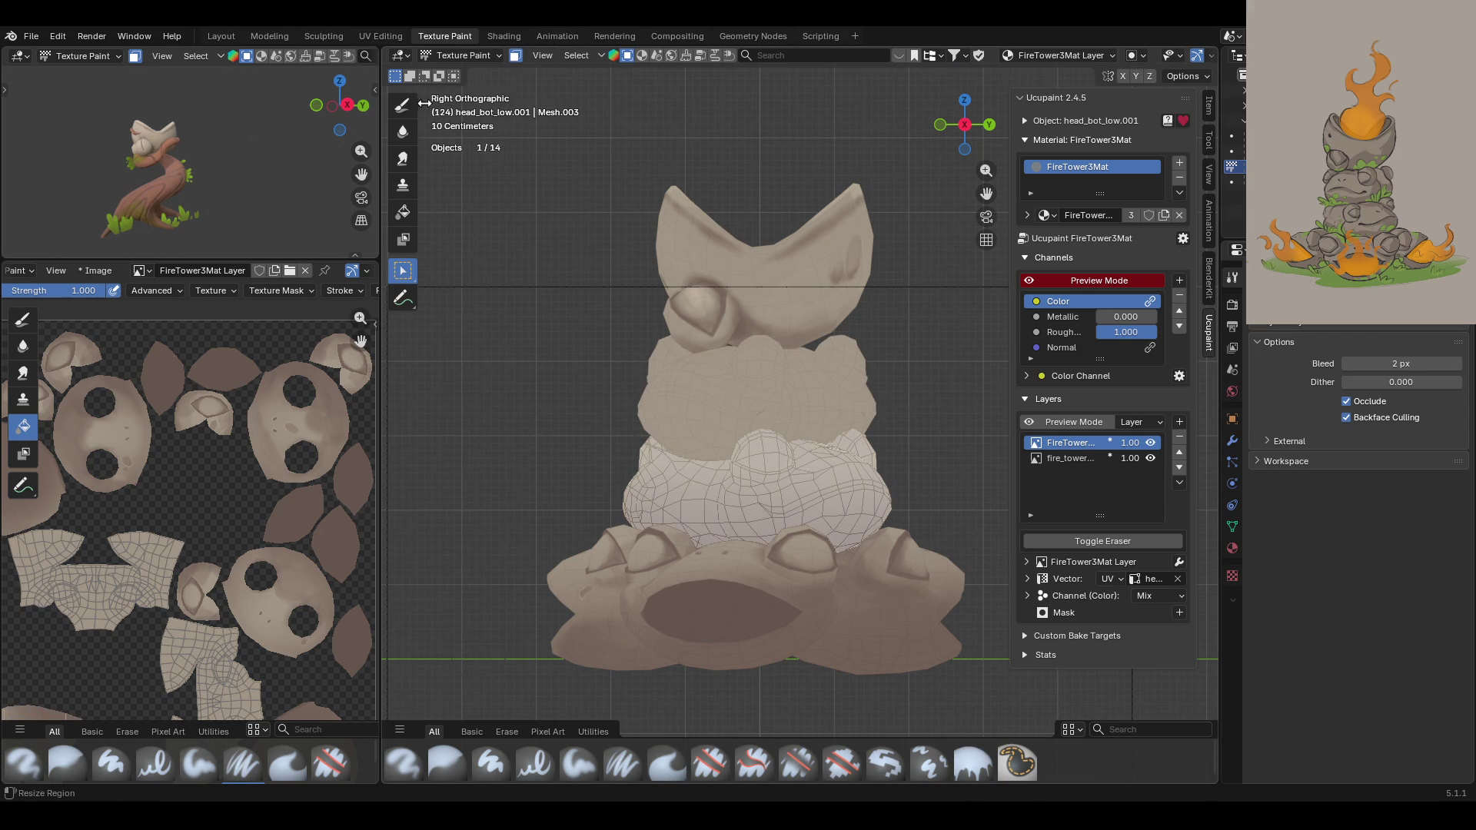
click(403, 212)
drag(737, 533, 744, 459)
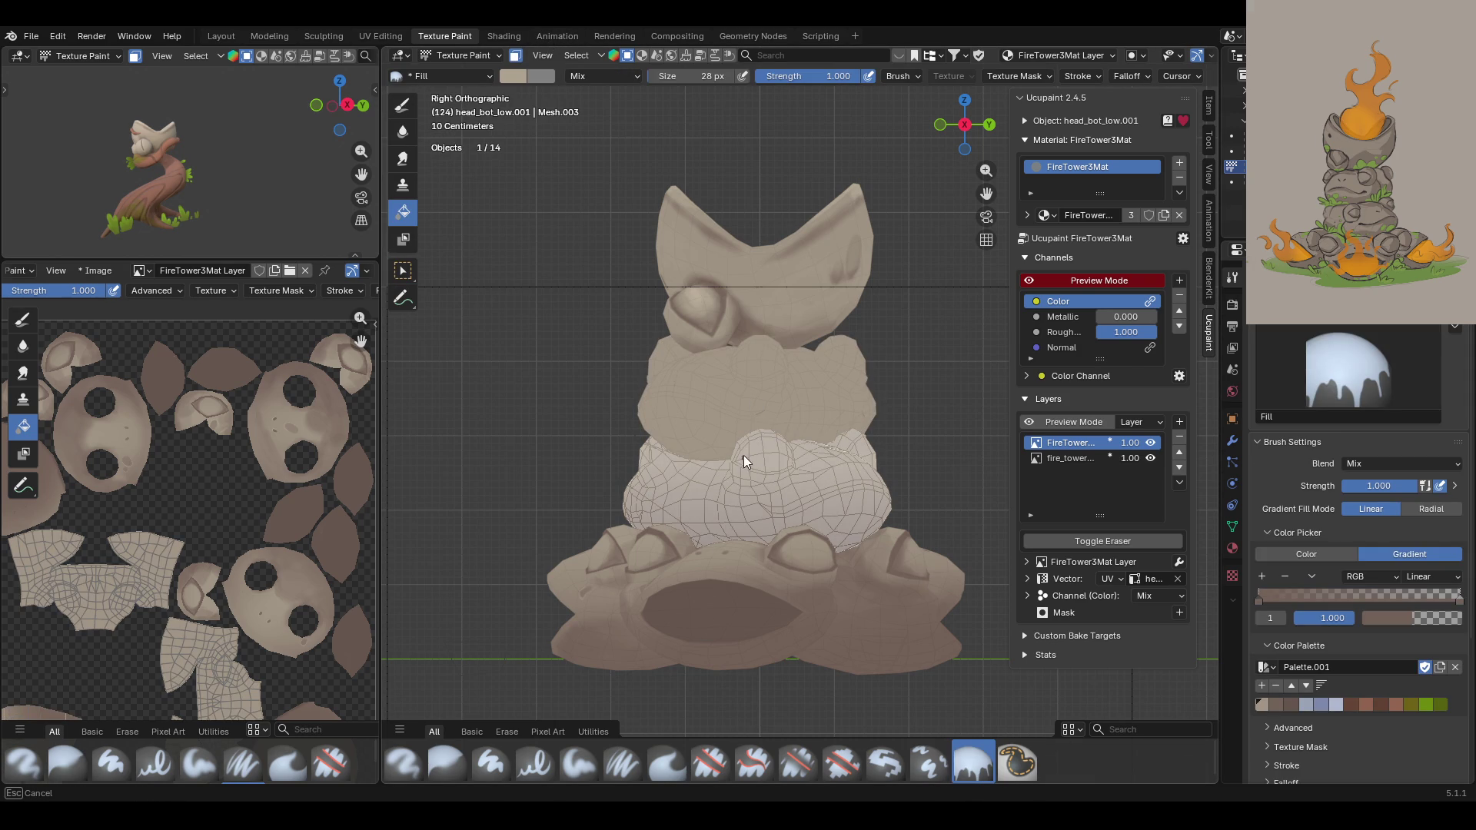
mouse_move(744, 396)
mouse_down()
mouse_move(744, 476)
mouse_move(750, 386)
mouse_up()
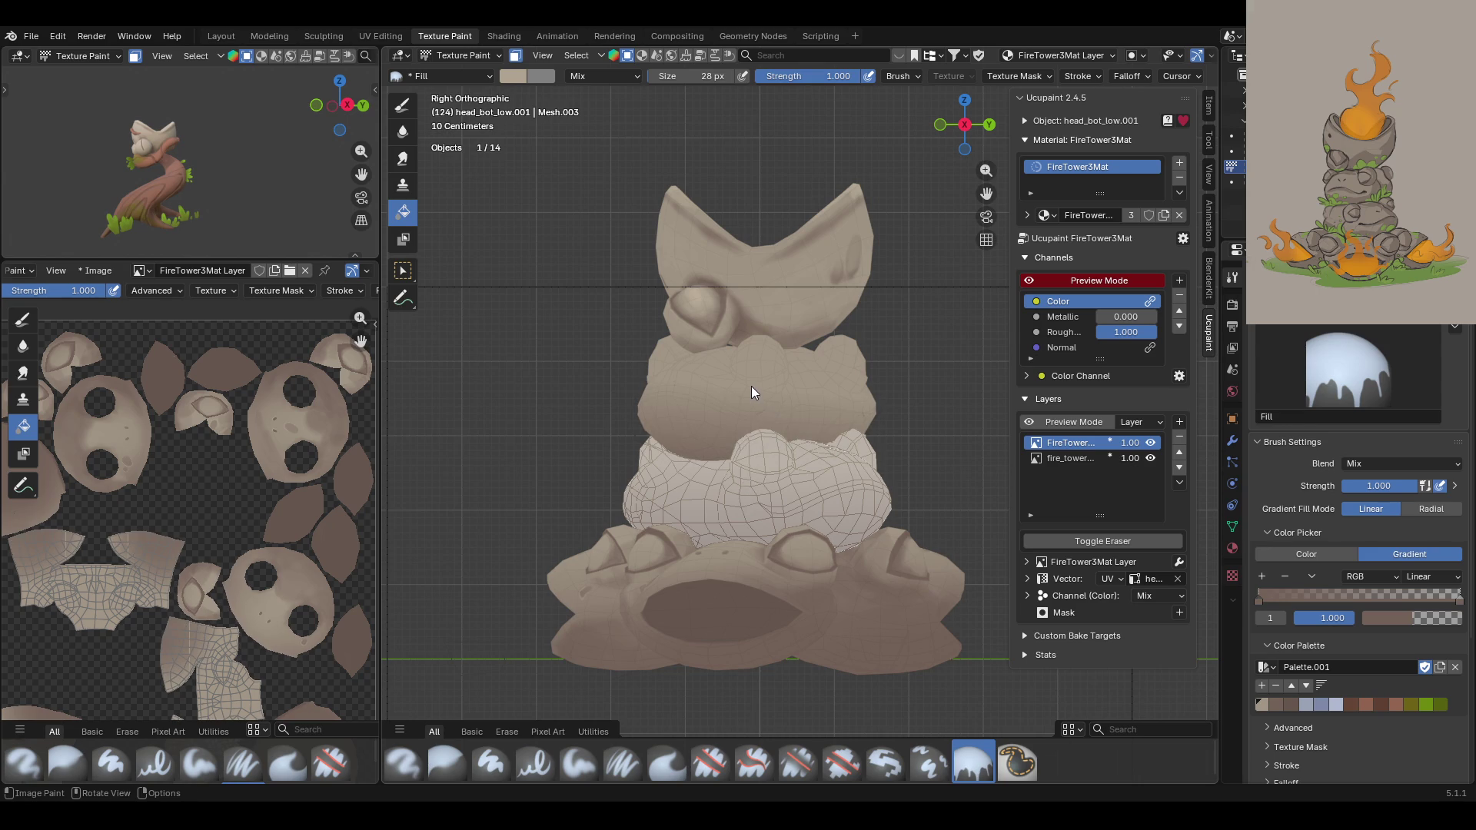
mouse_move(873, 386)
middle_down()
mouse_move(810, 414)
mouse_move(758, 338)
mouse_move(767, 731)
mouse_move(756, 423)
mouse_move(675, 330)
mouse_move(870, 295)
mouse_move(962, 314)
mouse_move(990, 342)
mouse_move(945, 367)
mouse_move(771, 310)
mouse_move(621, 317)
mouse_move(813, 335)
mouse_move(675, 320)
mouse_move(722, 311)
middle_up()
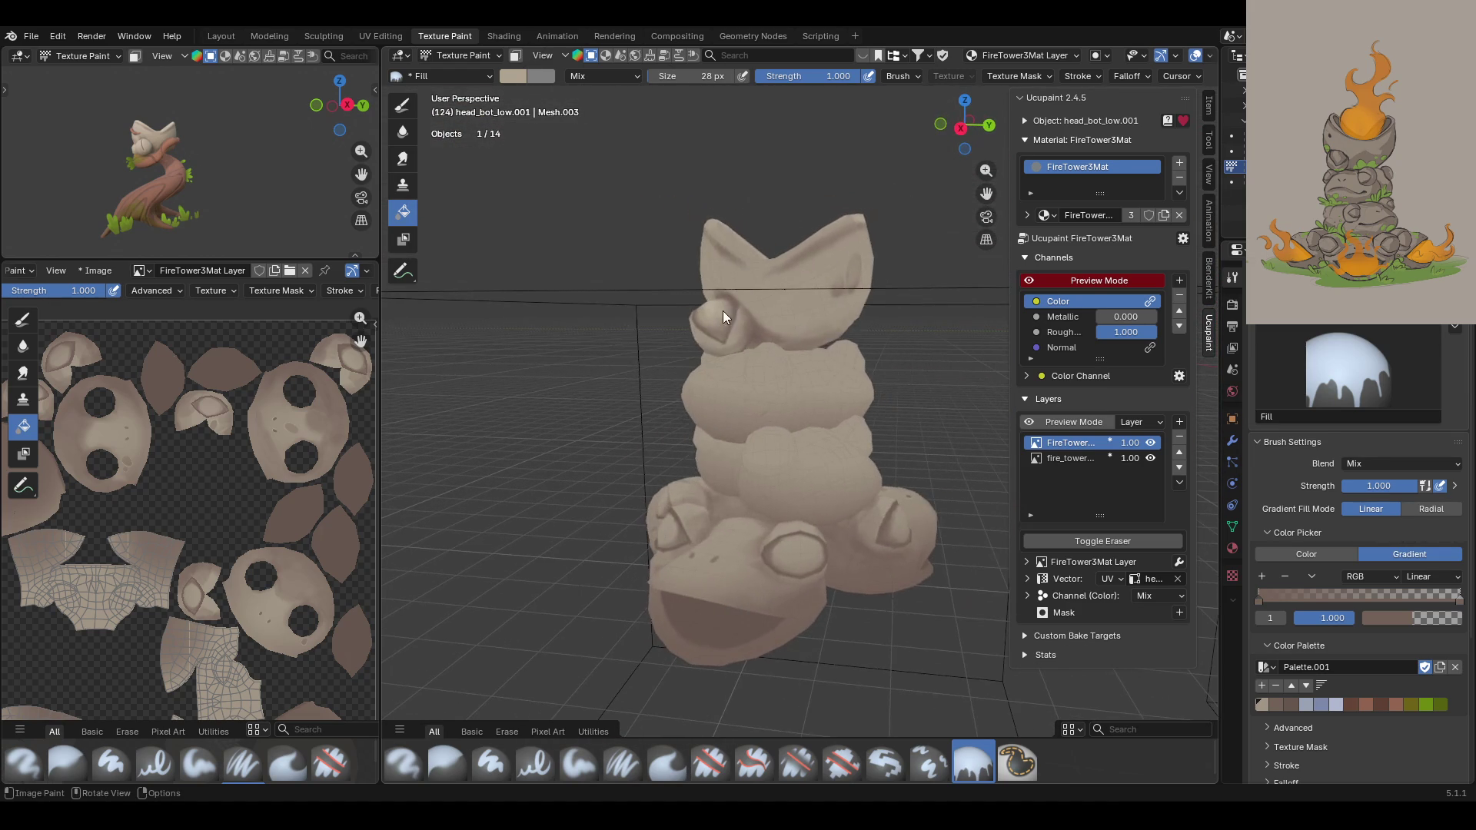
click(463, 57)
click(458, 76)
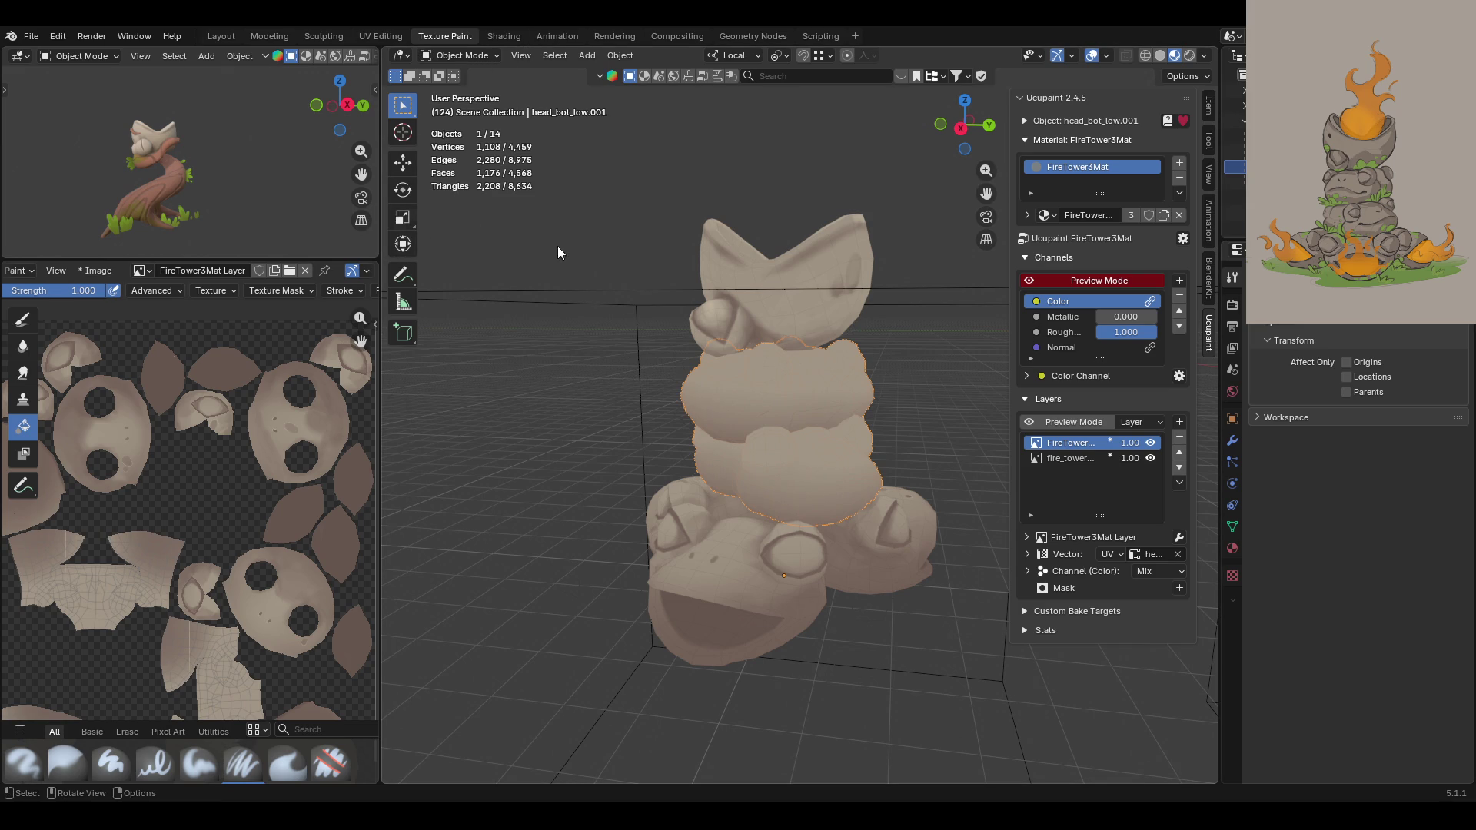
Step: Enter Texture Paint on head_bot_low.002 and inspect it from the right orthographic view
click(773, 276)
click(460, 55)
click(466, 158)
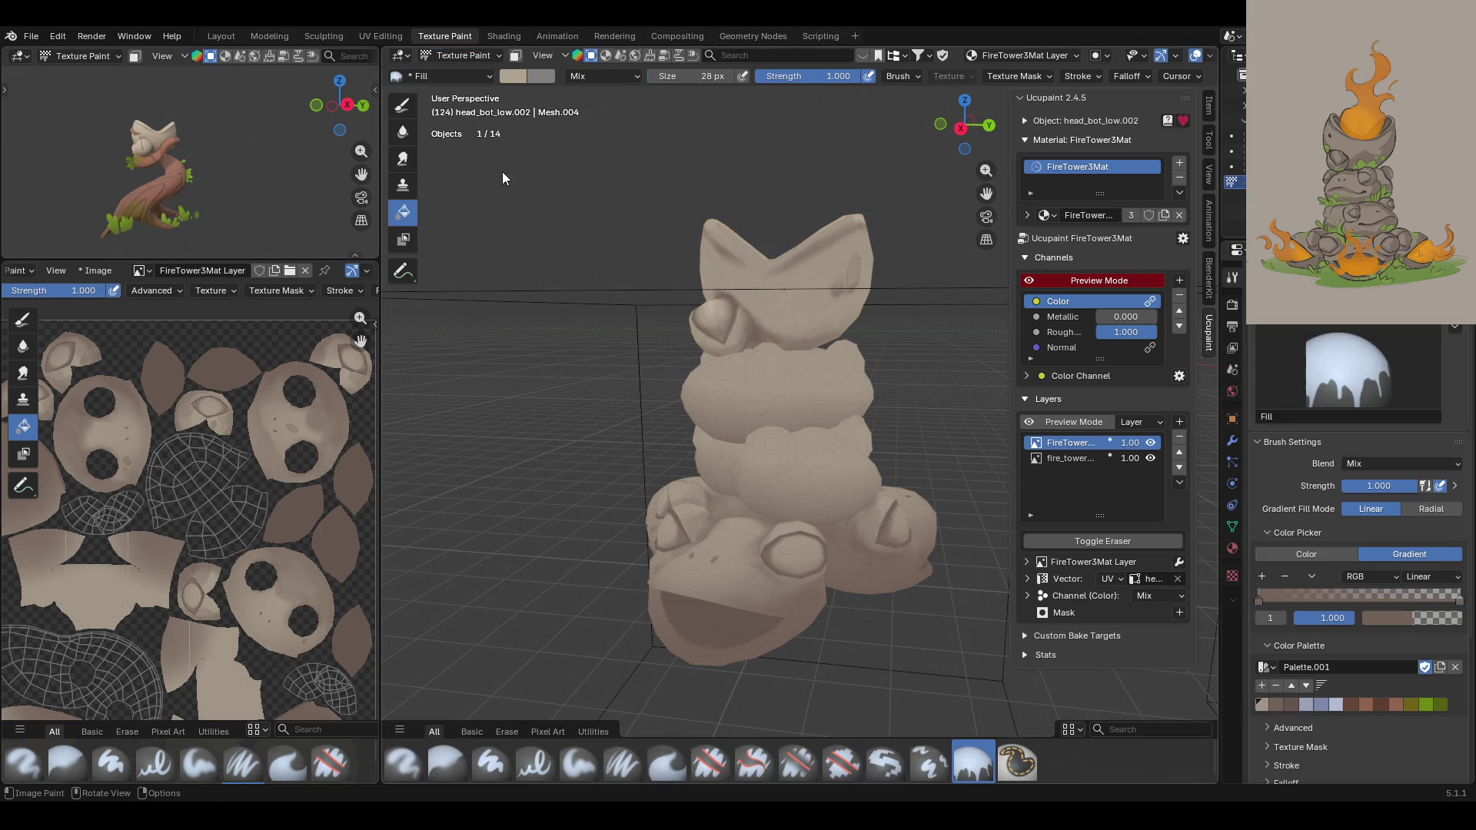
mouse_move(767, 295)
middle_down()
mouse_move(897, 339)
mouse_move(699, 352)
middle_up()
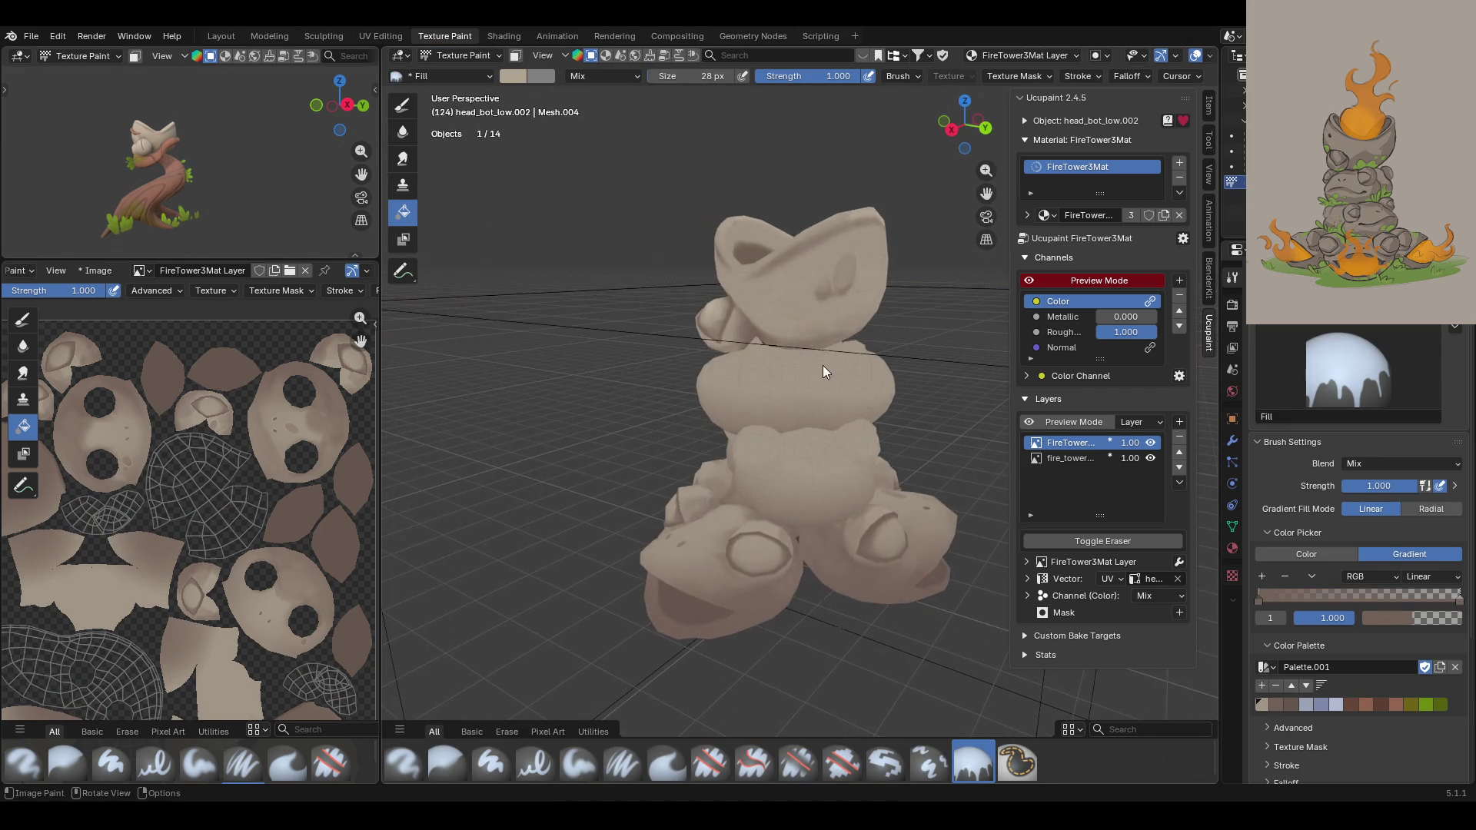
click(952, 130)
scroll(811, 346, up, 4)
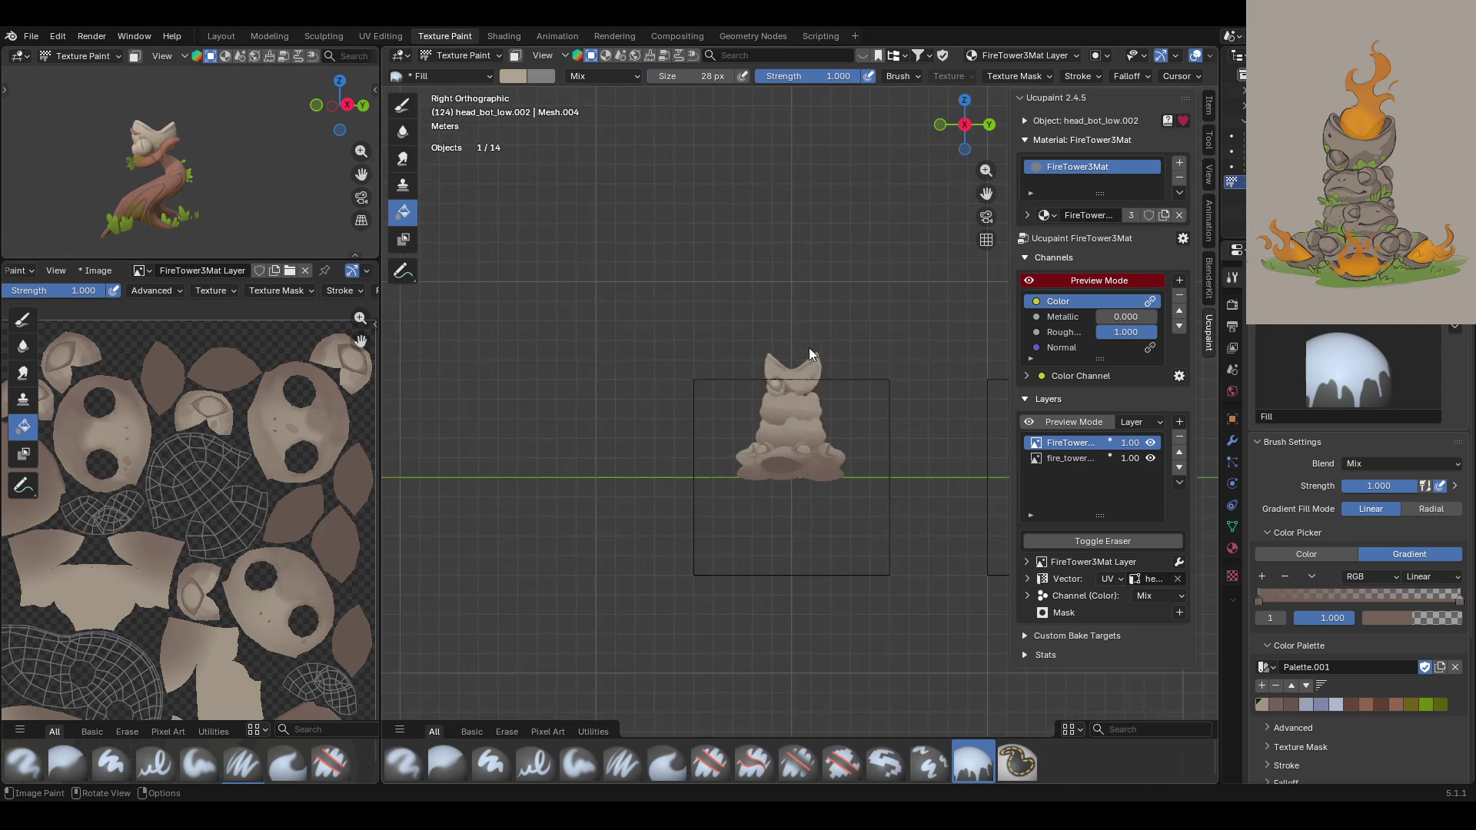
scroll(810, 346, up, 1)
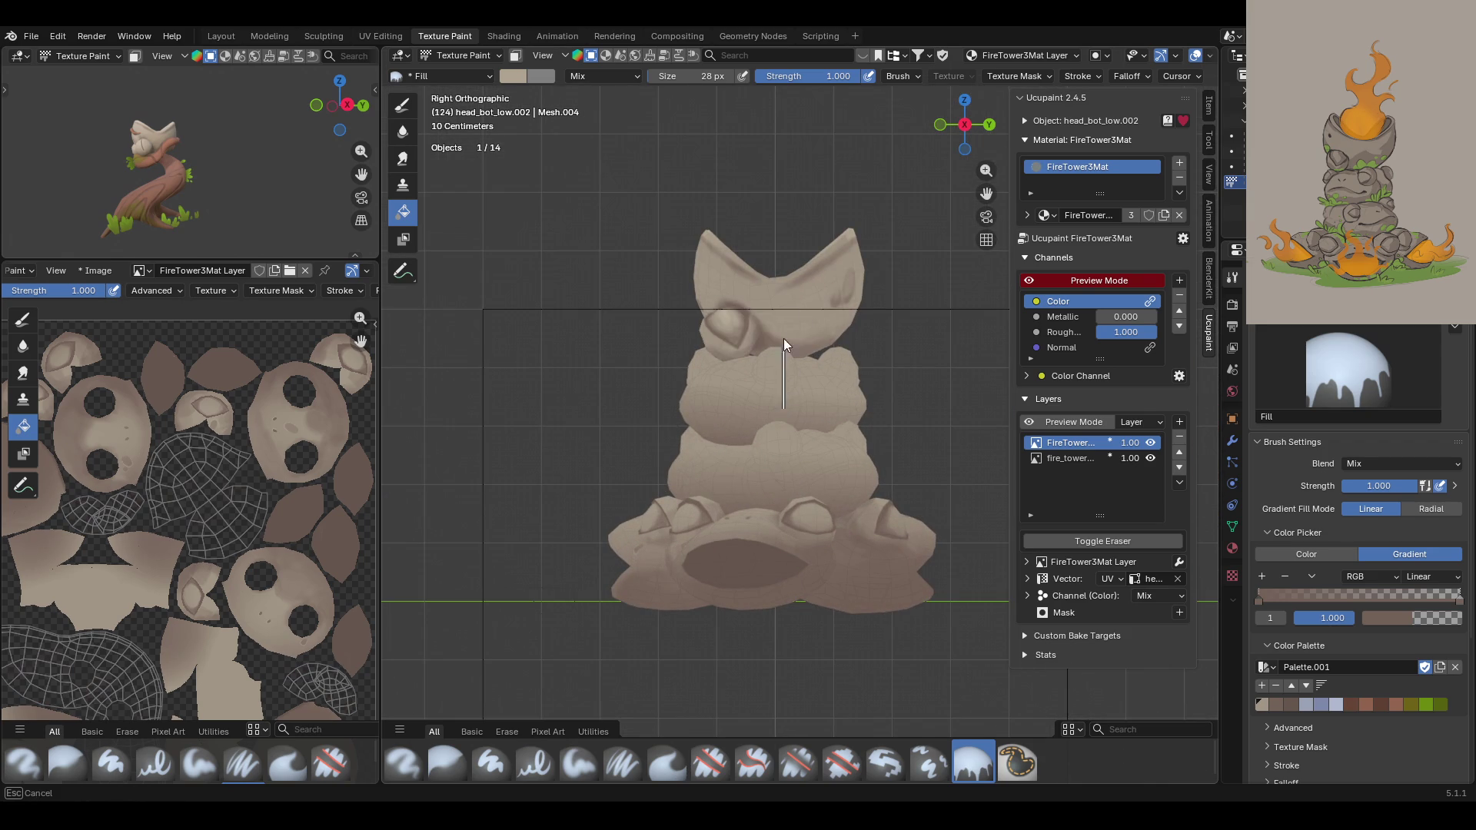
mouse_move(809, 380)
middle_down()
mouse_move(667, 397)
mouse_move(795, 339)
mouse_move(594, 228)
mouse_move(830, 292)
mouse_move(692, 200)
middle_up()
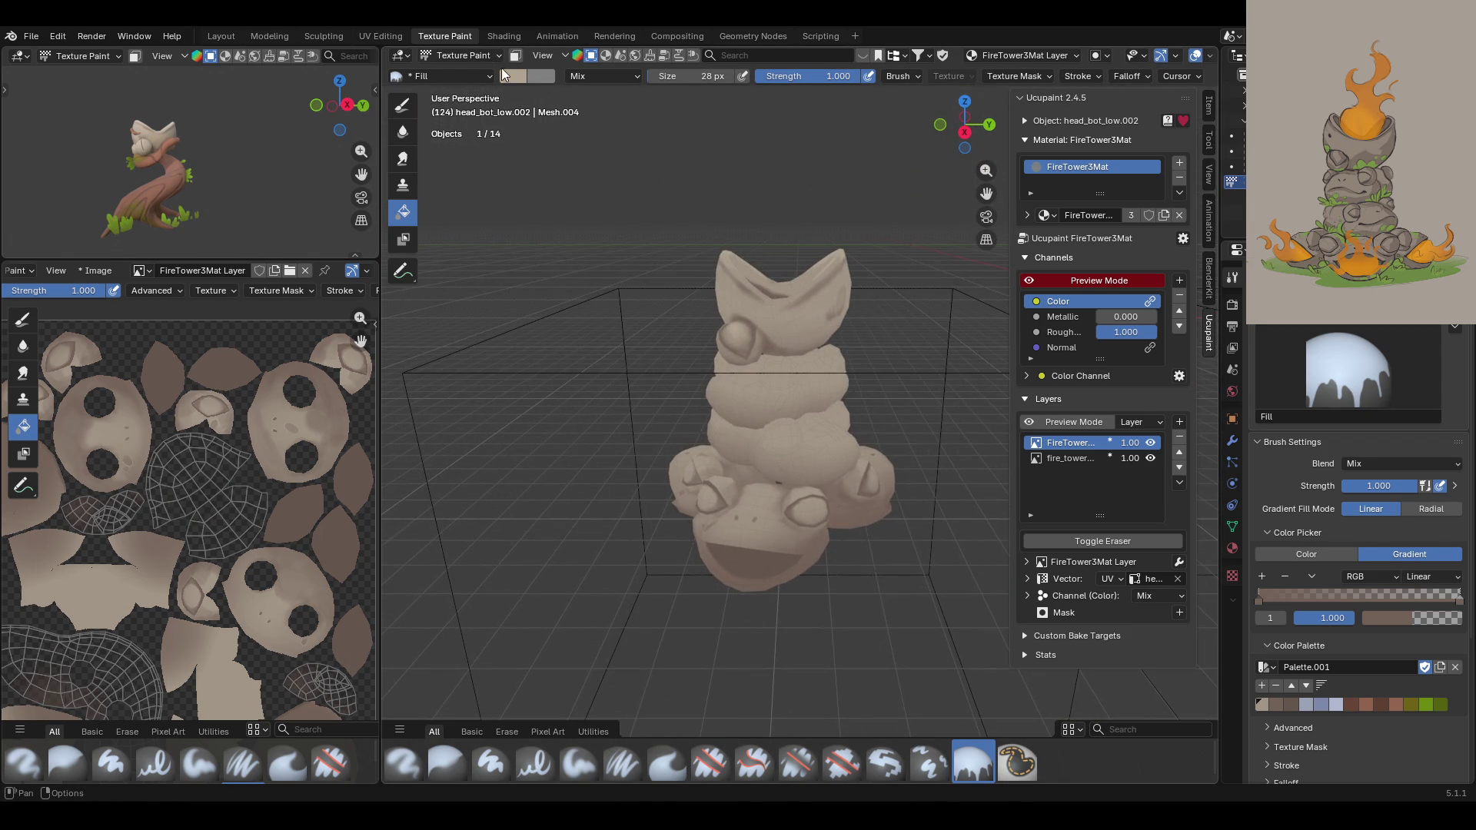
Step: Toggle the top paint layer's visibility repeatedly to compare the result
click(1152, 443)
click(1152, 442)
click(1151, 443)
click(1151, 443)
click(1152, 442)
click(1152, 443)
Step: Reselect head_bot_low.001 in Object Mode and switch it back to Texture Paint
click(485, 57)
click(482, 67)
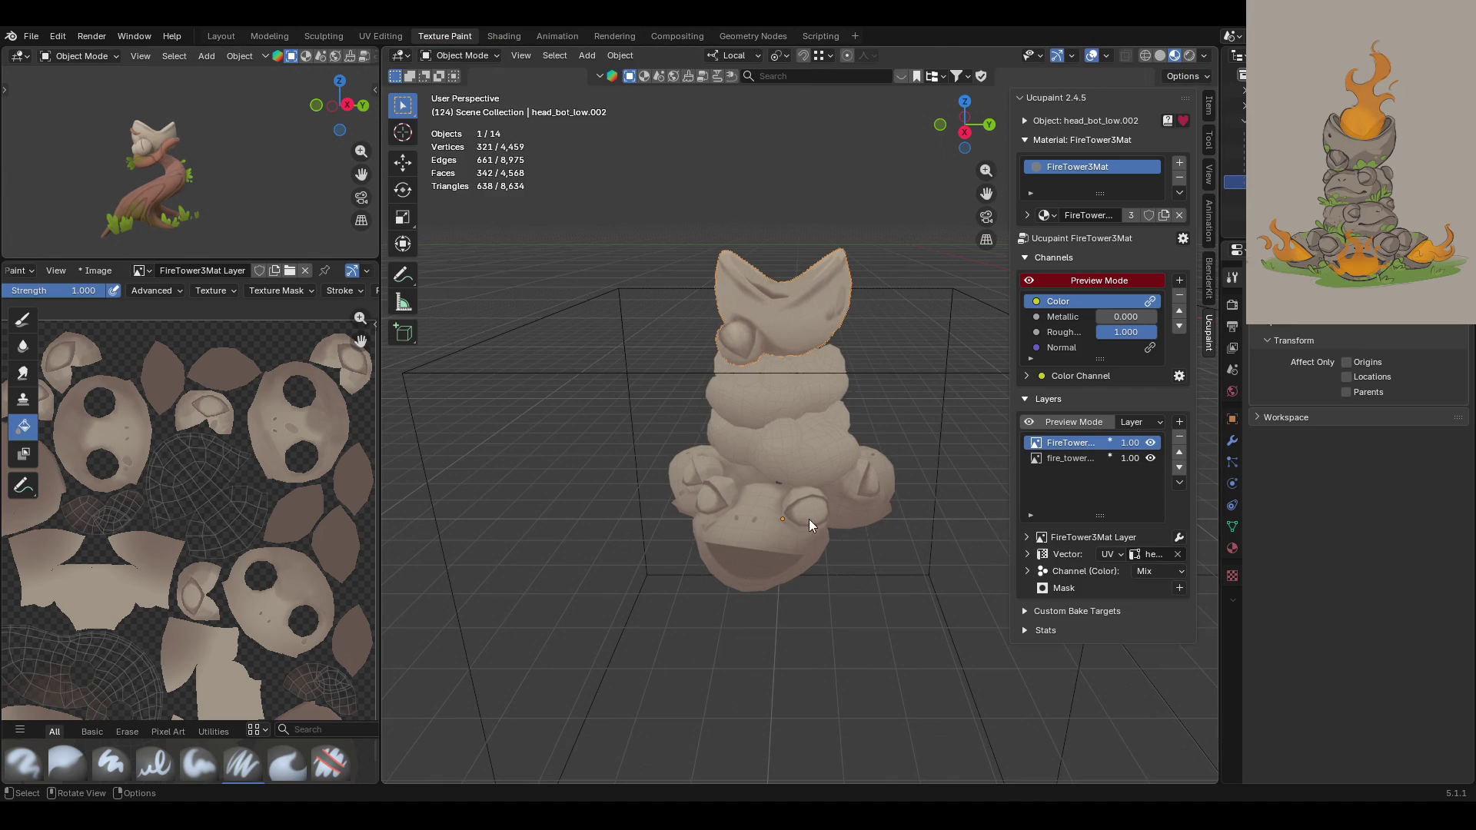
click(796, 407)
click(459, 55)
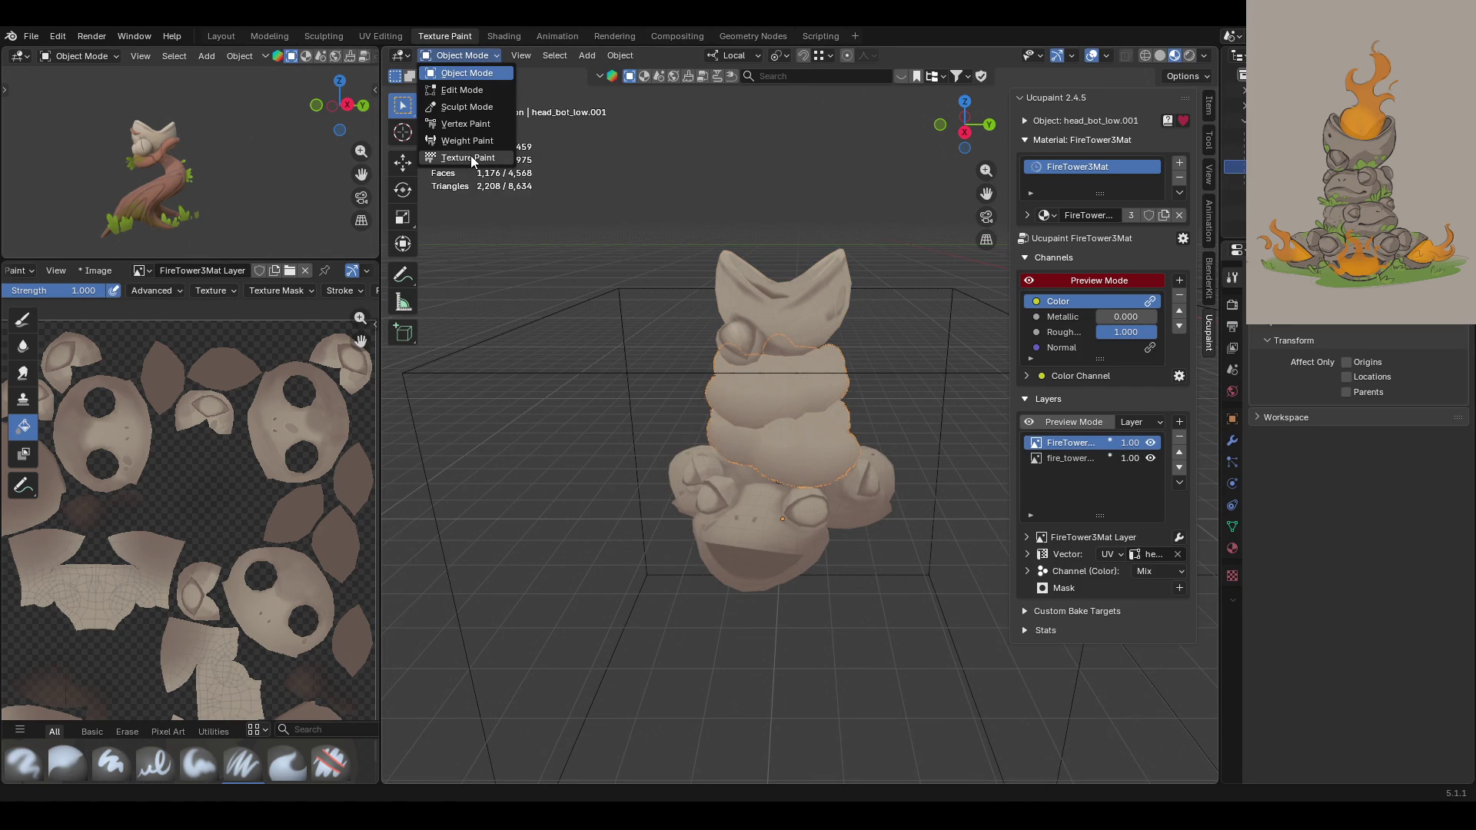
click(469, 157)
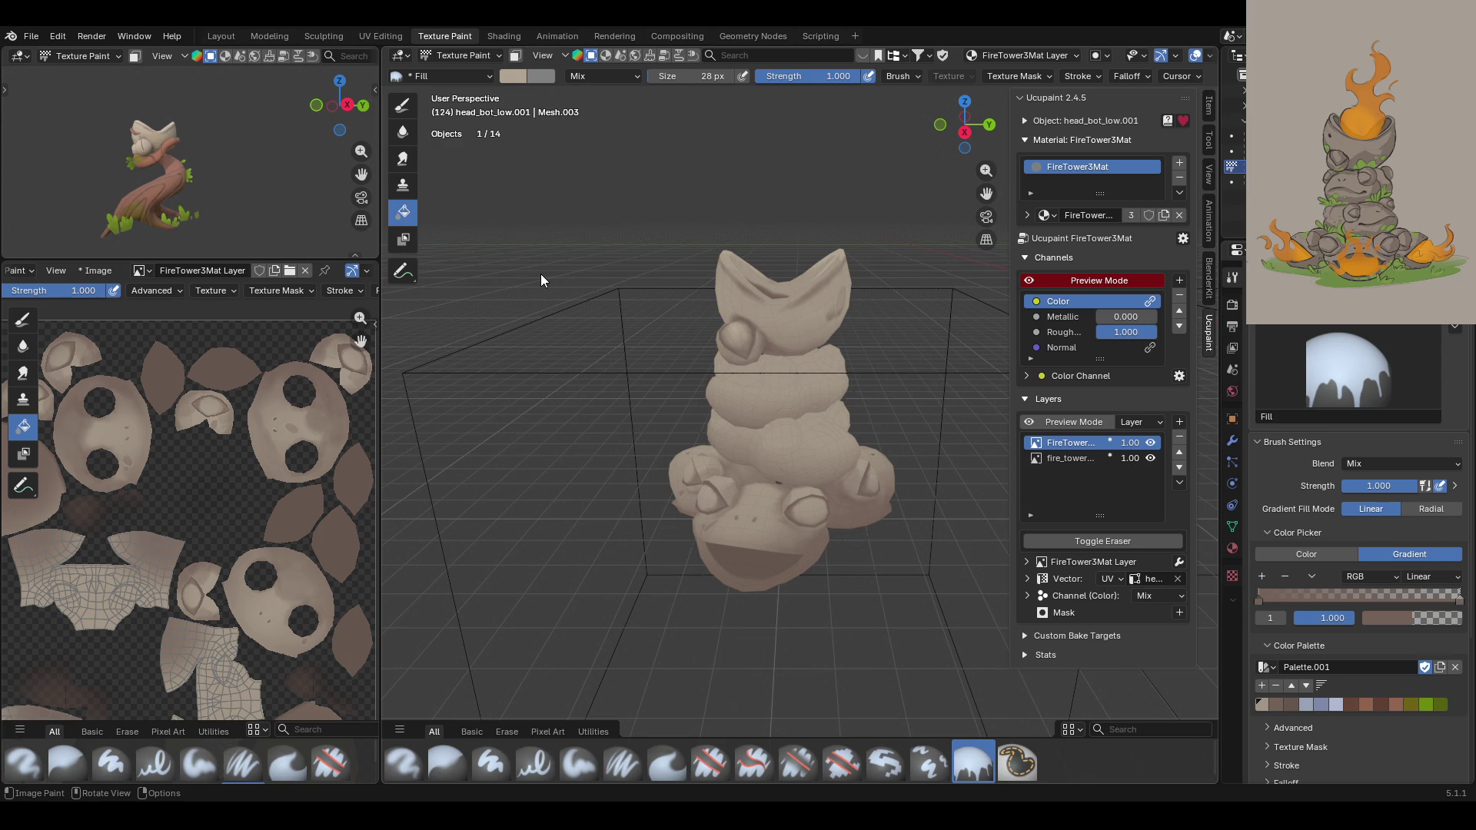
Step: Orbit and zoom toward the lower stacked stones and switch the brush to Blur
mouse_move(730, 415)
middle_down()
mouse_move(768, 446)
mouse_move(891, 450)
mouse_move(815, 515)
mouse_move(764, 458)
mouse_move(629, 449)
mouse_move(828, 440)
mouse_move(793, 452)
middle_up()
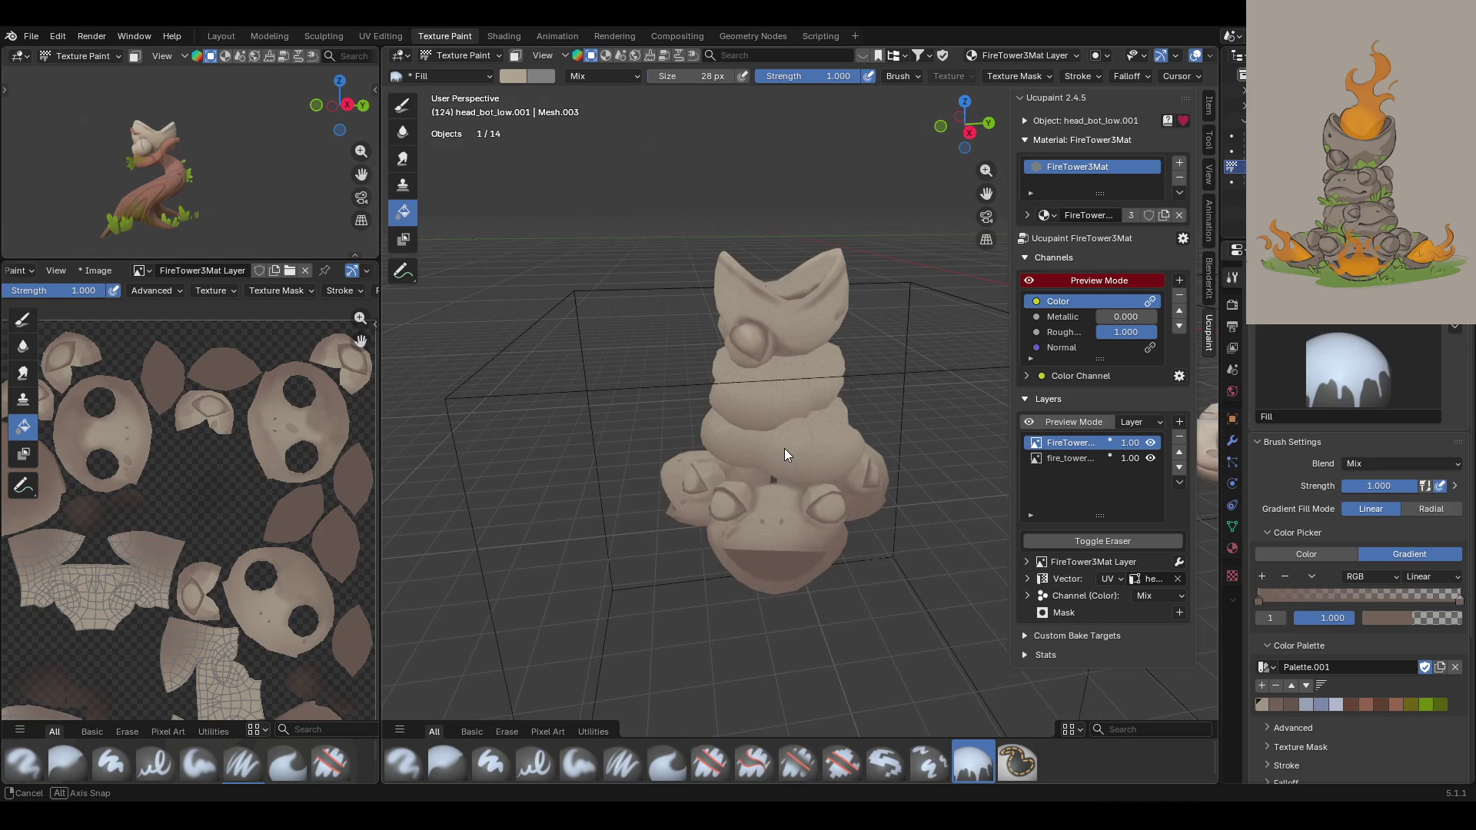
mouse_move(784, 449)
middle_down()
mouse_move(490, 441)
mouse_move(735, 464)
middle_up()
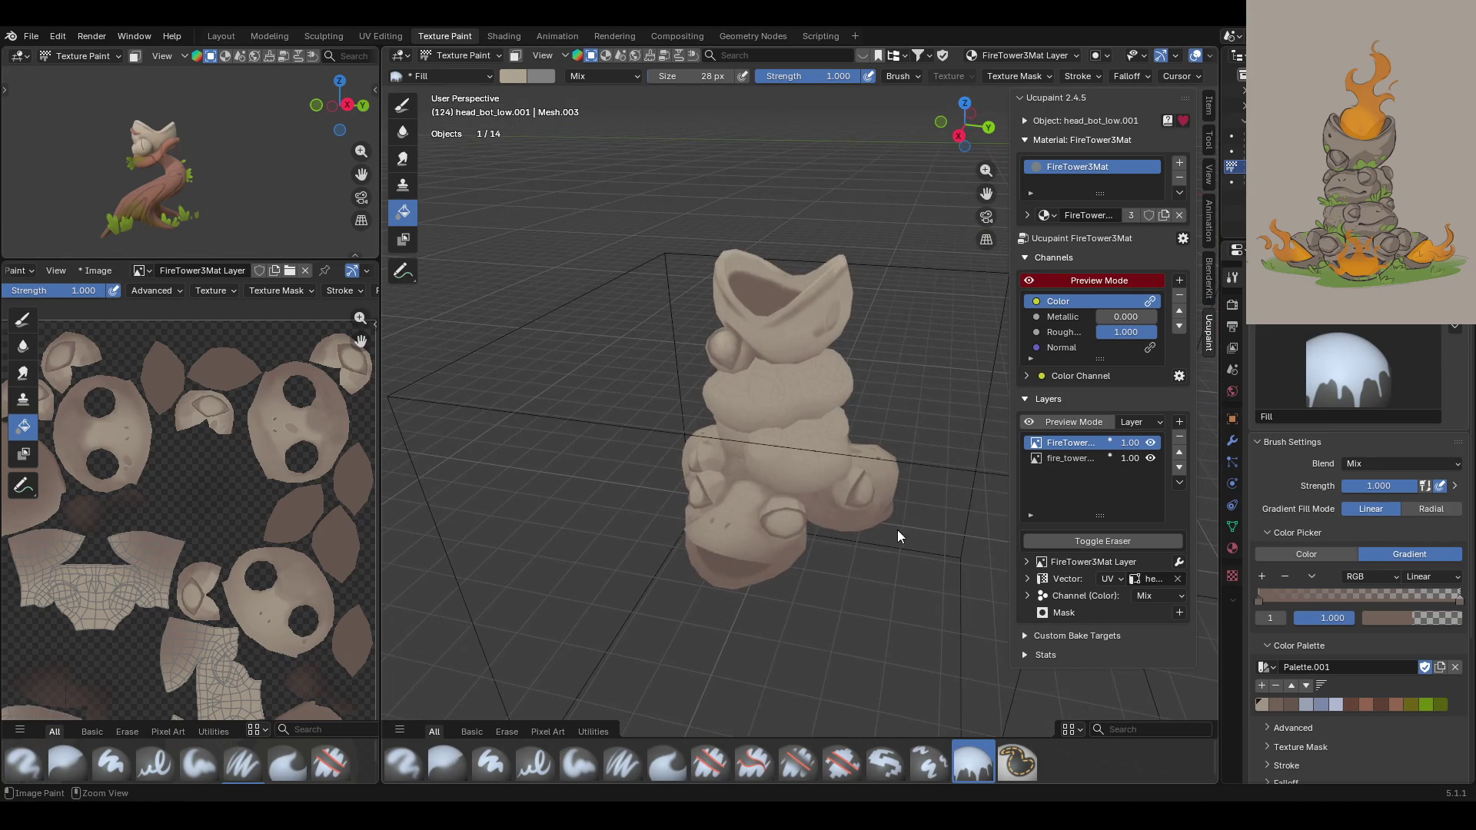
scroll(898, 532, up, 3)
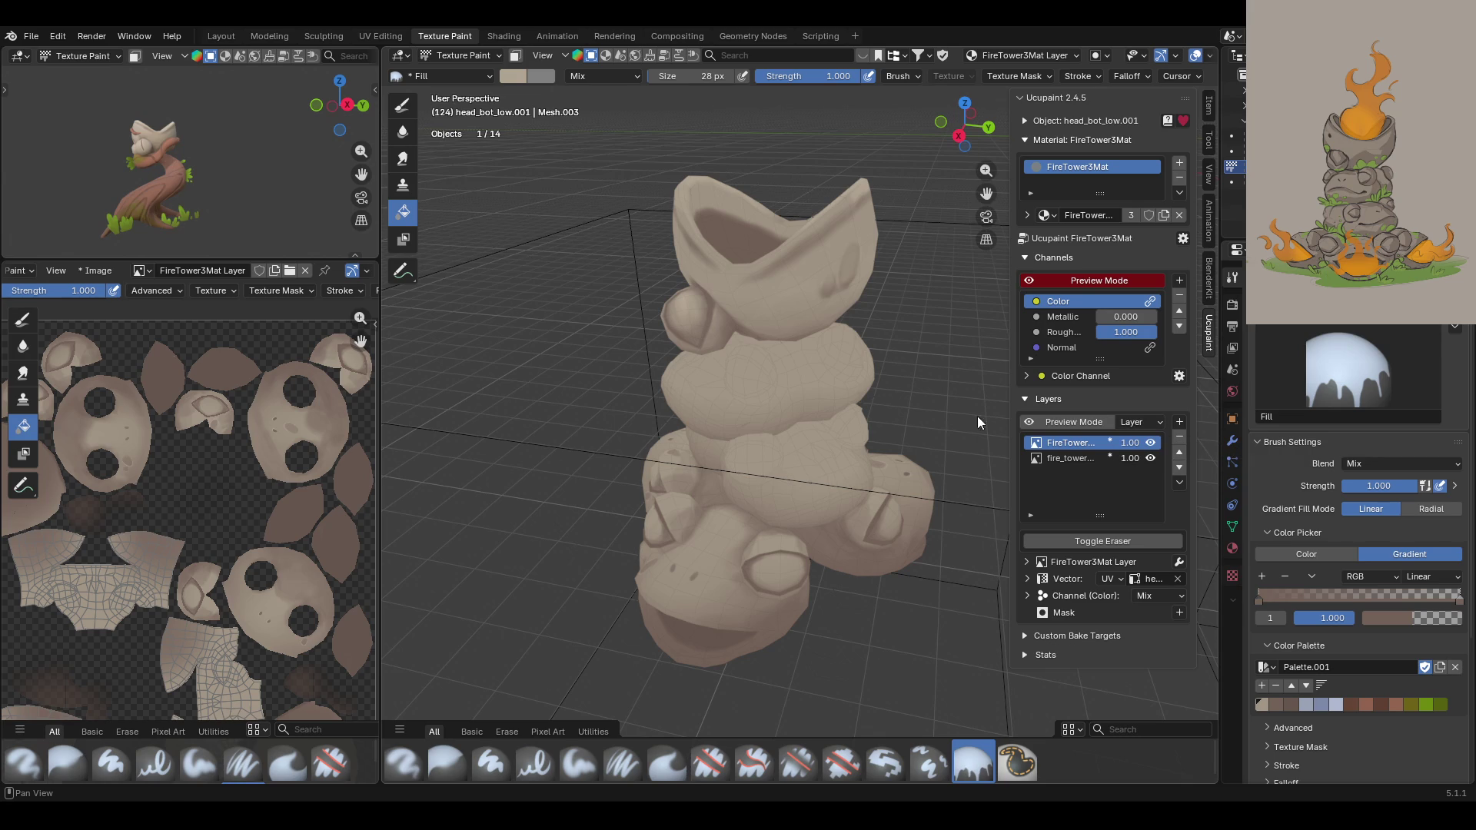
mouse_move(881, 463)
middle_down()
mouse_move(828, 476)
mouse_move(843, 442)
mouse_move(800, 560)
mouse_move(813, 447)
mouse_move(900, 574)
mouse_move(906, 548)
middle_up()
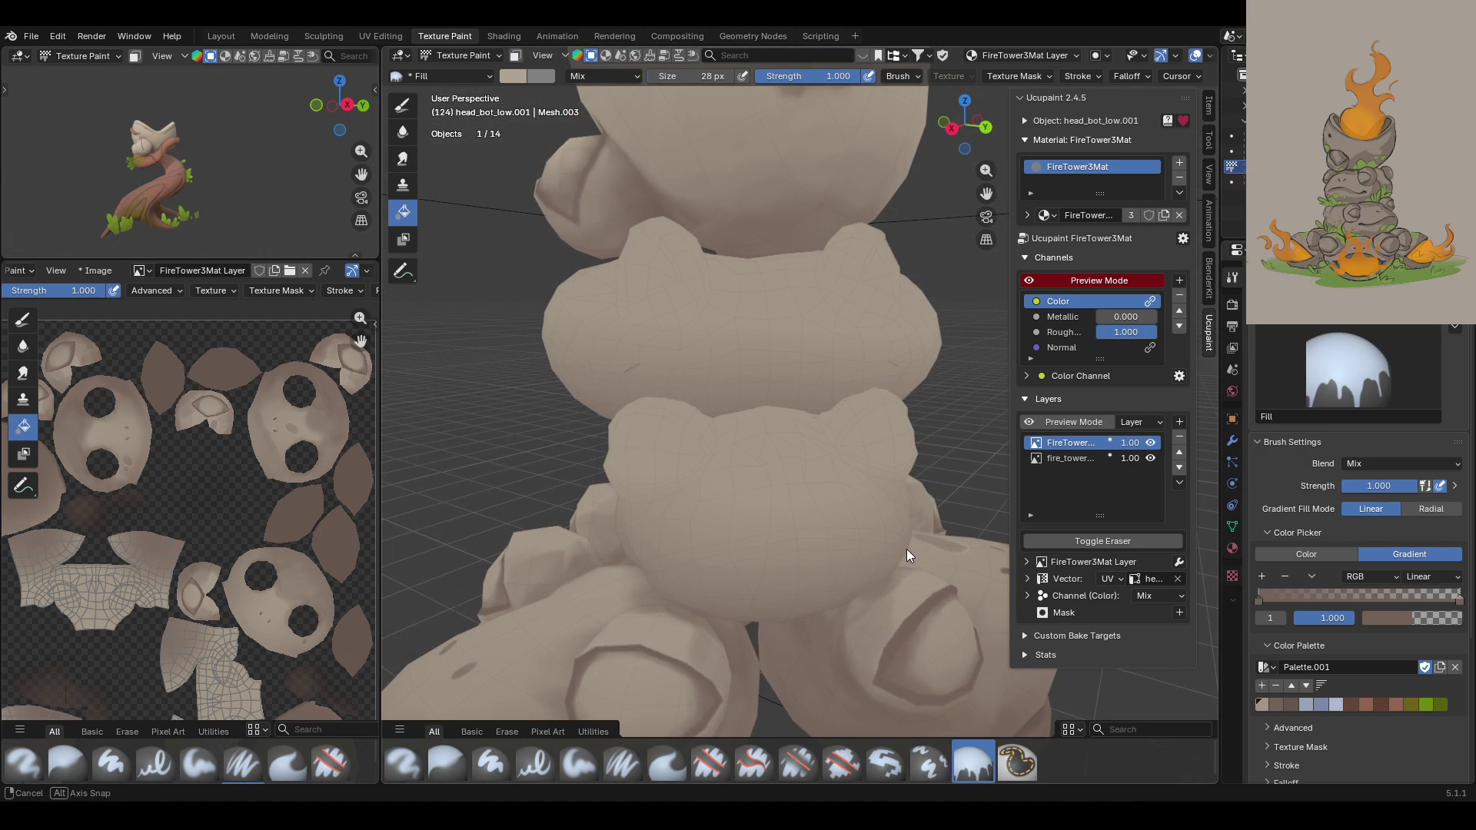
middle_drag(773, 278, 842, 278)
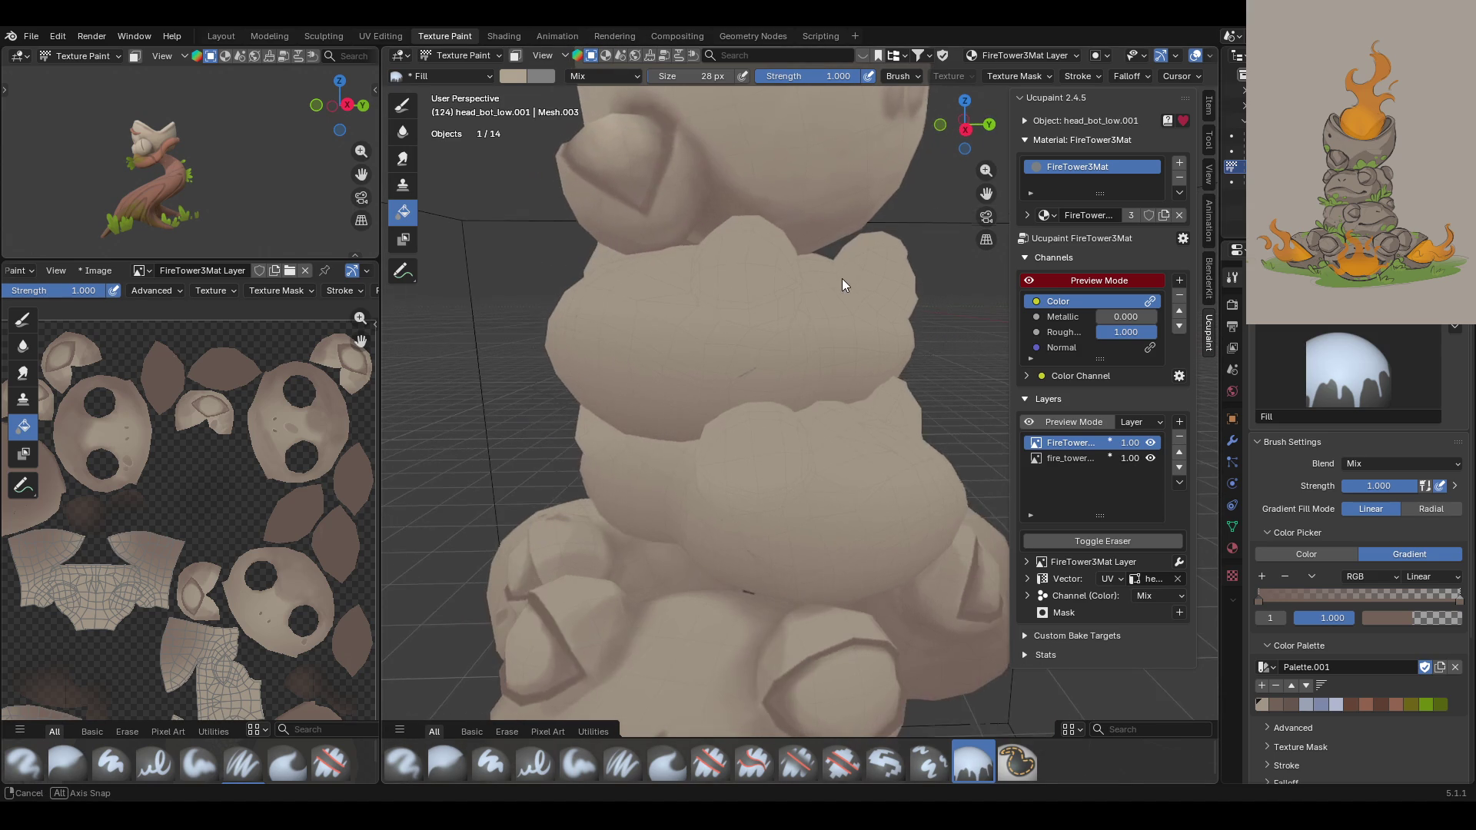
click(445, 765)
mouse_move(815, 599)
middle_down()
mouse_move(835, 491)
mouse_move(841, 509)
mouse_move(821, 518)
middle_up()
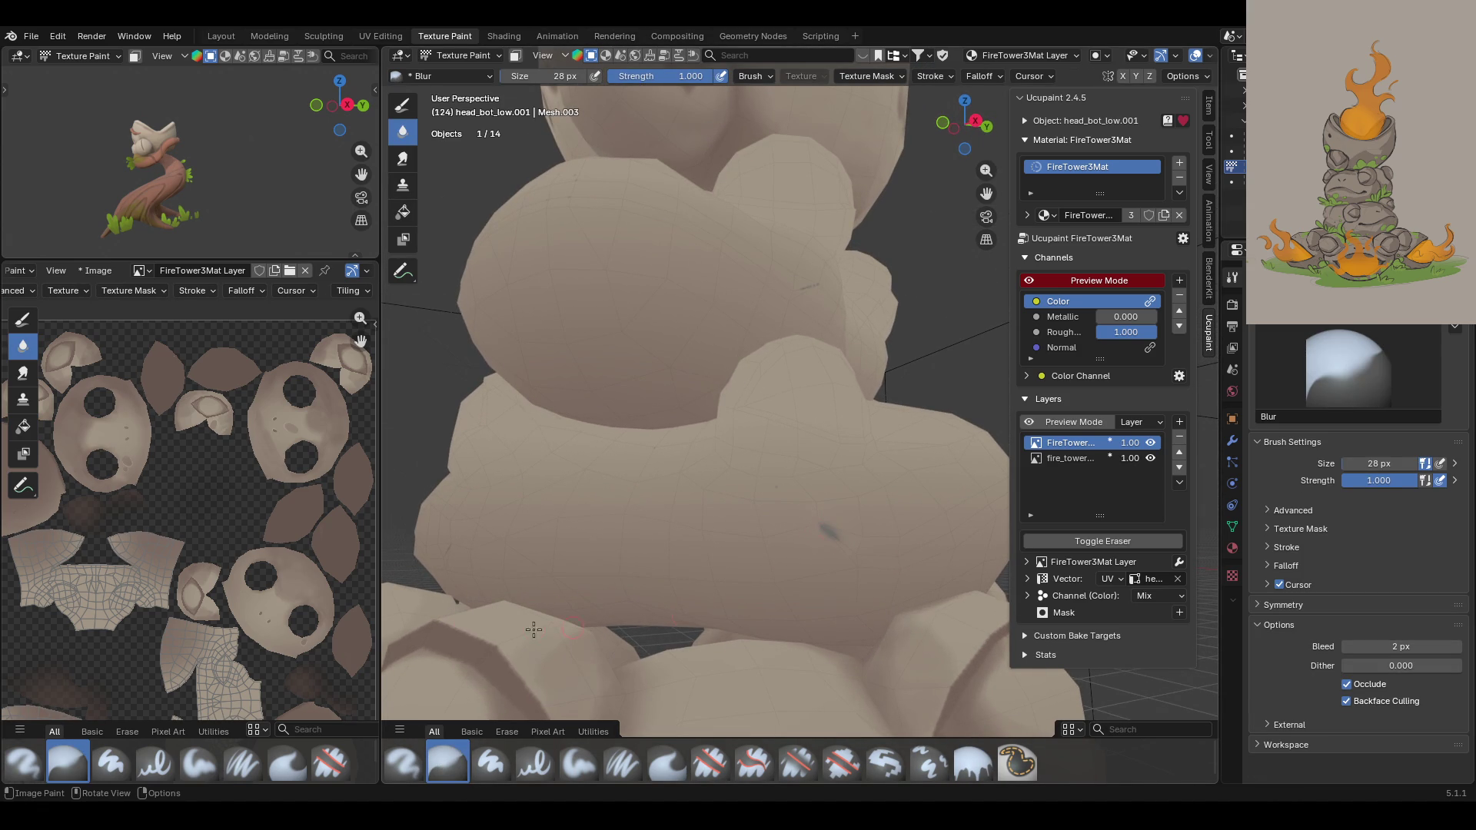
Step: Blur the dark spot on the lower stone, then cover it with sampled stone colour using Paint Soft
drag(864, 232, 808, 290)
mouse_move(854, 313)
middle_down()
mouse_move(784, 395)
mouse_move(814, 369)
middle_up()
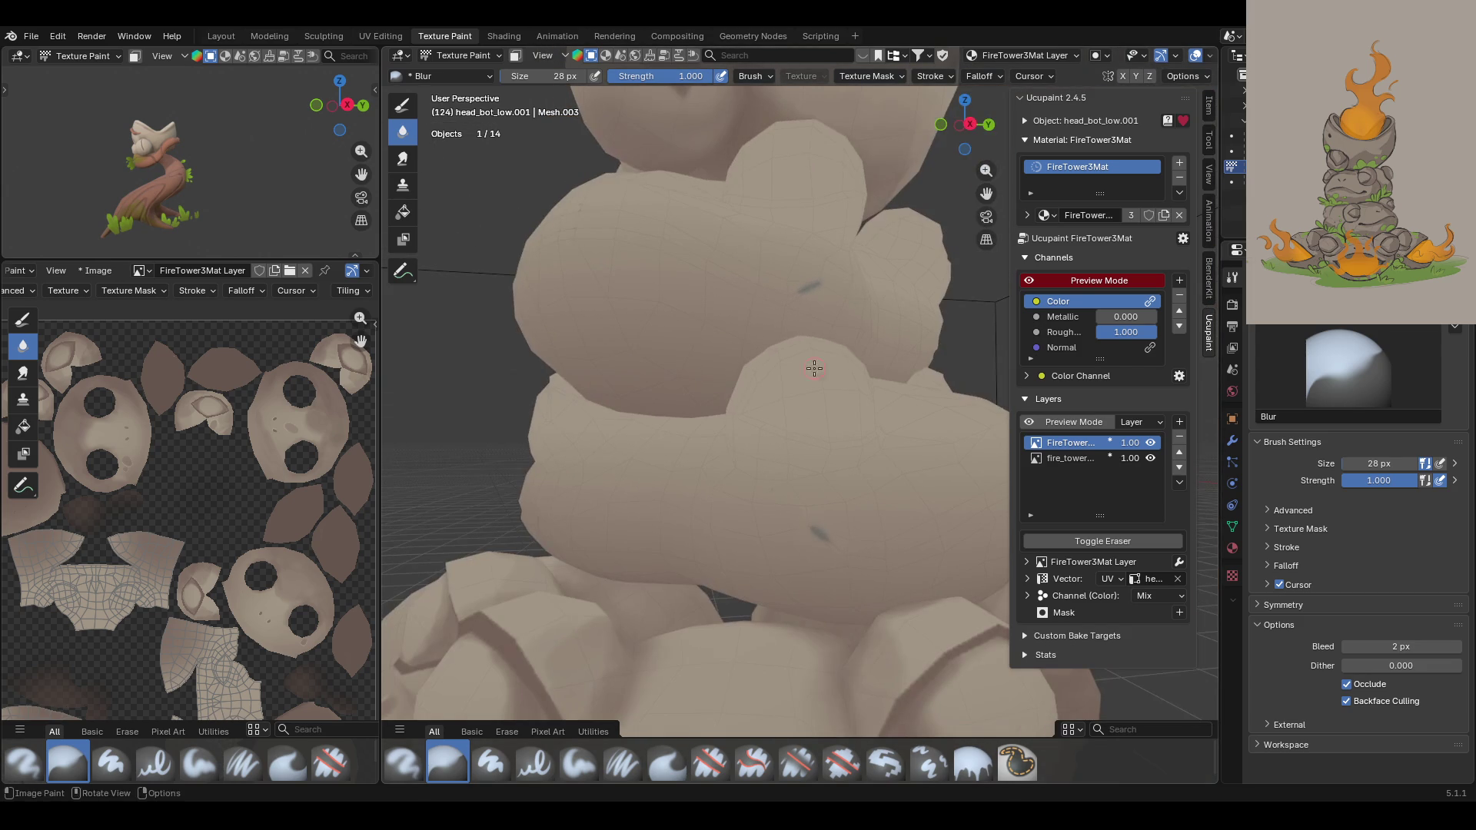
click(578, 764)
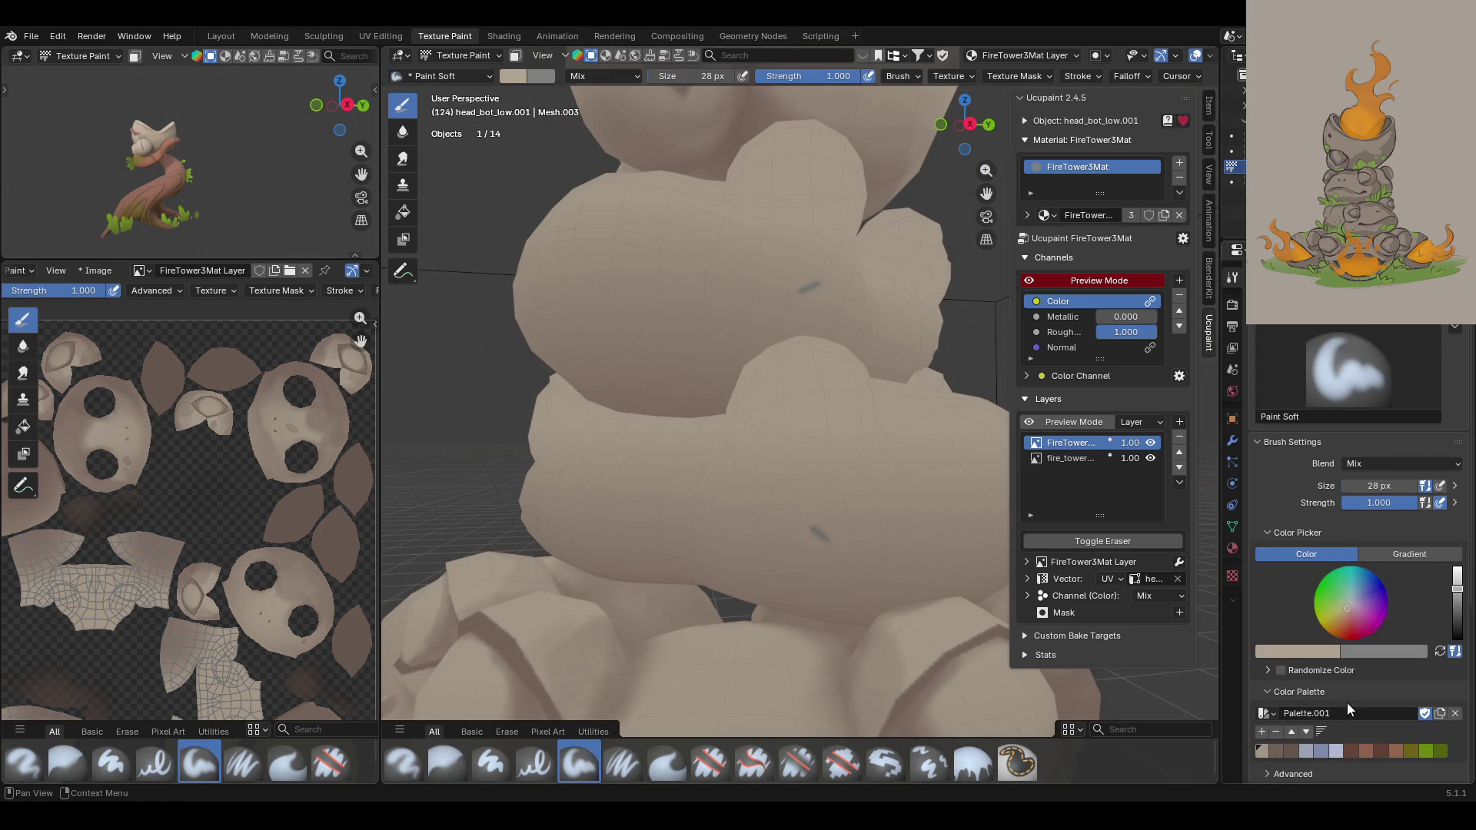
click(1293, 651)
click(1334, 650)
click(1328, 632)
click(829, 525)
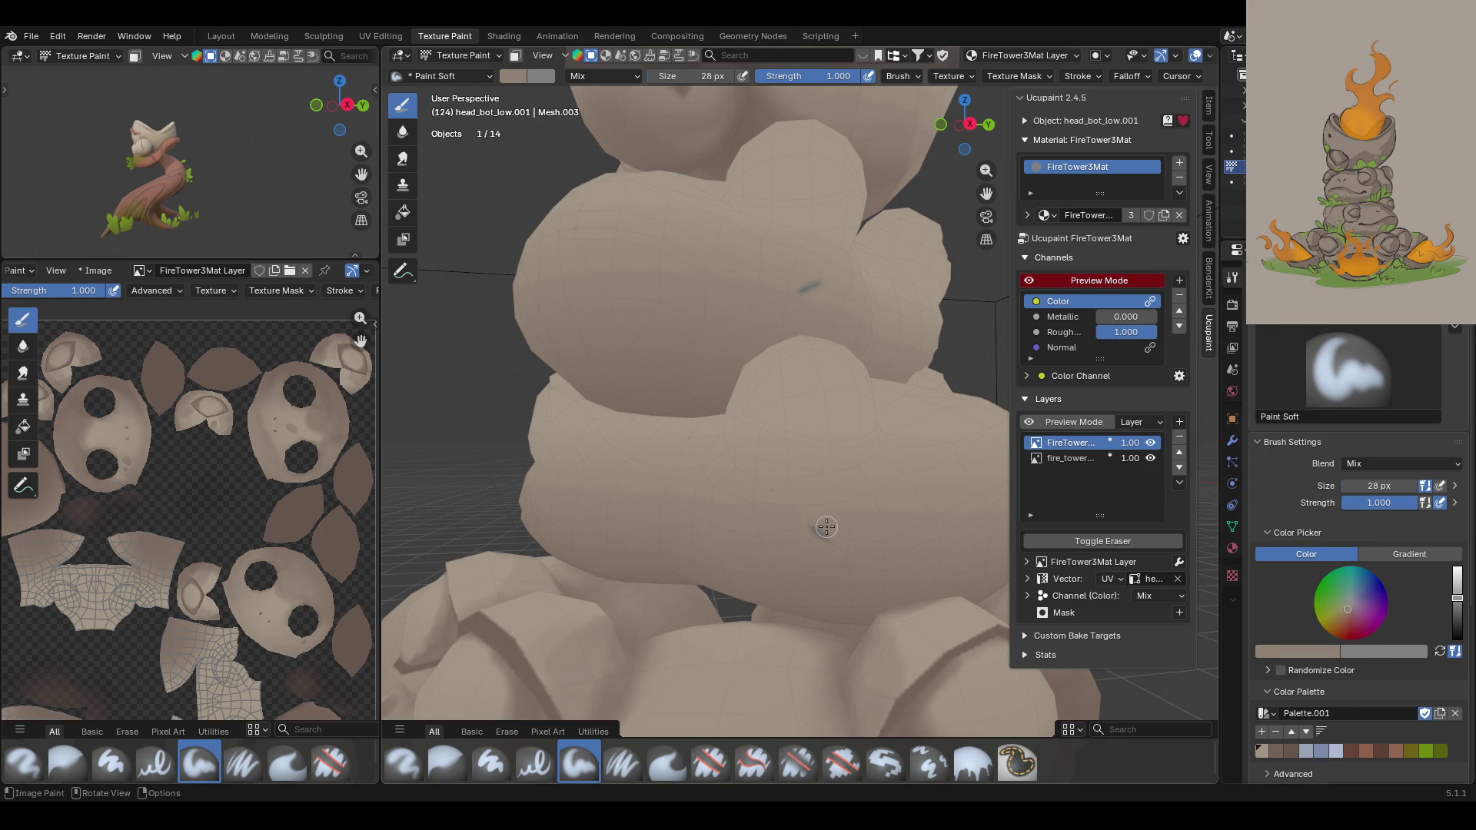
mouse_move(811, 534)
mouse_down()
mouse_move(822, 542)
mouse_move(807, 530)
mouse_up()
click(806, 528)
Step: Dab a darker spot on the upper stone and soften it with the Blur brush
mouse_move(906, 574)
middle_down()
mouse_move(913, 552)
mouse_move(873, 566)
middle_up()
scroll(872, 566, up, 3)
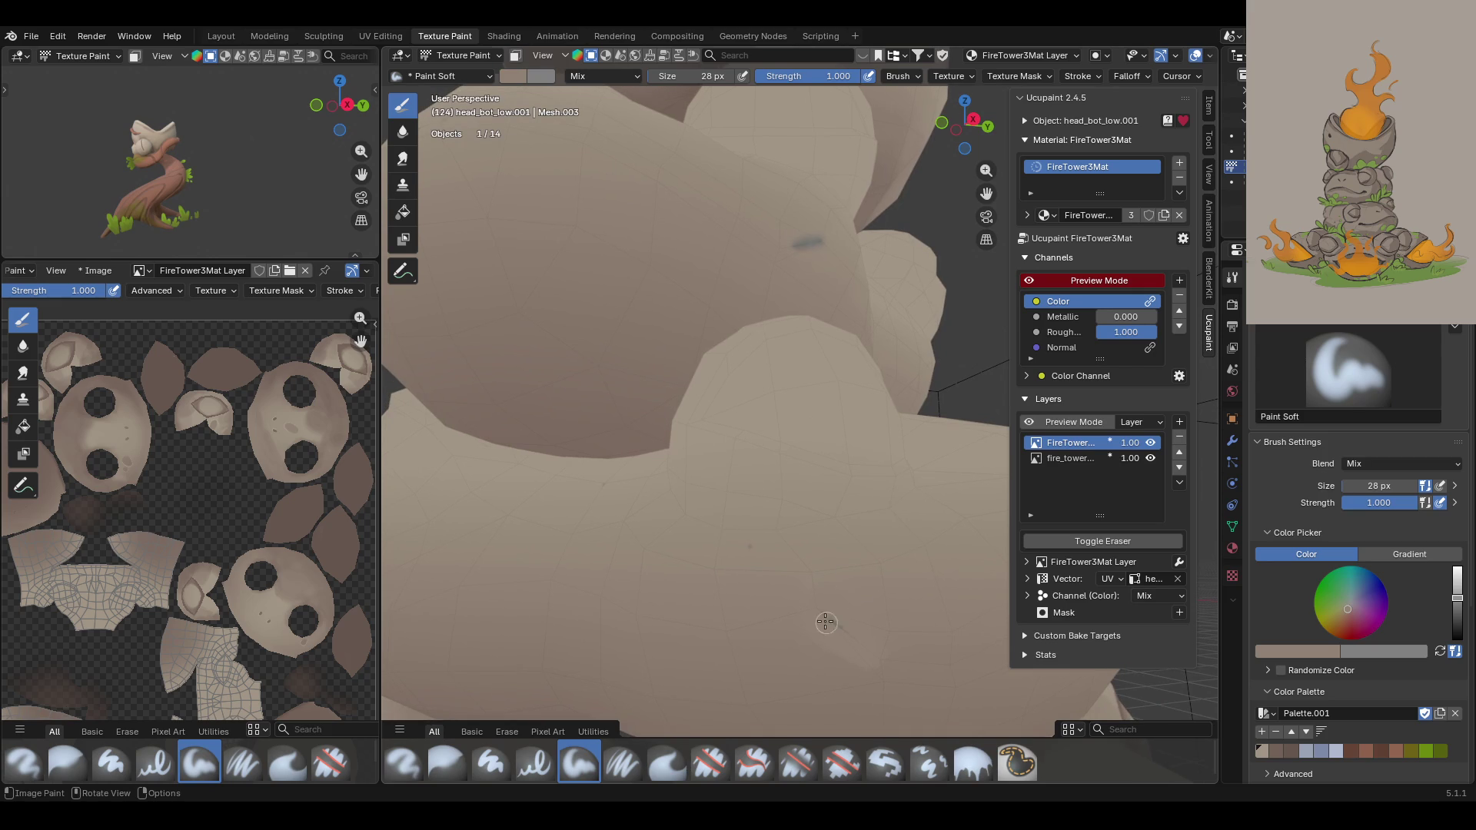
click(750, 541)
click(432, 769)
click(737, 547)
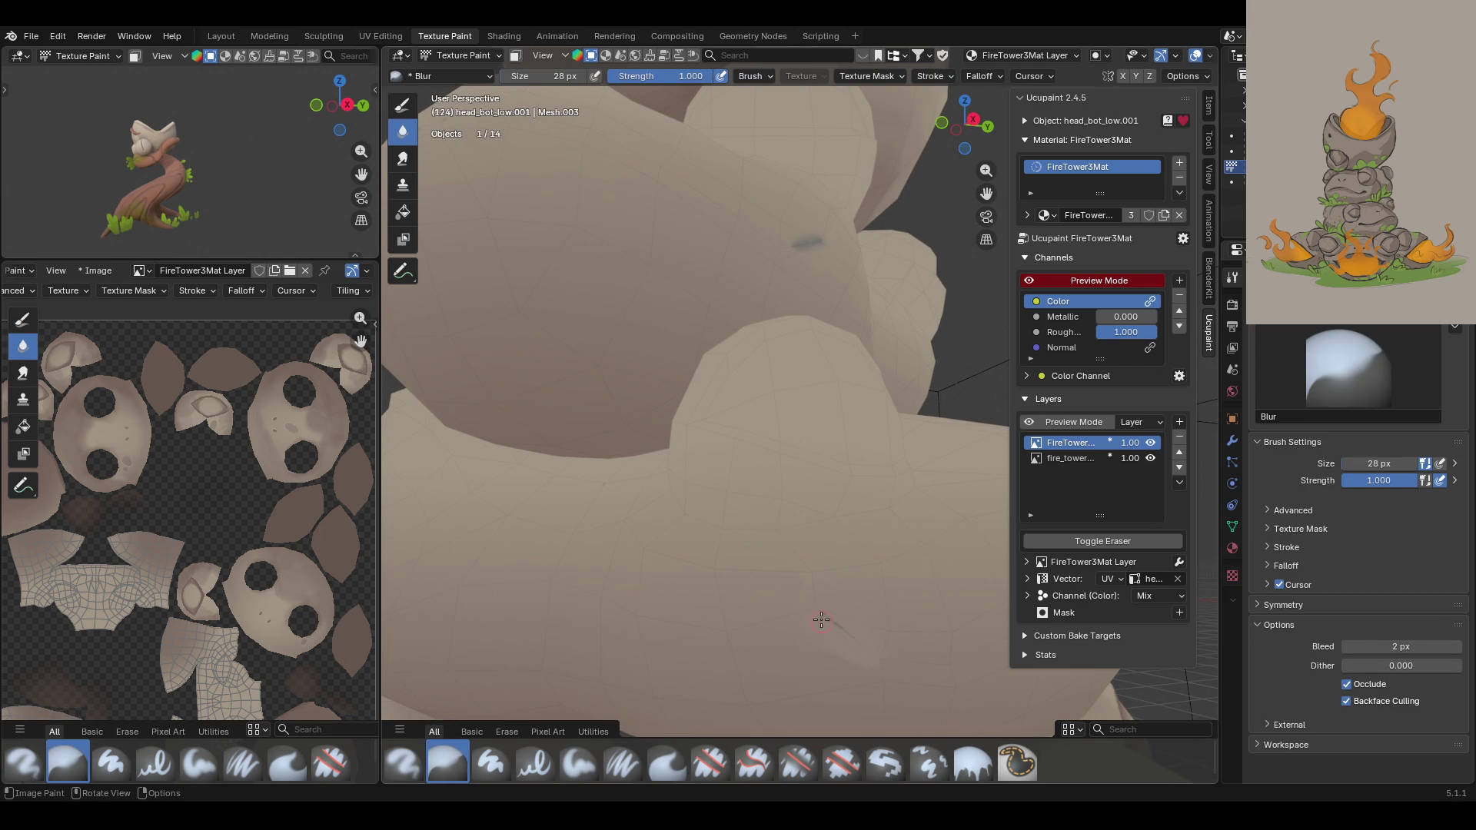
middle_drag(784, 567, 546, 473)
mouse_move(895, 398)
middle_down()
mouse_move(797, 458)
mouse_move(620, 237)
middle_up()
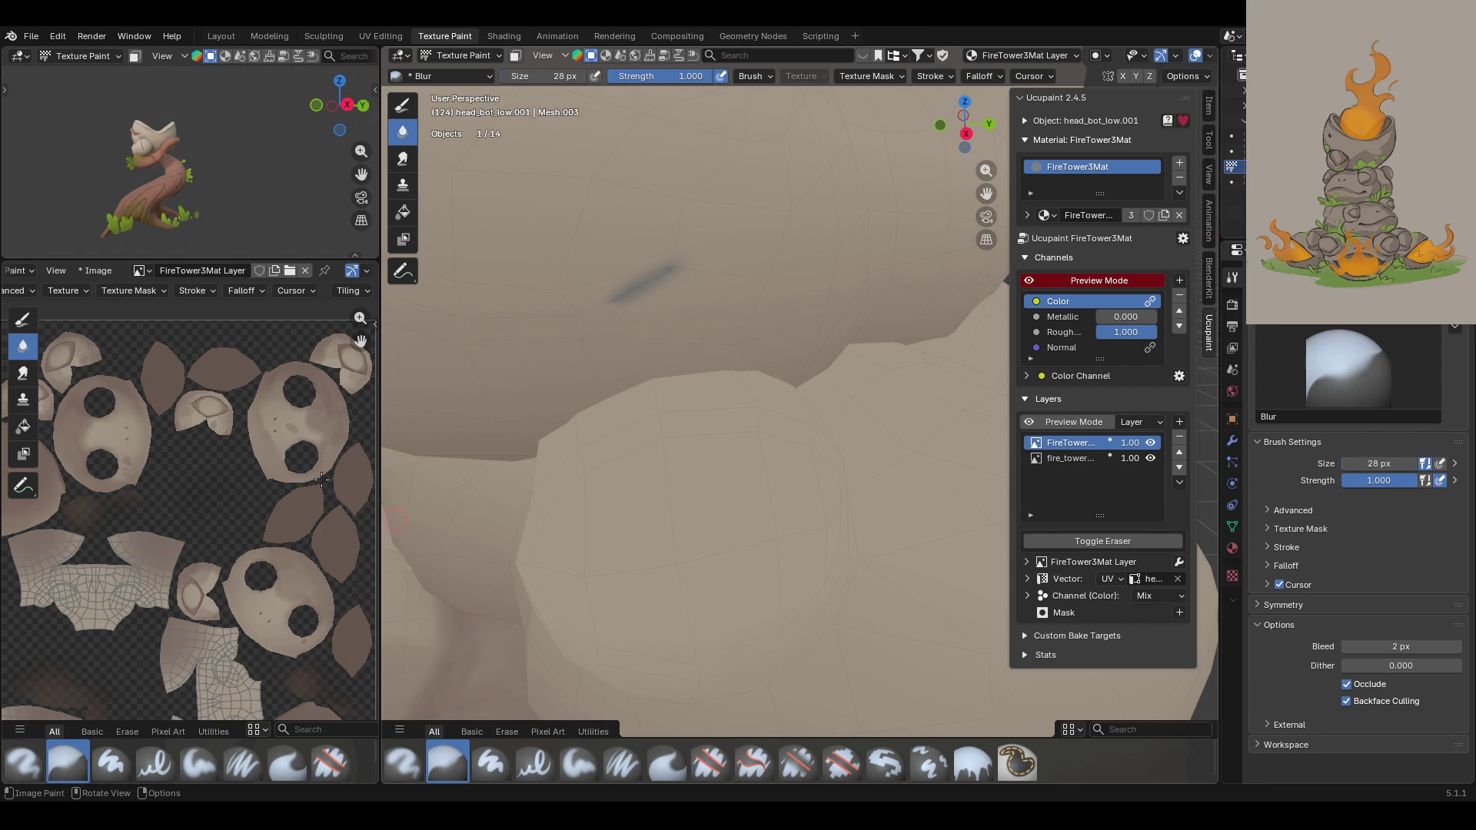
Step: With Paint Soft and a sampled colour, draw a thin dark crease, then enable face-selection masking
click(402, 105)
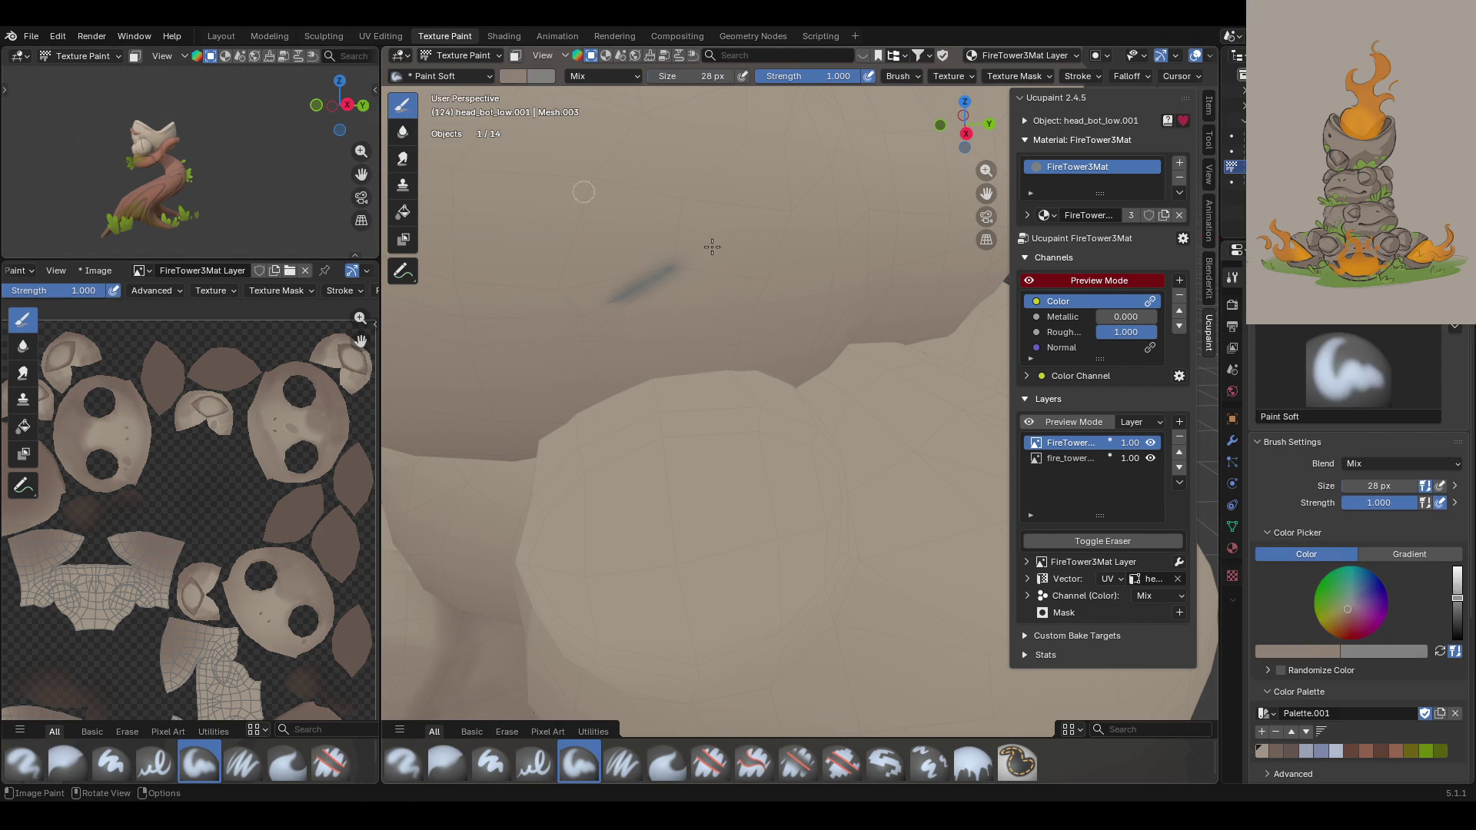
click(1335, 645)
click(1326, 629)
drag(666, 283, 680, 244)
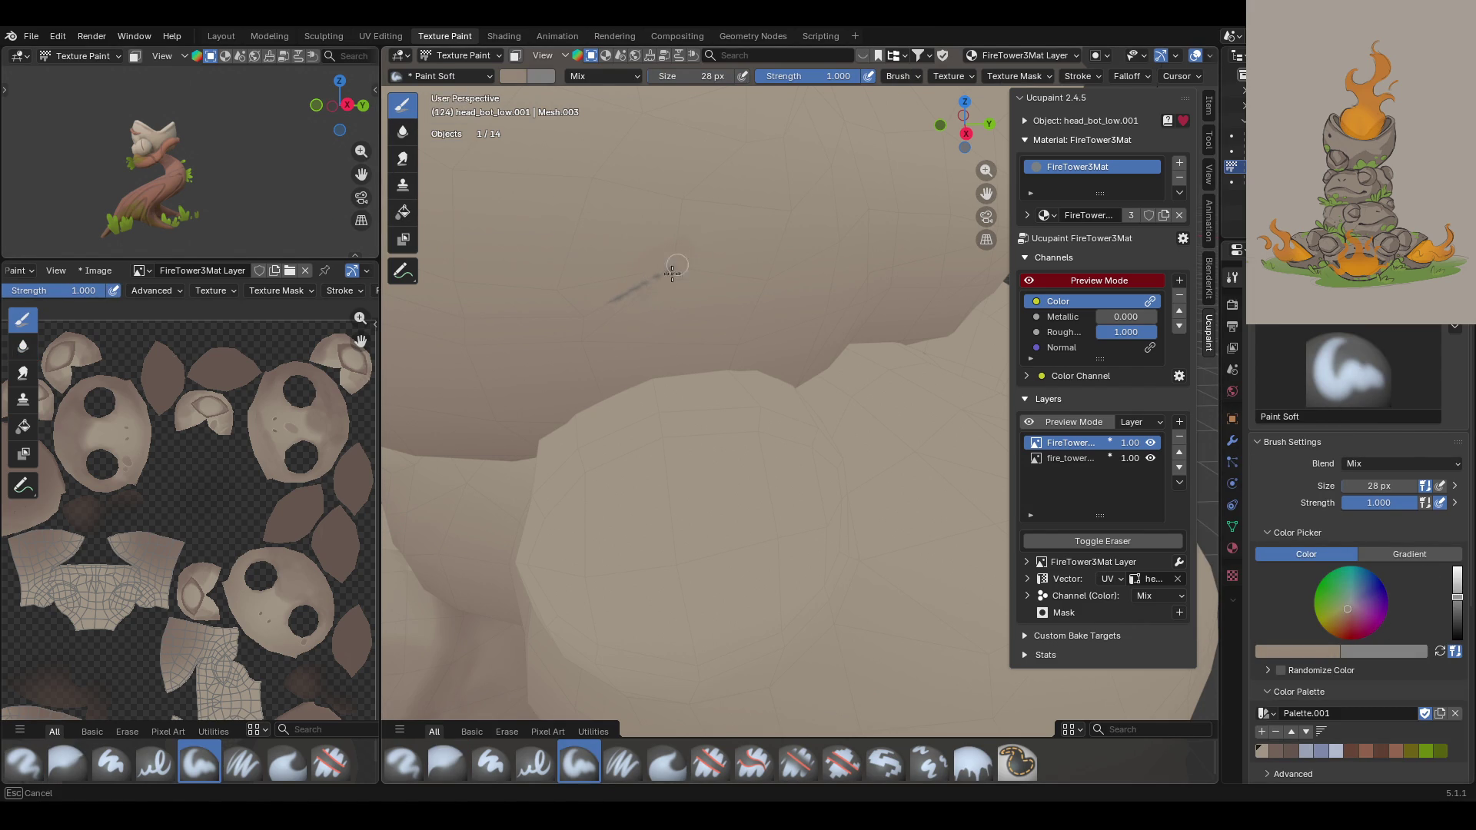
drag(666, 274, 668, 269)
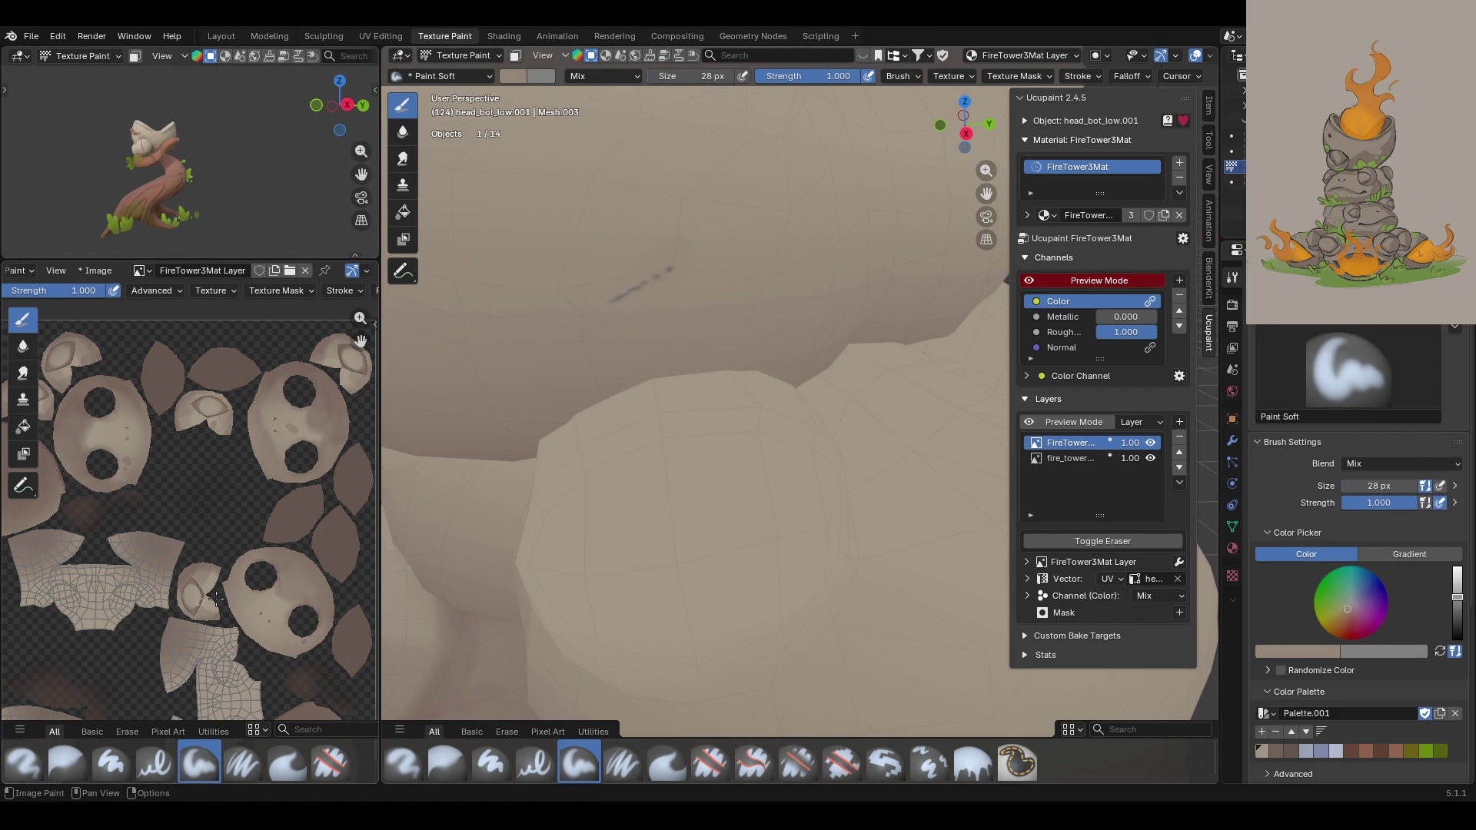
scroll(247, 548, down, 2)
middle_drag(293, 344, 310, 375)
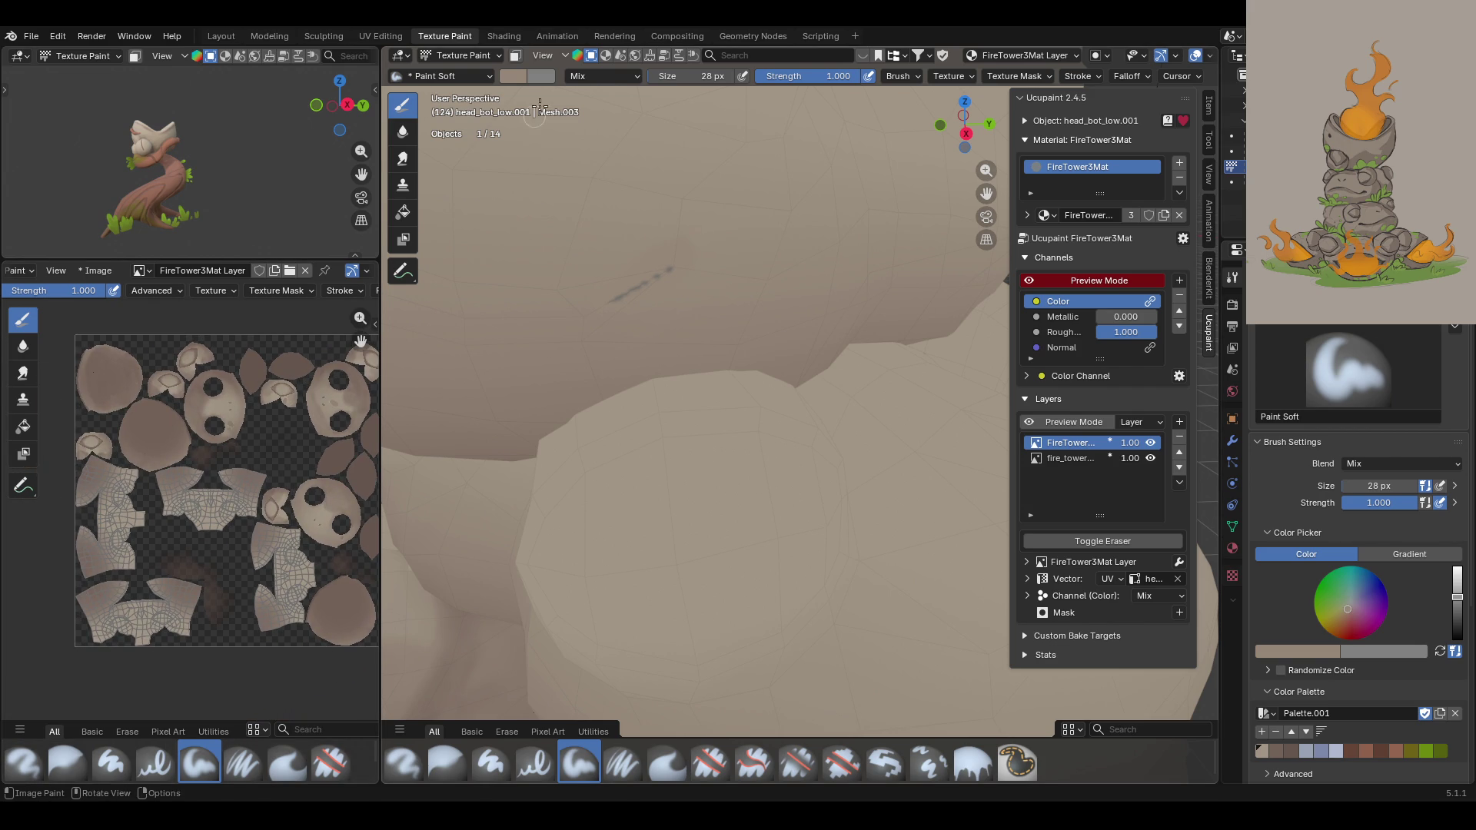
click(515, 56)
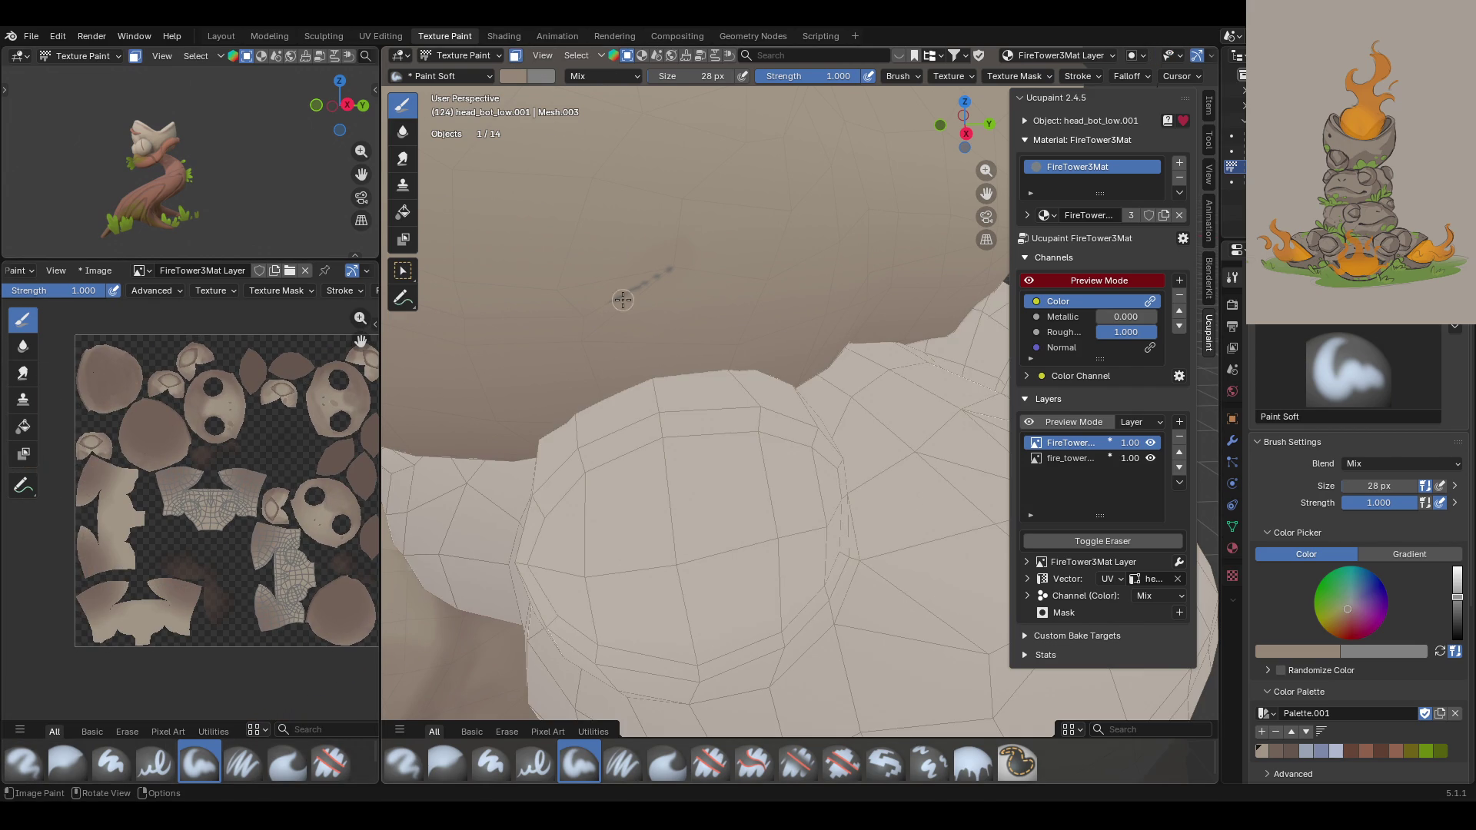
Step: Switch to box select and select all of the tower's faces
click(402, 271)
key(a)
scroll(154, 436, up, 3)
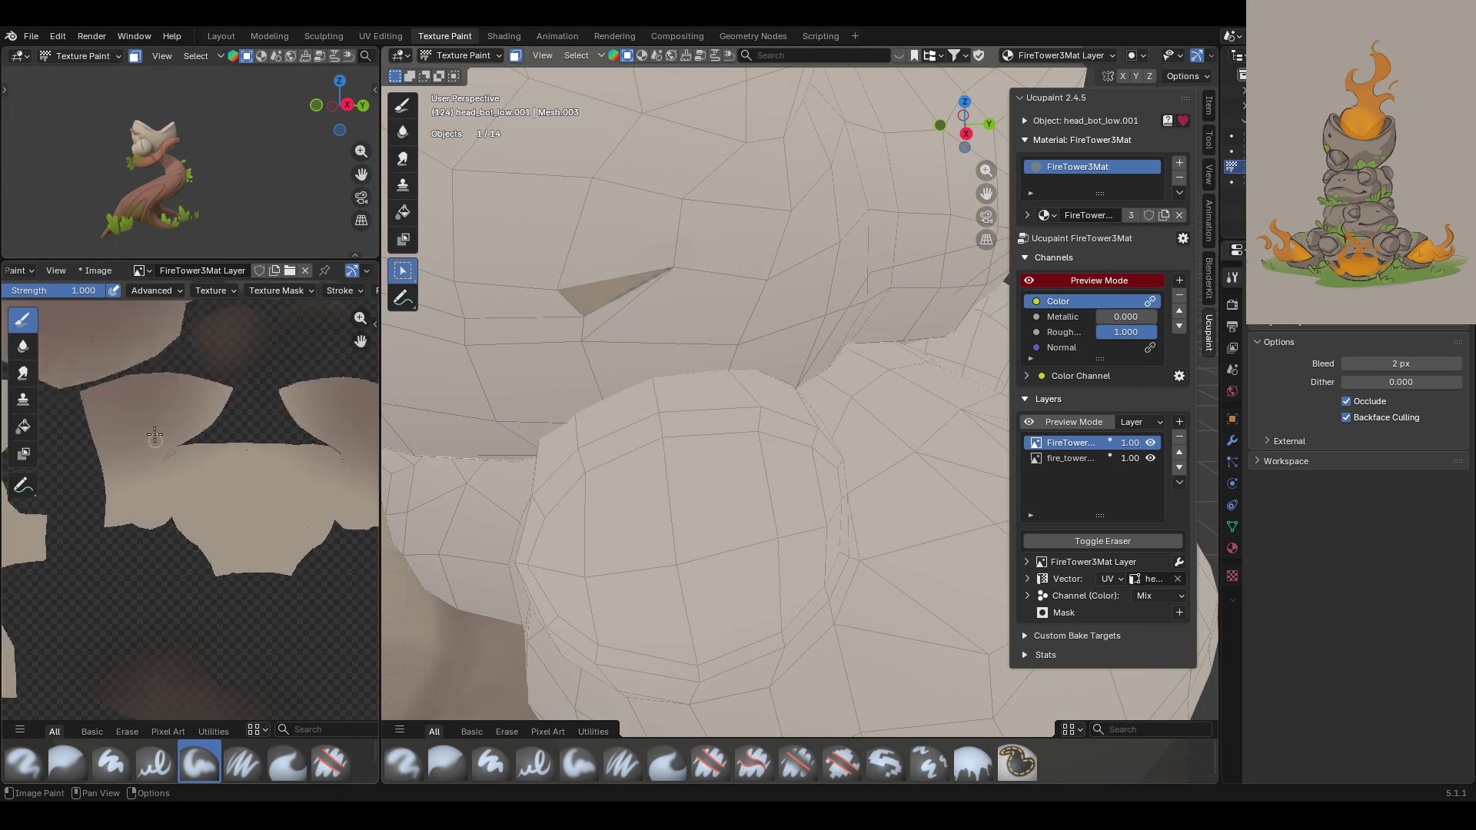
scroll(154, 436, up, 4)
scroll(113, 594, up, 3)
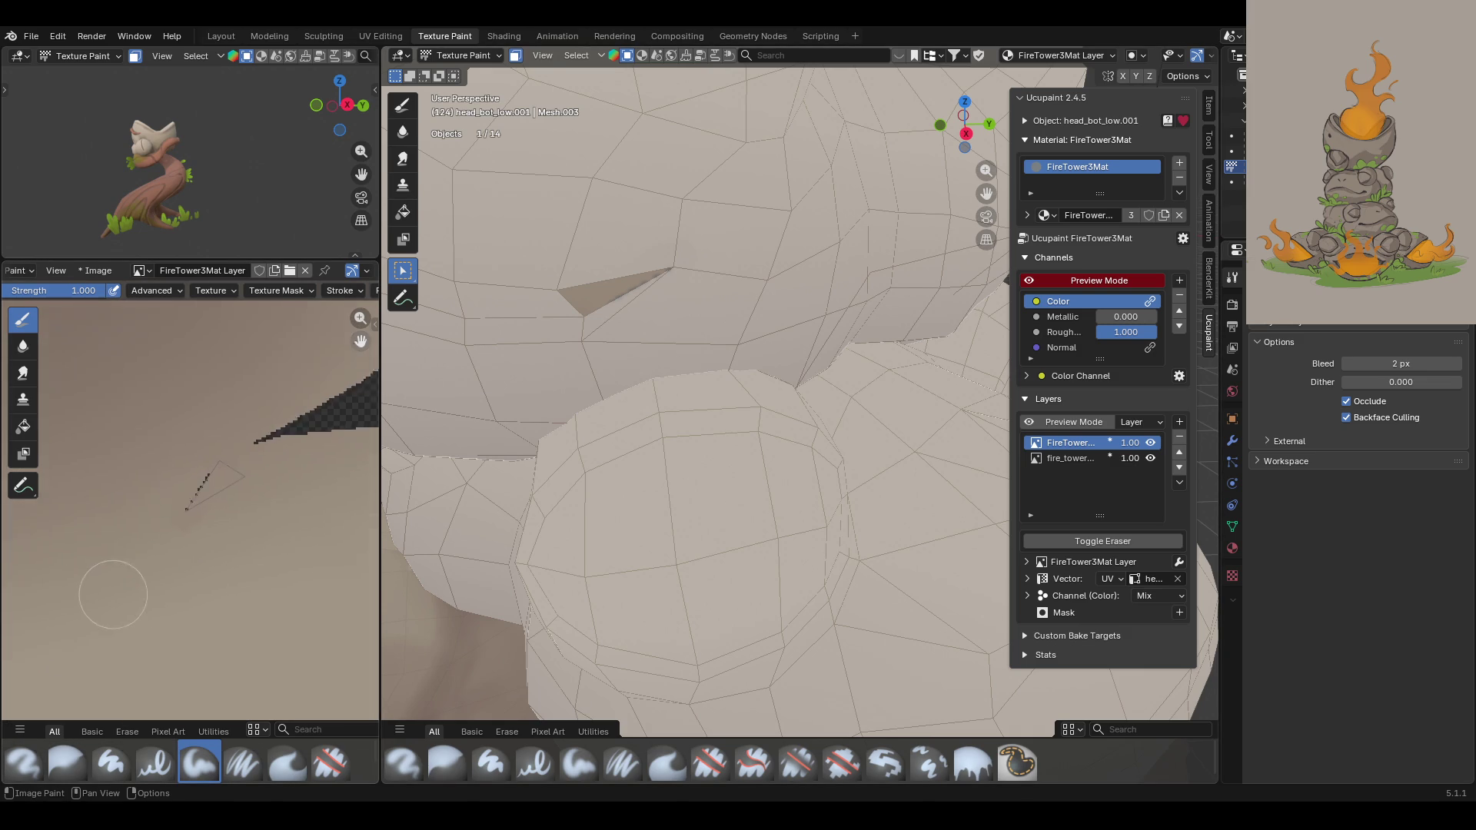
scroll(113, 594, up, 2)
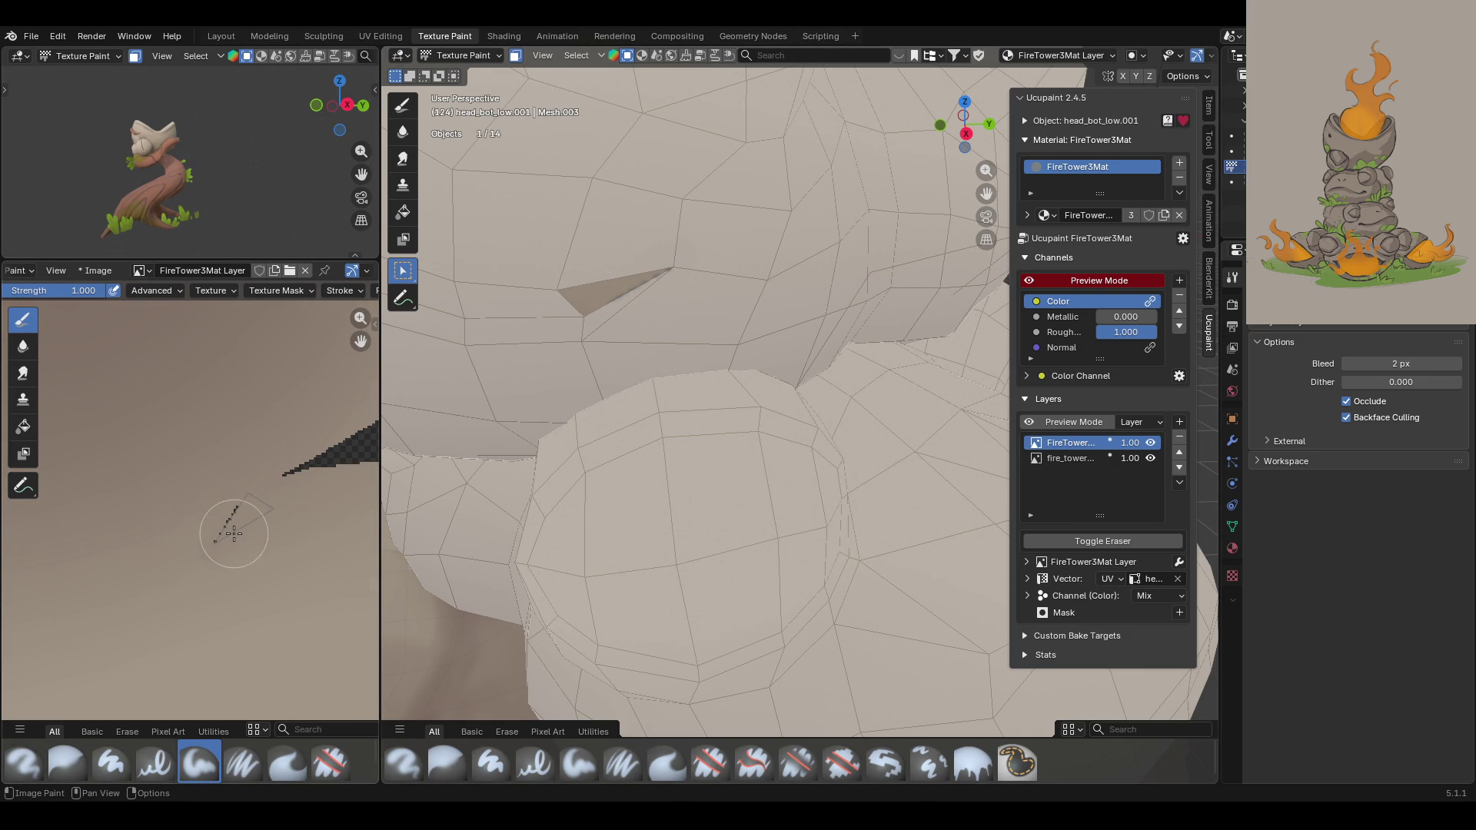
scroll(67, 283, up, 5)
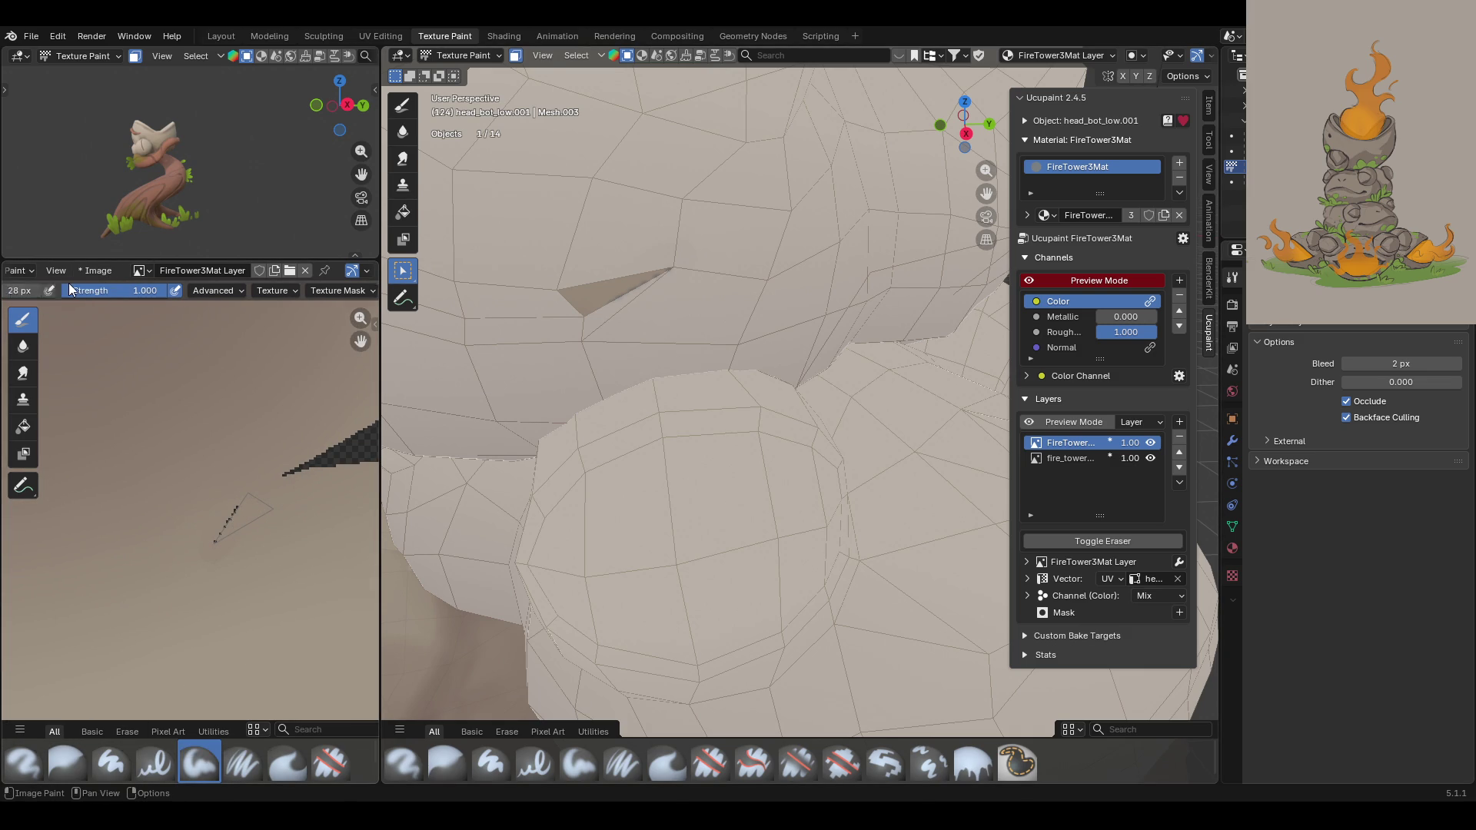
scroll(127, 293, up, 3)
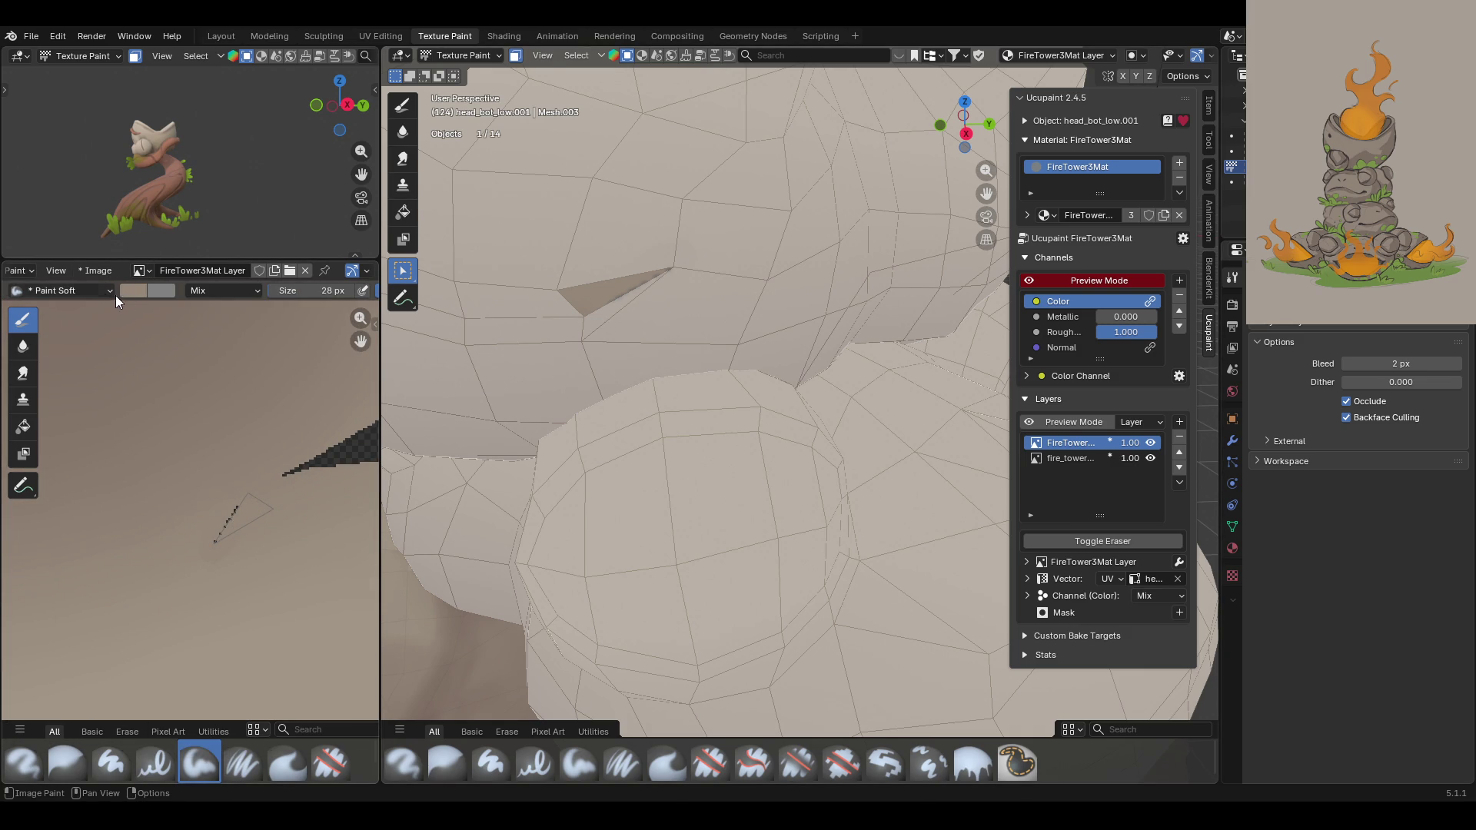
scroll(72, 271, up, 2)
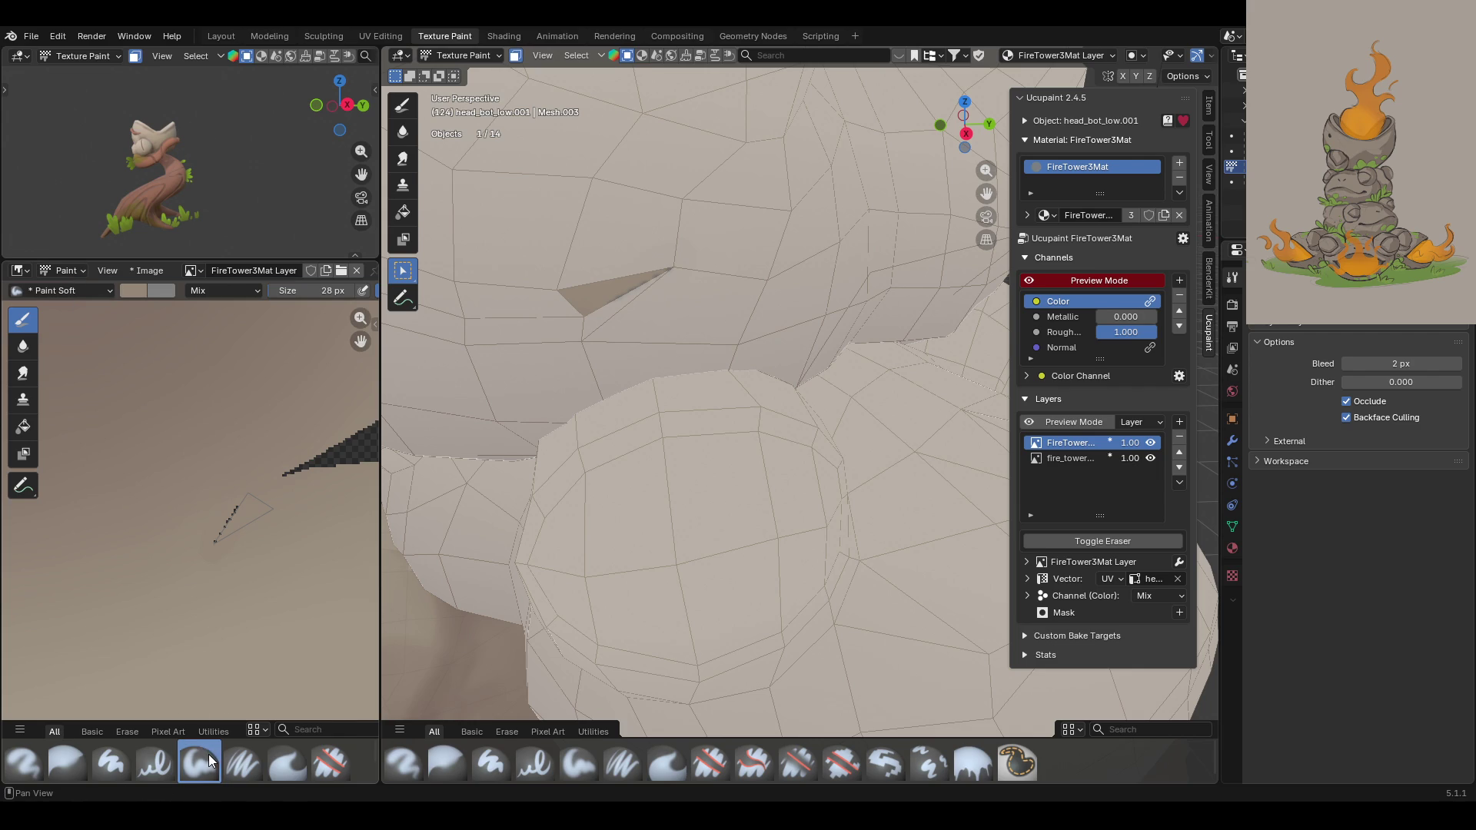
Step: Choose the Paint Soft Pressure brush and toggle the face-selection mask off and back on
click(234, 761)
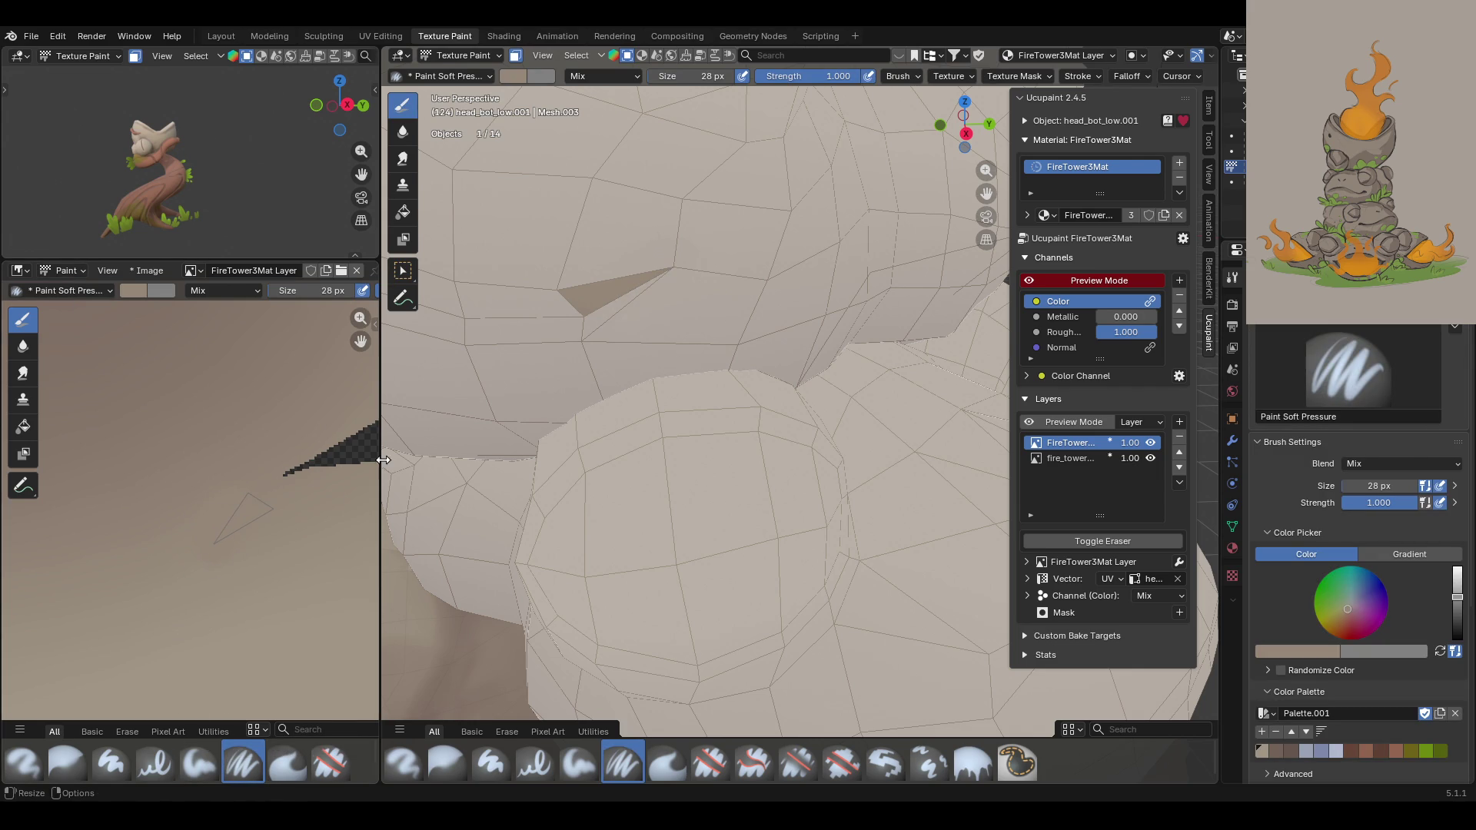
scroll(607, 413, down, 5)
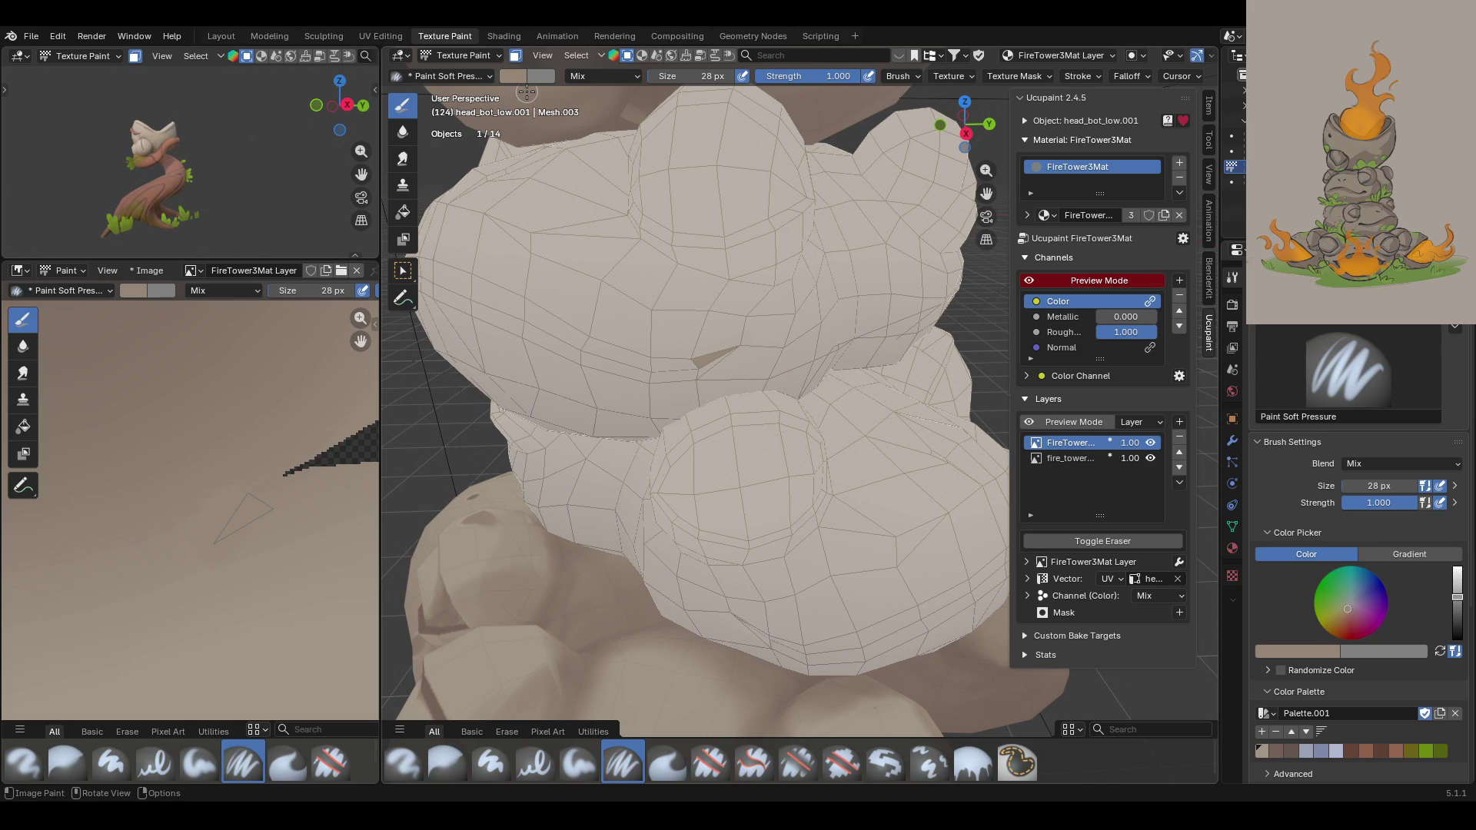
click(515, 57)
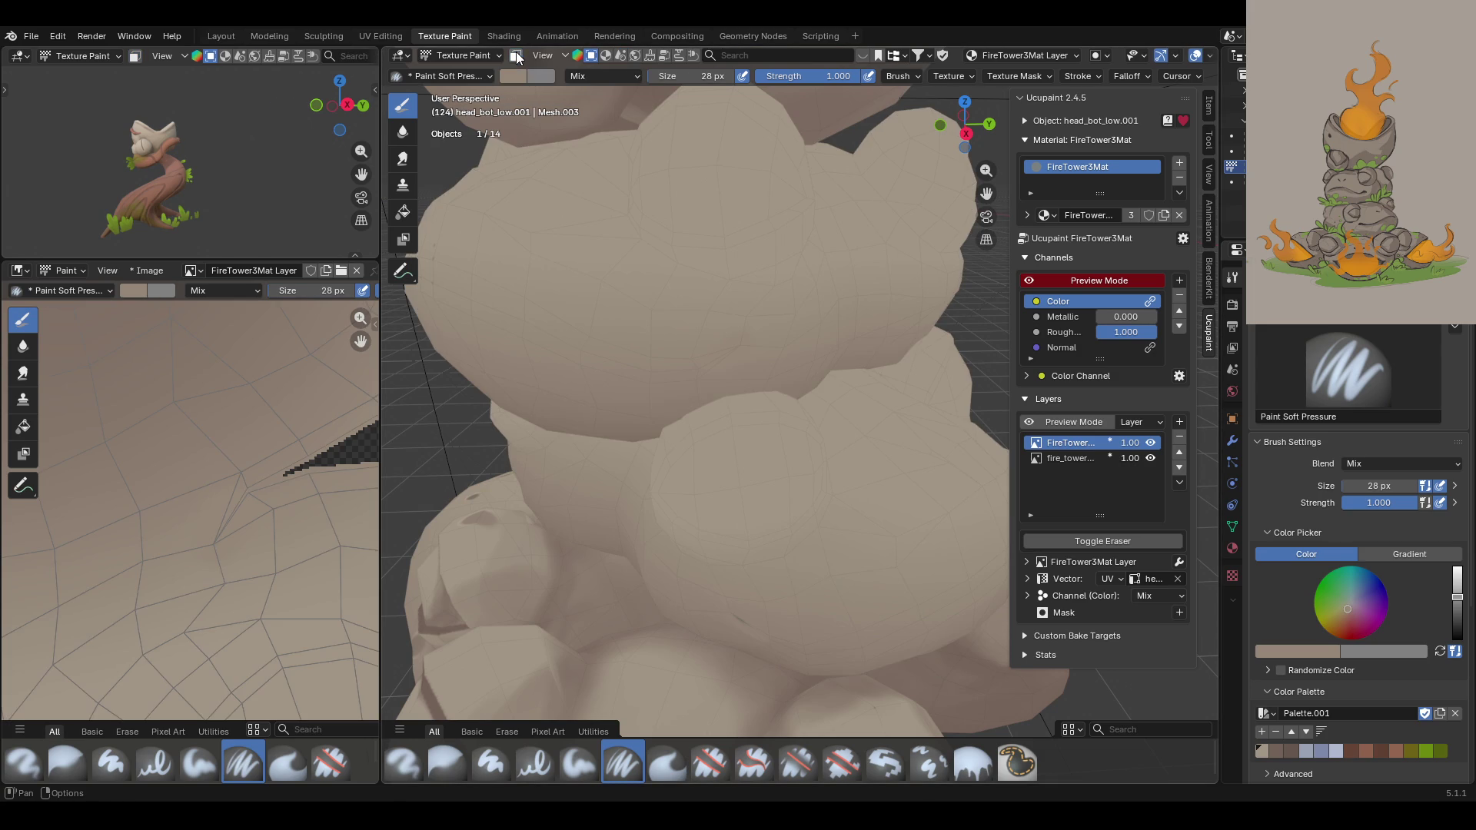
click(516, 57)
middle_drag(691, 461, 762, 676)
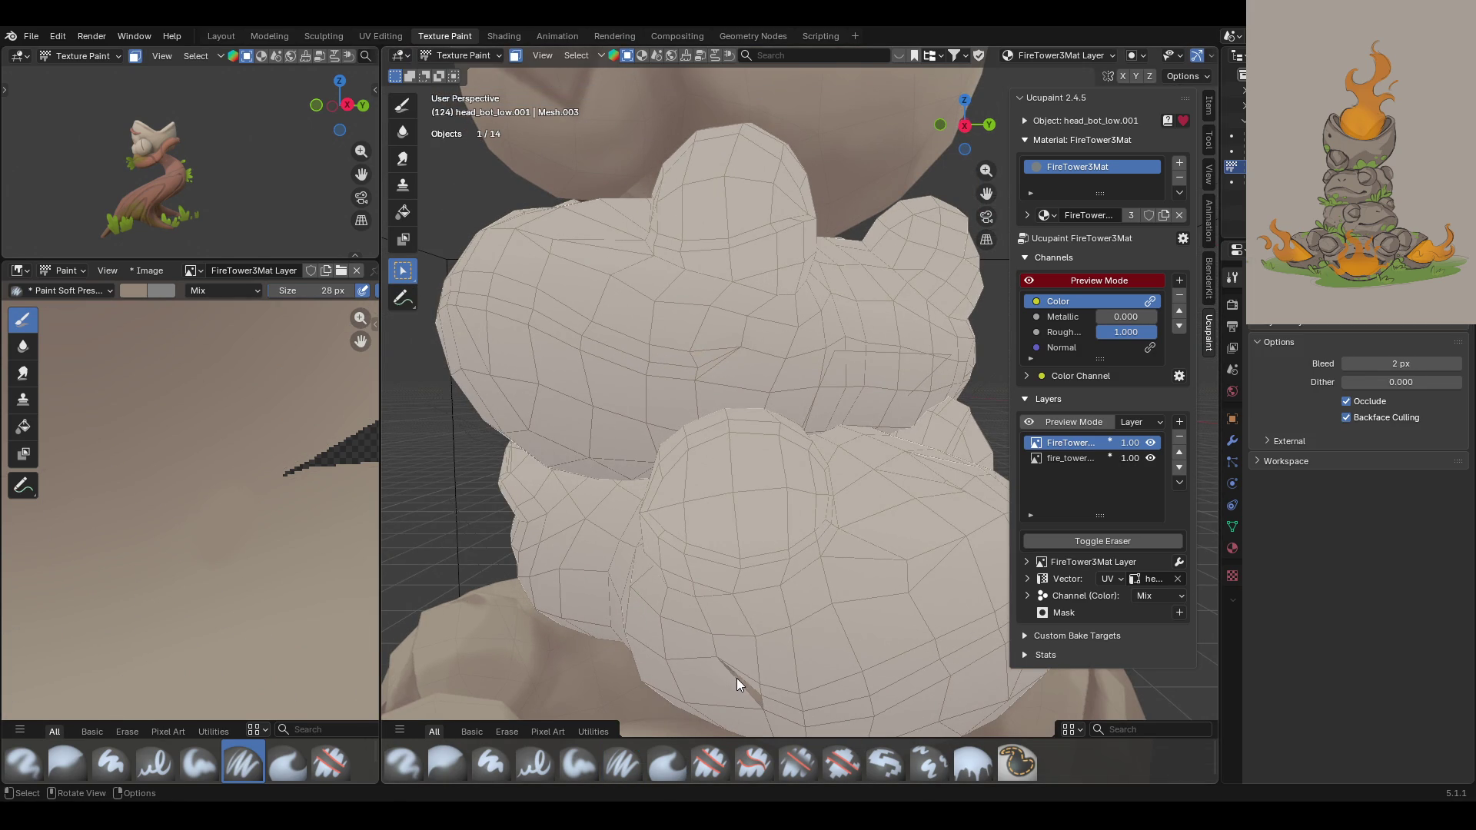
scroll(257, 518, down, 6)
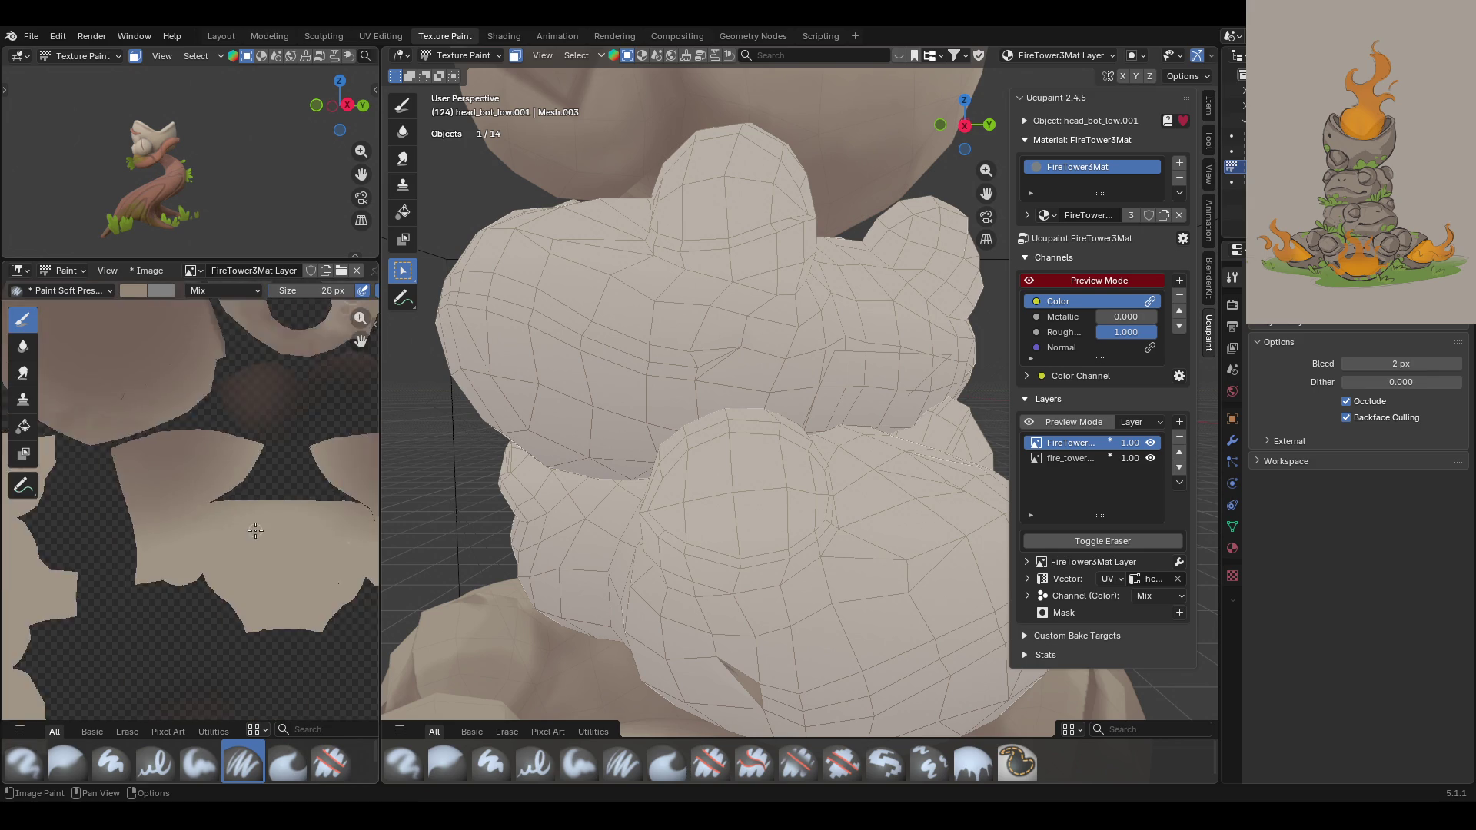
scroll(115, 617, up, 4)
Step: Bring the lower-left UV islands into view in the Image Editor and pick Paint Hard Pressure
middle_drag(254, 676, 342, 400)
scroll(289, 489, up, 2)
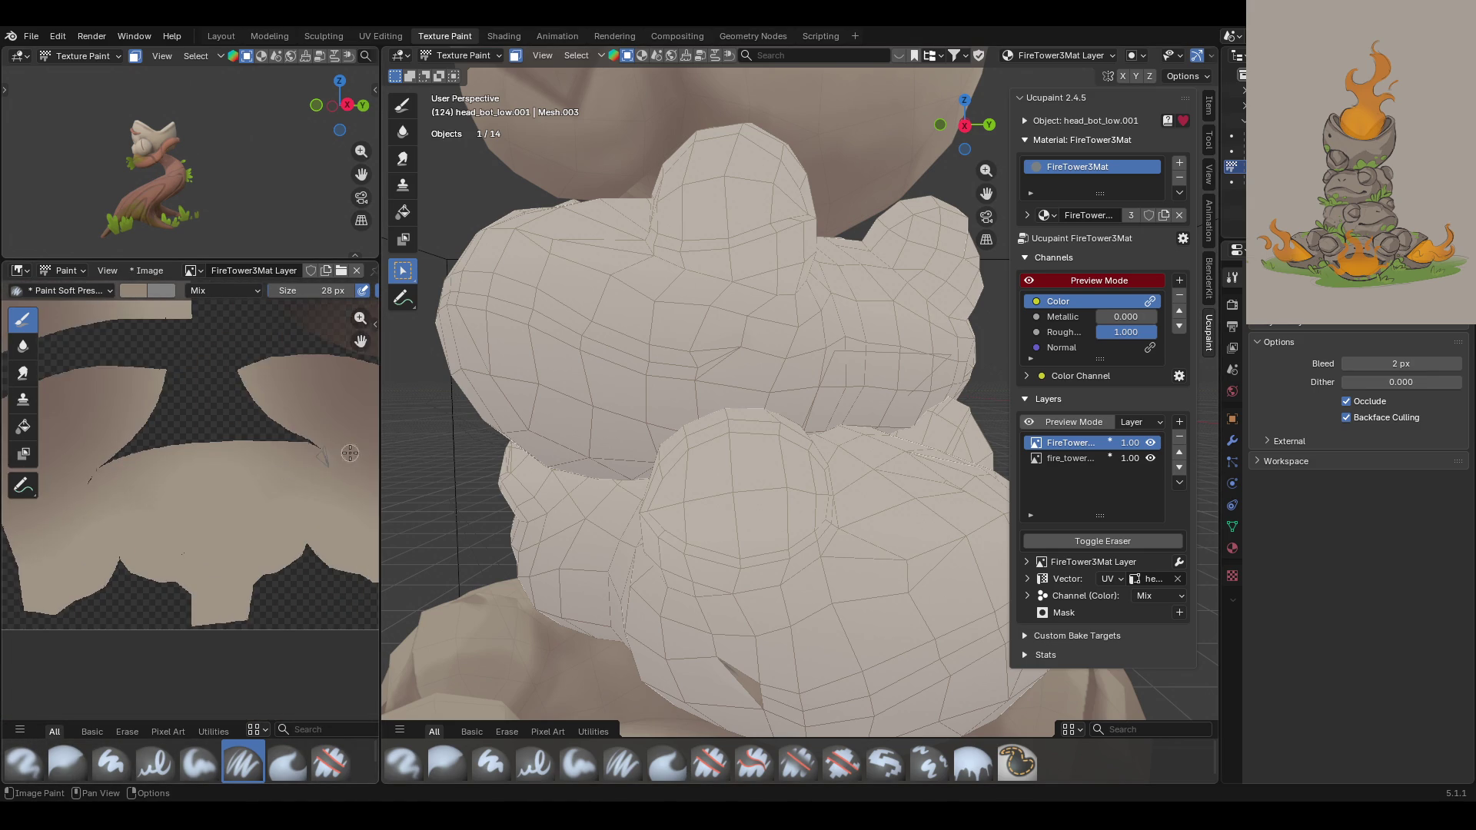
scroll(350, 453, up, 2)
middle_drag(358, 330, 23, 461)
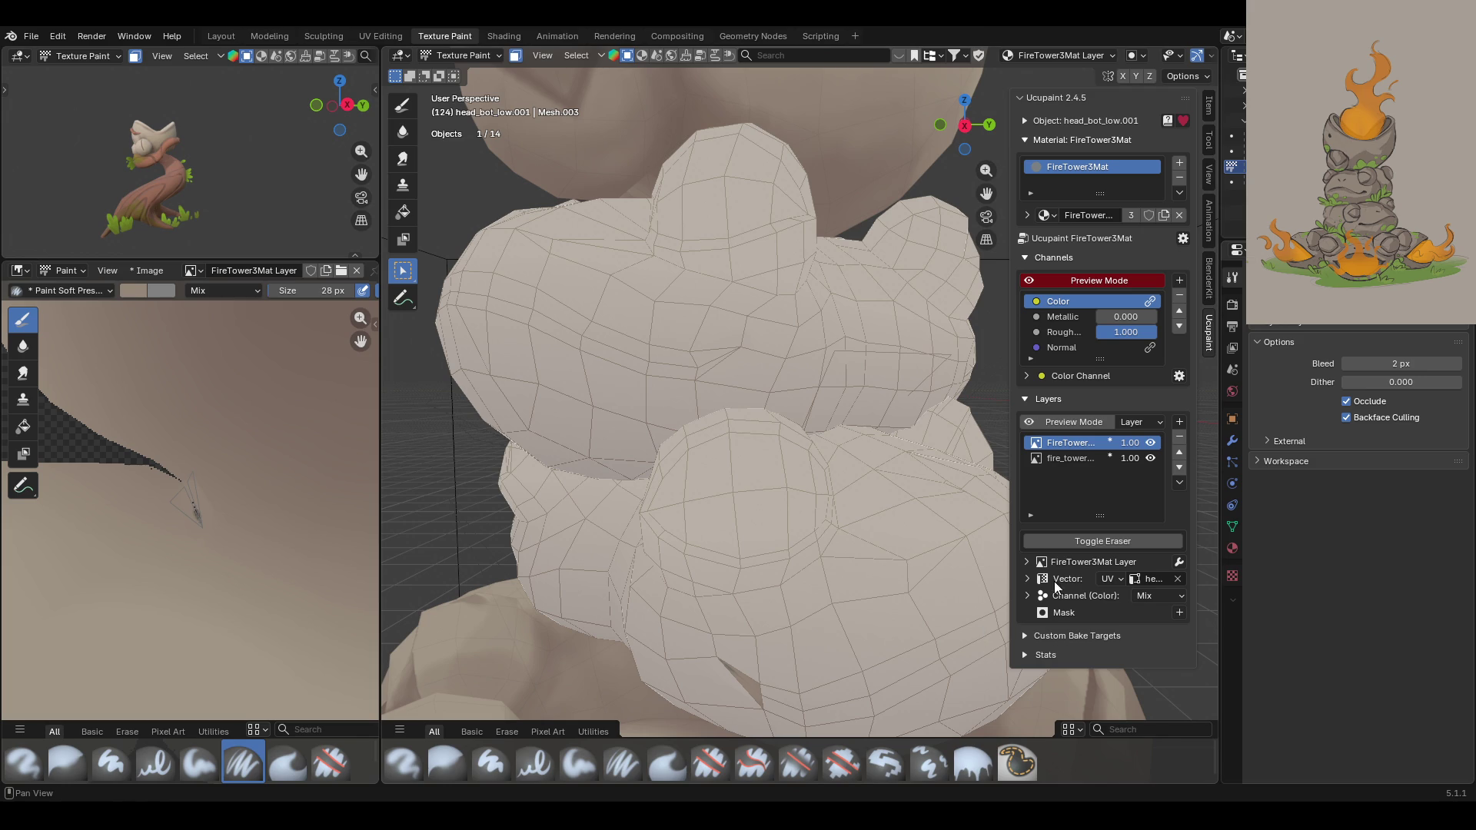
click(522, 766)
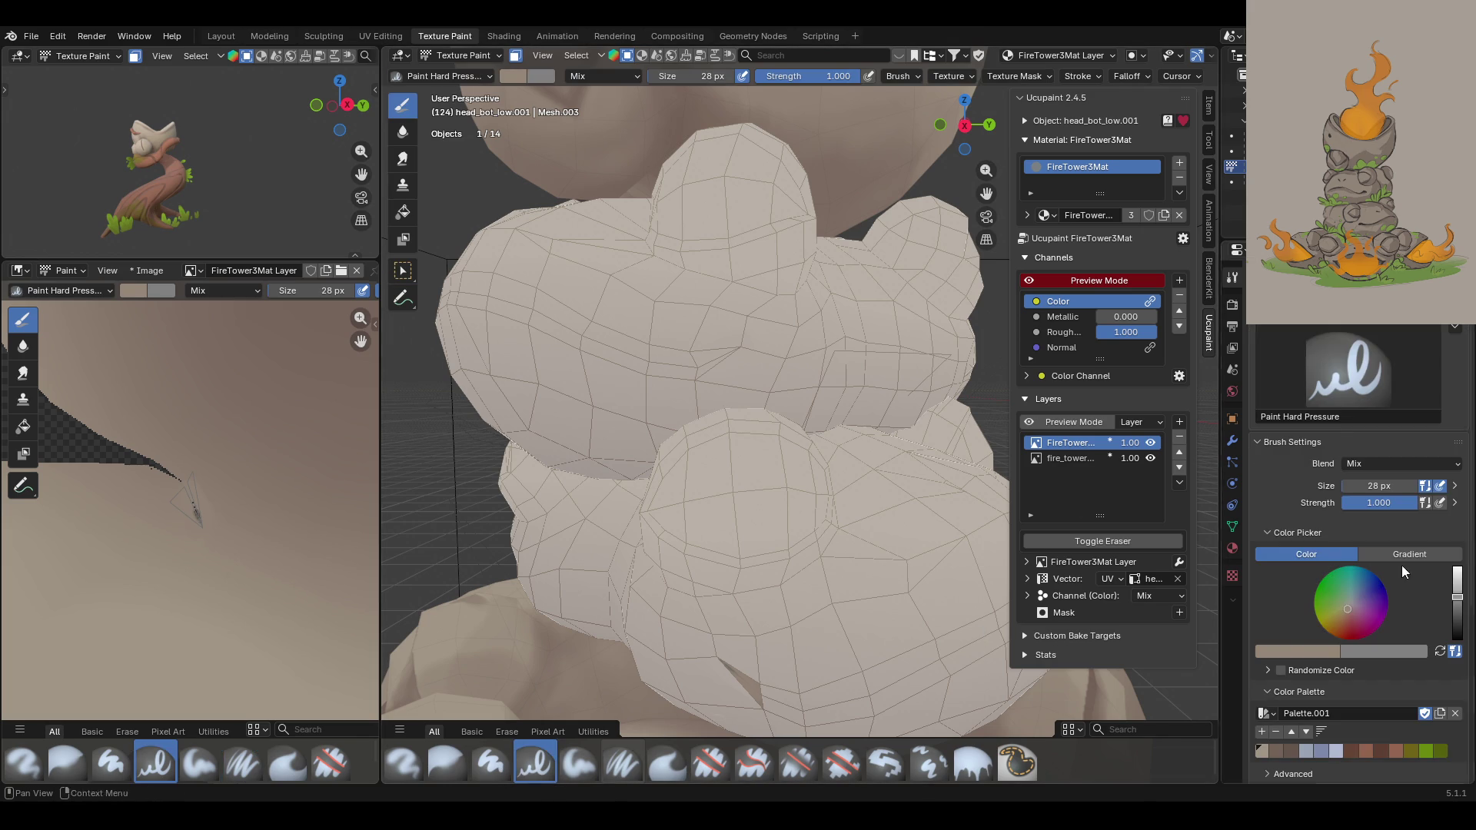
Step: Sample a stone tone, paint a short crease on the frog's texture, and blur its edges
click(1288, 652)
click(1321, 626)
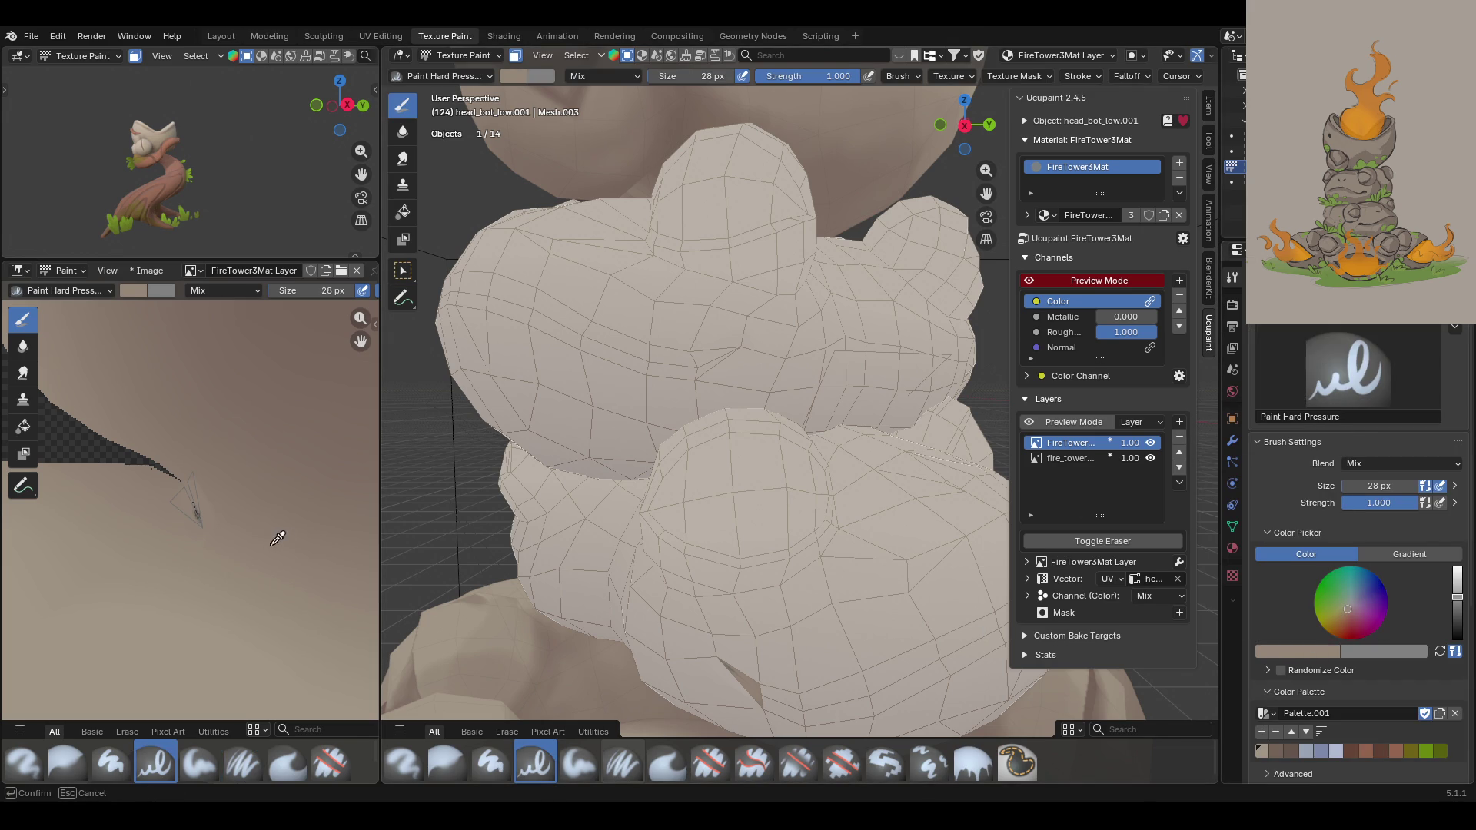
click(196, 506)
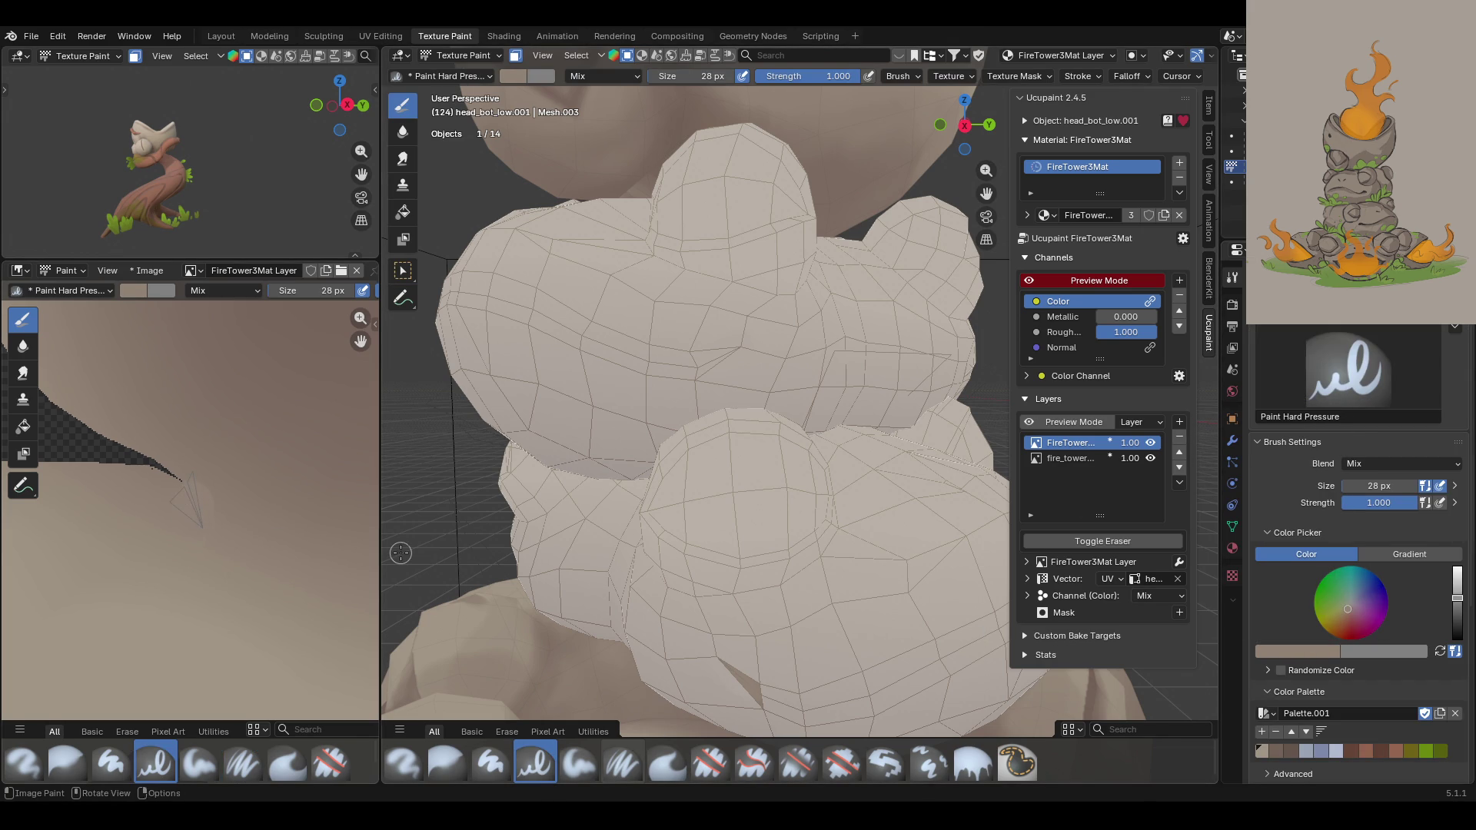
drag(194, 506, 194, 500)
click(23, 346)
drag(210, 500, 210, 500)
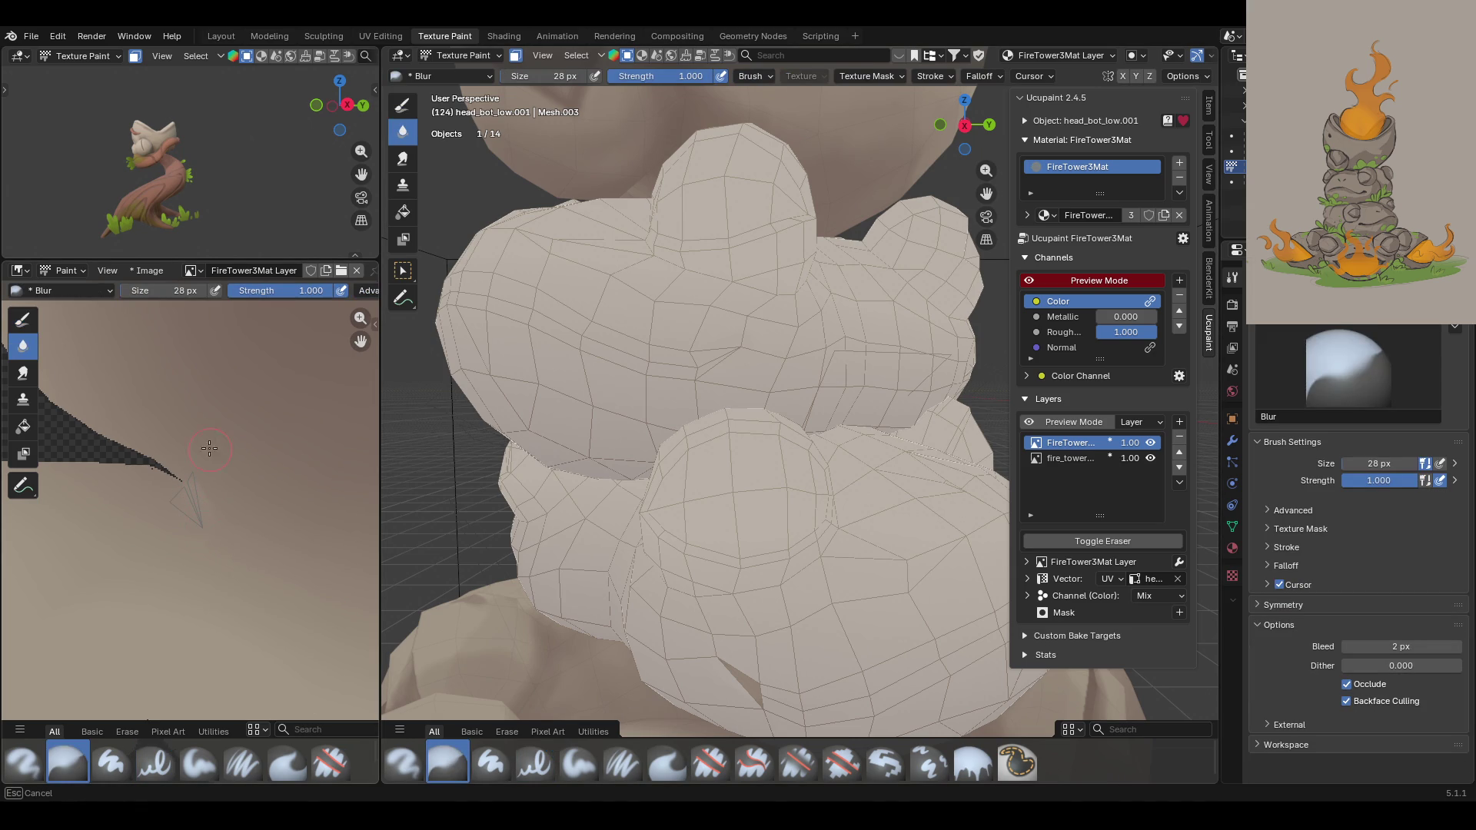
drag(209, 513, 193, 554)
Step: Reframe the frog and recentre the UV island in the texture view, then choose Paint Soft Pressure
mouse_move(715, 507)
middle_down()
mouse_move(712, 520)
mouse_move(691, 502)
mouse_move(688, 520)
mouse_move(530, 544)
middle_up()
scroll(199, 534, down, 5)
scroll(348, 511, up, 3)
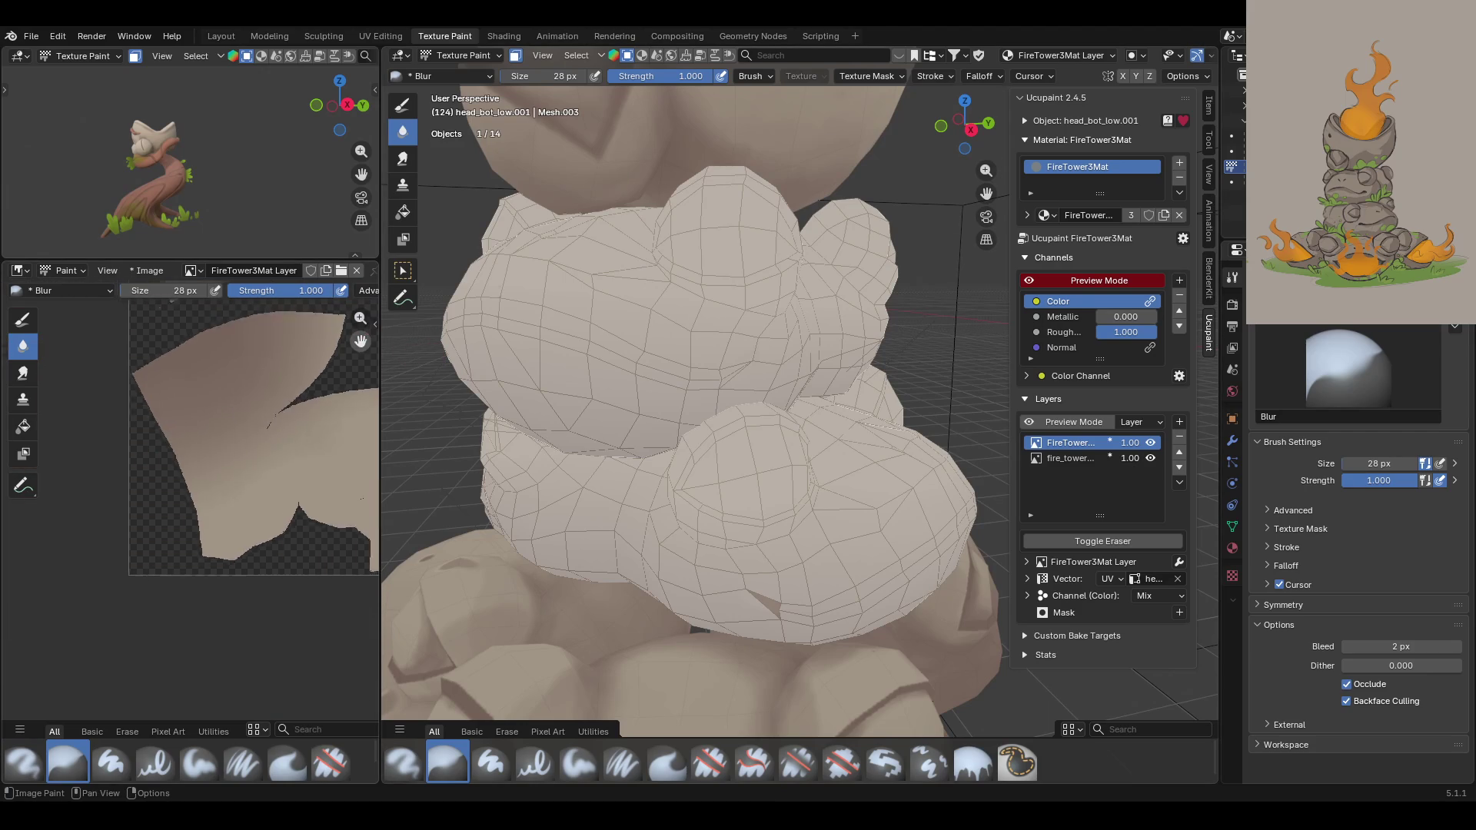
scroll(347, 510, up, 2)
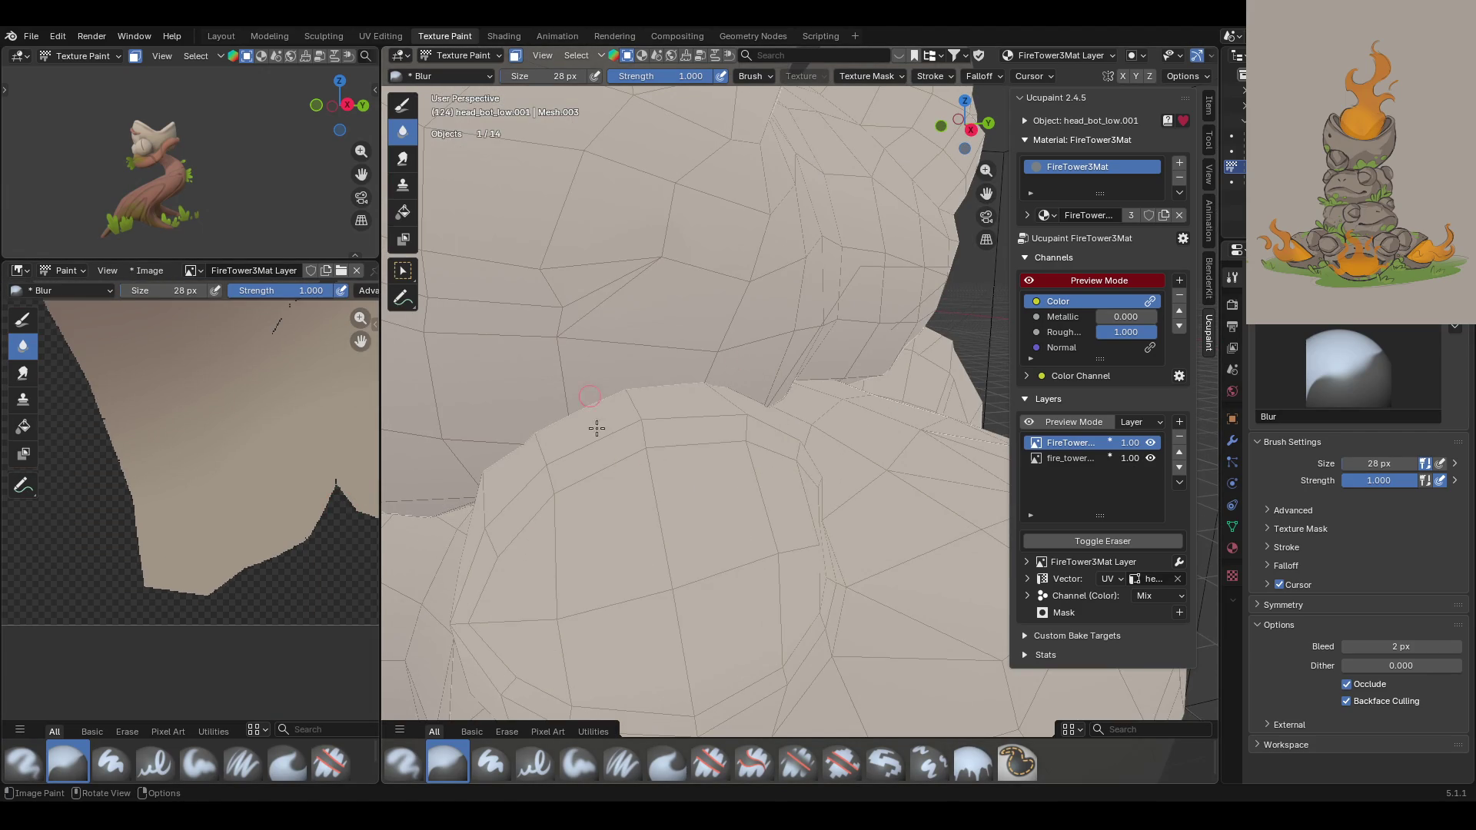
scroll(596, 428, down, 6)
drag(359, 340, 358, 430)
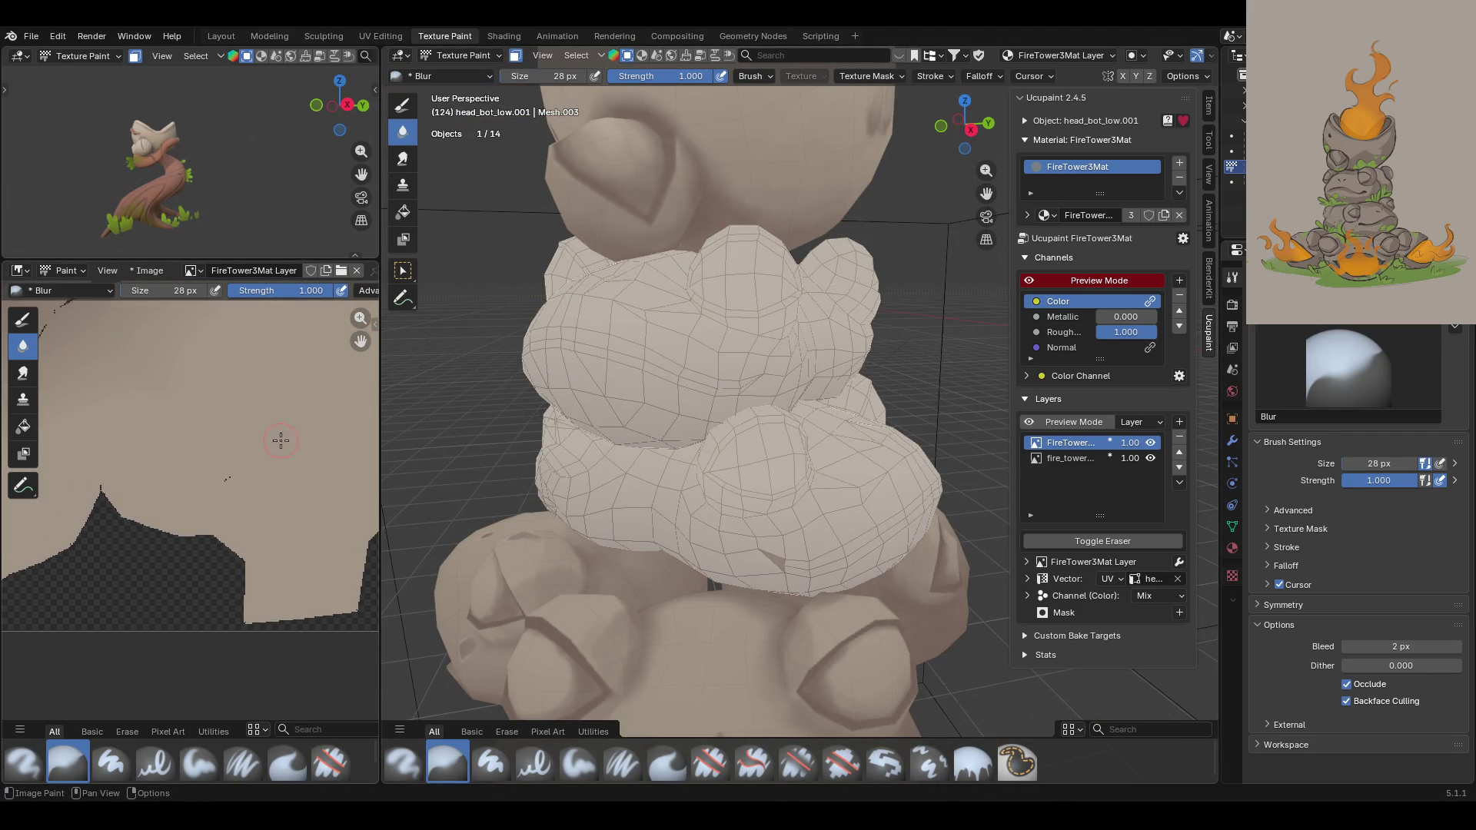
drag(357, 346, 186, 448)
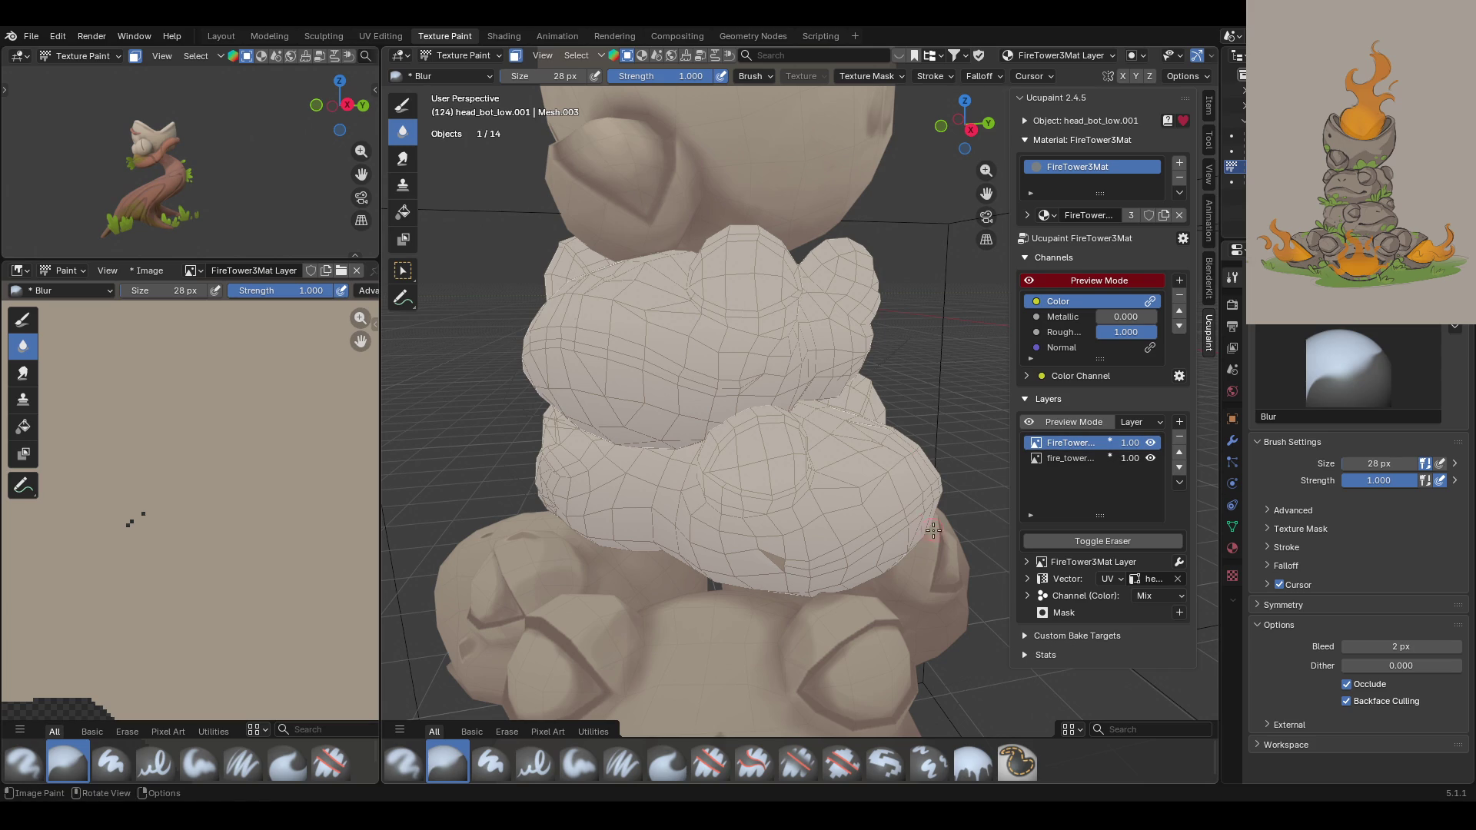
click(621, 765)
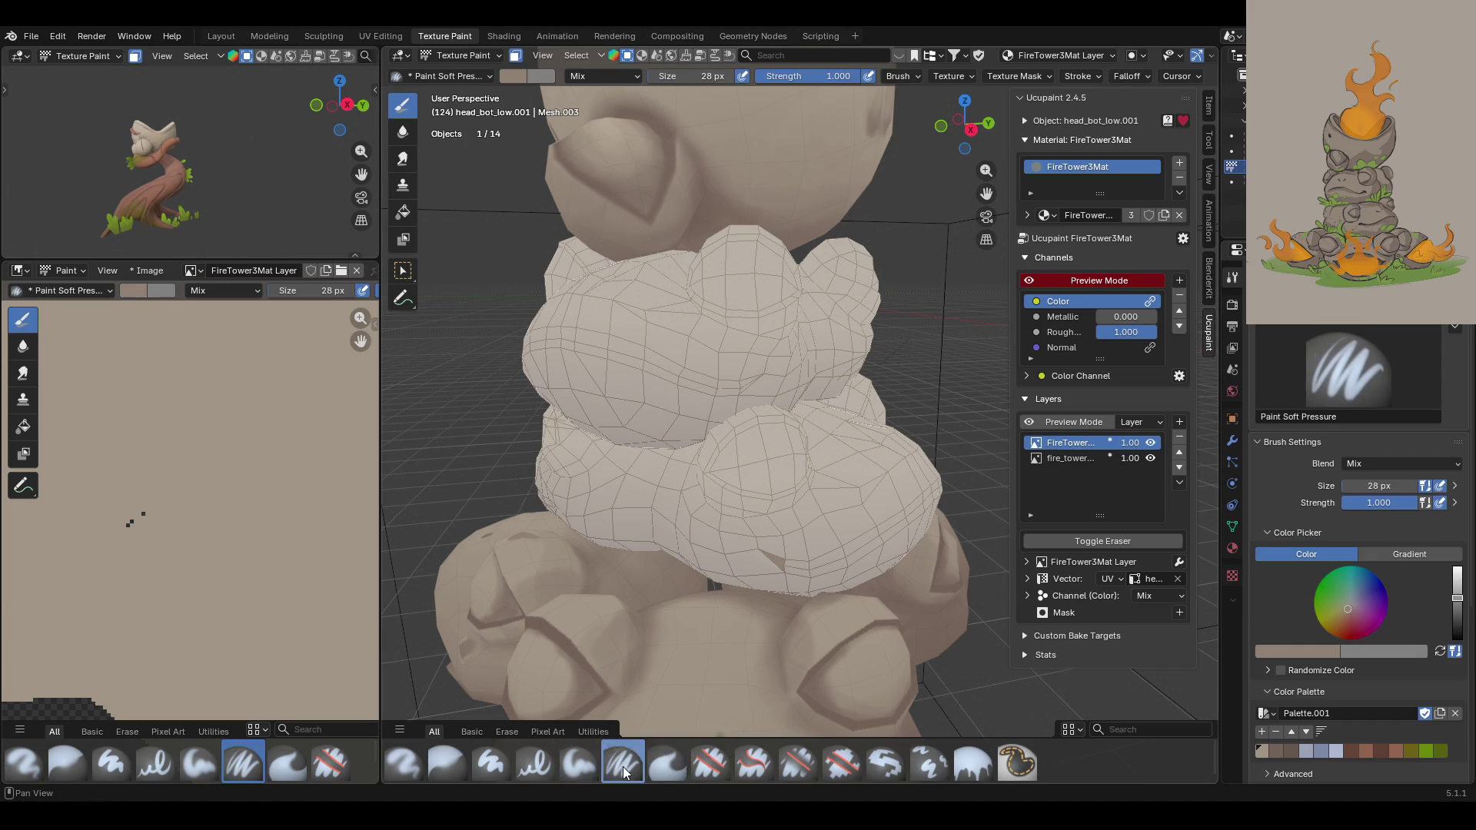
Step: Sample stone colour #908275 from the texture and paint a soft stroke over the marks
click(1295, 652)
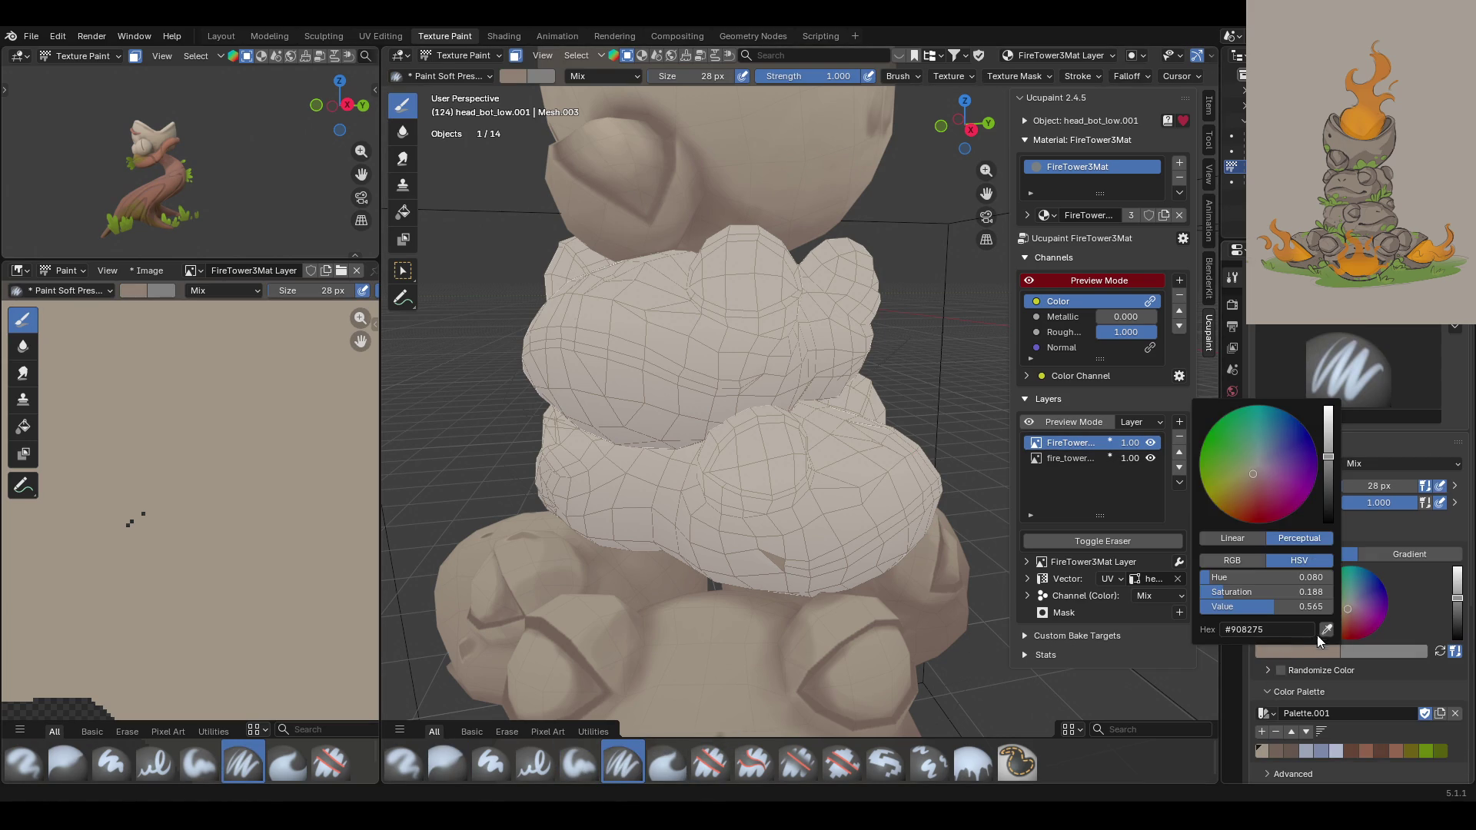
key(s)
click(169, 521)
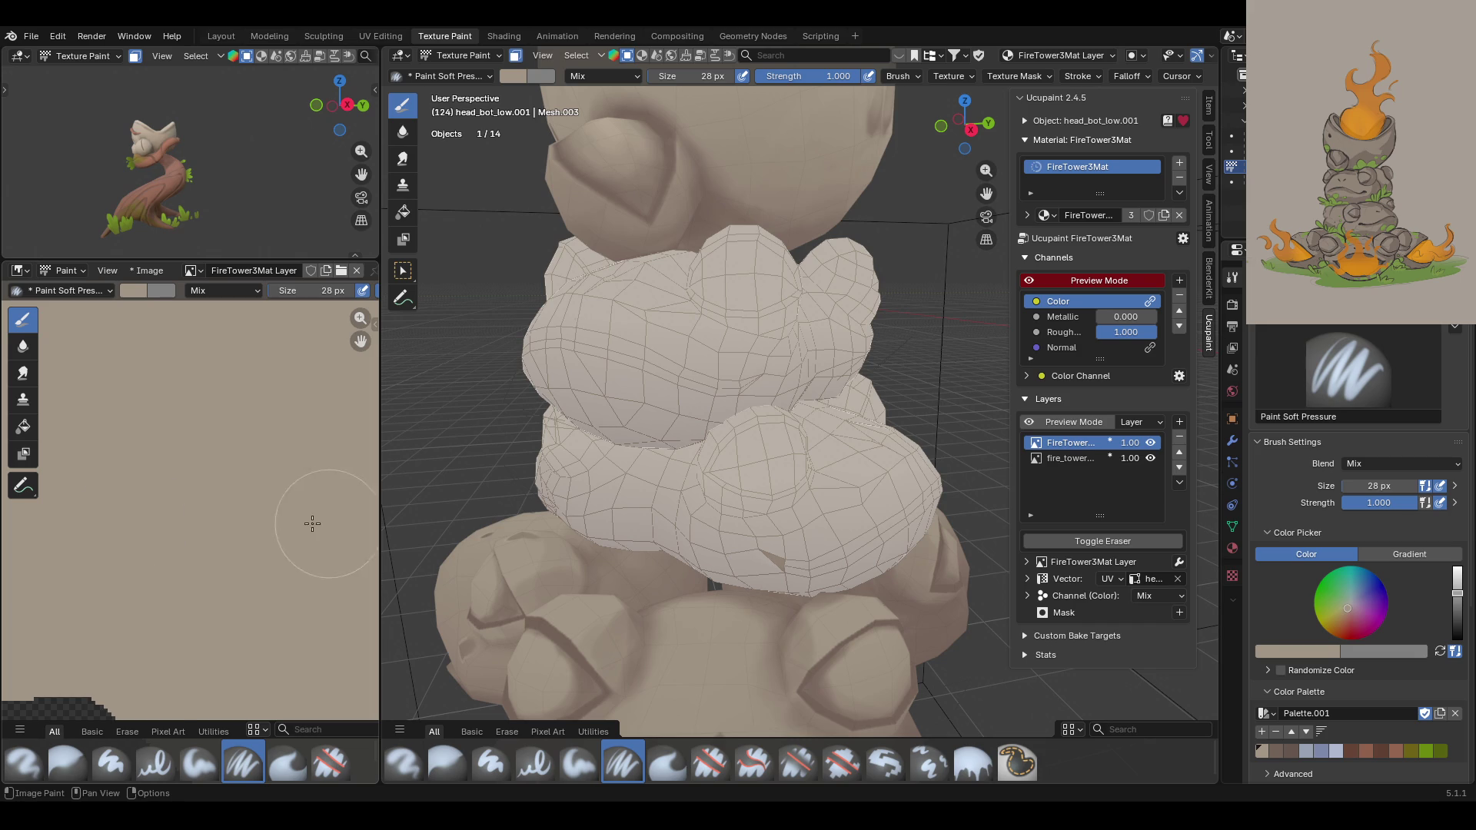
scroll(189, 521, down, 3)
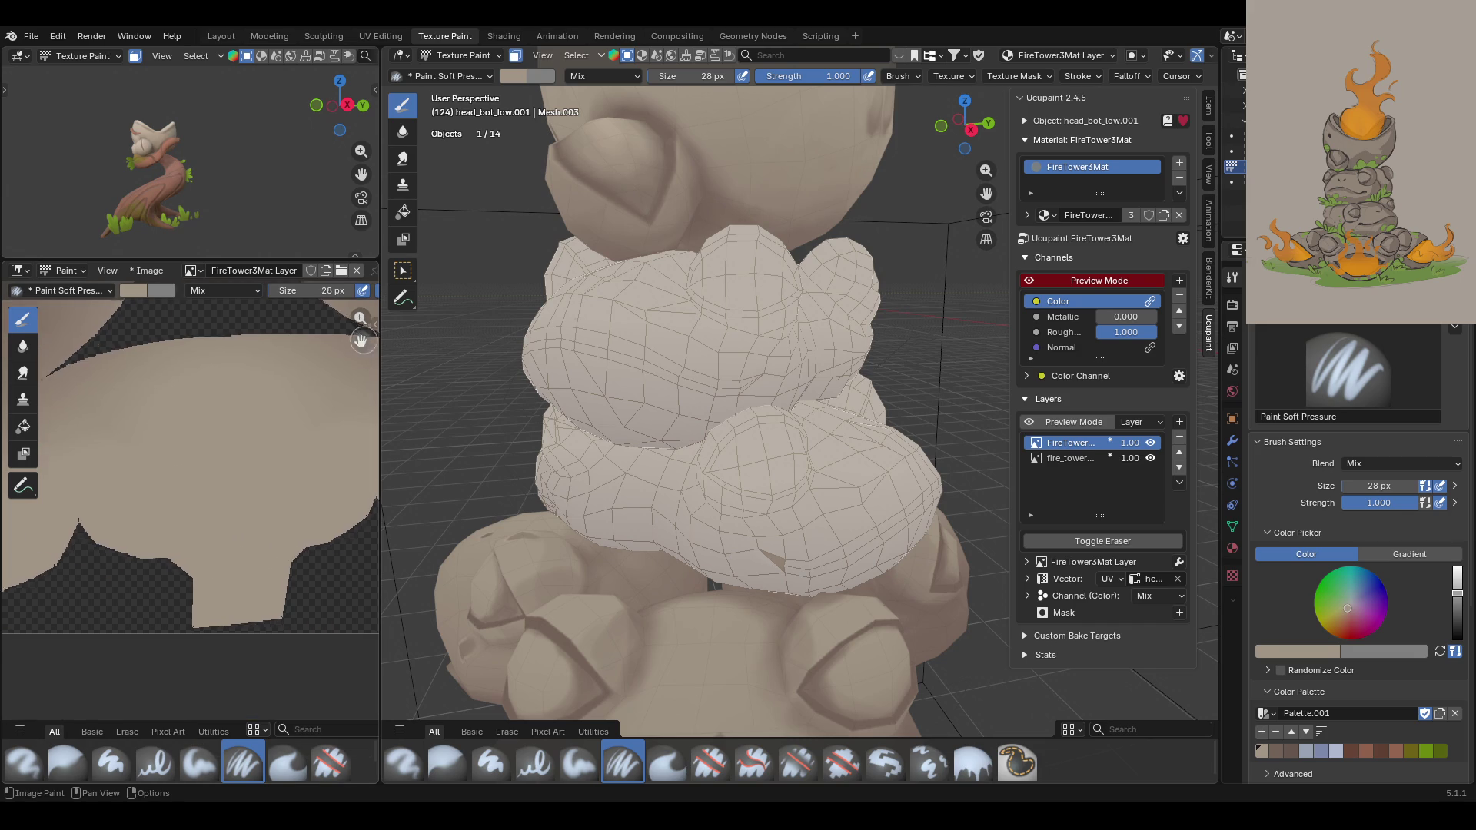
scroll(54, 550, up, 4)
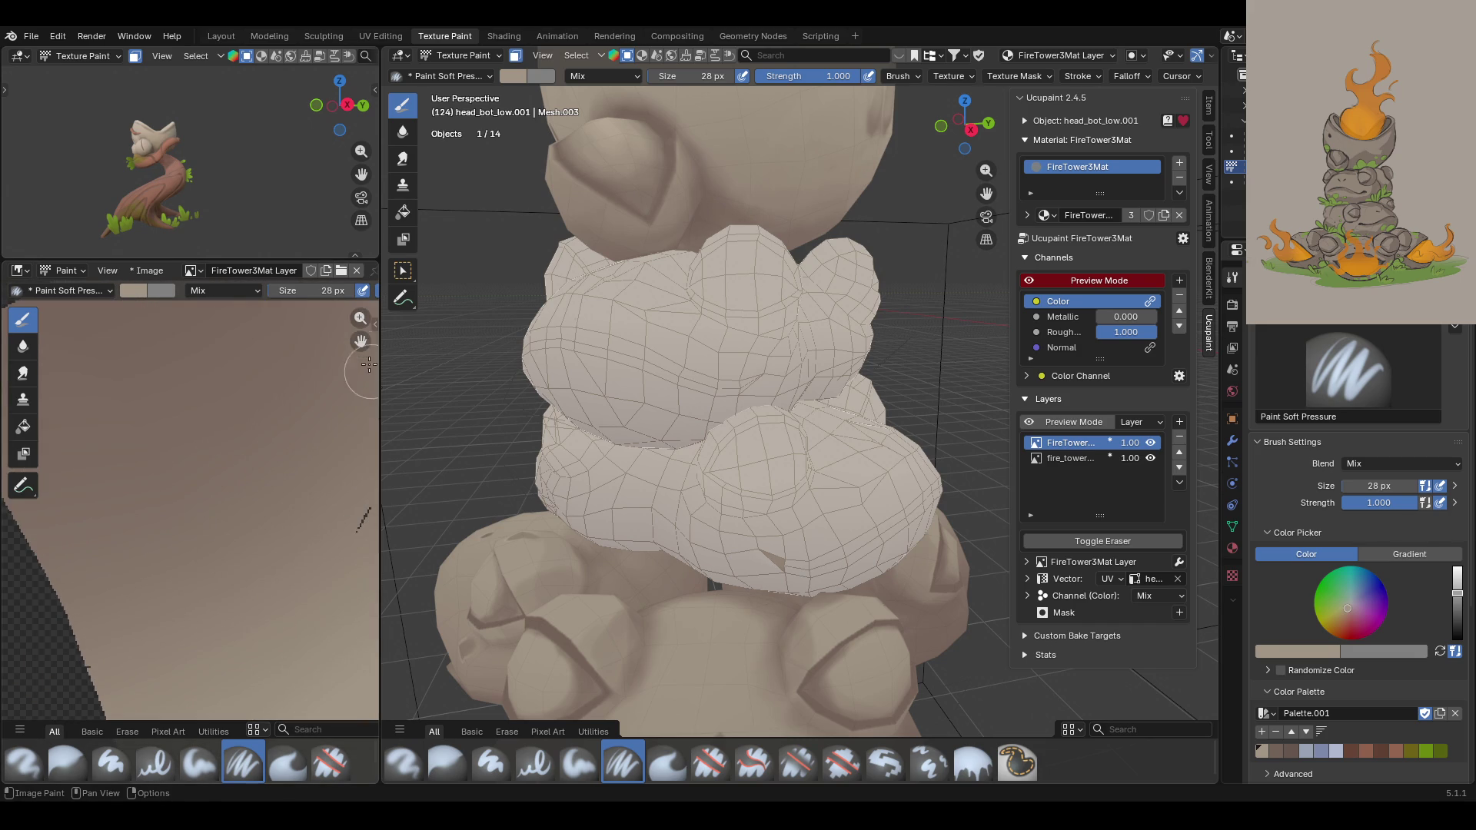
middle_drag(346, 329, 197, 312)
click(1320, 650)
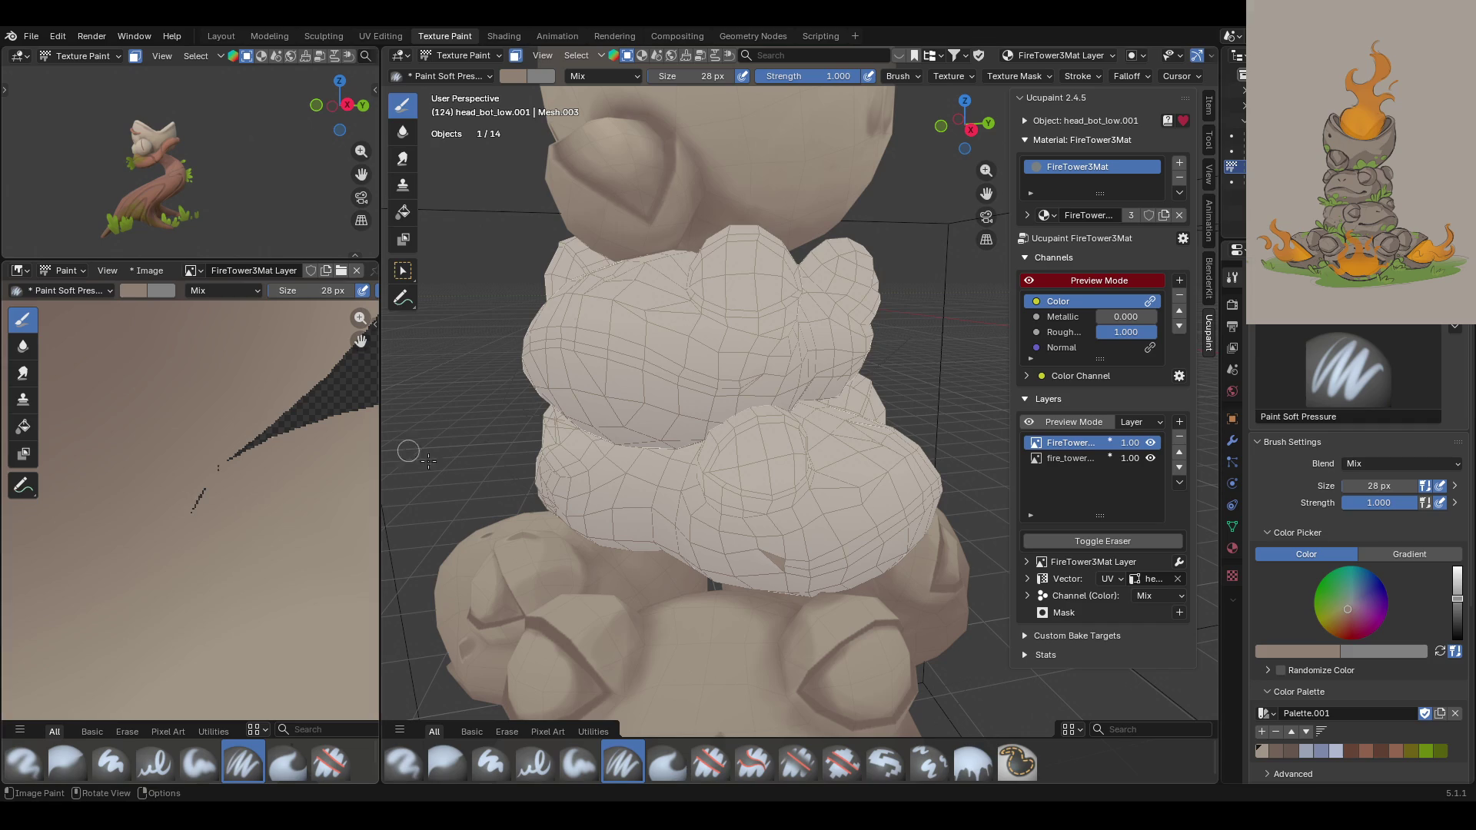
drag(202, 491, 200, 492)
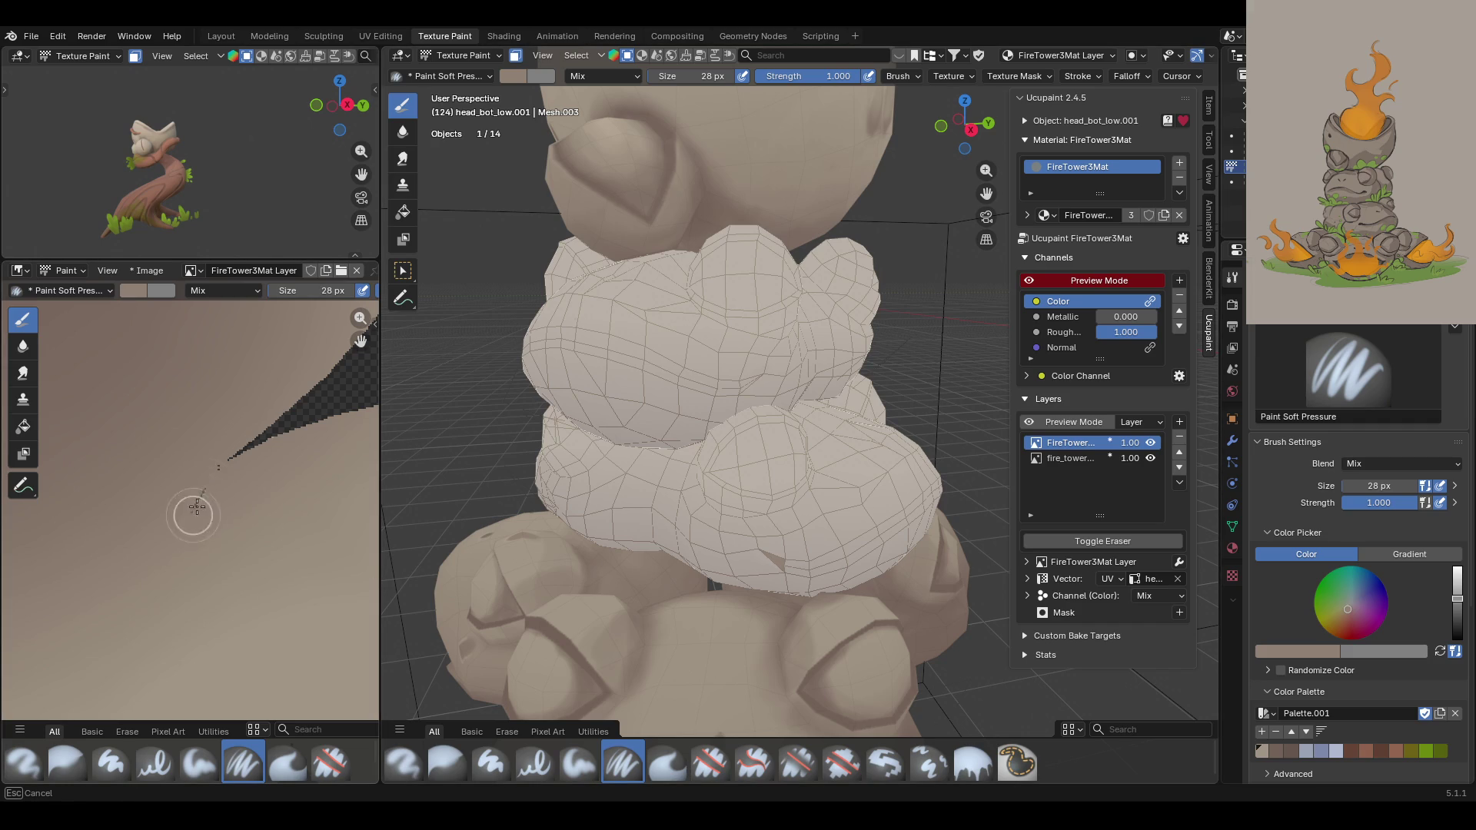
mouse_move(204, 486)
mouse_down()
mouse_move(217, 464)
mouse_move(204, 481)
mouse_up()
Step: Turn off face masking, orbit around the frog statue, and select the Blur brush
click(515, 56)
mouse_move(715, 346)
middle_down()
mouse_move(753, 404)
mouse_move(807, 384)
middle_up()
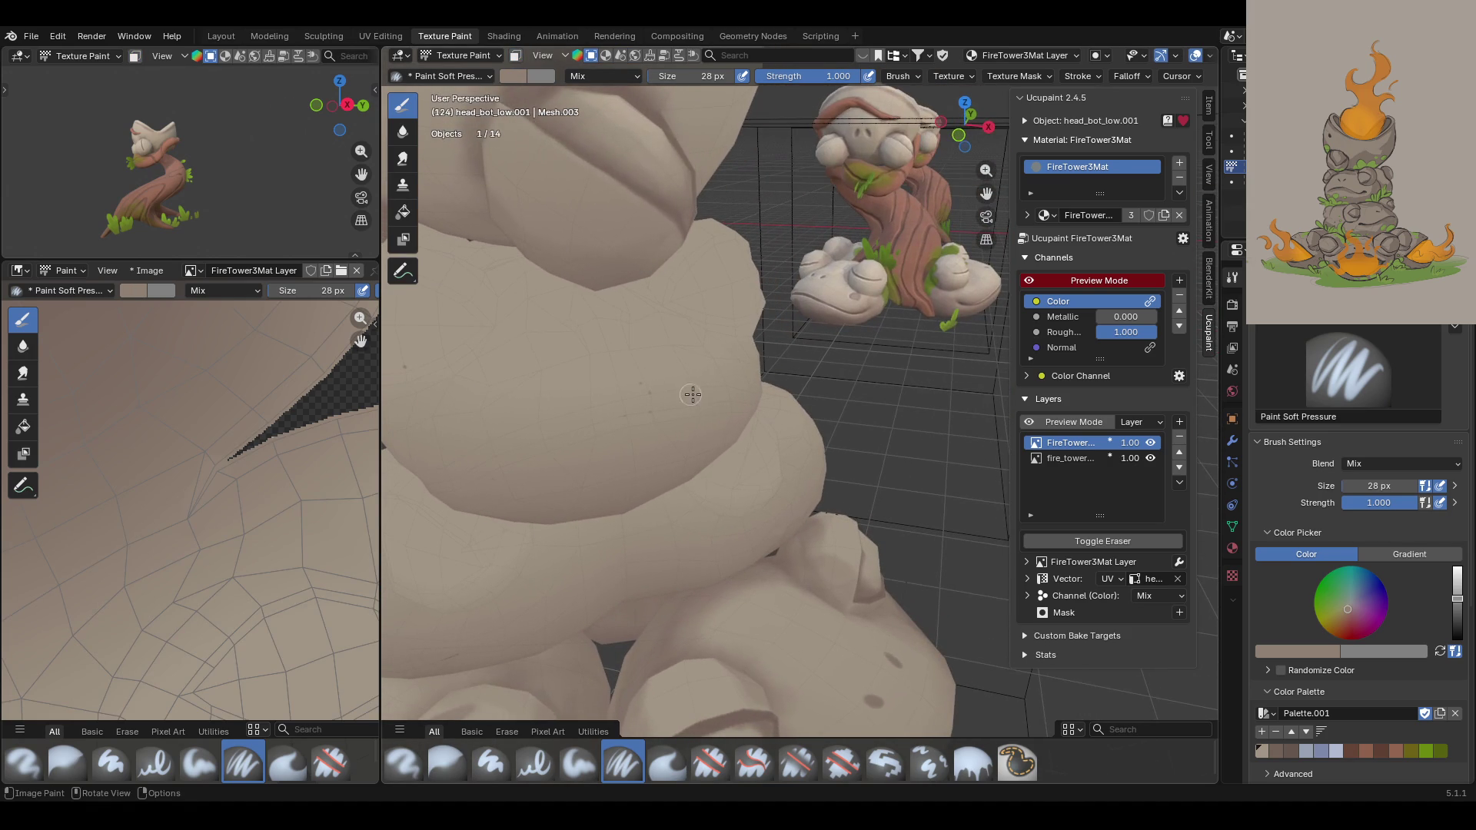
click(435, 755)
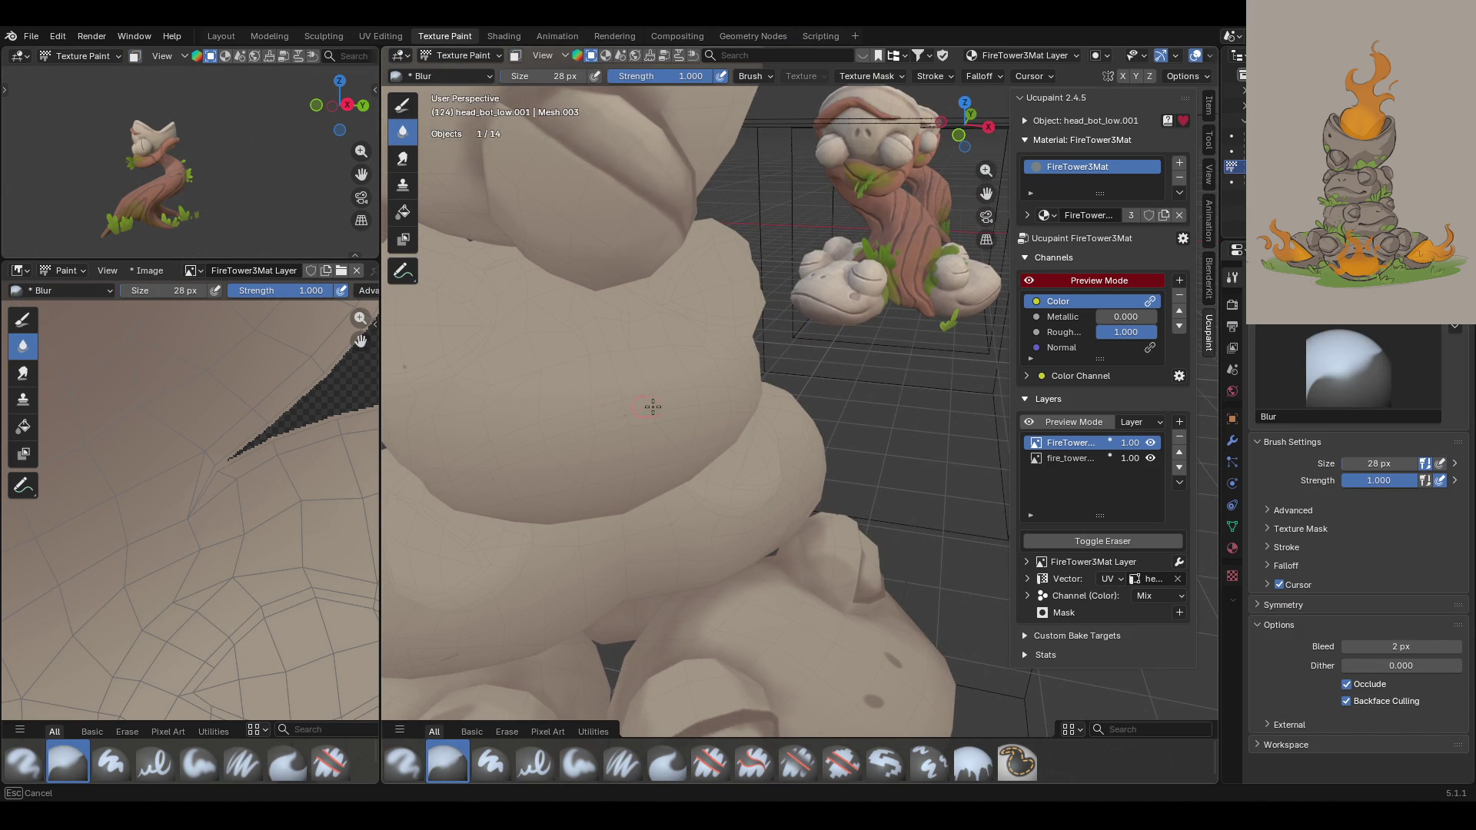
Step: Blur the crease on the lower frog's puff, then enable face masking with box-select
mouse_move(652, 406)
middle_down()
mouse_move(699, 398)
mouse_move(722, 343)
middle_up()
mouse_move(751, 399)
middle_down()
mouse_move(831, 424)
mouse_move(777, 431)
middle_up()
drag(716, 488, 693, 526)
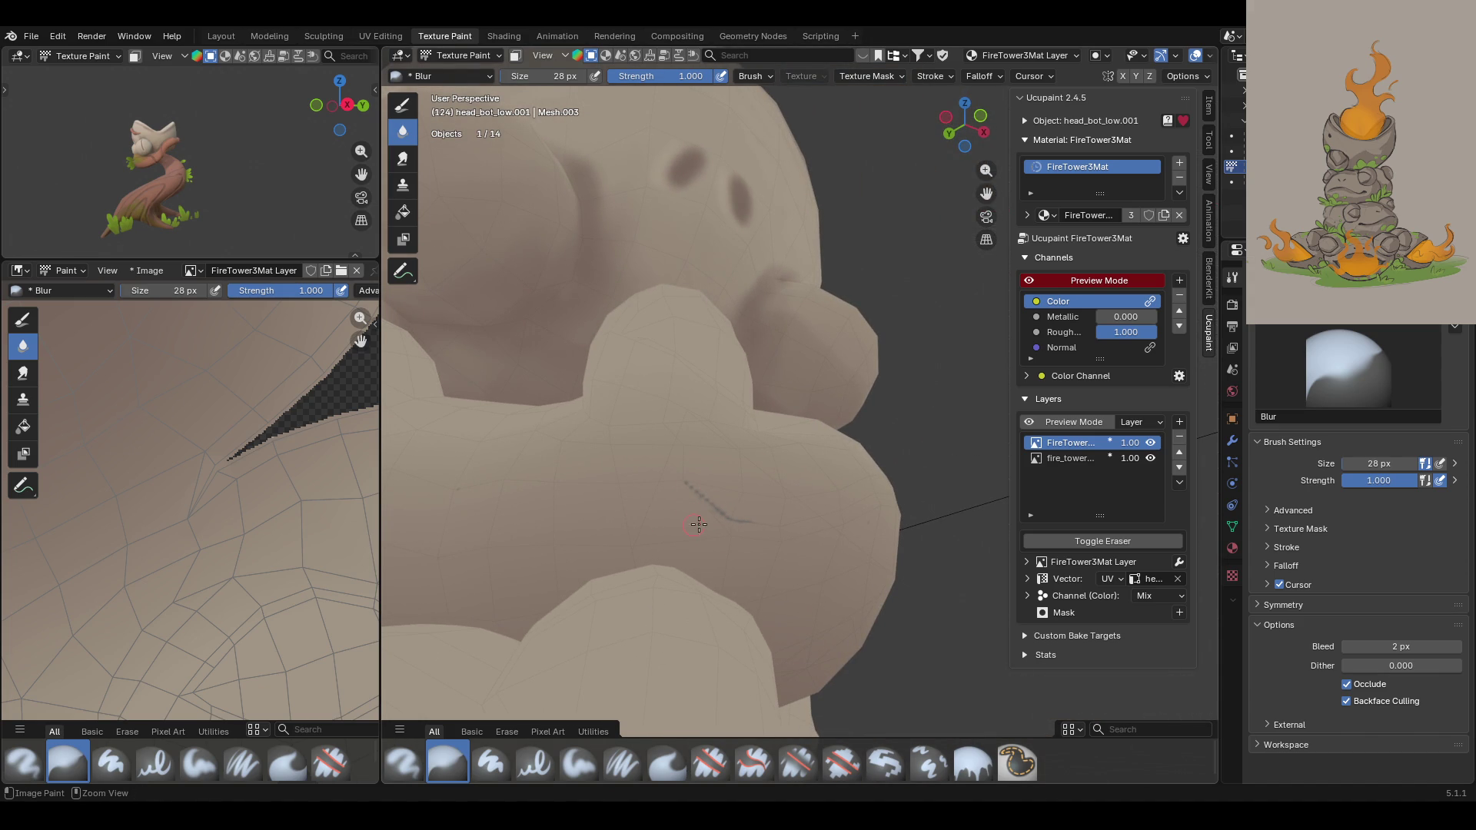
key(m)
key(w)
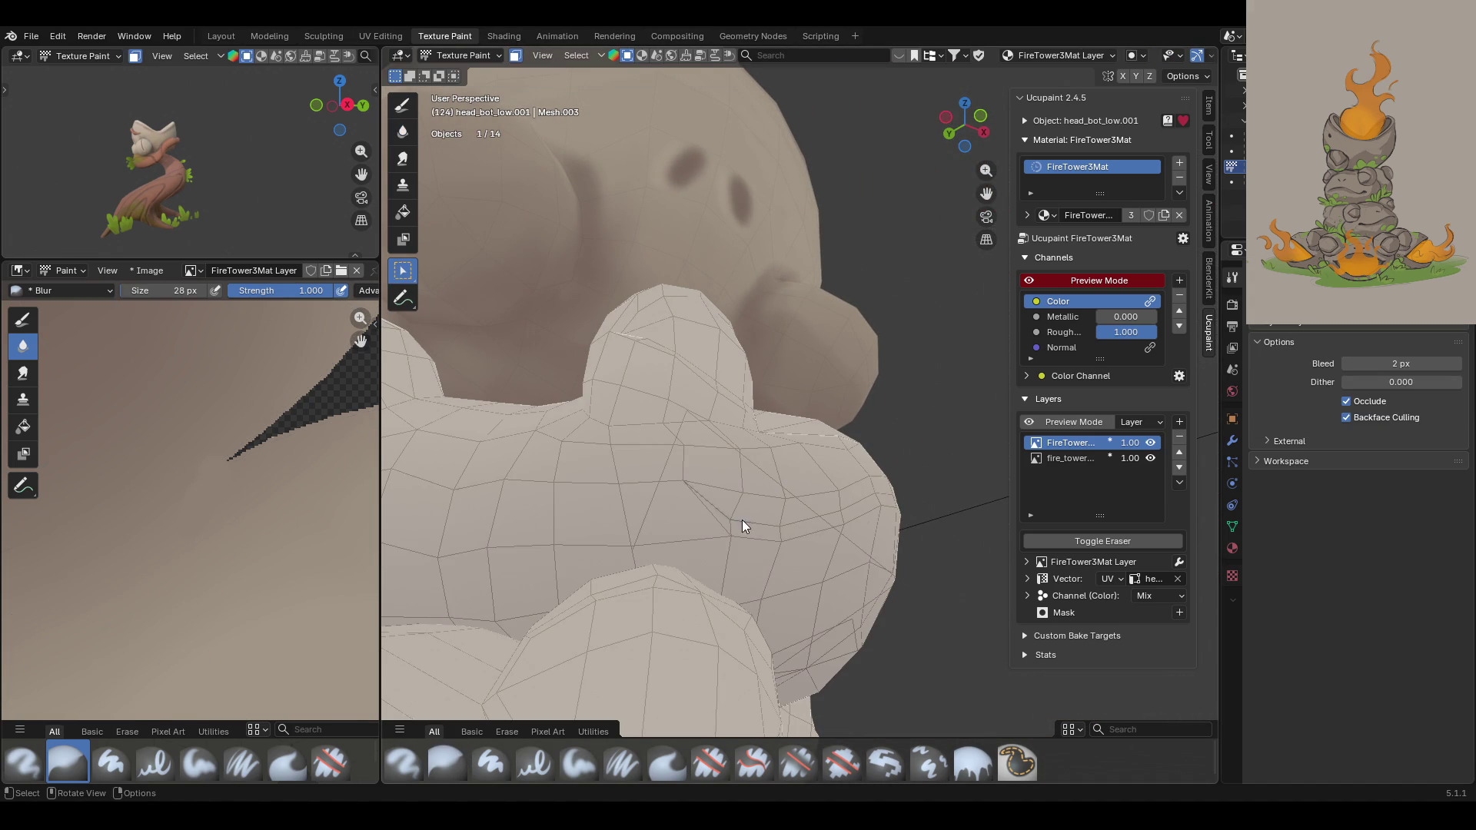
key(shift)
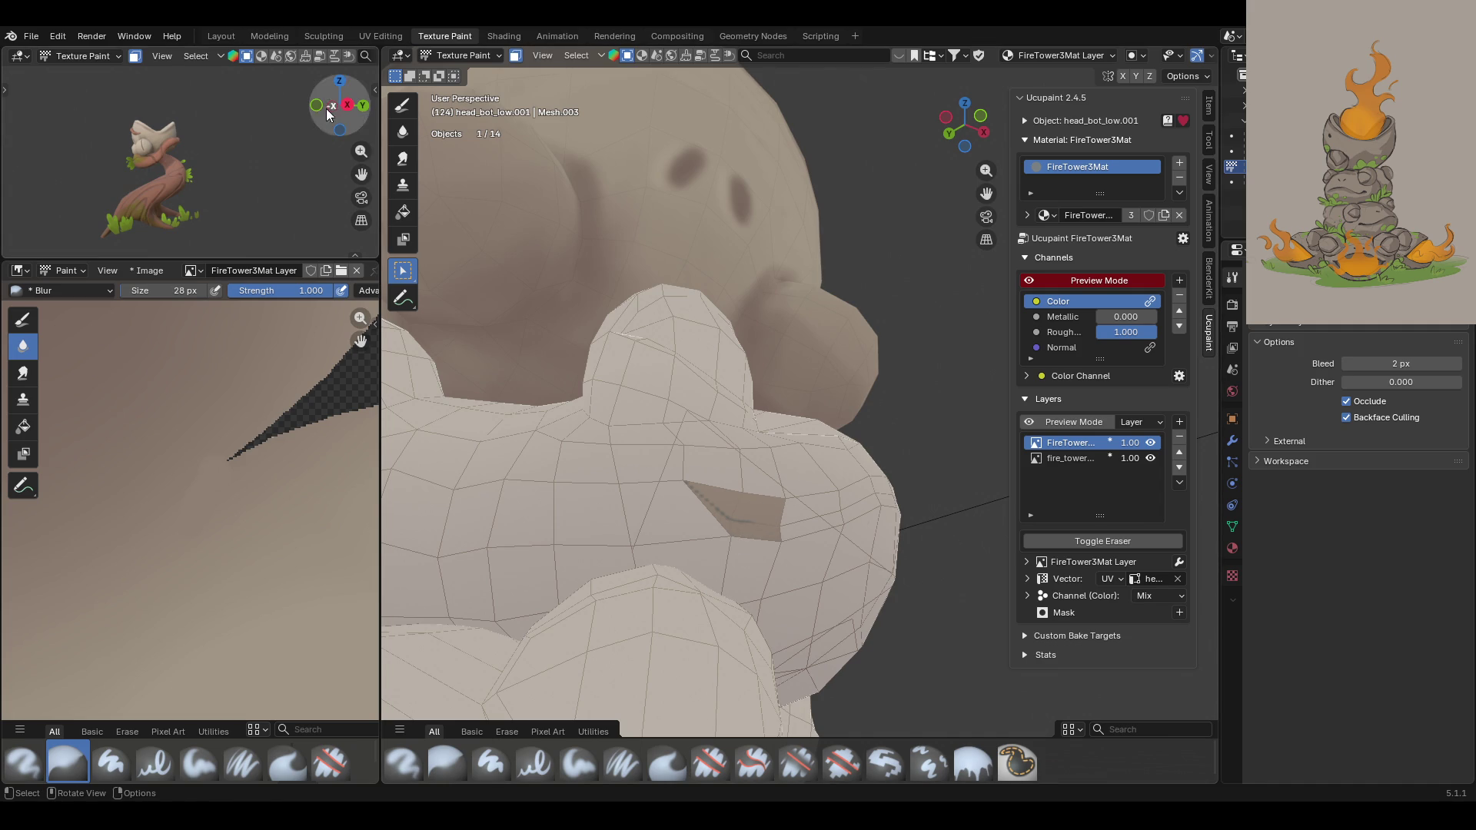
Step: With Paint Soft Pressure and a sampled dark tone, paint the crease inside the masked face
scroll(215, 513, down, 10)
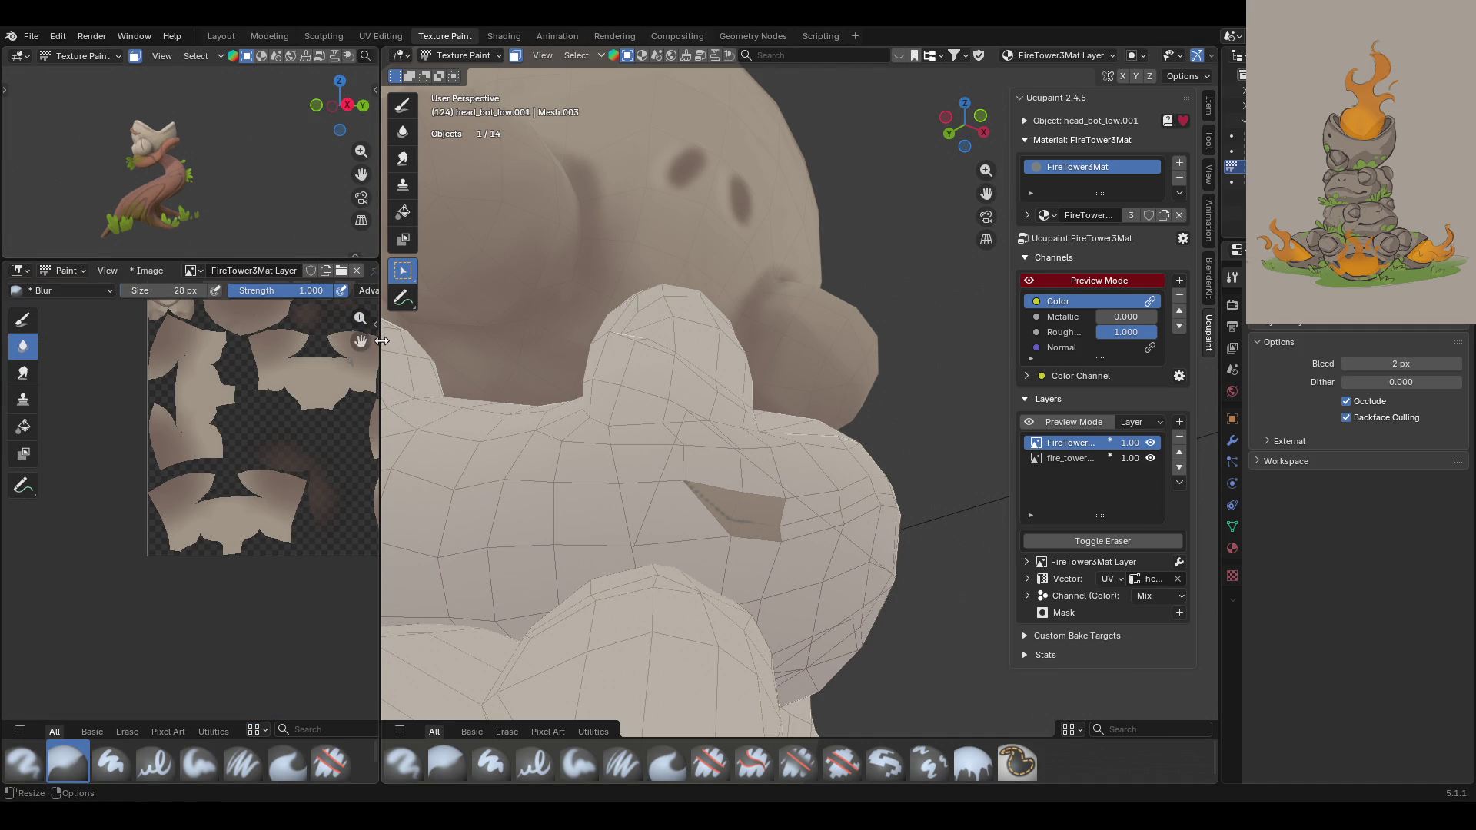
scroll(366, 396, up, 2)
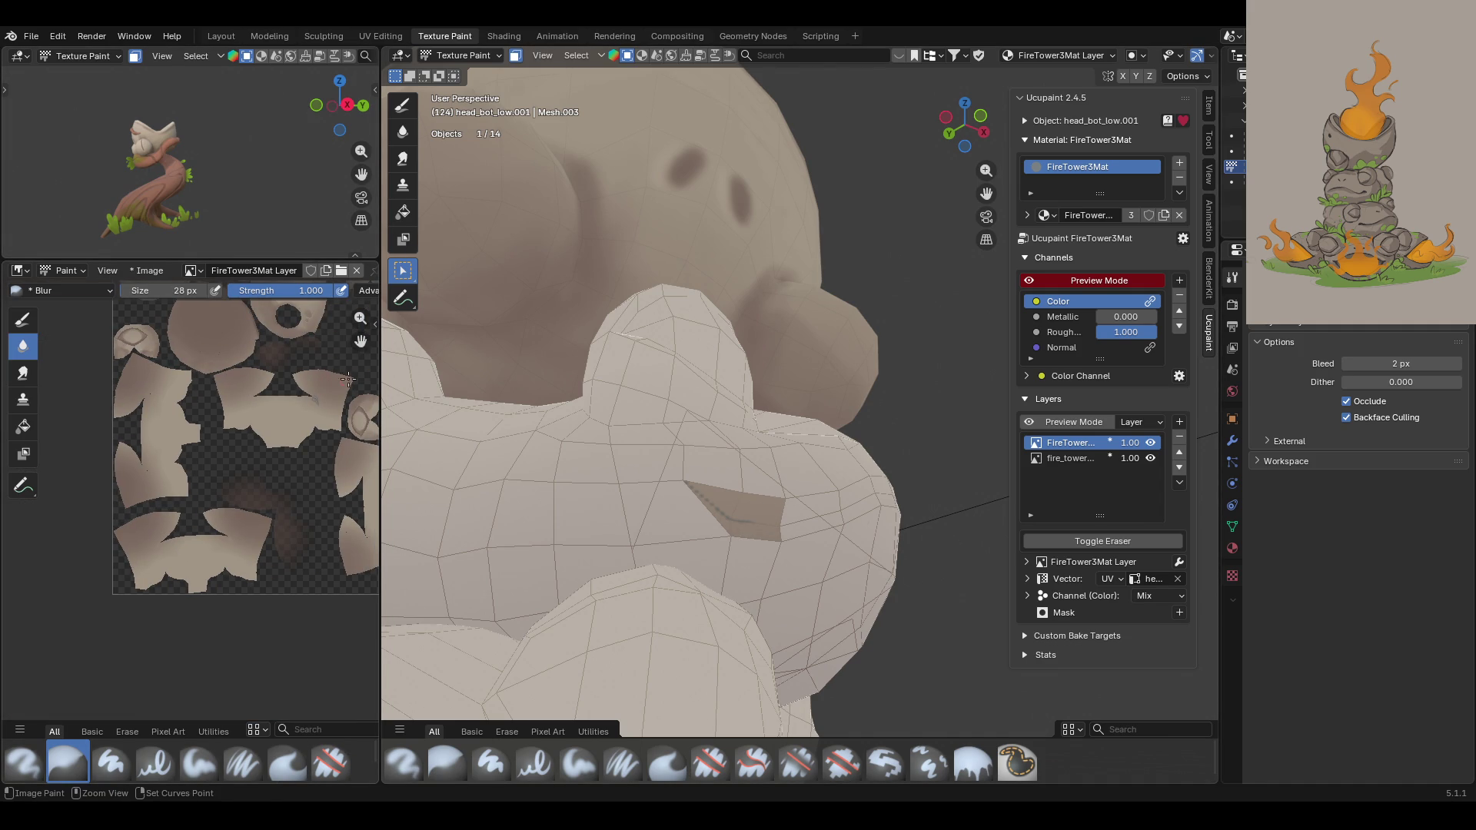
scroll(324, 385, up, 5)
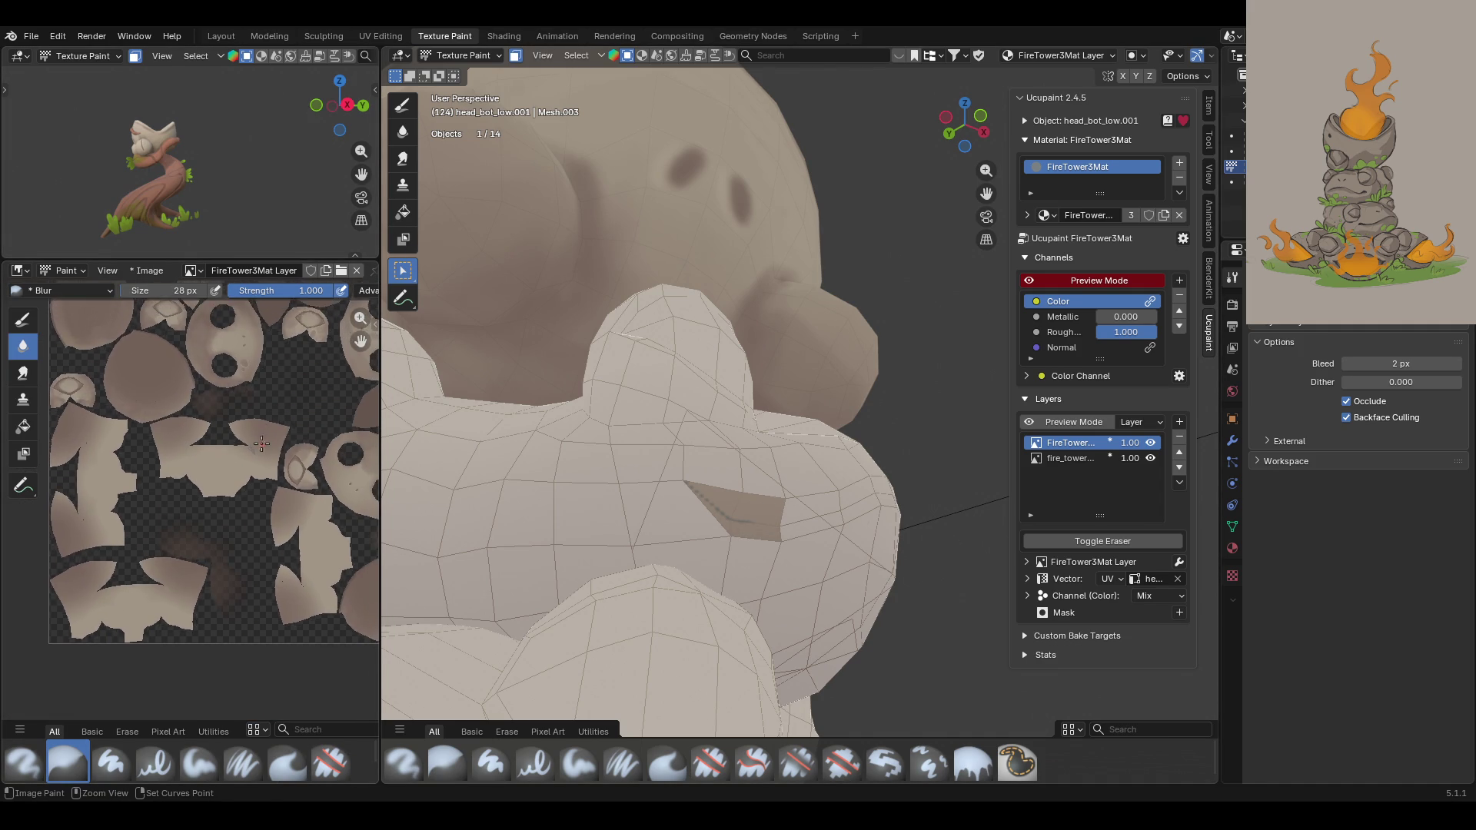
scroll(257, 439, up, 6)
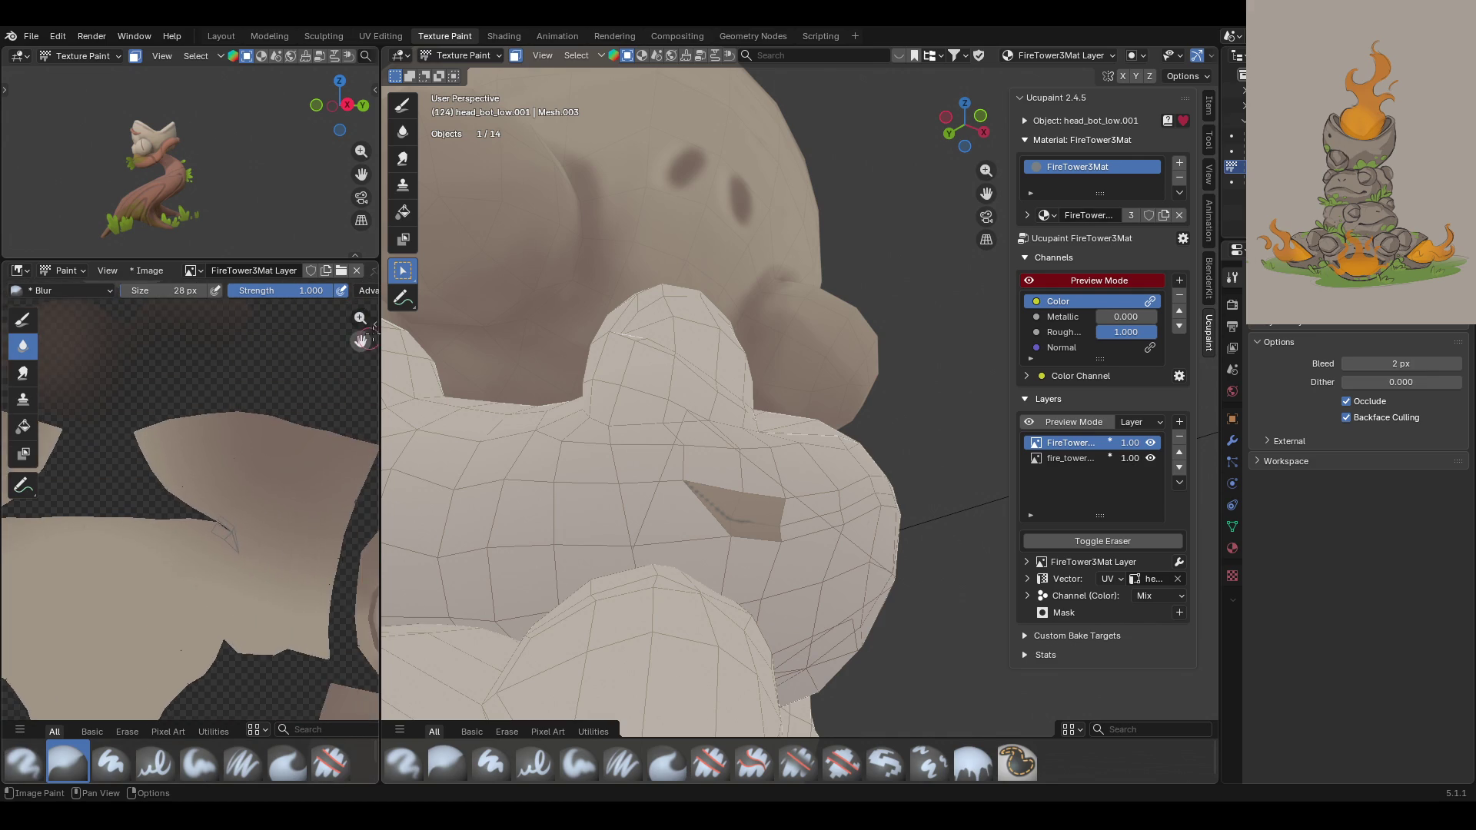
scroll(254, 521, up, 3)
drag(369, 352, 239, 222)
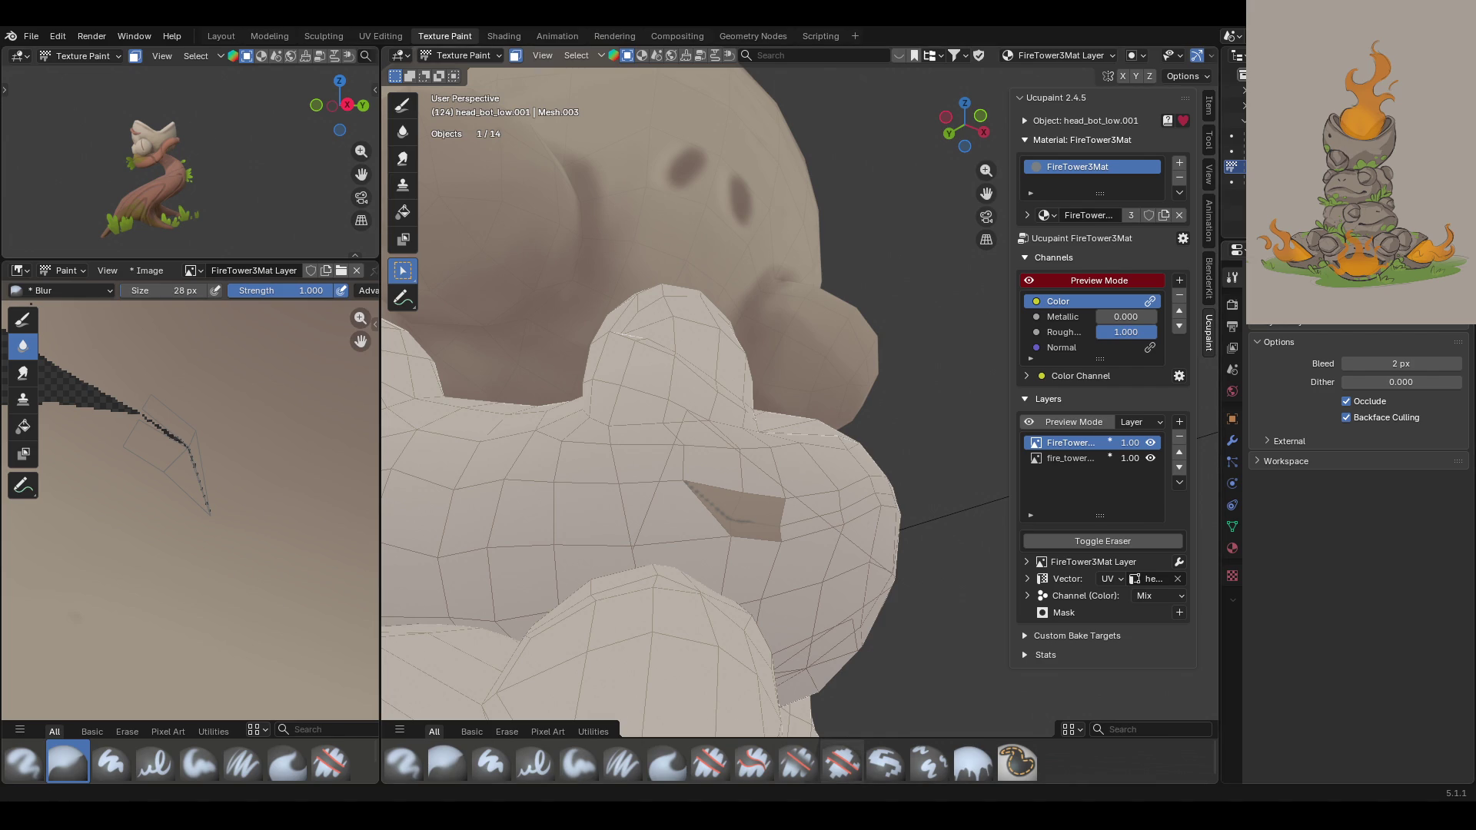
click(619, 770)
click(1298, 652)
click(1308, 612)
click(176, 417)
mouse_move(185, 425)
mouse_down()
mouse_move(152, 428)
mouse_move(163, 453)
mouse_up()
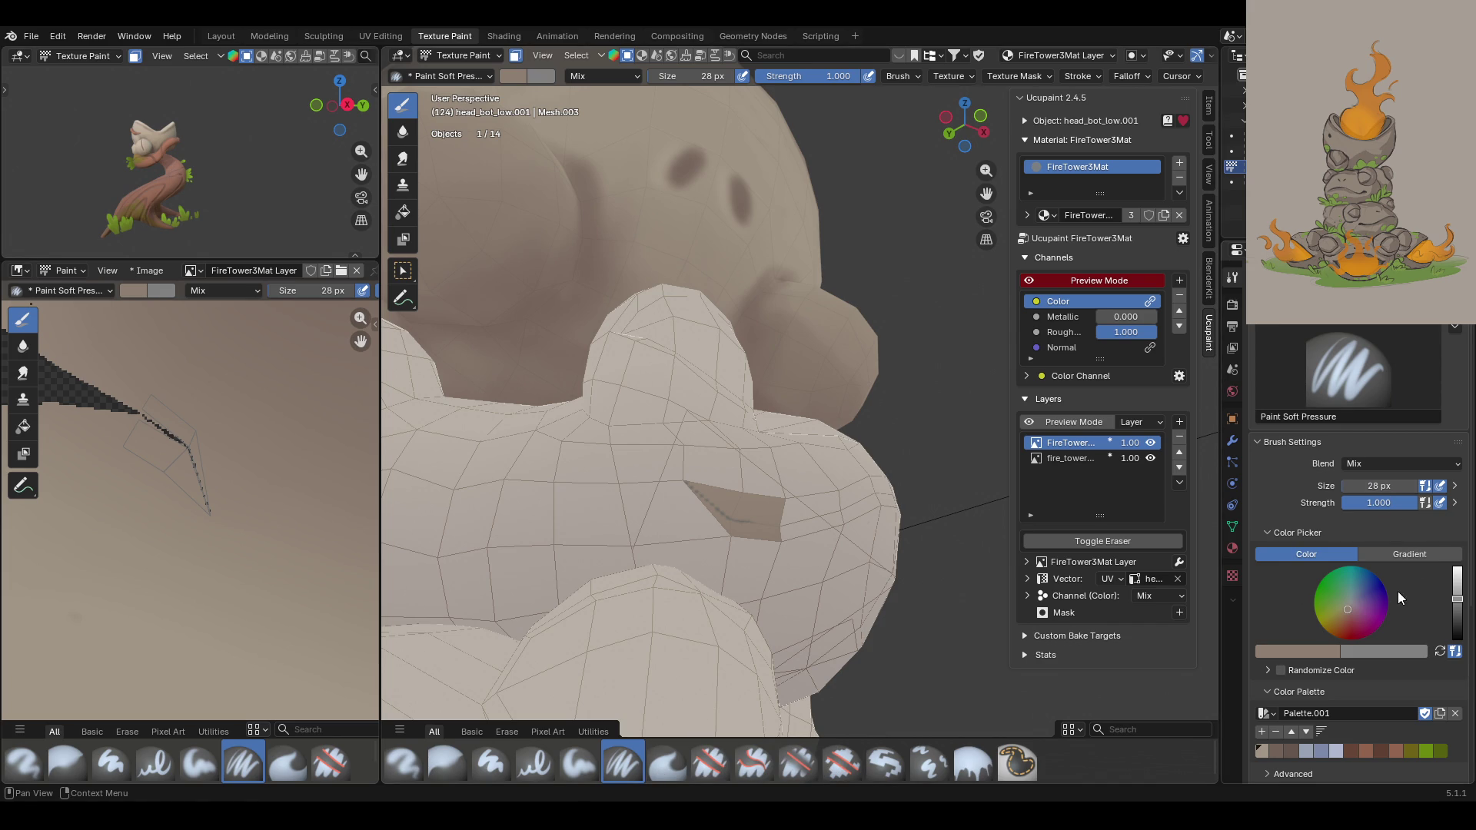
Step: Undo the dark stroke, then blur the crease and island edges with the texture view at 186%
key(ctrl+z)
key(ctrl+z)
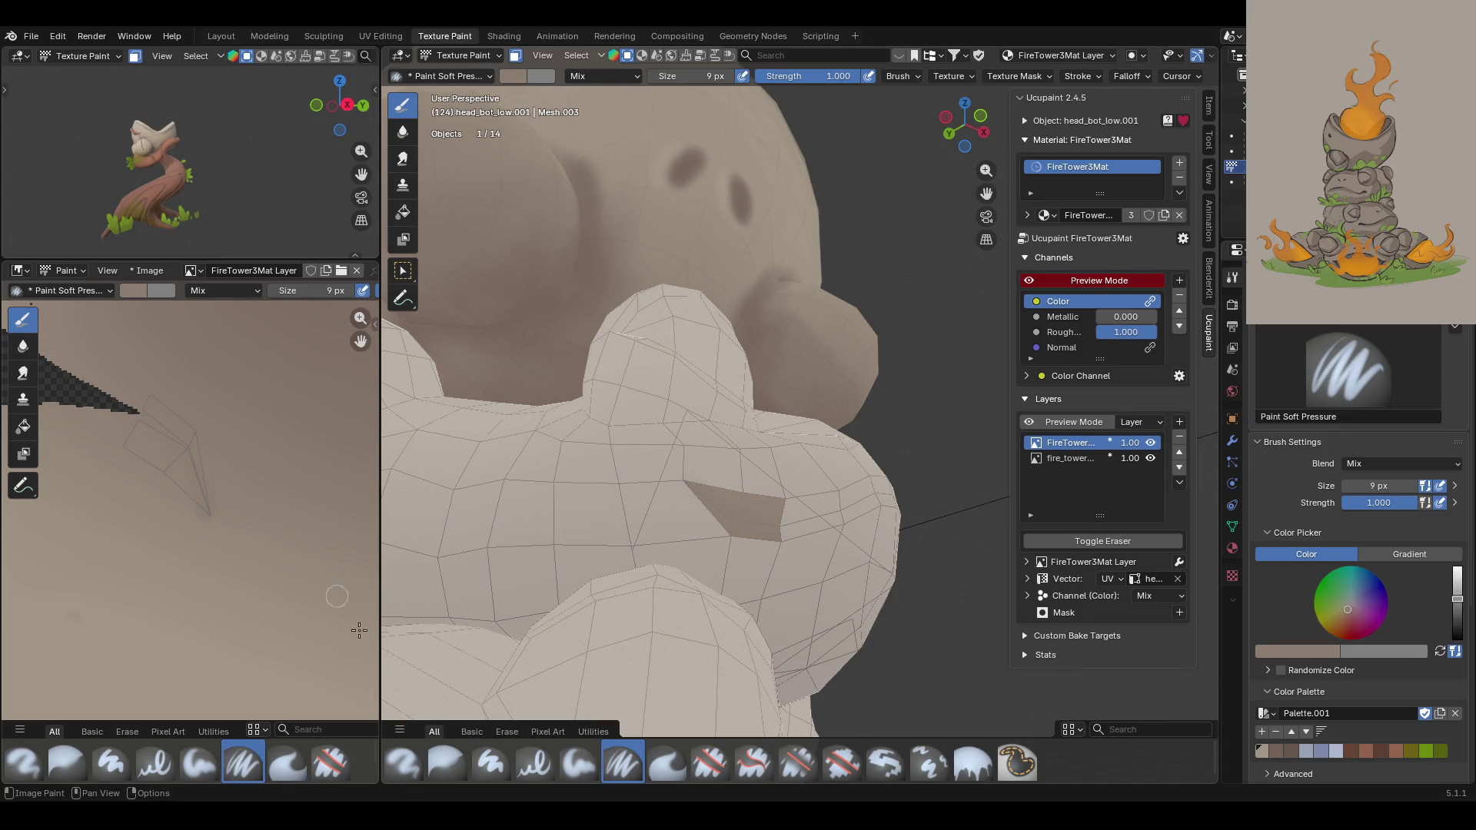
click(448, 761)
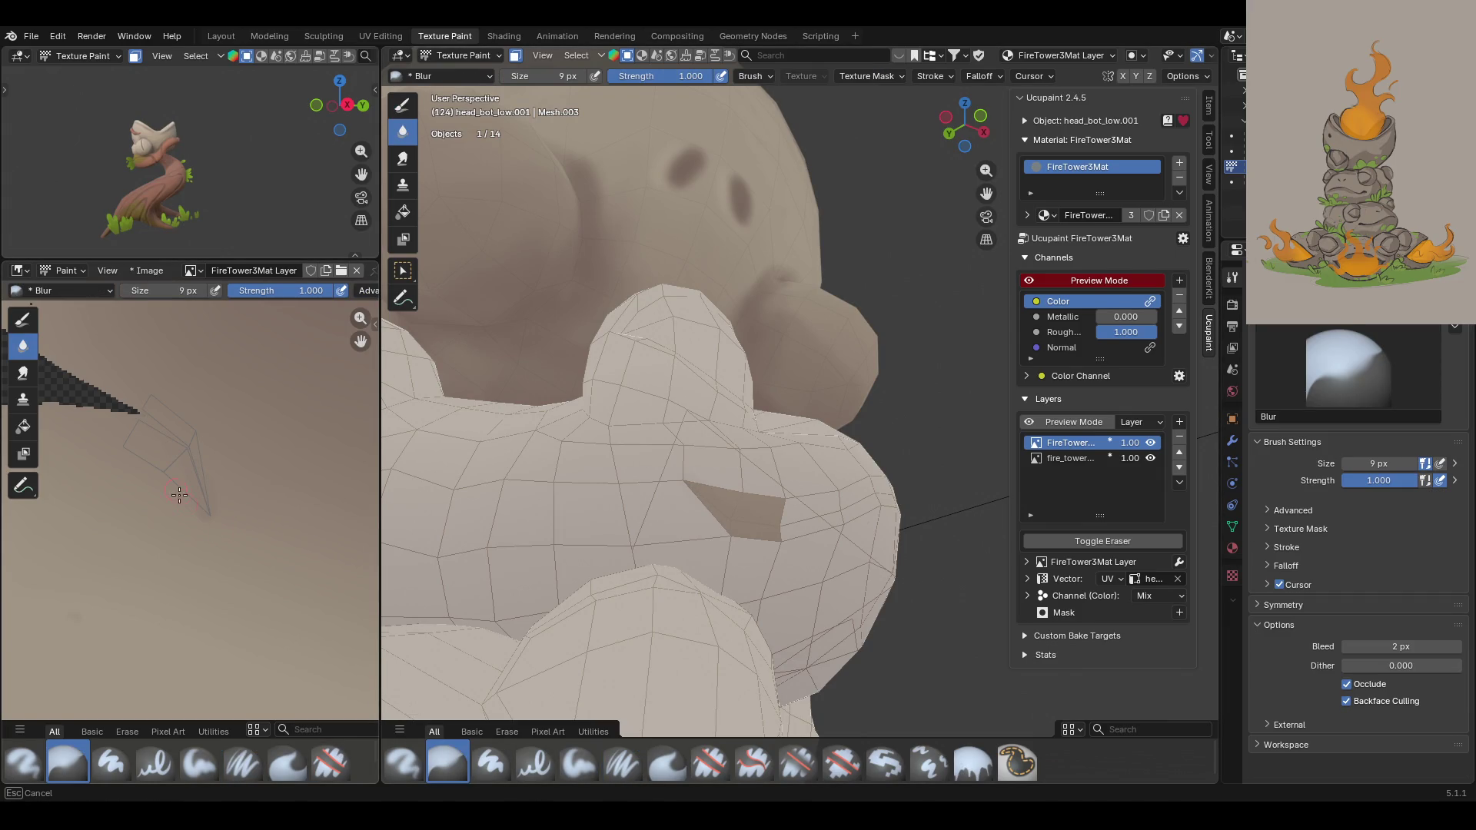
mouse_move(204, 528)
mouse_down()
mouse_move(201, 496)
mouse_move(227, 466)
mouse_move(233, 724)
mouse_up()
mouse_move(152, 578)
ctrl+middle_down()
mouse_move(251, 487)
mouse_move(198, 682)
mouse_move(163, 538)
ctrl+middle_up()
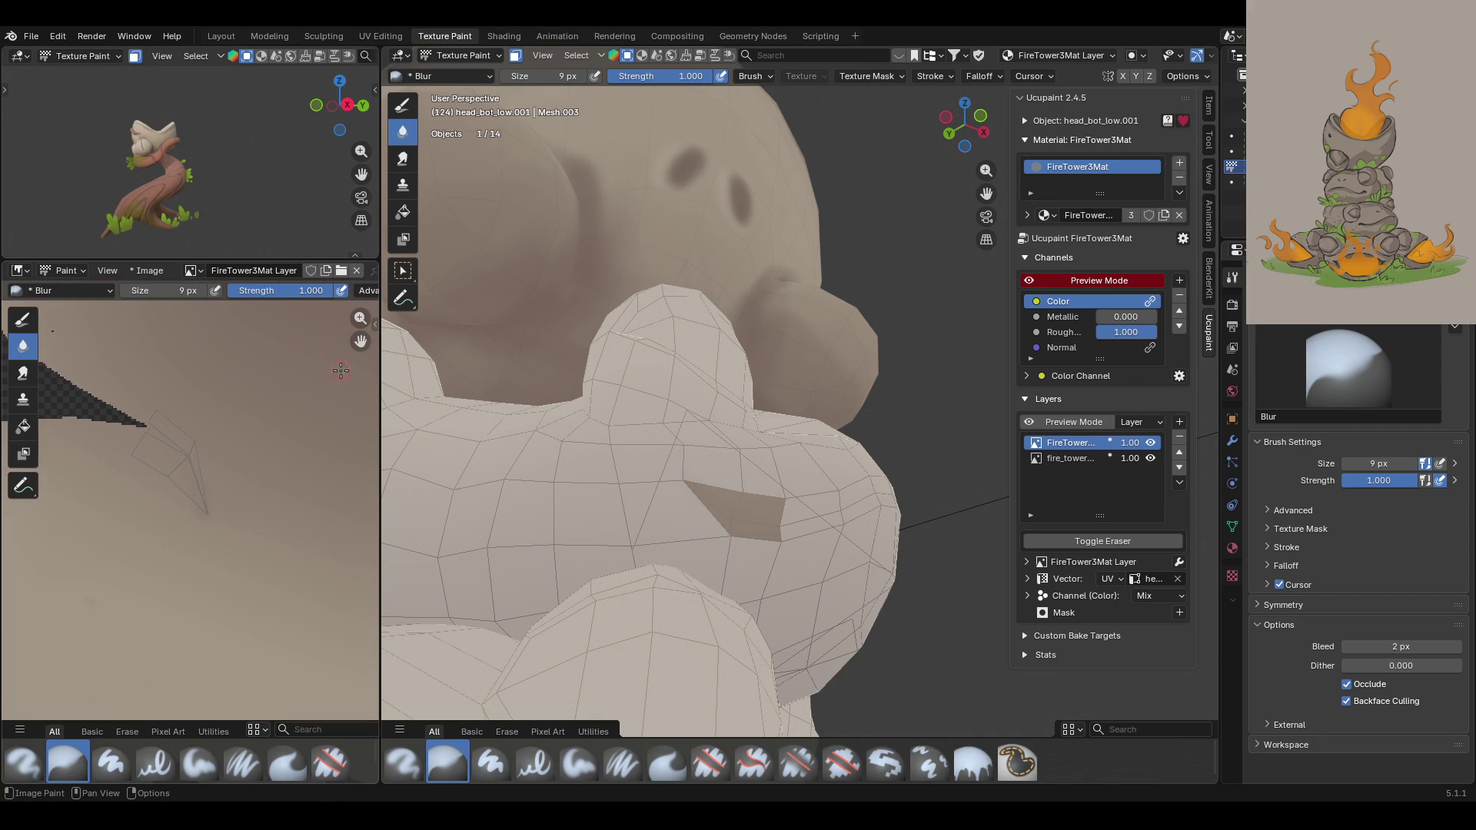
scroll(330, 338, up, 5)
drag(270, 514, 142, 602)
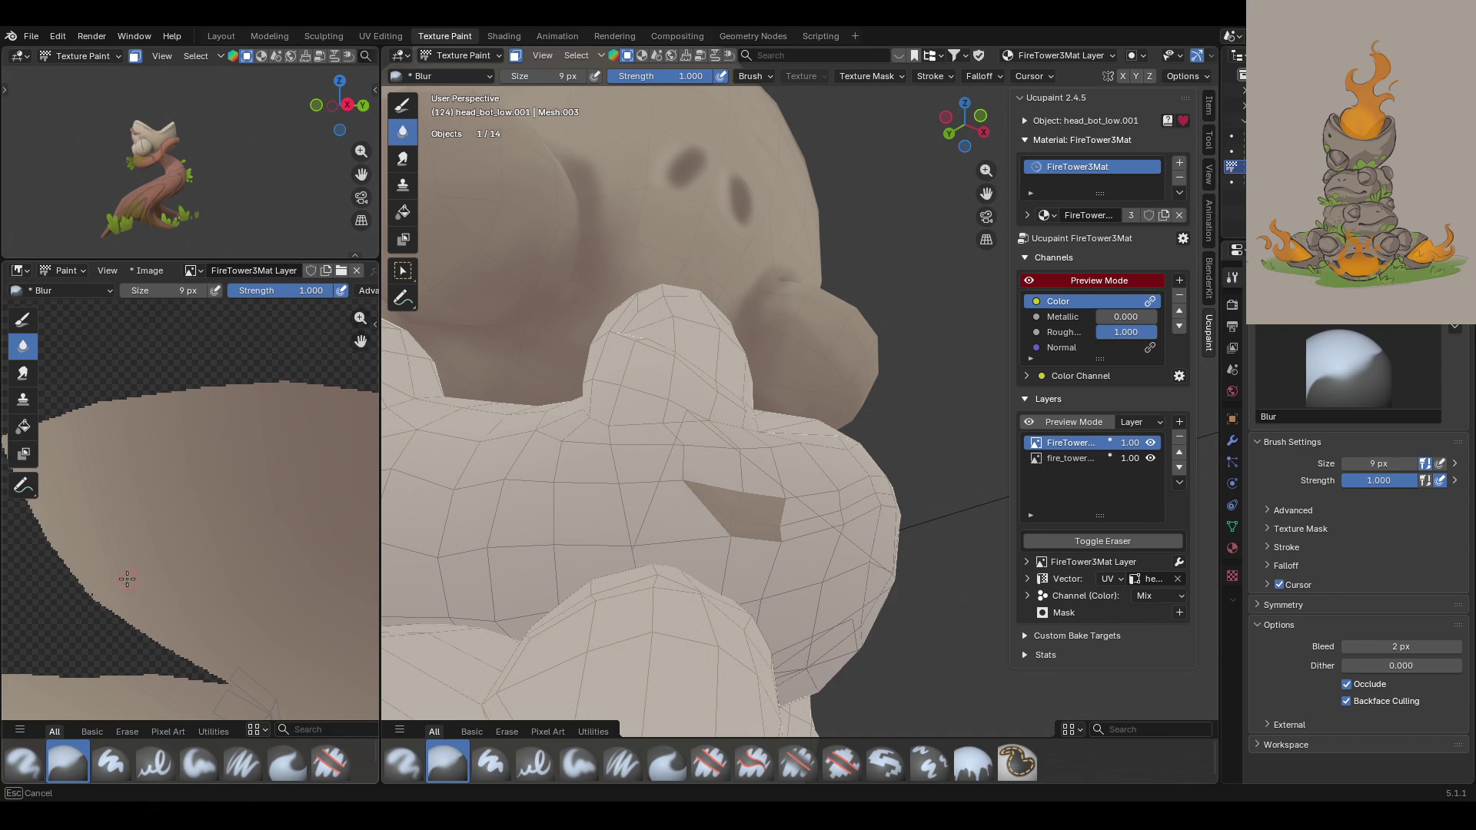
scroll(125, 573, down, 5)
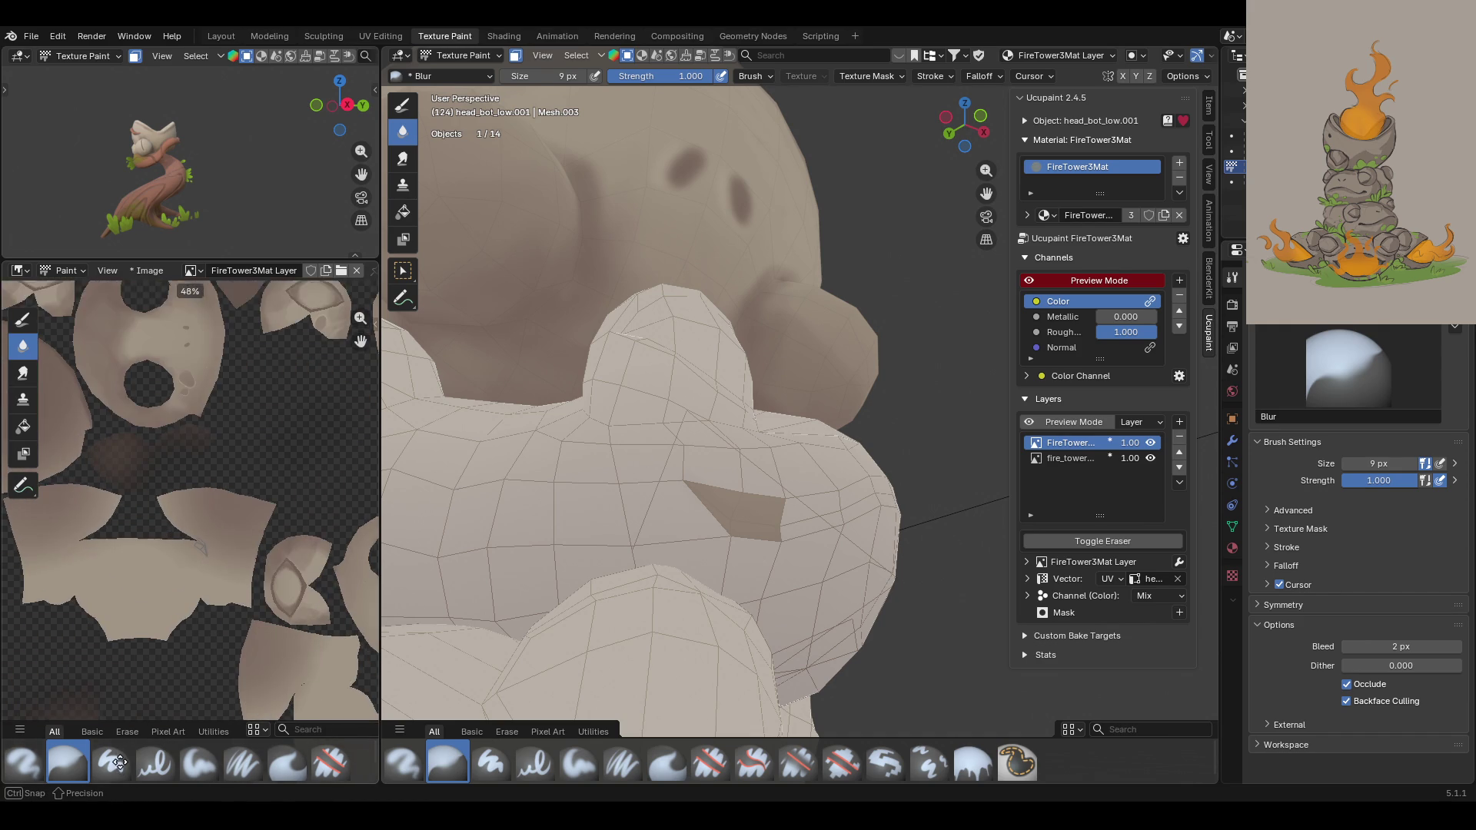
Step: Turn off face masking and orbit in toward the frog's head and puffs
click(516, 56)
mouse_move(661, 431)
middle_down()
mouse_move(677, 494)
mouse_move(738, 430)
middle_up()
mouse_move(986, 193)
mouse_down()
mouse_move(1130, 100)
mouse_move(613, 346)
mouse_up()
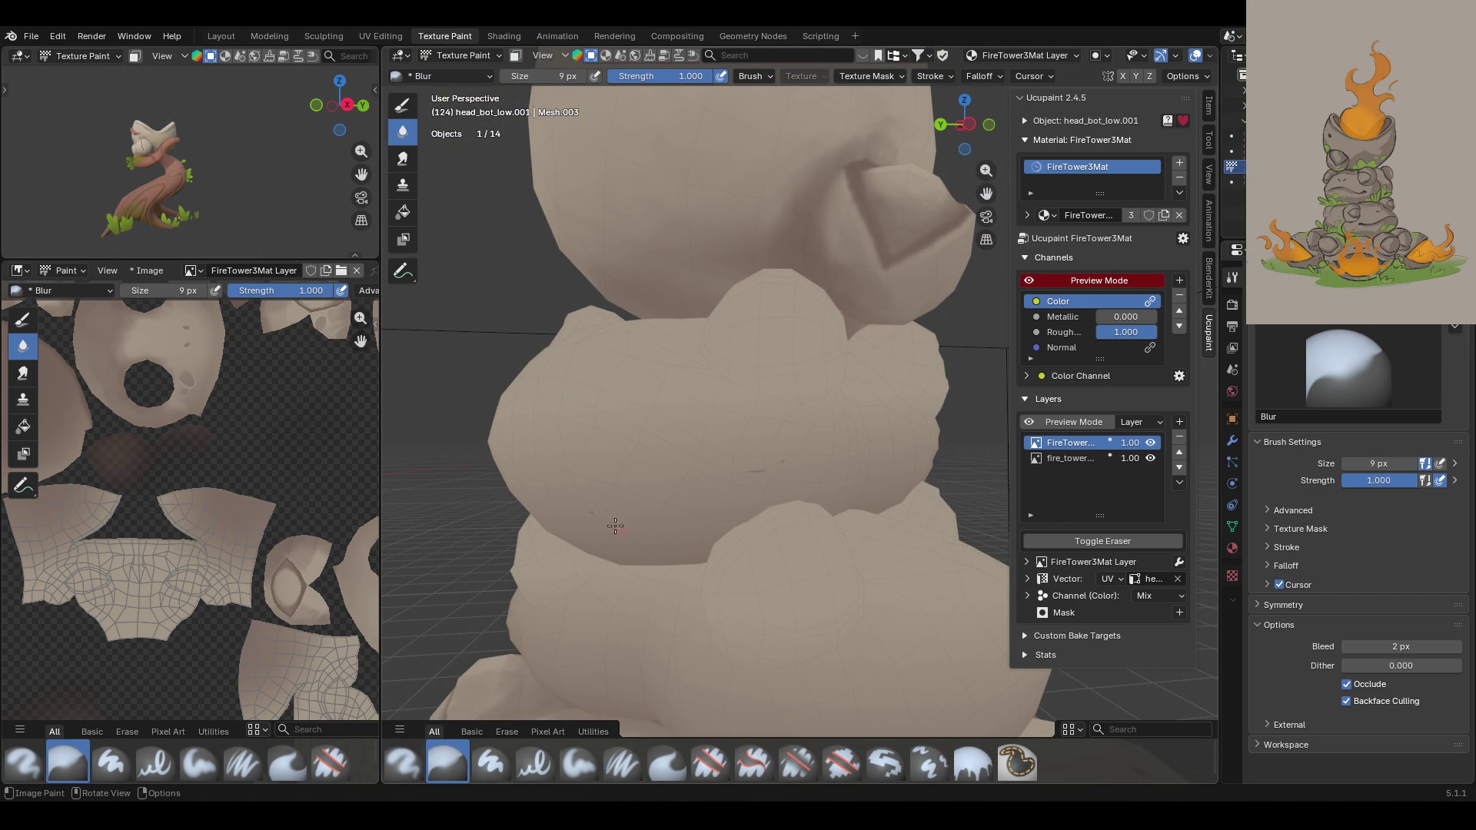
Step: Enable face masking and select the small mouth face on the frog
ctrl+middle_drag(566, 519, 592, 427)
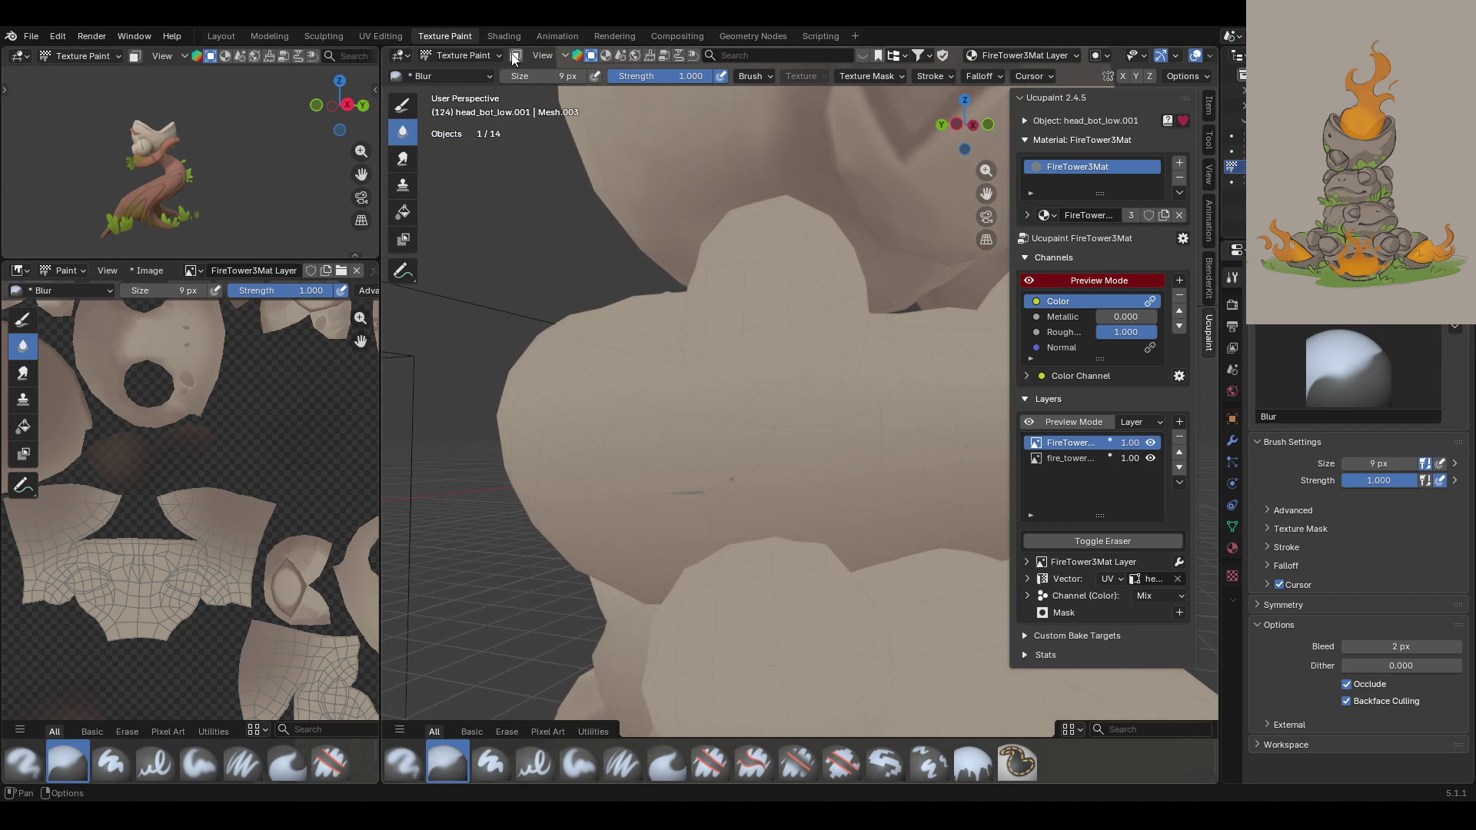
click(590, 56)
shift+click(686, 490)
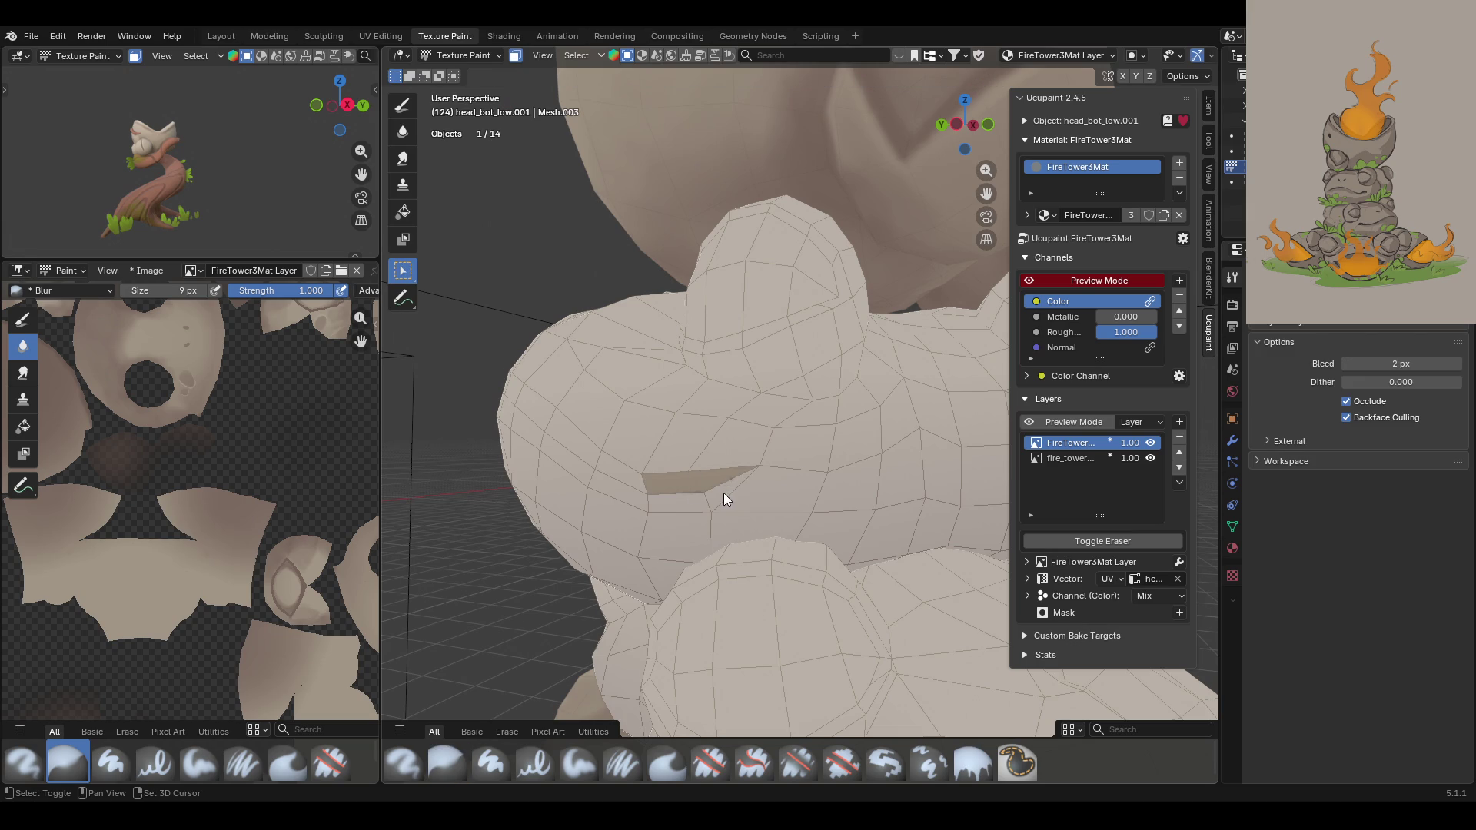
Step: Switch to Paint Soft Pressure, sample darker stone colour #8D7E71, and frame the face's UV island
click(401, 115)
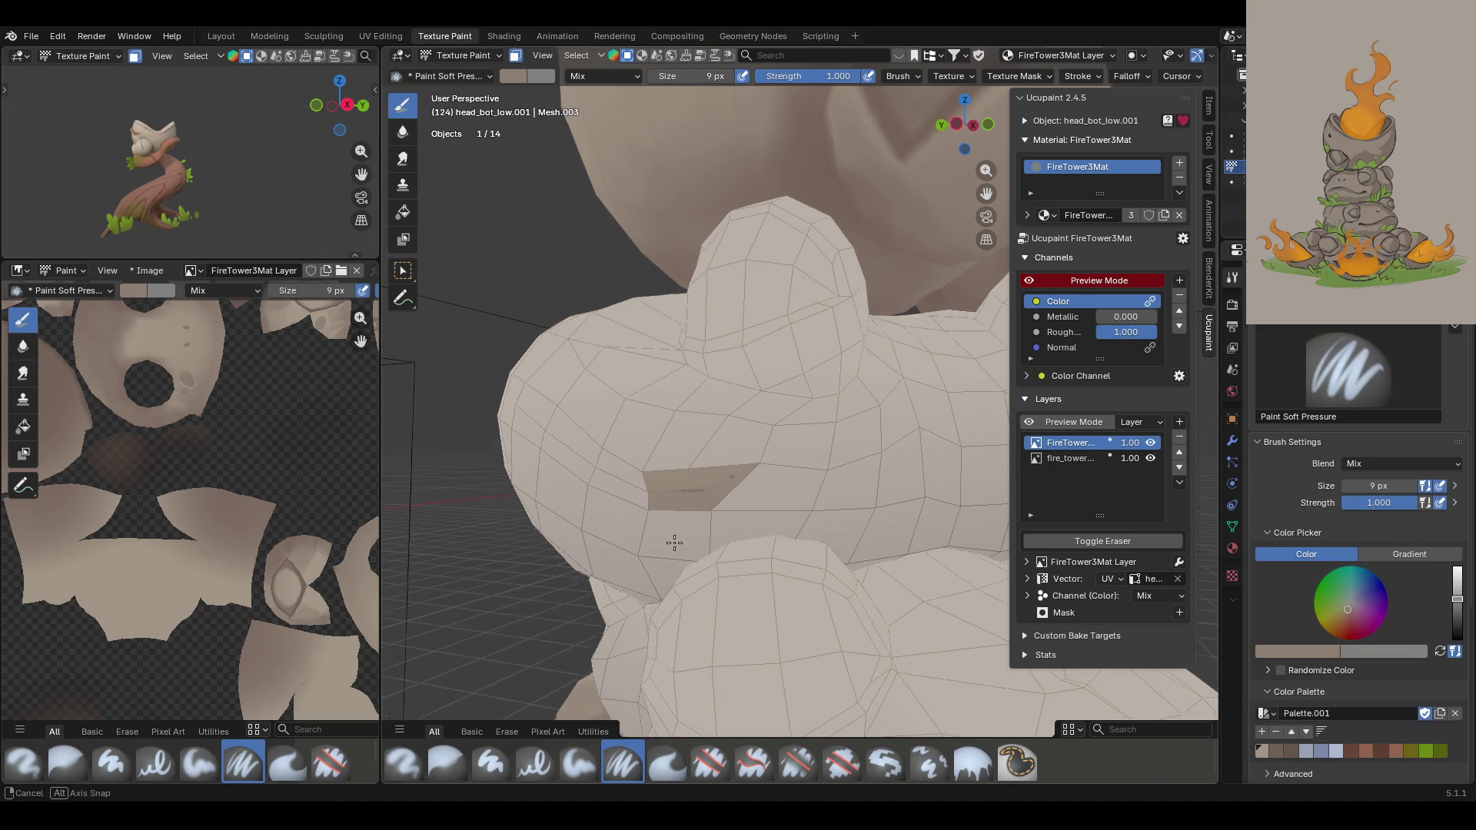
scroll(672, 543, down, 1)
click(1302, 651)
click(1328, 629)
click(696, 473)
key(Home)
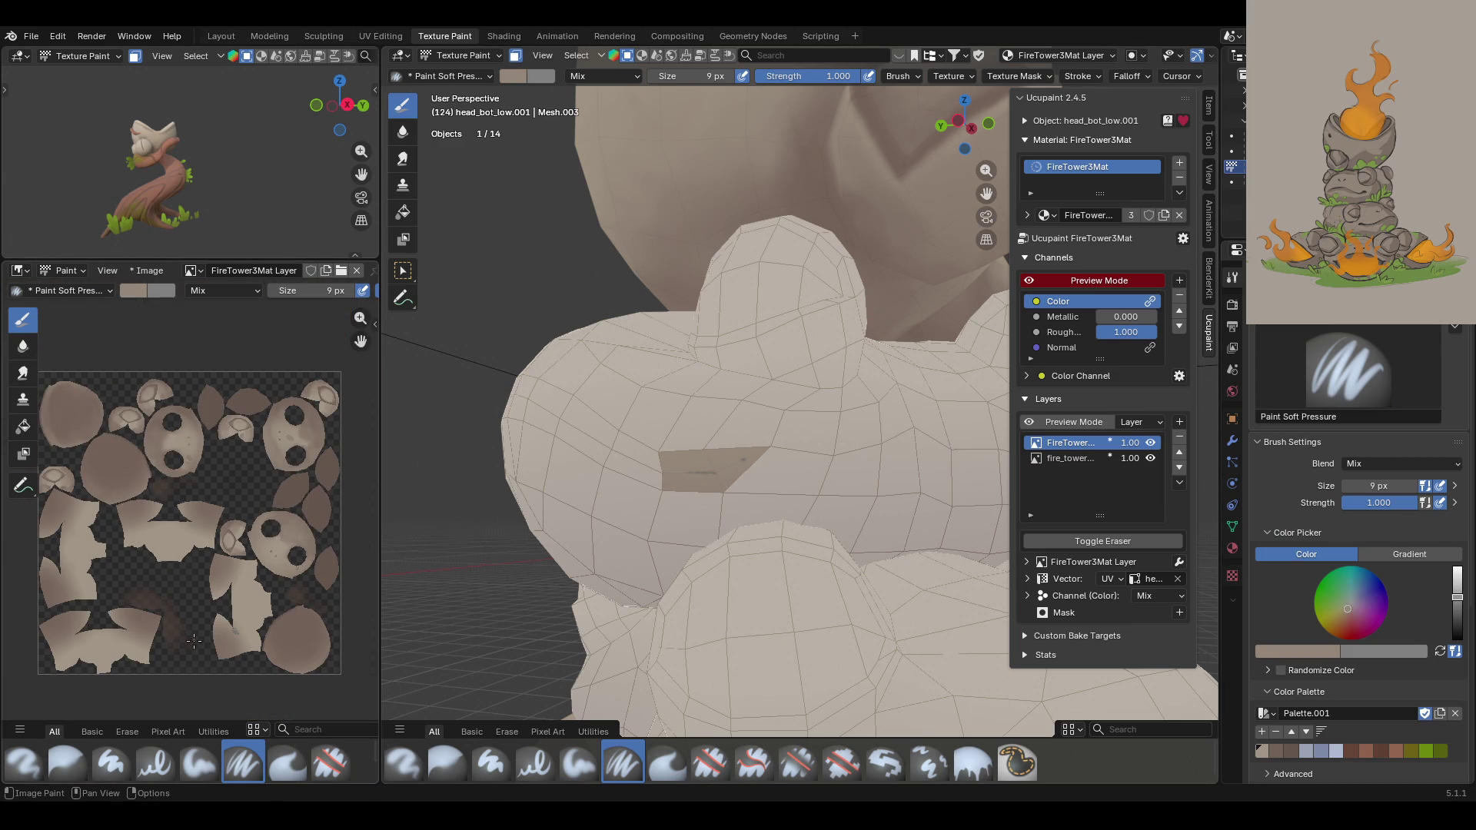
scroll(95, 593, up, 3)
scroll(358, 342, up, 3)
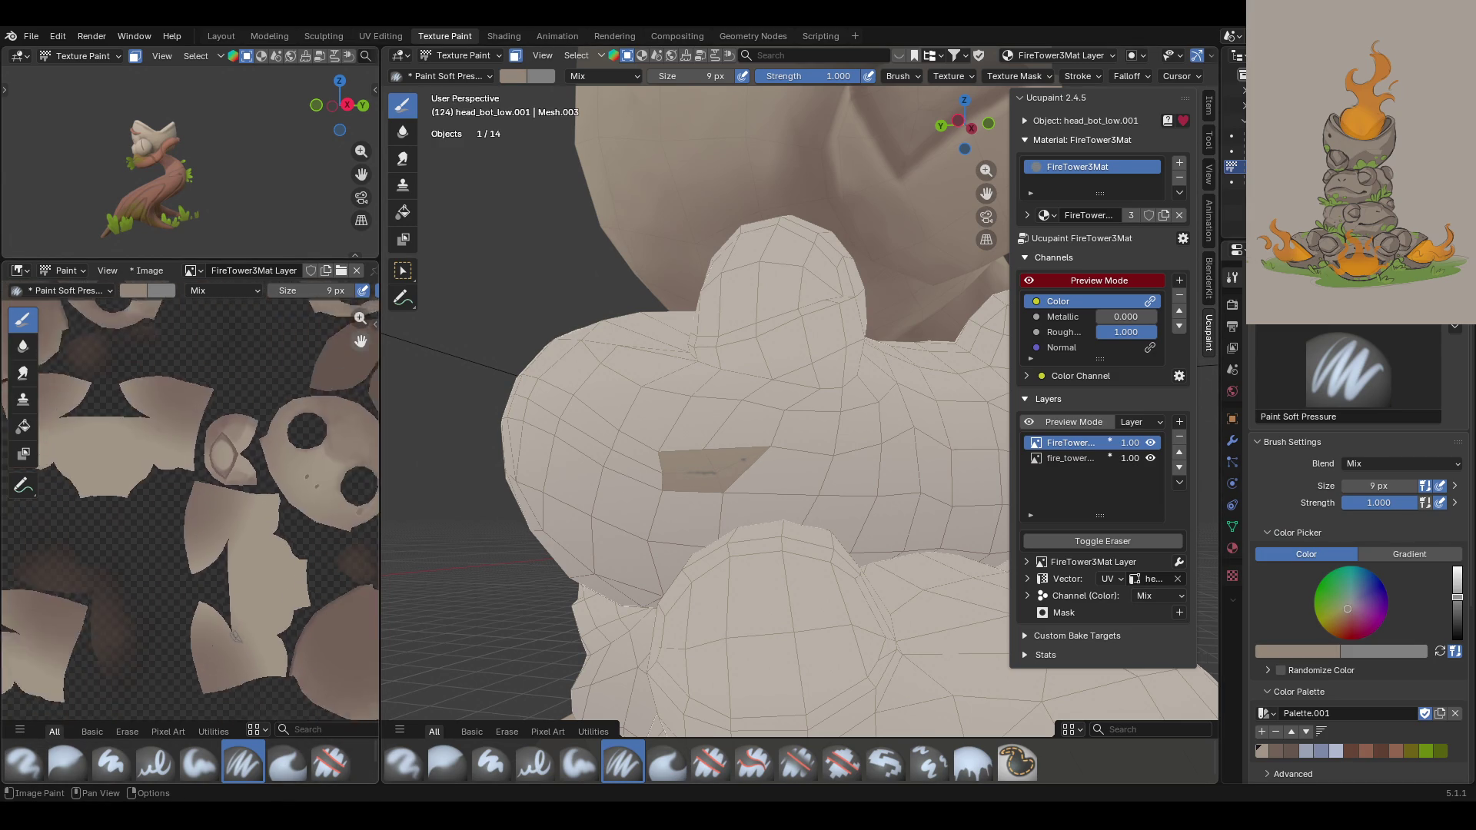
mouse_move(361, 341)
mouse_down()
mouse_move(201, 367)
mouse_move(230, 309)
mouse_up()
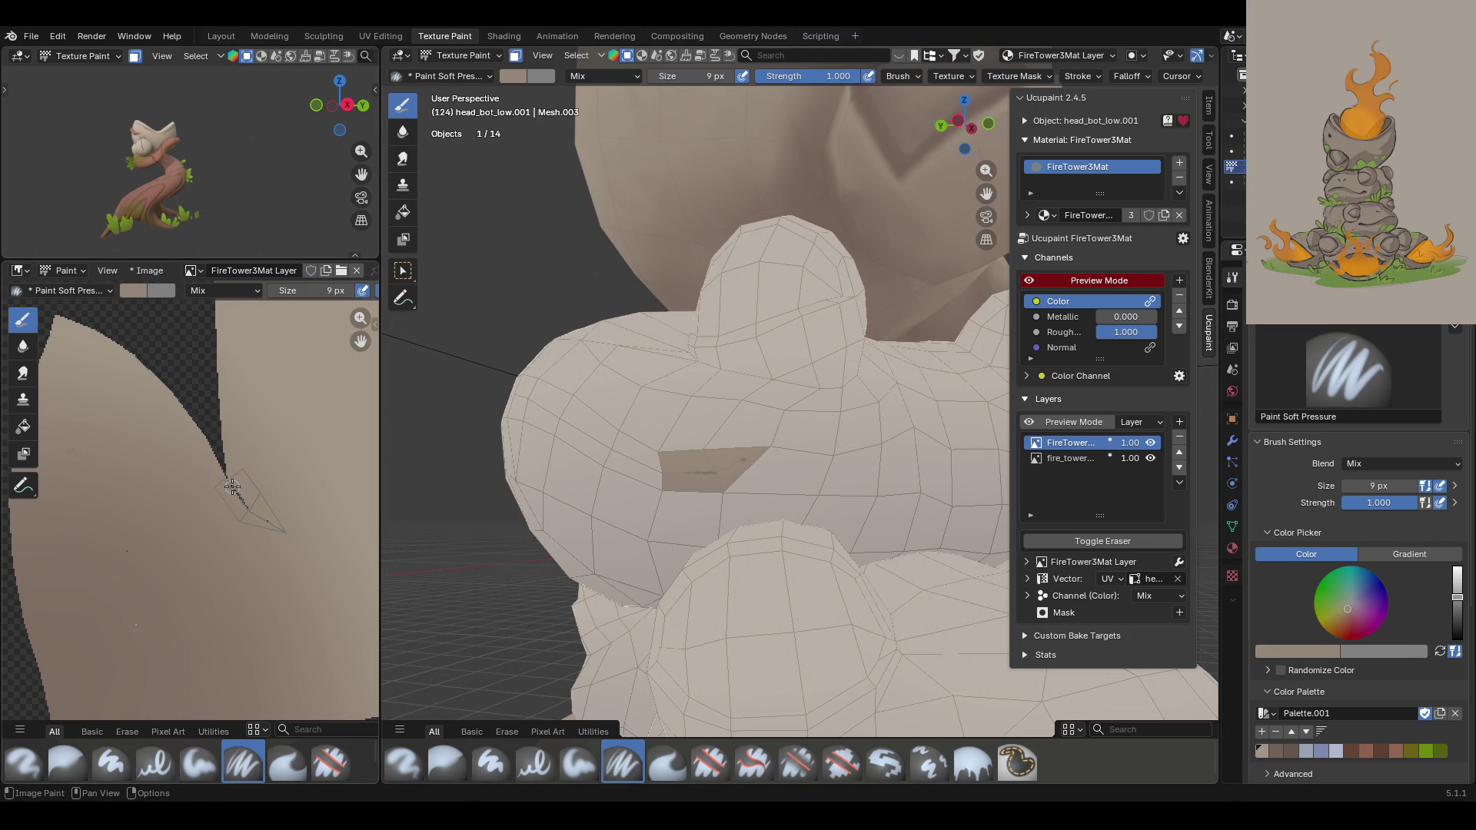
Step: Paint a short stroke of the darker stone tone across the masked mouth face's UV island
drag(229, 483, 245, 507)
Step: Reframe the preview of the frog stack and toggle the material preview off and on
mouse_move(361, 174)
mouse_down()
mouse_move(368, 142)
mouse_move(150, 185)
mouse_up()
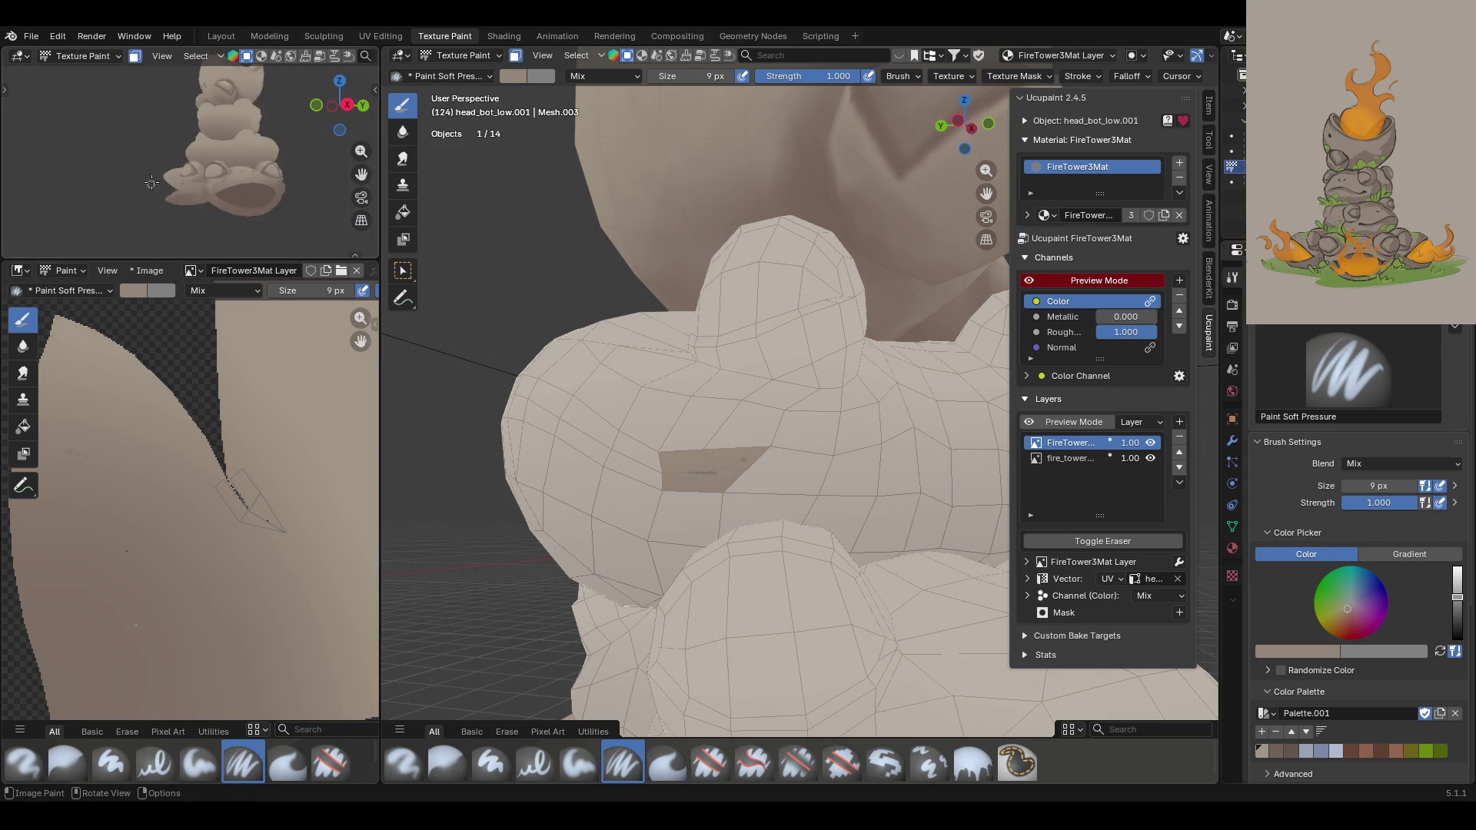
middle_drag(149, 185, 307, 156)
drag(362, 174, 277, 196)
middle_drag(274, 198, 257, 182)
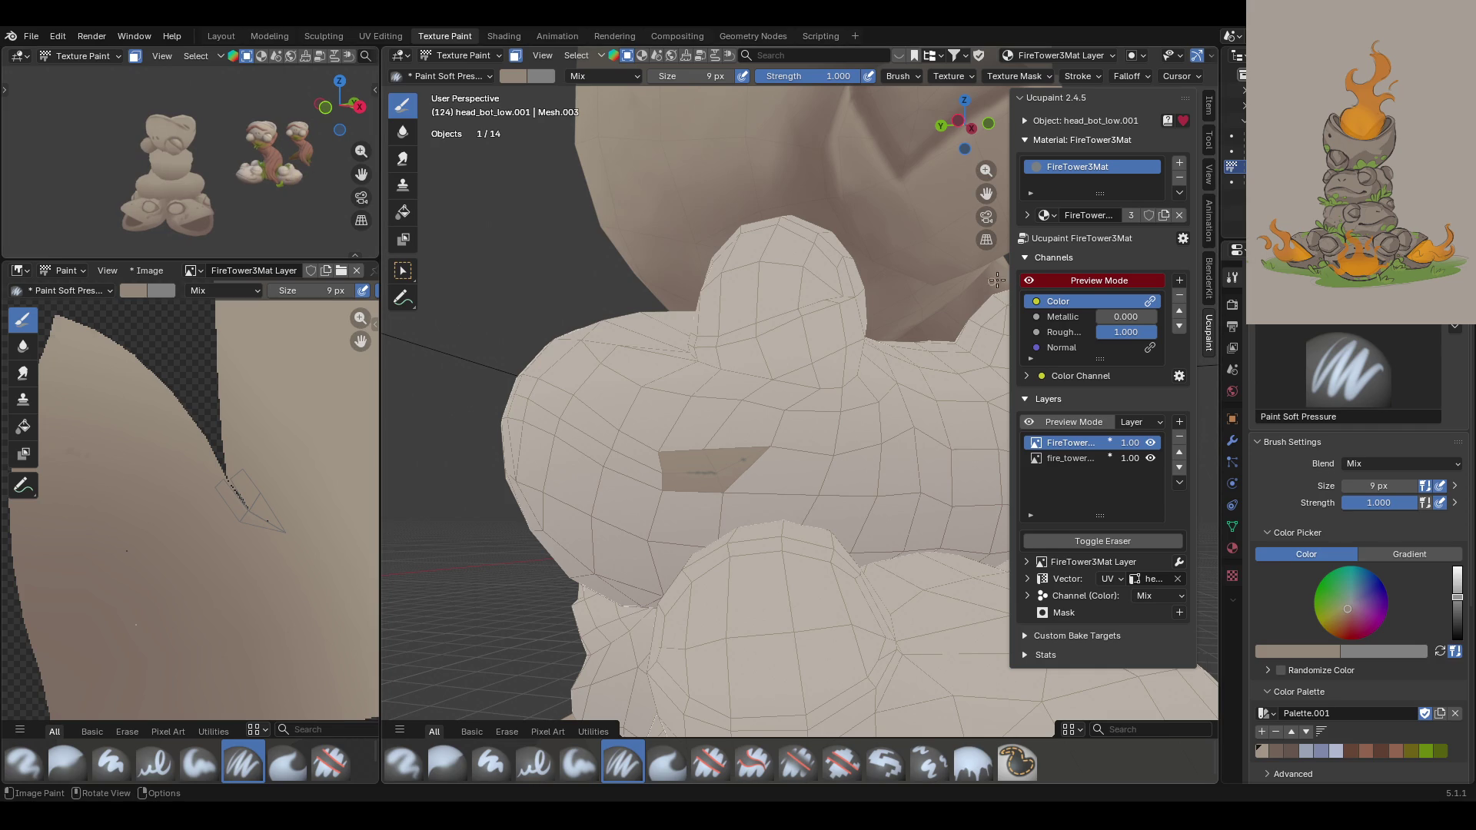
click(1030, 280)
click(1030, 280)
Step: Add several short dark strokes and a dot along the crease in the texture
drag(239, 498, 242, 502)
click(269, 521)
click(240, 492)
click(126, 548)
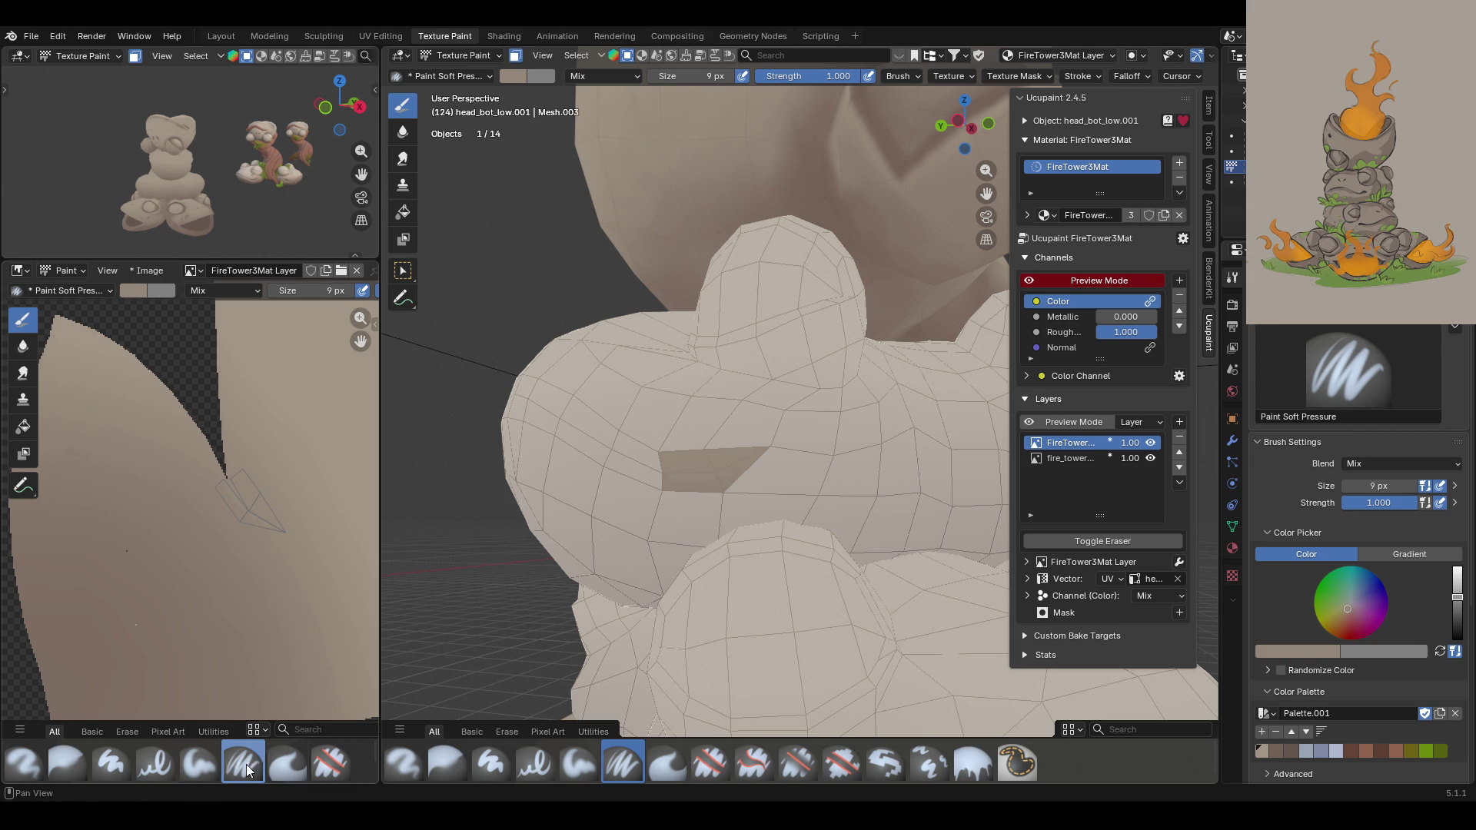
Step: Select the Blur brush, turn off face masking, and zoom in on the frog's face
click(450, 763)
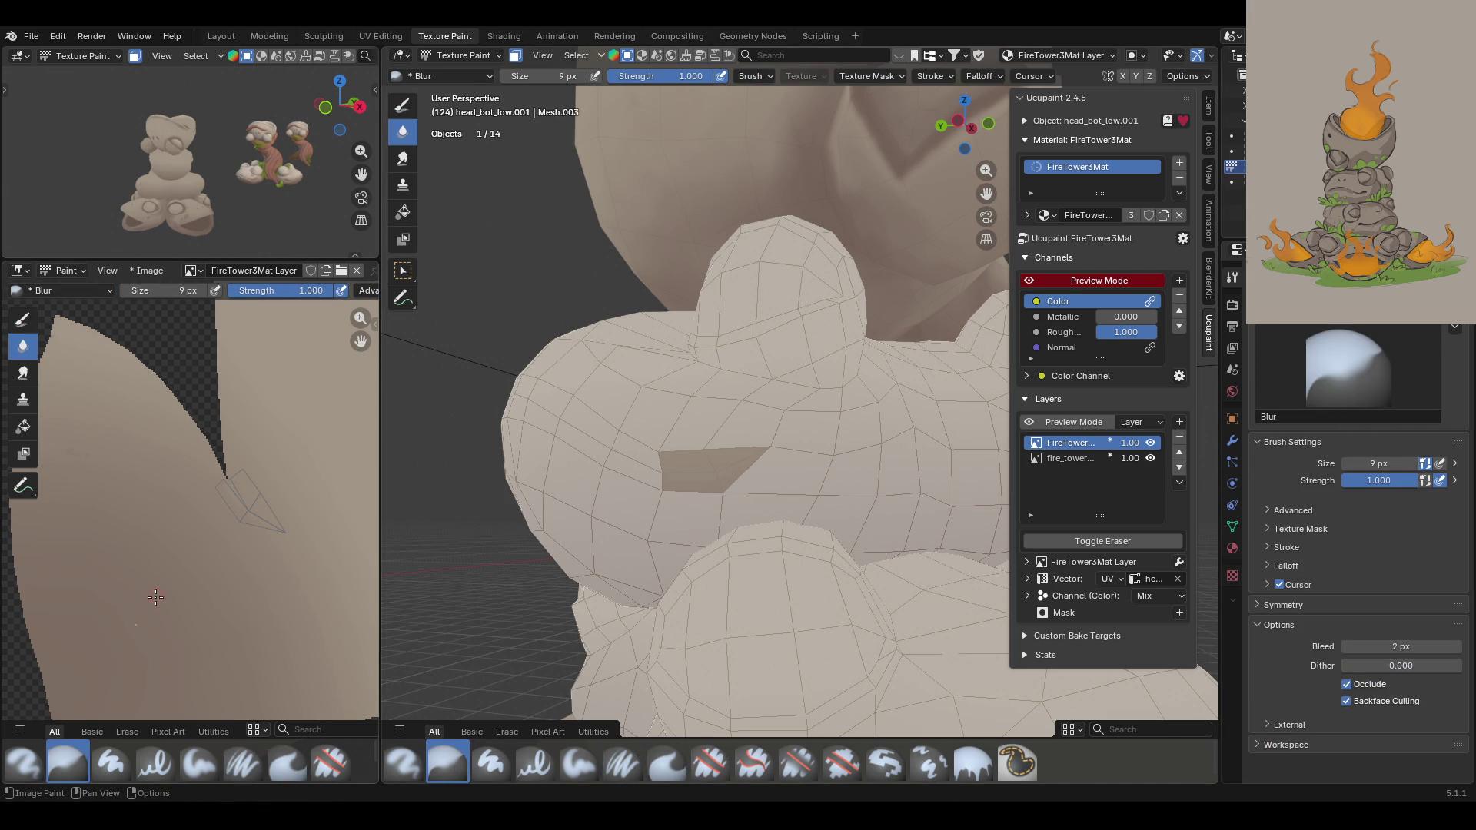
scroll(156, 597, down, 4)
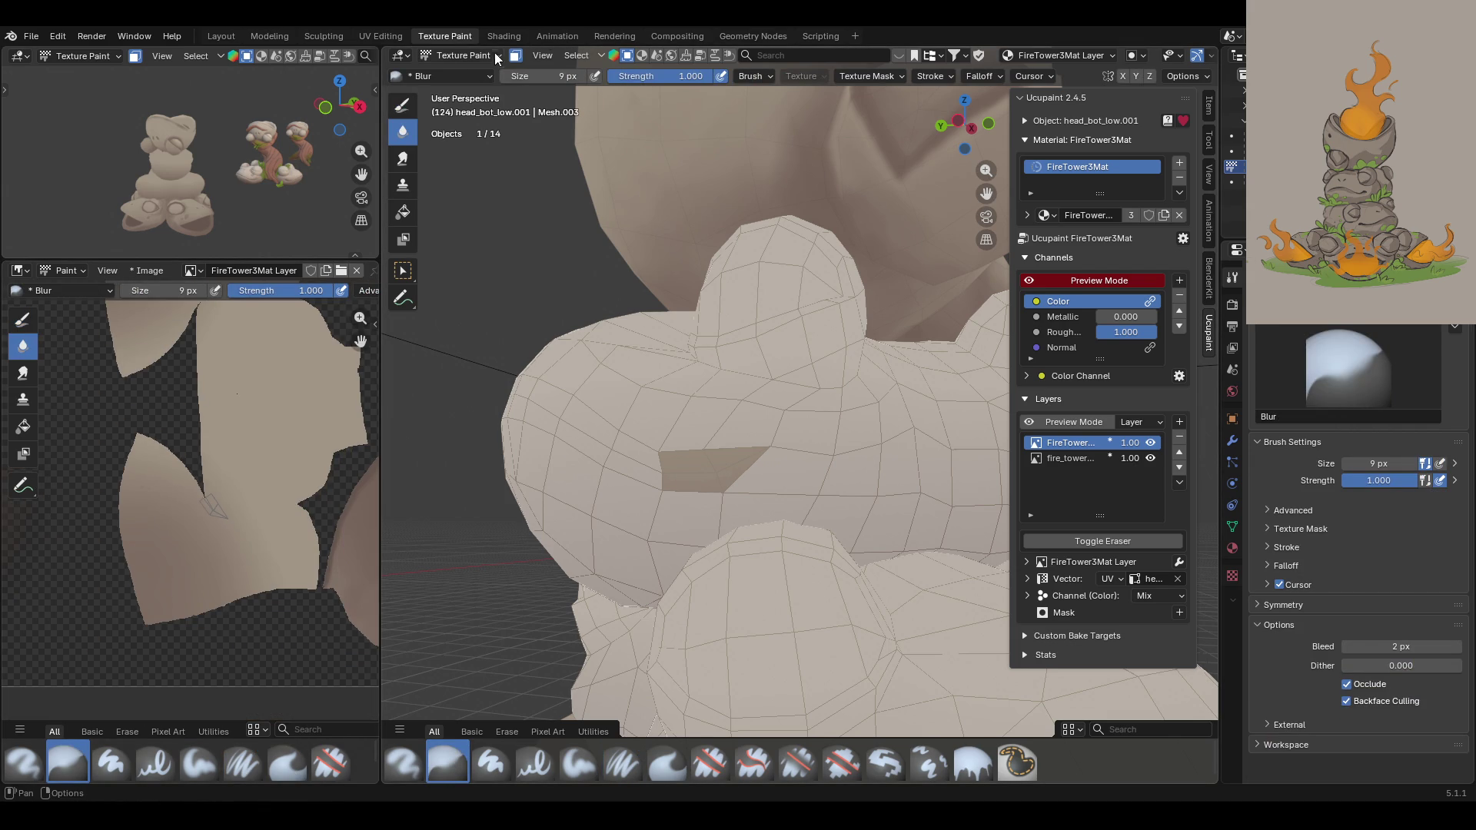
click(515, 55)
mouse_move(692, 400)
middle_down()
mouse_move(732, 433)
mouse_move(804, 613)
mouse_move(853, 530)
middle_up()
mouse_move(988, 189)
mouse_down()
mouse_move(666, 382)
mouse_move(664, 445)
mouse_move(659, 395)
mouse_move(553, 441)
mouse_up()
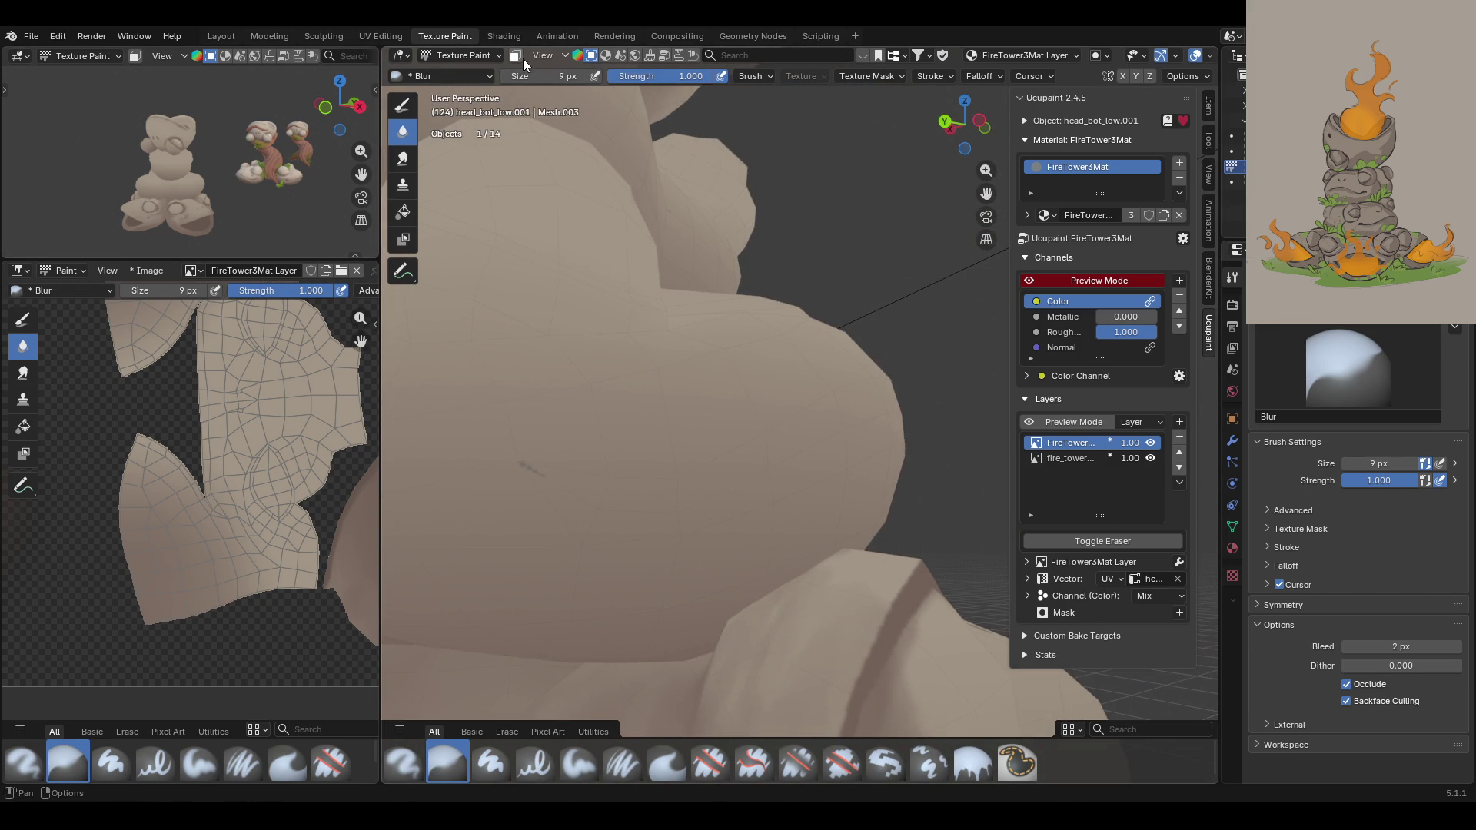
Step: Select the small triangular face with face masking, then toggle masking back off
click(521, 58)
click(403, 273)
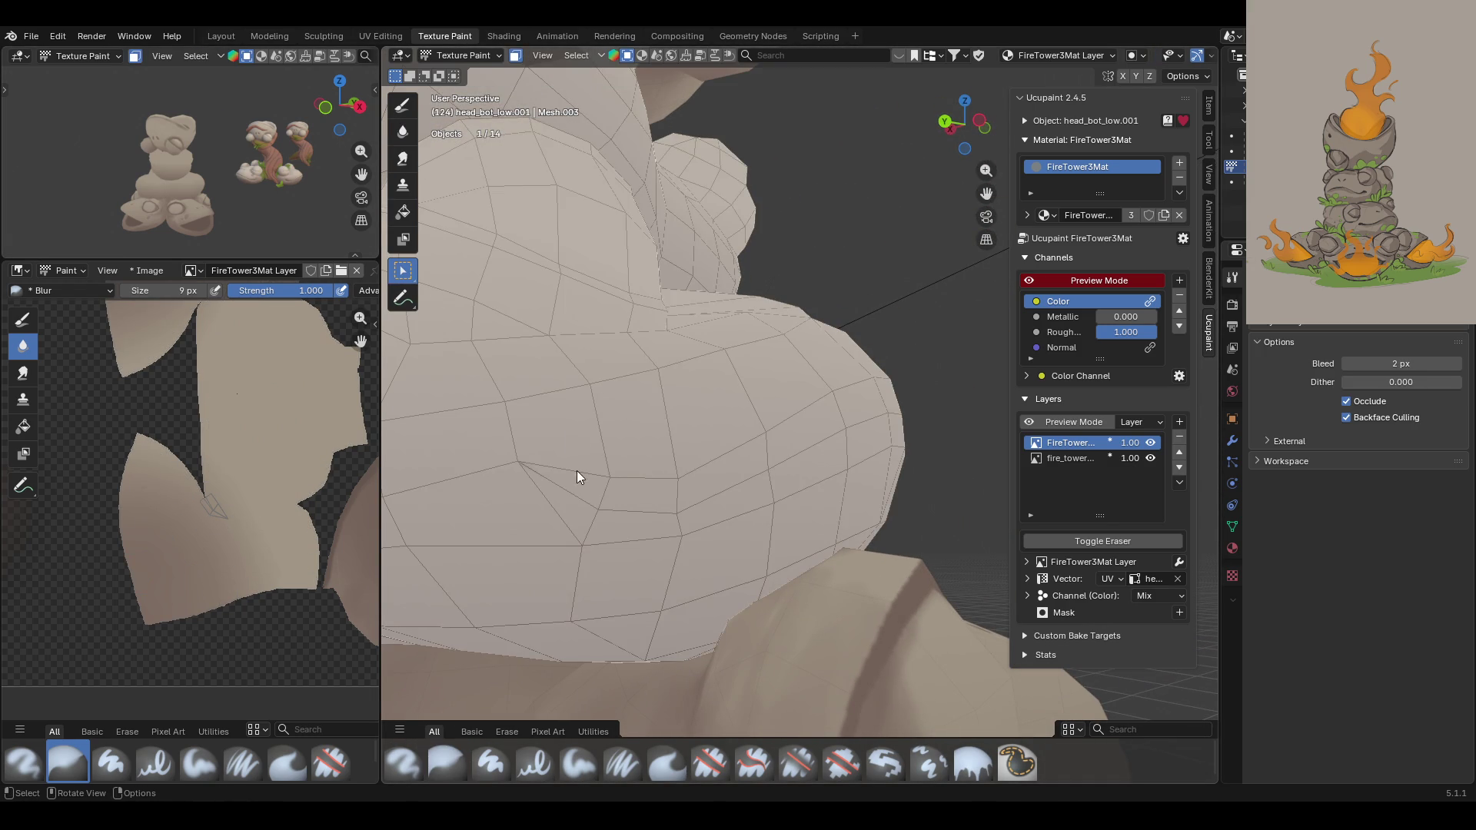
click(561, 496)
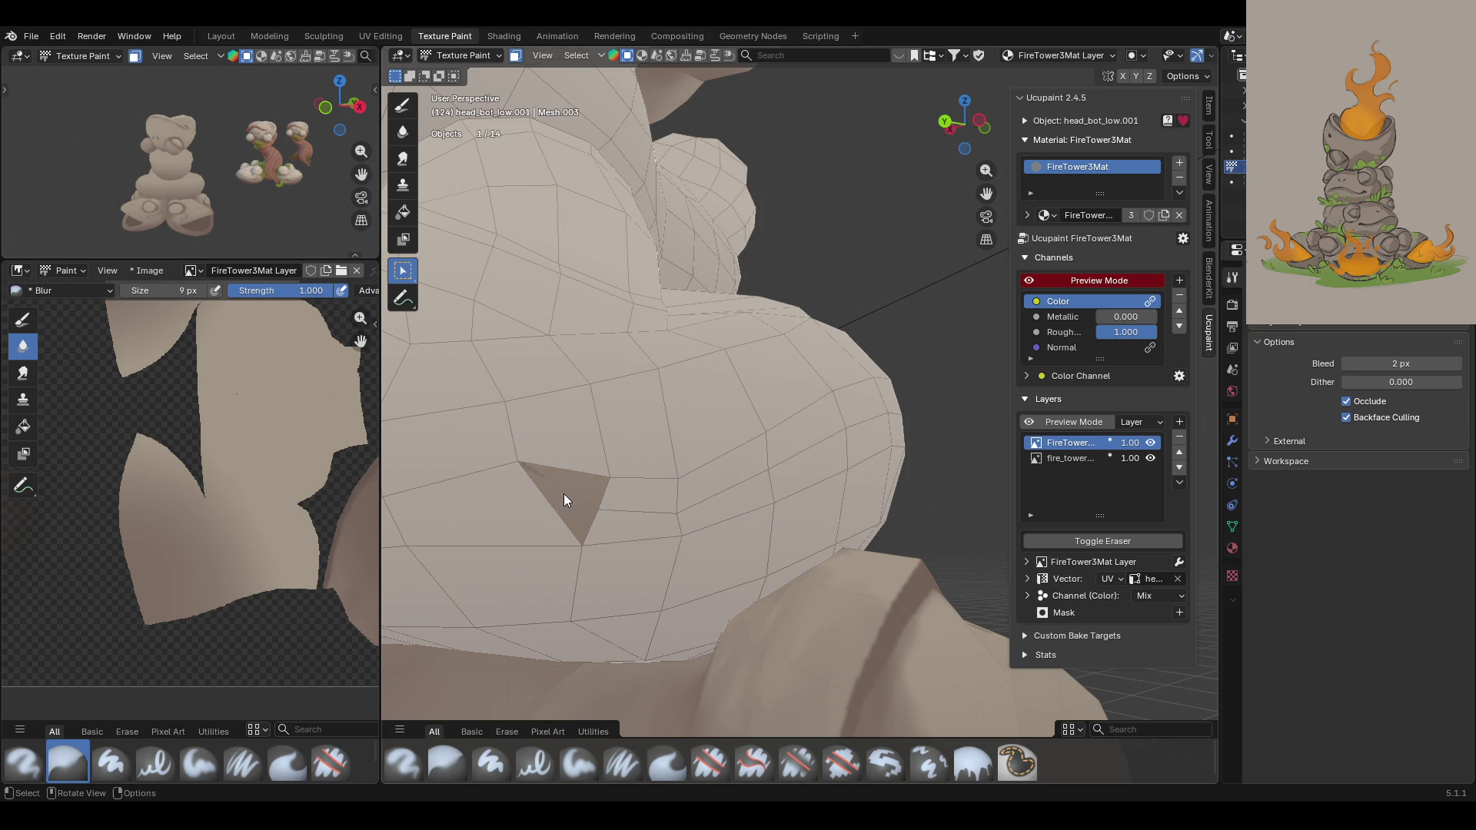
click(517, 59)
click(517, 59)
click(517, 61)
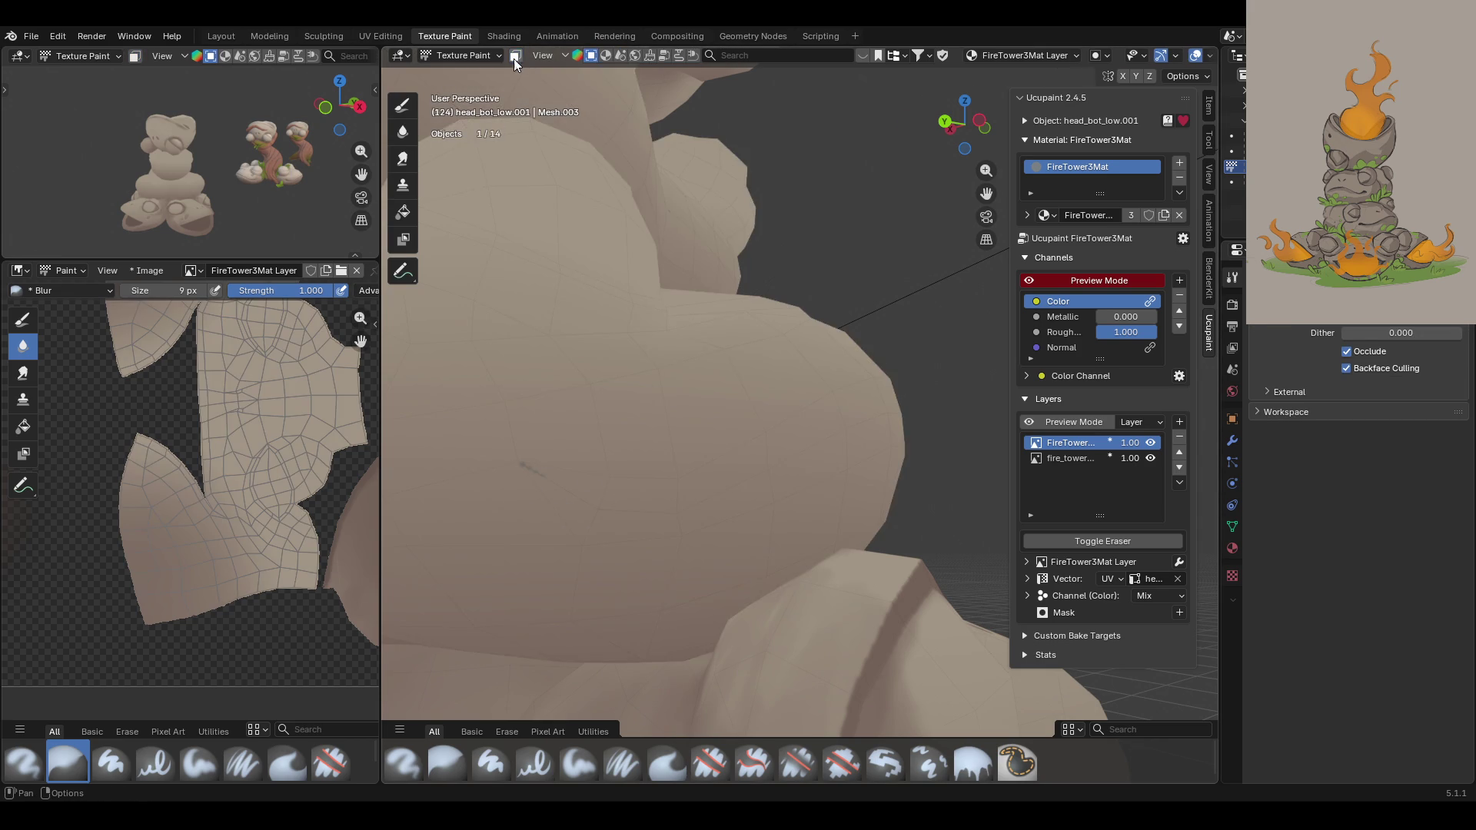
Step: Soften the painted crease on the frog's face with the Blur brush
mouse_move(532, 292)
middle_down()
mouse_move(498, 320)
mouse_move(499, 346)
middle_up()
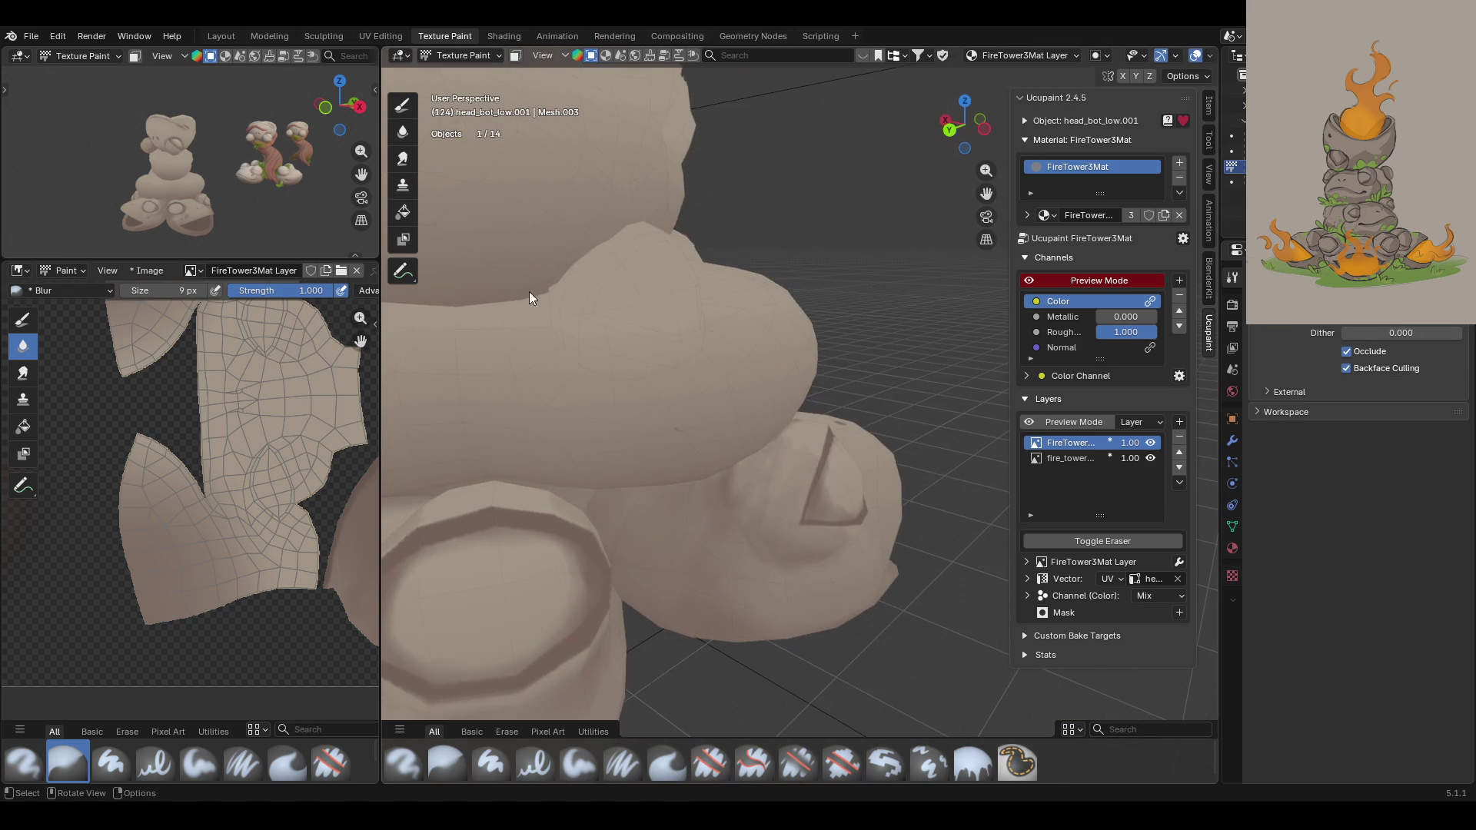
scroll(500, 346, up, 3)
mouse_move(615, 484)
middle_down()
mouse_move(659, 477)
mouse_move(708, 435)
mouse_move(710, 453)
mouse_move(697, 402)
middle_up()
mouse_move(716, 297)
middle_down()
mouse_move(698, 223)
mouse_move(675, 204)
middle_up()
click(447, 763)
drag(689, 350, 700, 368)
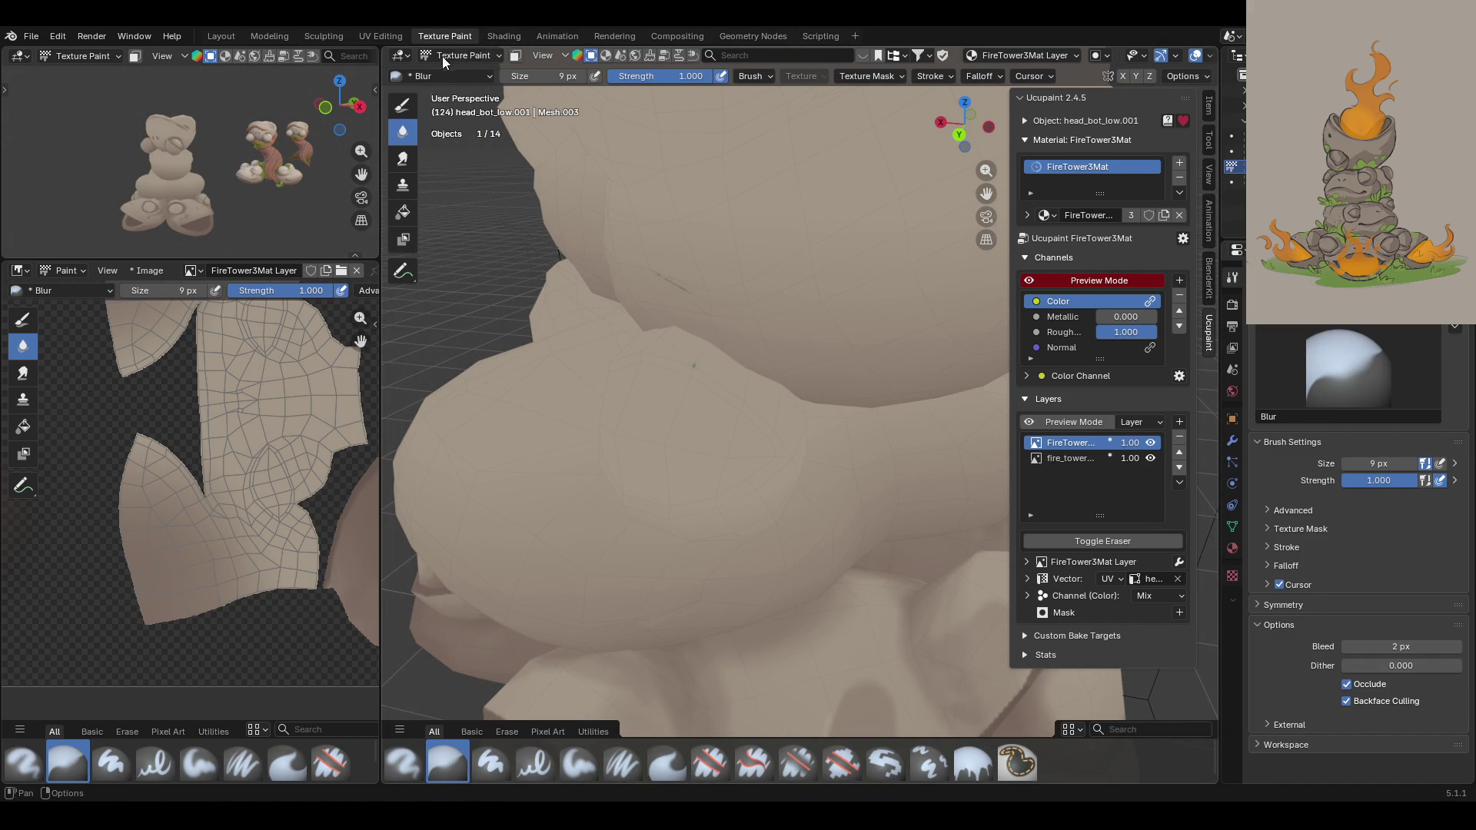
Step: Re-enable face selection masking briefly, then turn it off to reach the painted area
click(515, 56)
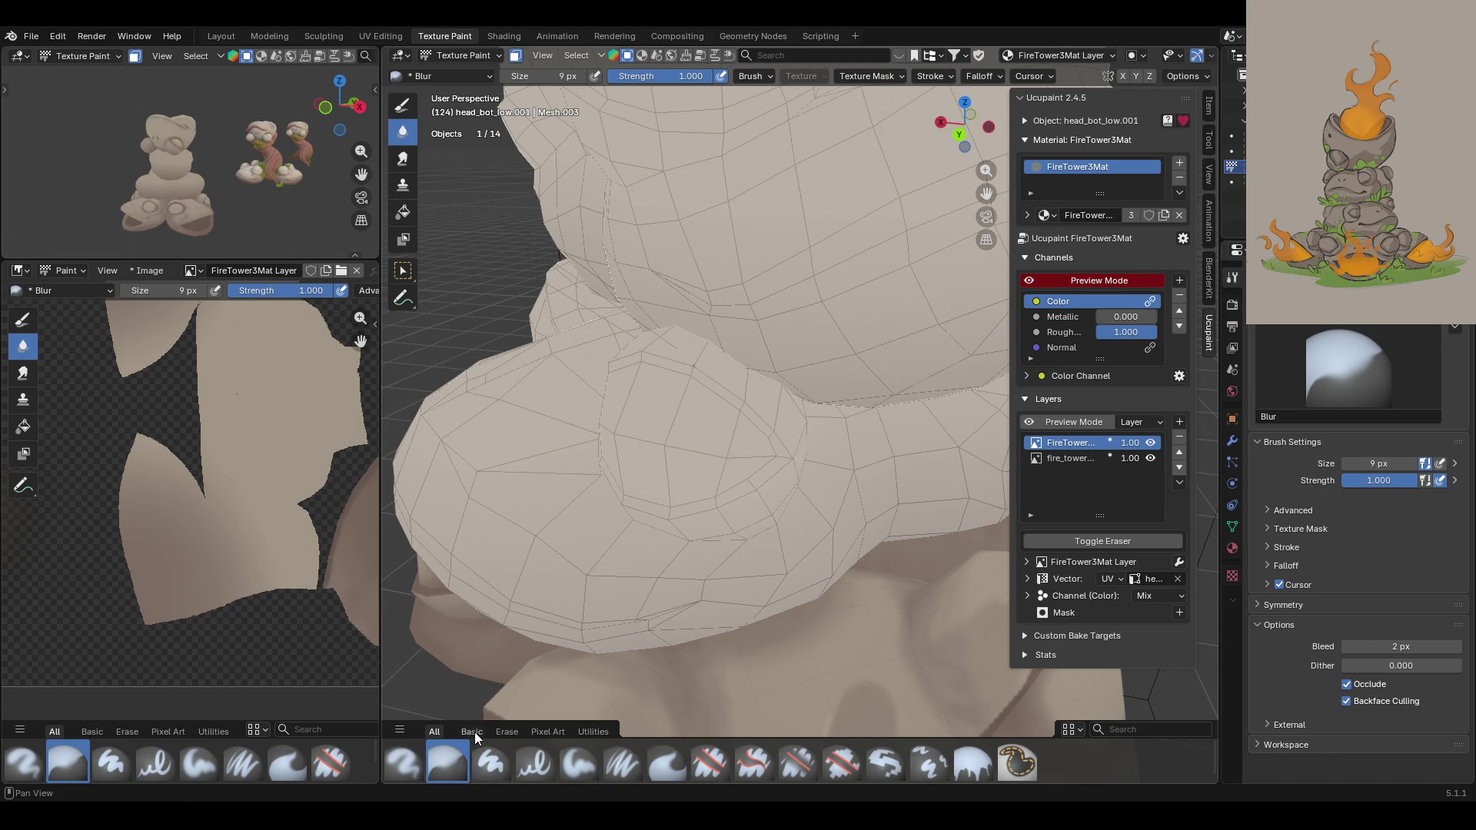
click(404, 271)
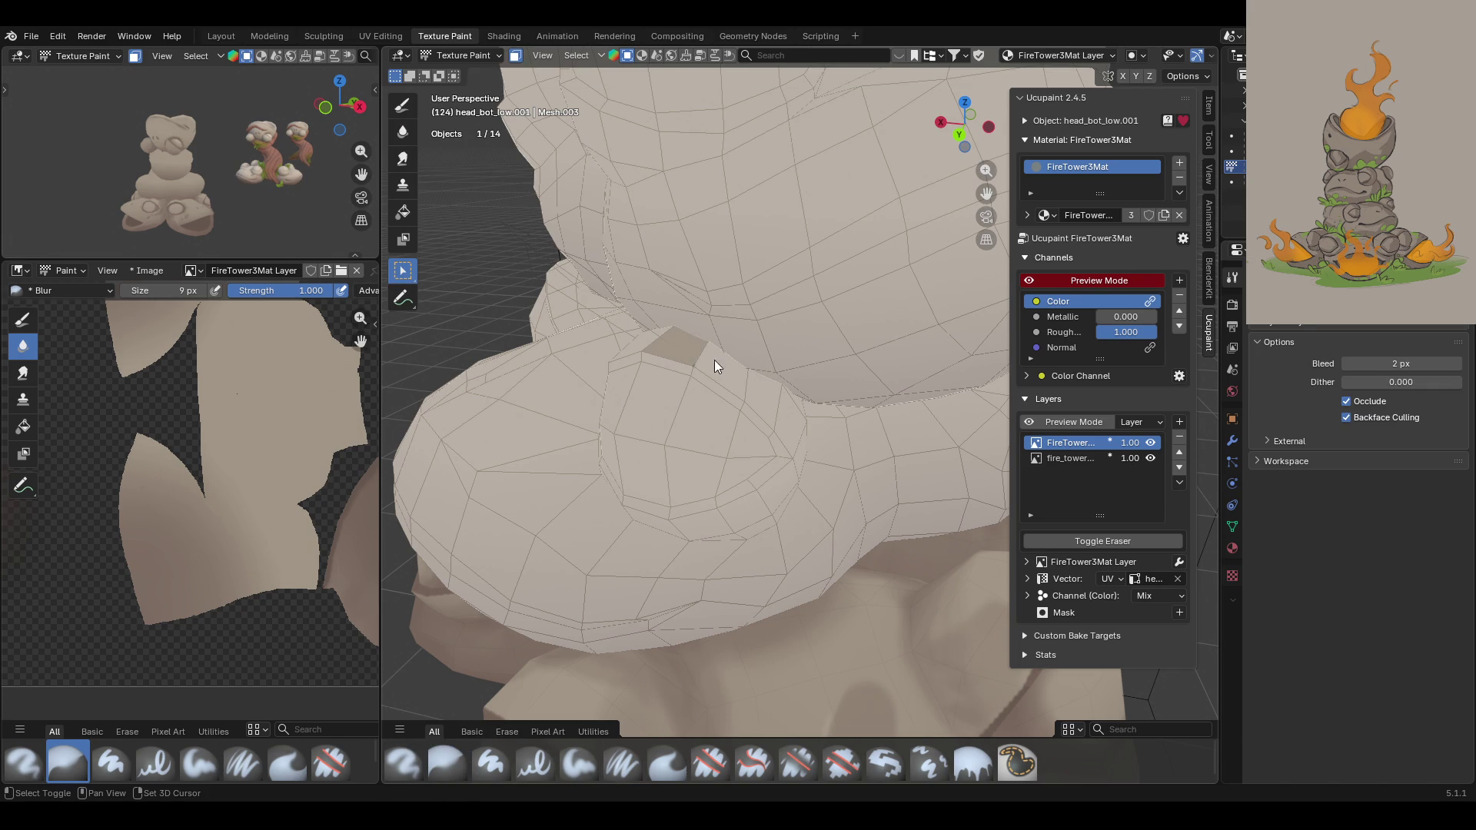
mouse_move(608, 244)
middle_down()
mouse_move(684, 191)
mouse_move(699, 283)
mouse_move(599, 254)
middle_up()
key(m)
mouse_move(565, 265)
middle_down()
mouse_move(736, 215)
mouse_move(652, 237)
mouse_move(658, 250)
mouse_move(921, 122)
middle_up()
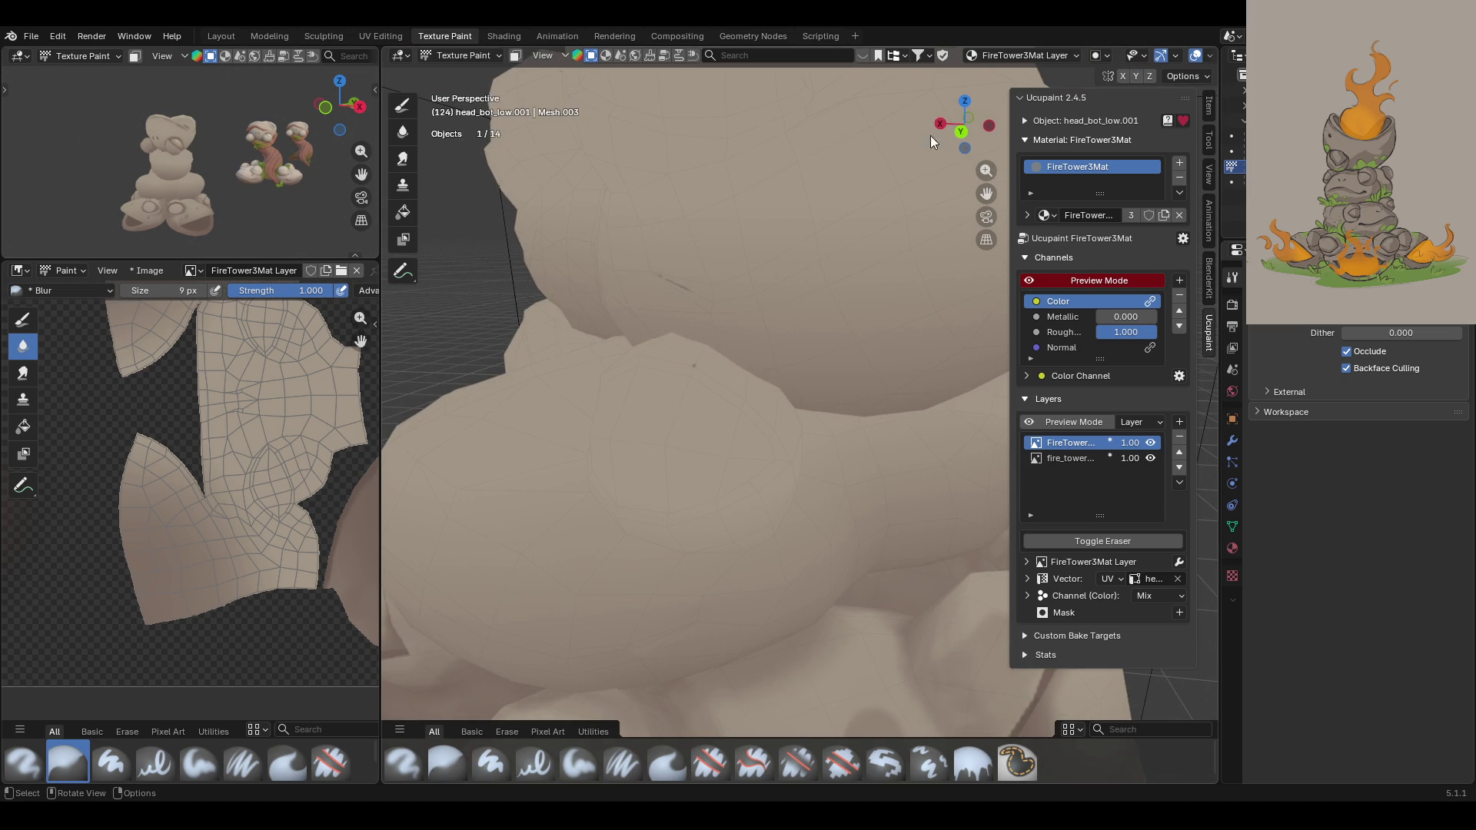
drag(985, 196, 794, 339)
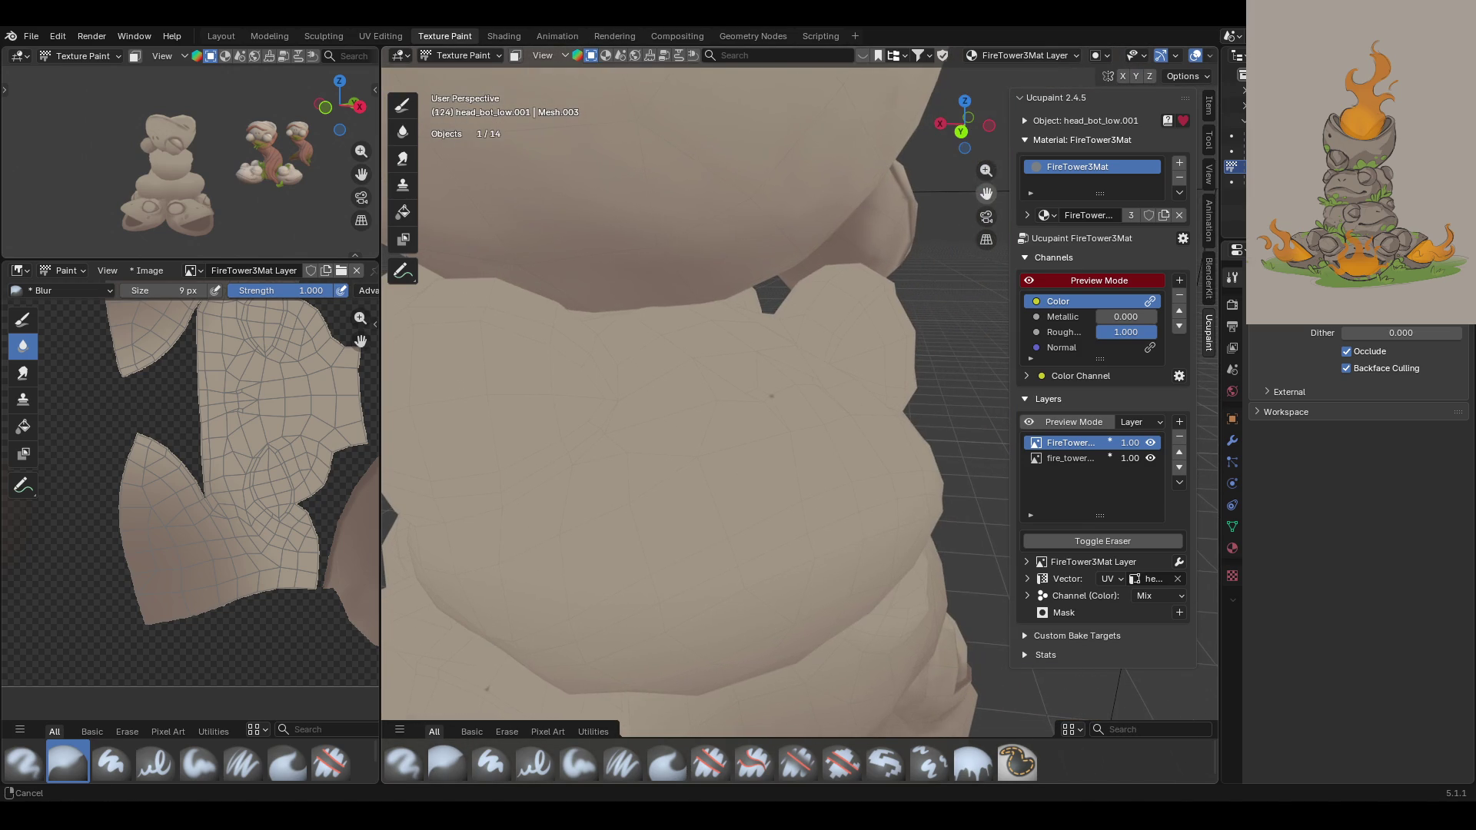
Step: With the Blur brush active, zoom into the frog's surface and re-enable face selection masking
click(446, 764)
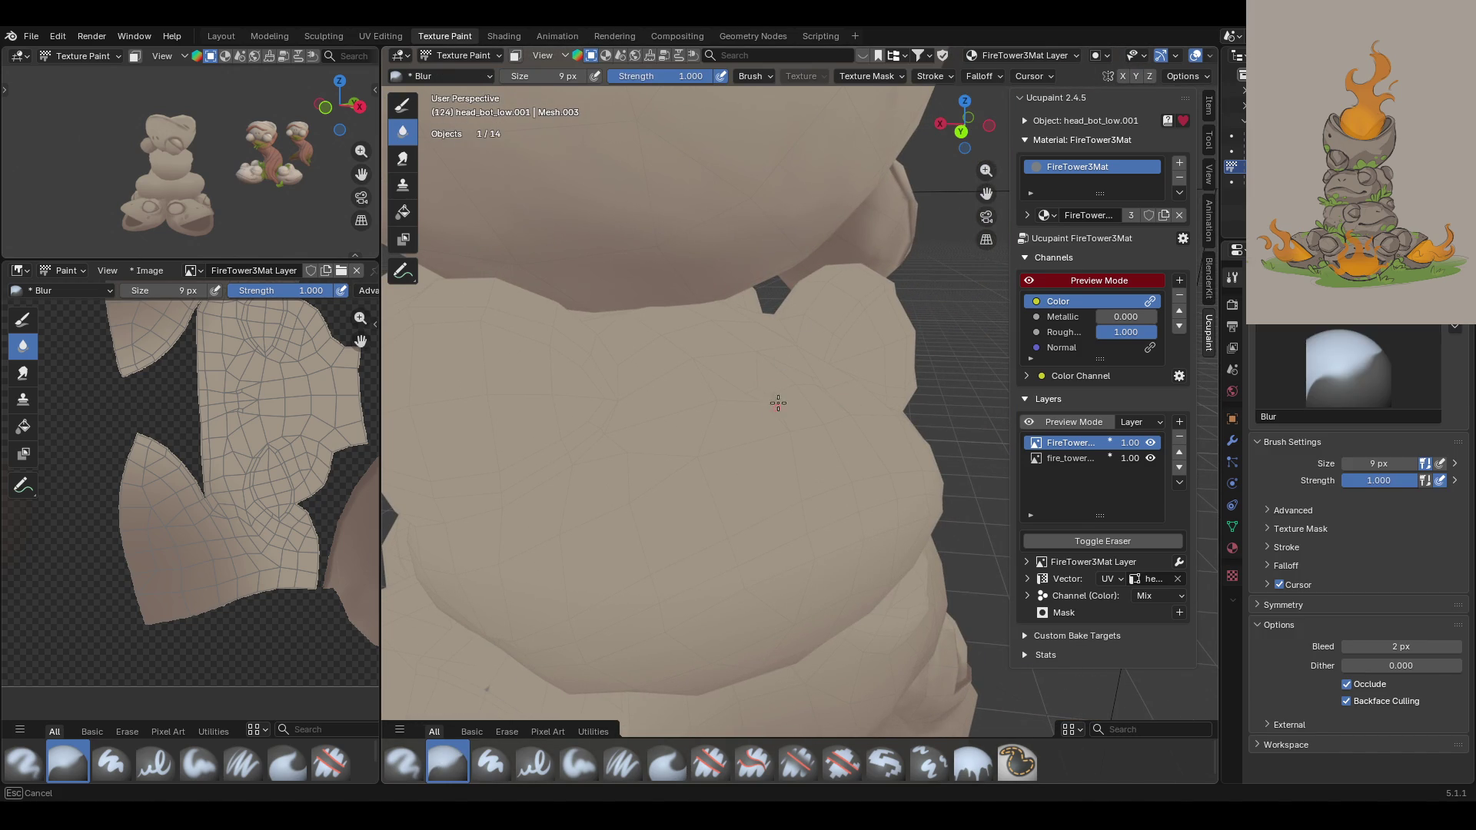
mouse_move(771, 404)
middle_down()
mouse_move(622, 465)
mouse_move(672, 484)
mouse_move(966, 318)
middle_up()
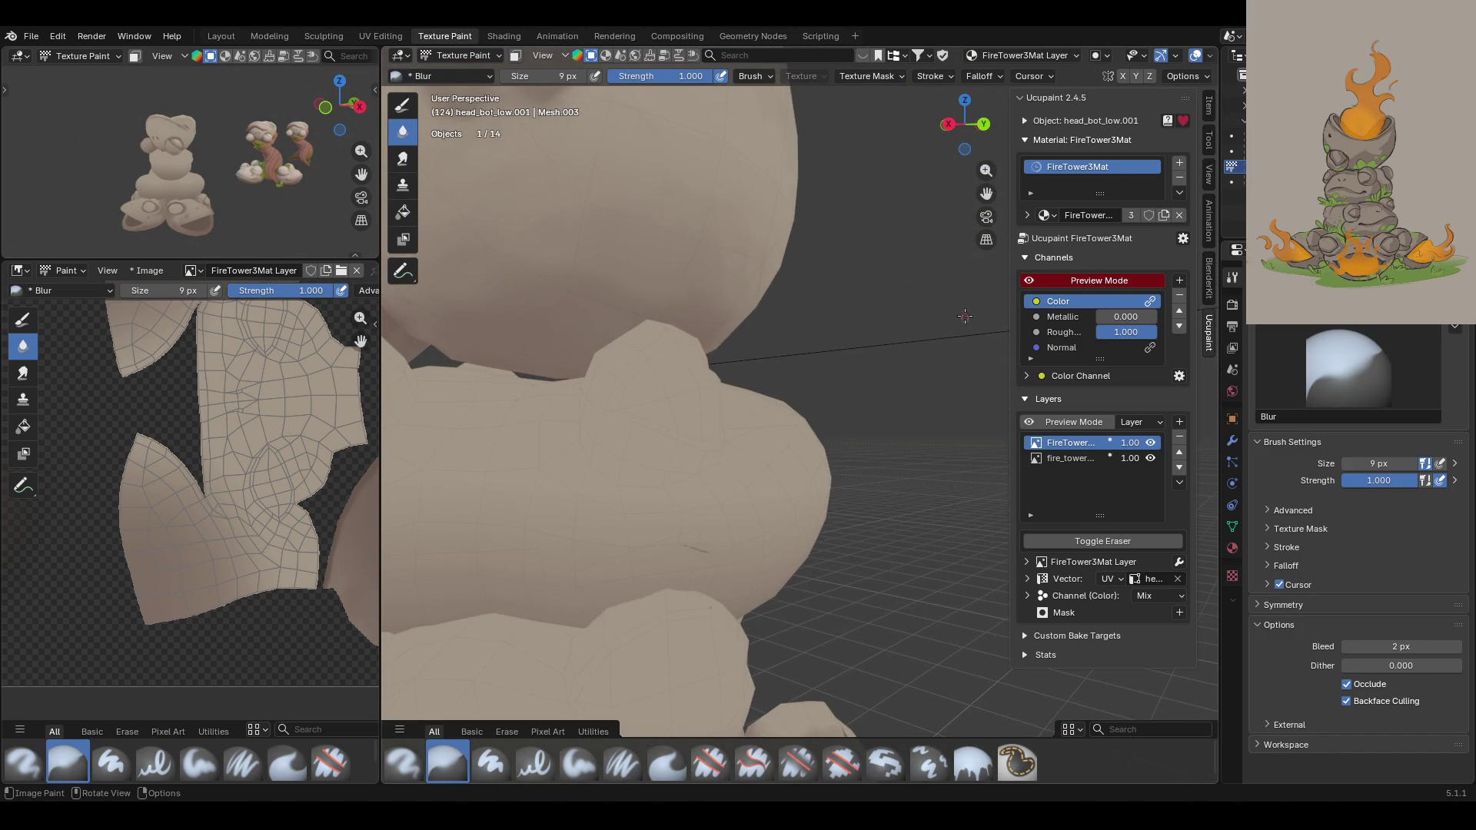
mouse_move(846, 384)
middle_down()
mouse_move(730, 369)
mouse_move(615, 399)
mouse_move(680, 389)
mouse_move(669, 385)
mouse_move(669, 405)
mouse_move(823, 407)
mouse_move(919, 320)
mouse_move(989, 183)
middle_up()
drag(989, 183, 989, 100)
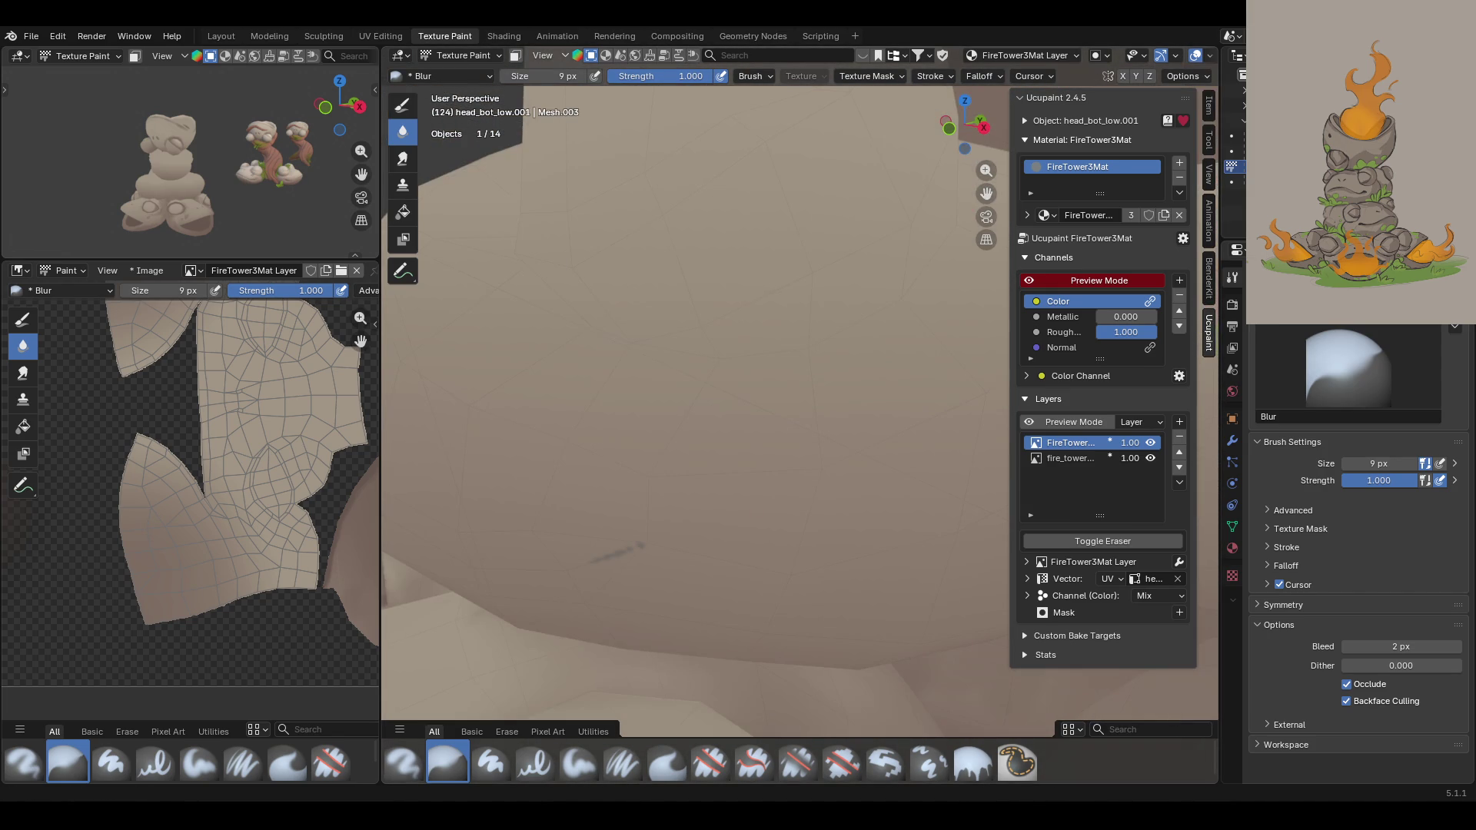
click(515, 56)
click(402, 271)
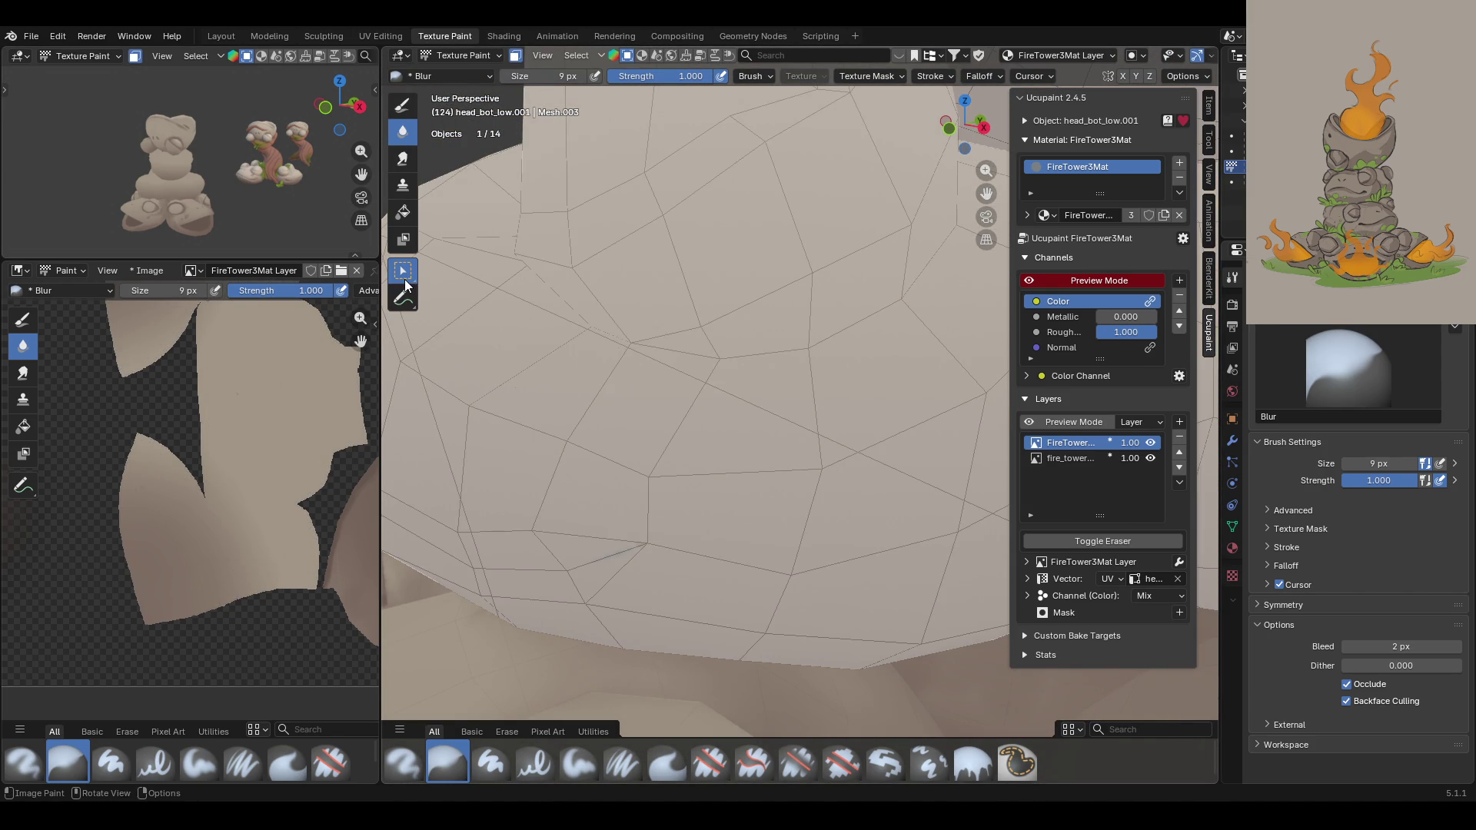
Step: Select another face to paint, then orbit around the whole rock stack with masking back on
click(584, 557)
click(515, 55)
scroll(555, 329, down, 5)
mouse_move(555, 329)
middle_down()
mouse_move(679, 326)
mouse_move(855, 368)
middle_up()
drag(986, 193, 830, 323)
mouse_move(845, 316)
middle_down()
mouse_move(1105, 293)
mouse_move(960, 231)
middle_up()
click(515, 55)
click(515, 56)
click(515, 55)
Step: Zoom the texture view and try the Blur brush before returning to Paint Soft Pressure
scroll(214, 481, down, 2)
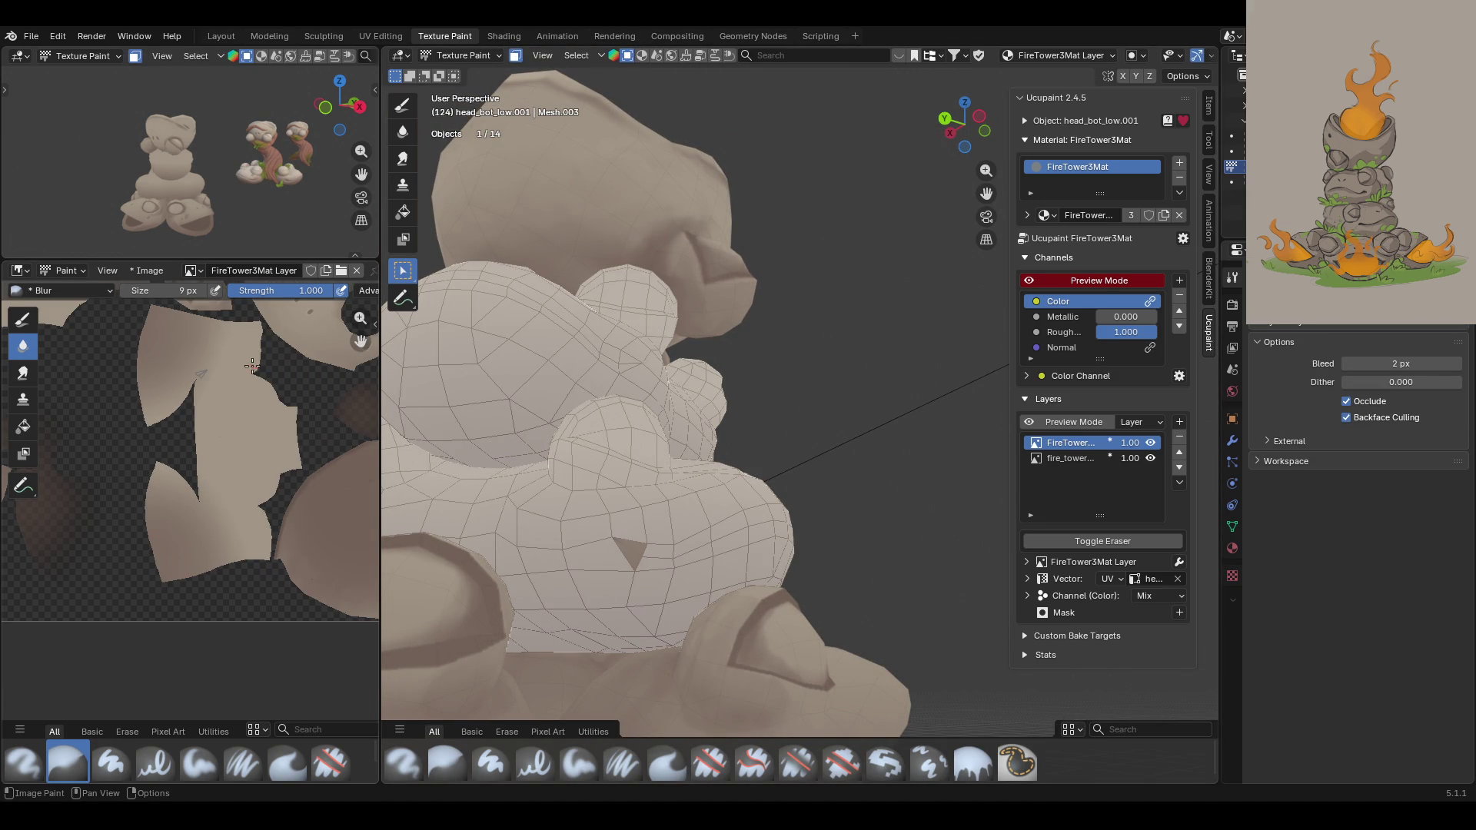
scroll(261, 375, up, 4)
scroll(295, 382, up, 3)
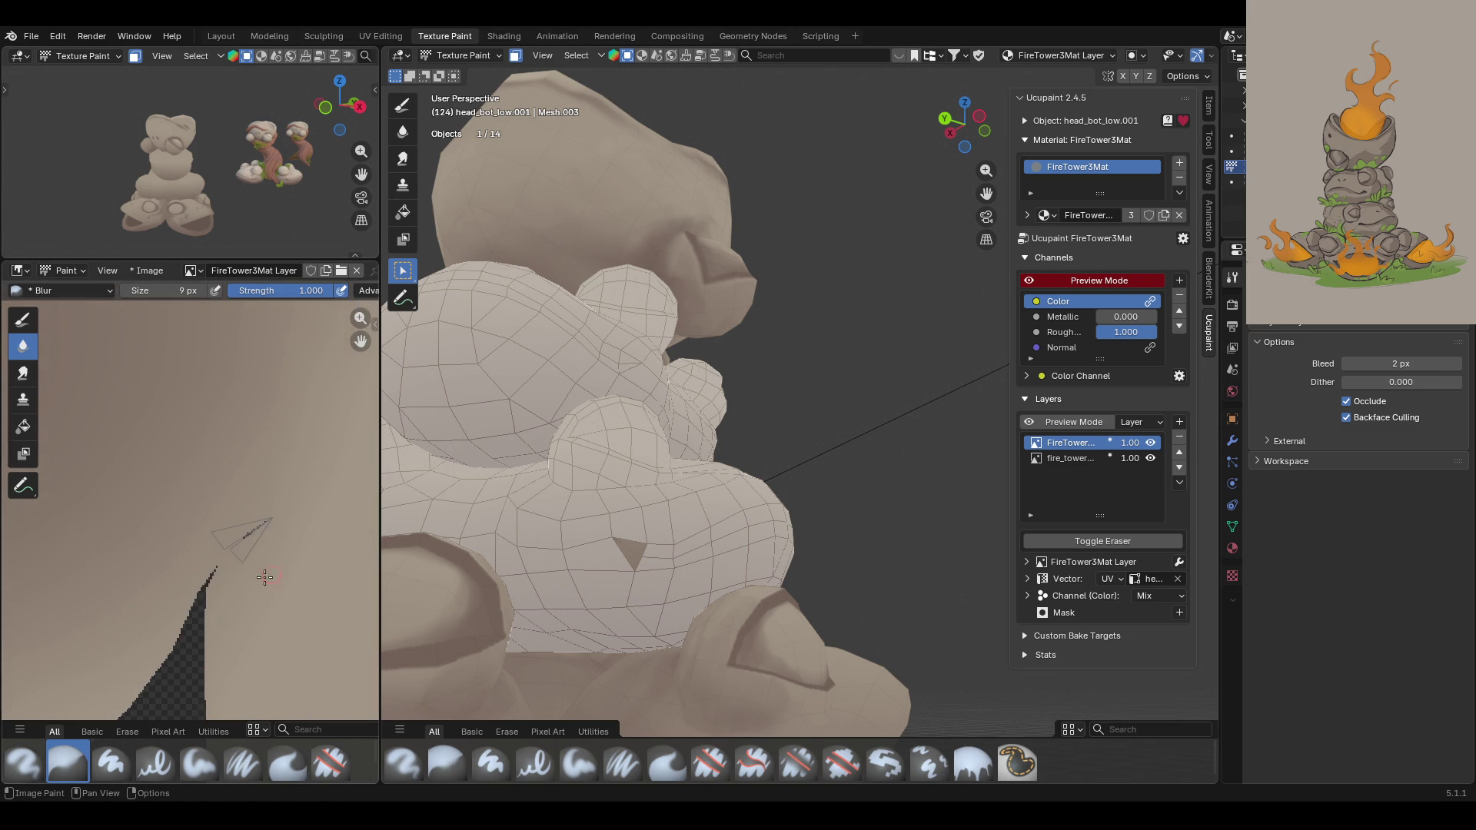
scroll(312, 561, up, 3)
scroll(339, 402, up, 2)
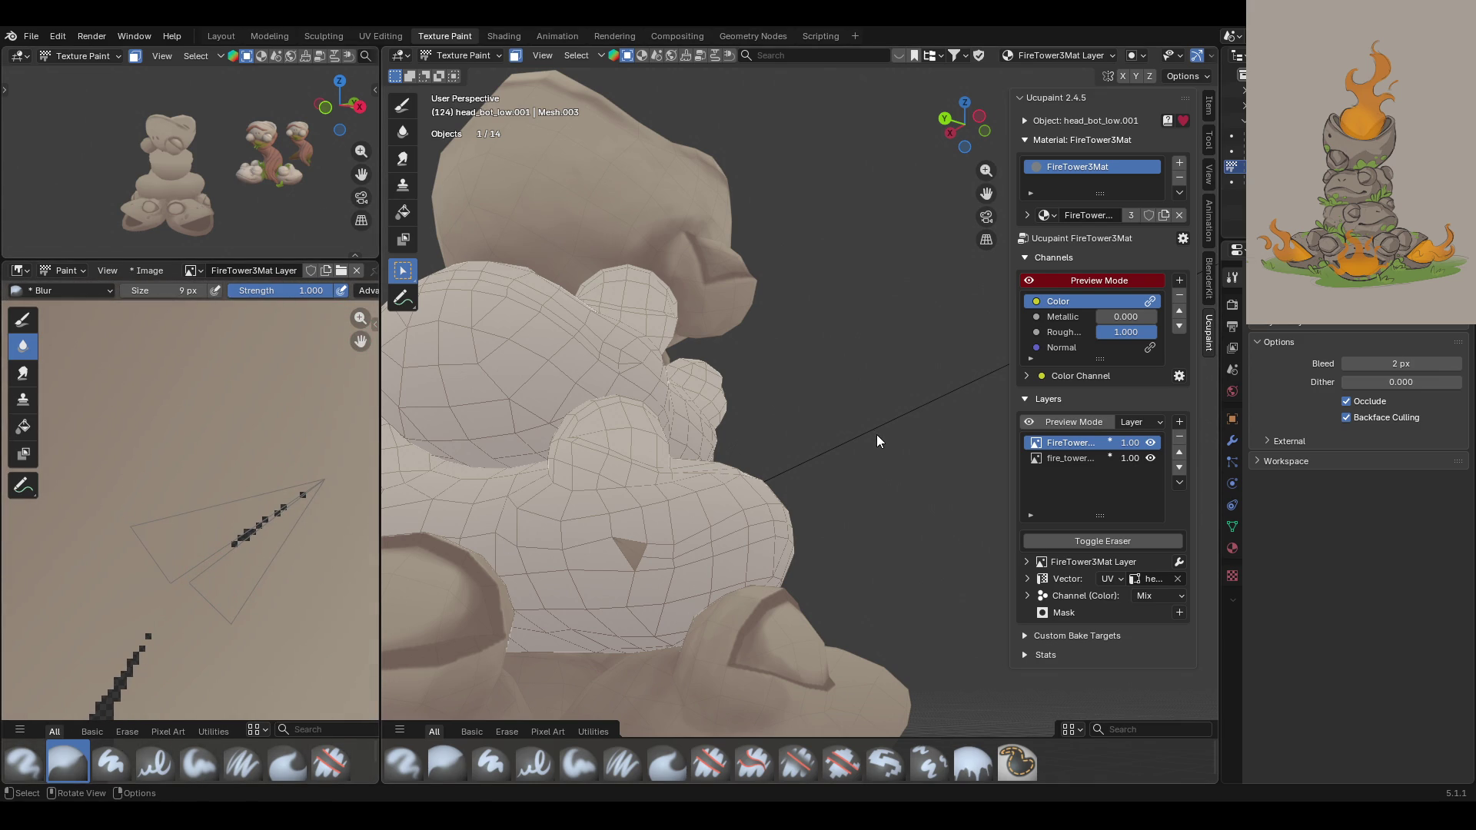
scroll(874, 419, up, 2)
scroll(874, 412, up, 2)
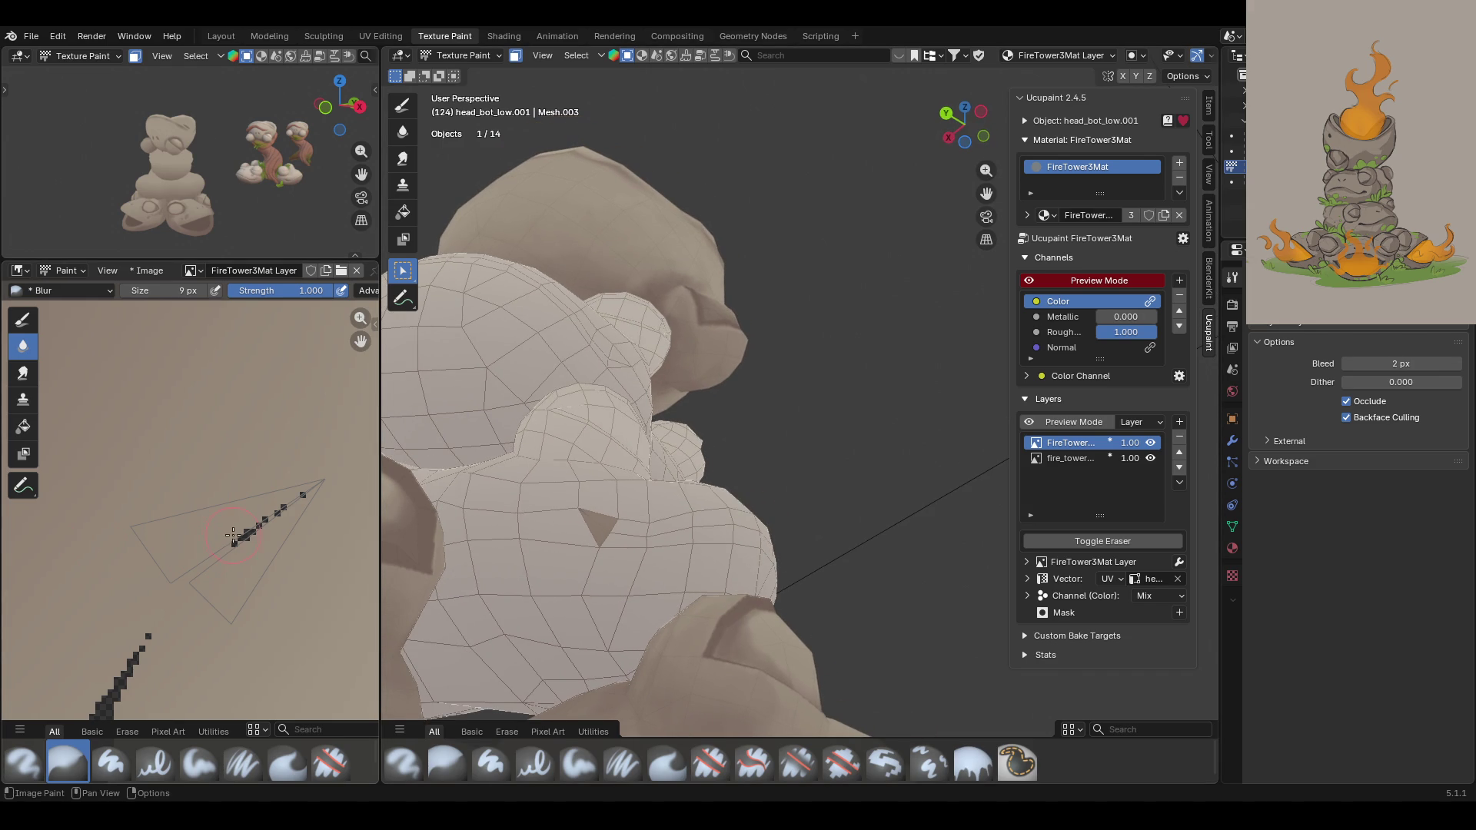
click(432, 768)
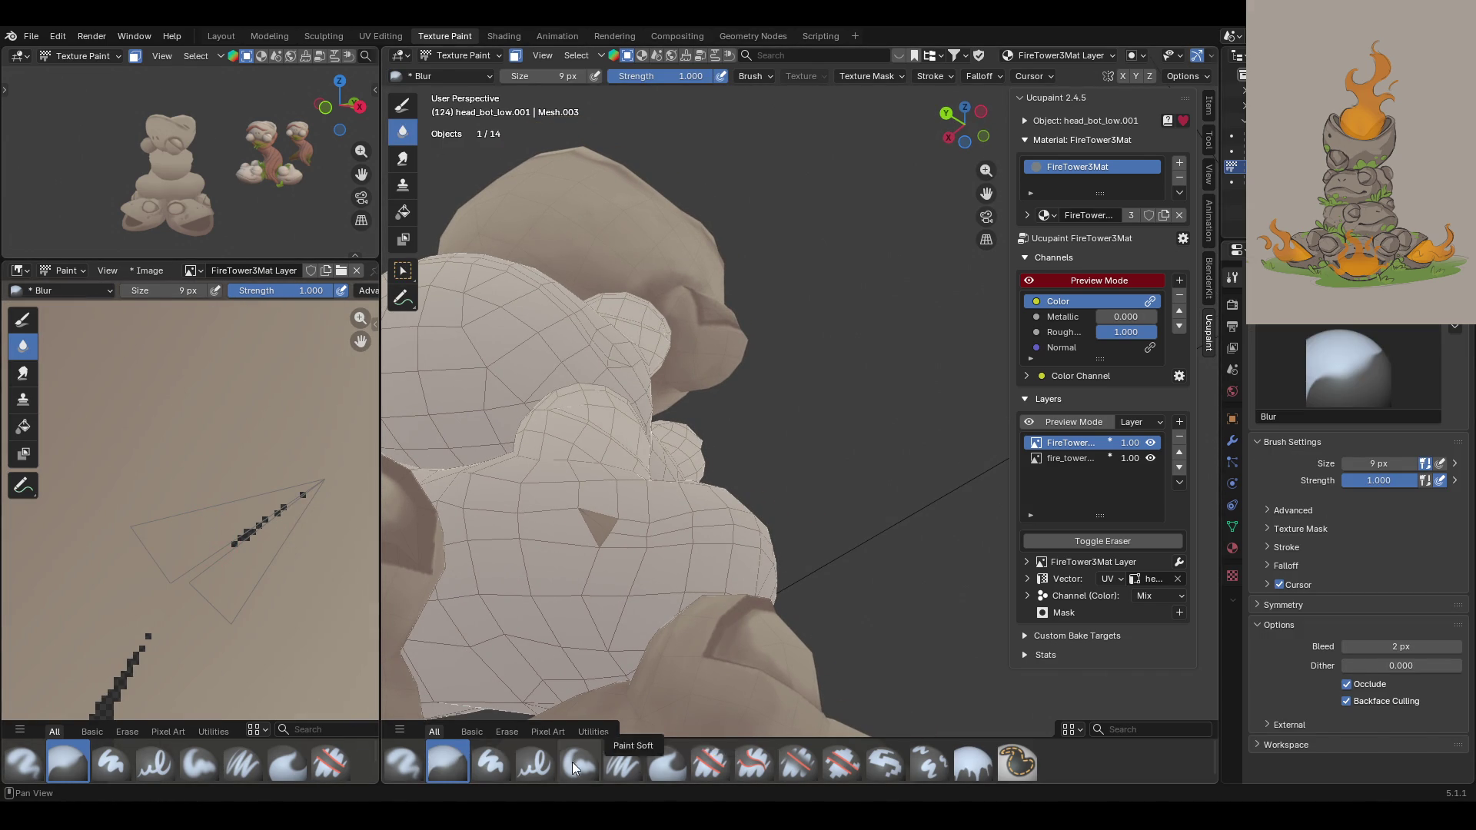
click(622, 763)
Step: Eyedrop the stone beige and paint over the stray dark pixel strokes
click(1289, 652)
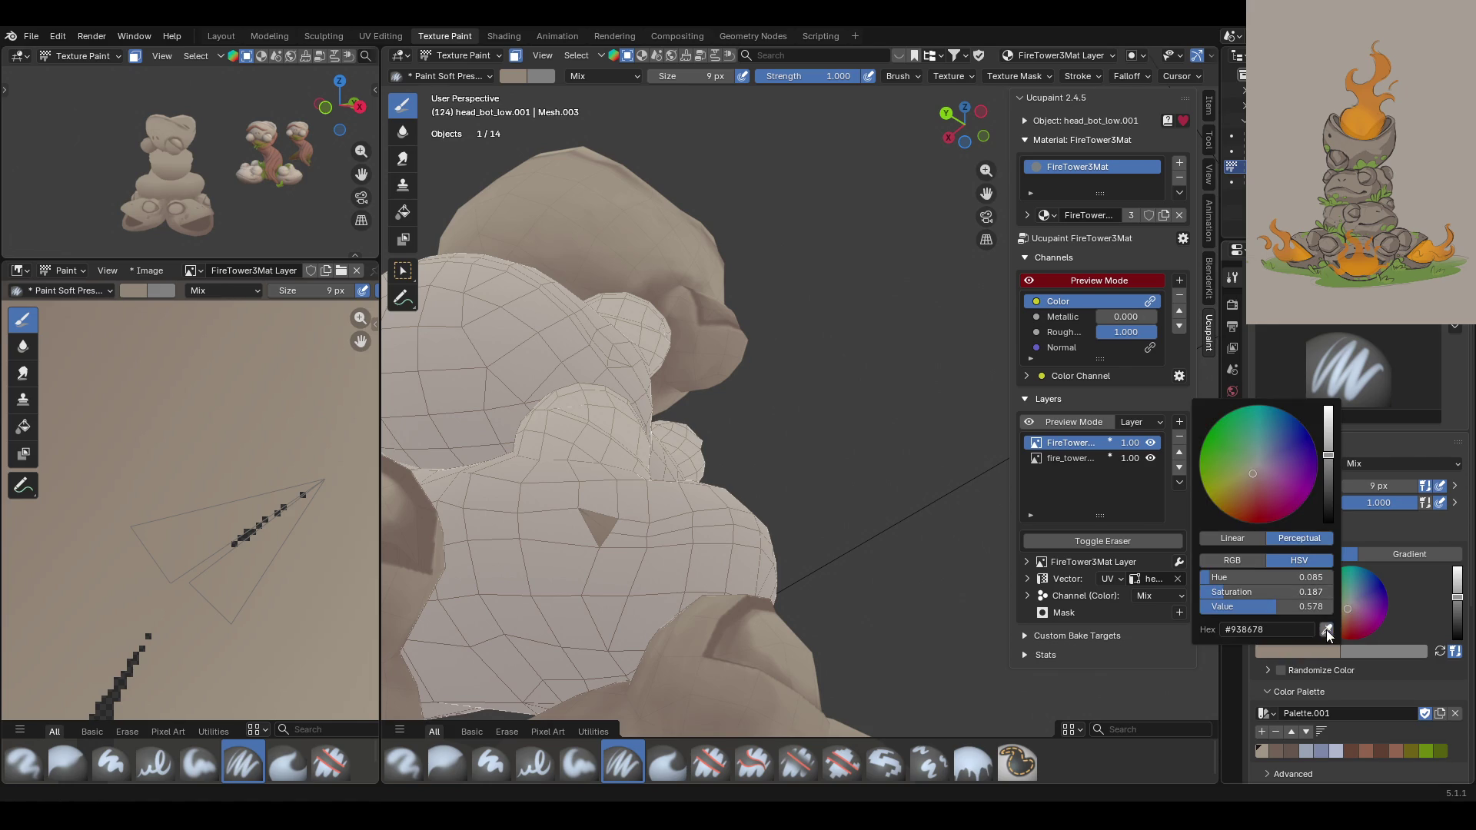
click(1306, 619)
click(204, 465)
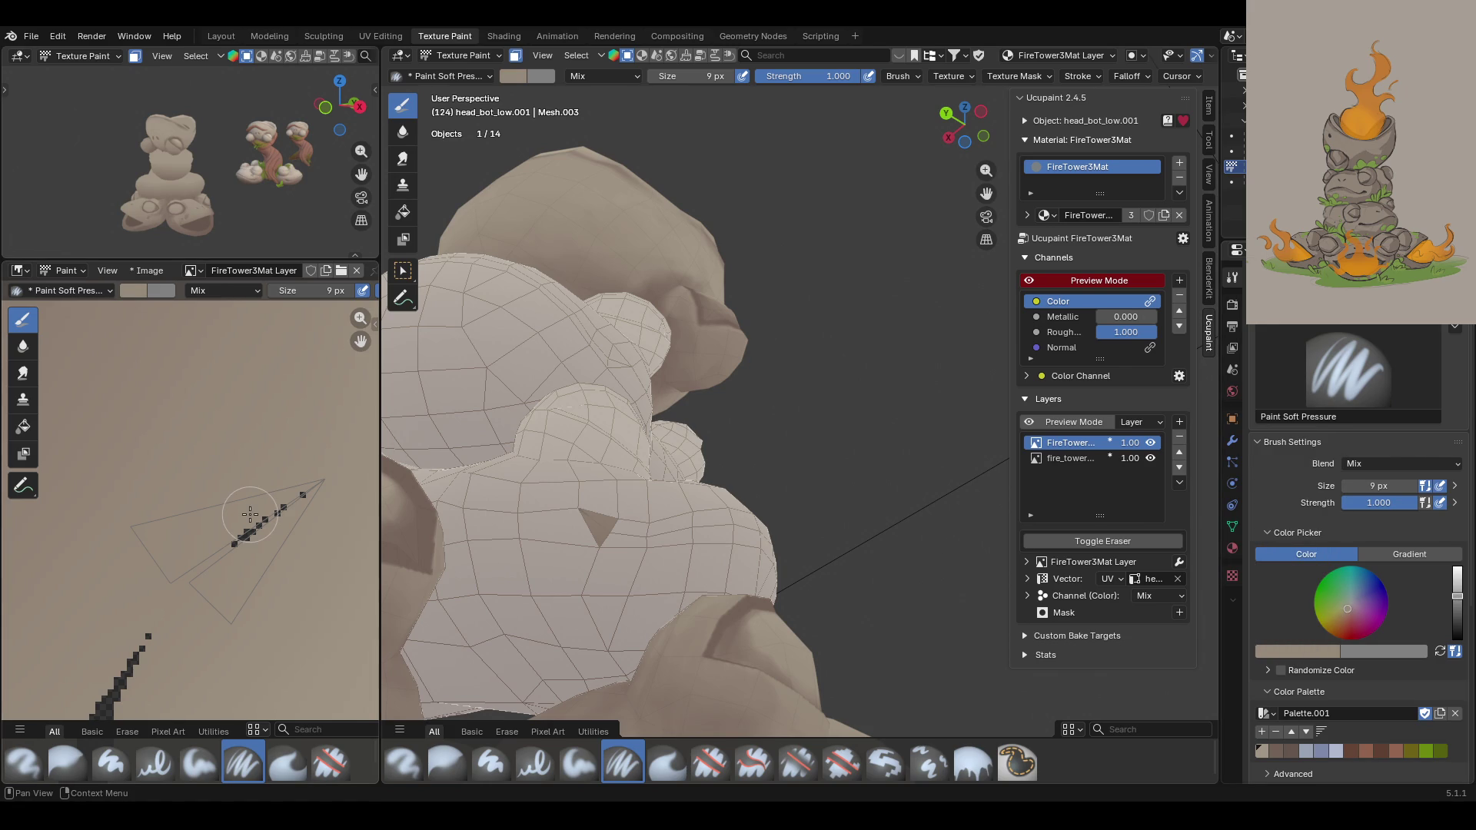
mouse_move(232, 542)
mouse_down()
mouse_move(301, 494)
mouse_move(262, 530)
mouse_up()
mouse_move(254, 537)
mouse_down()
mouse_move(236, 553)
mouse_move(231, 534)
mouse_up()
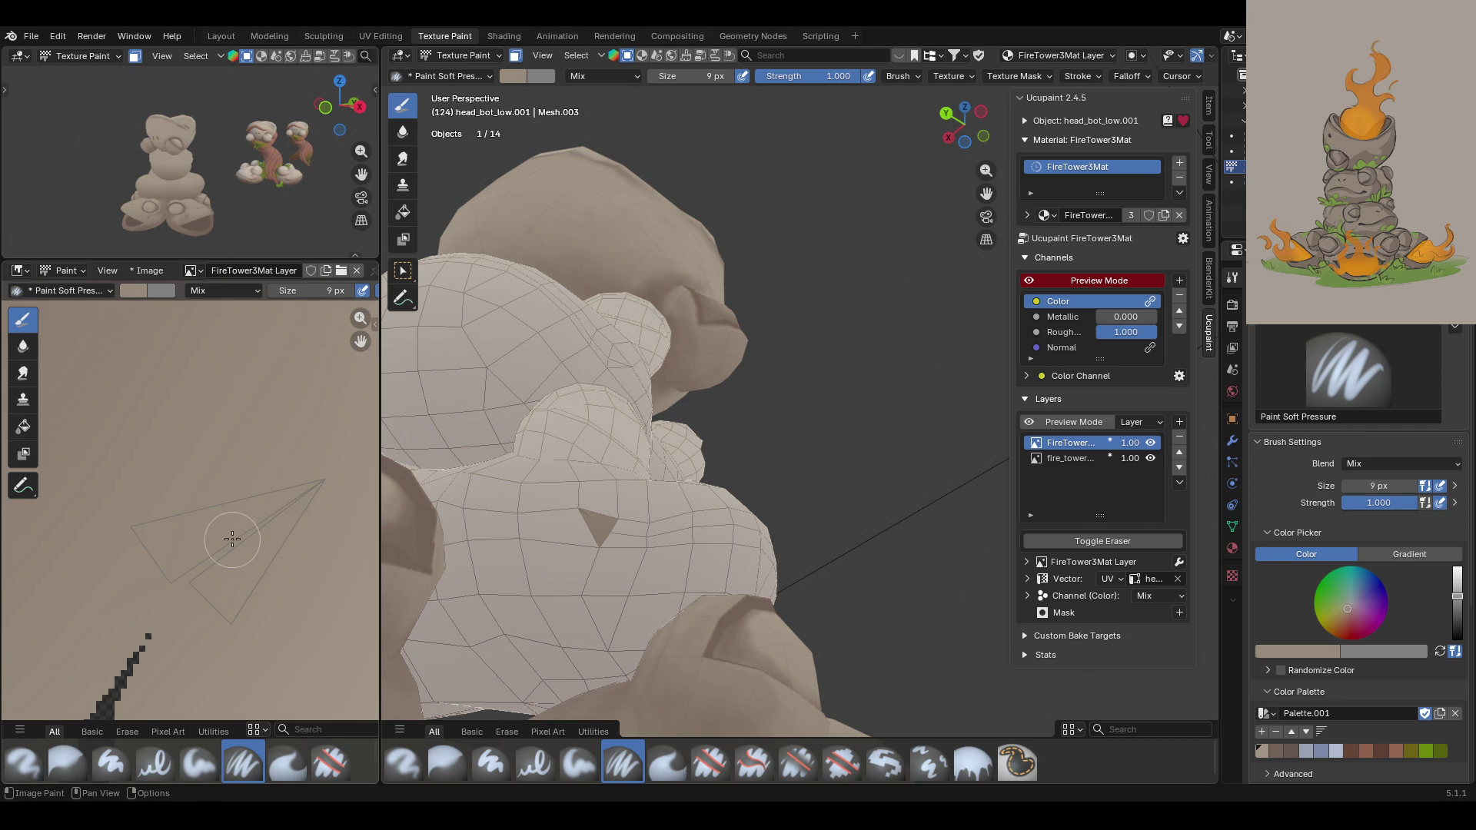
Step: Bring the tan UV island into the texture view and sample a lighter tan
scroll(261, 522, down, 6)
scroll(259, 523, down, 3)
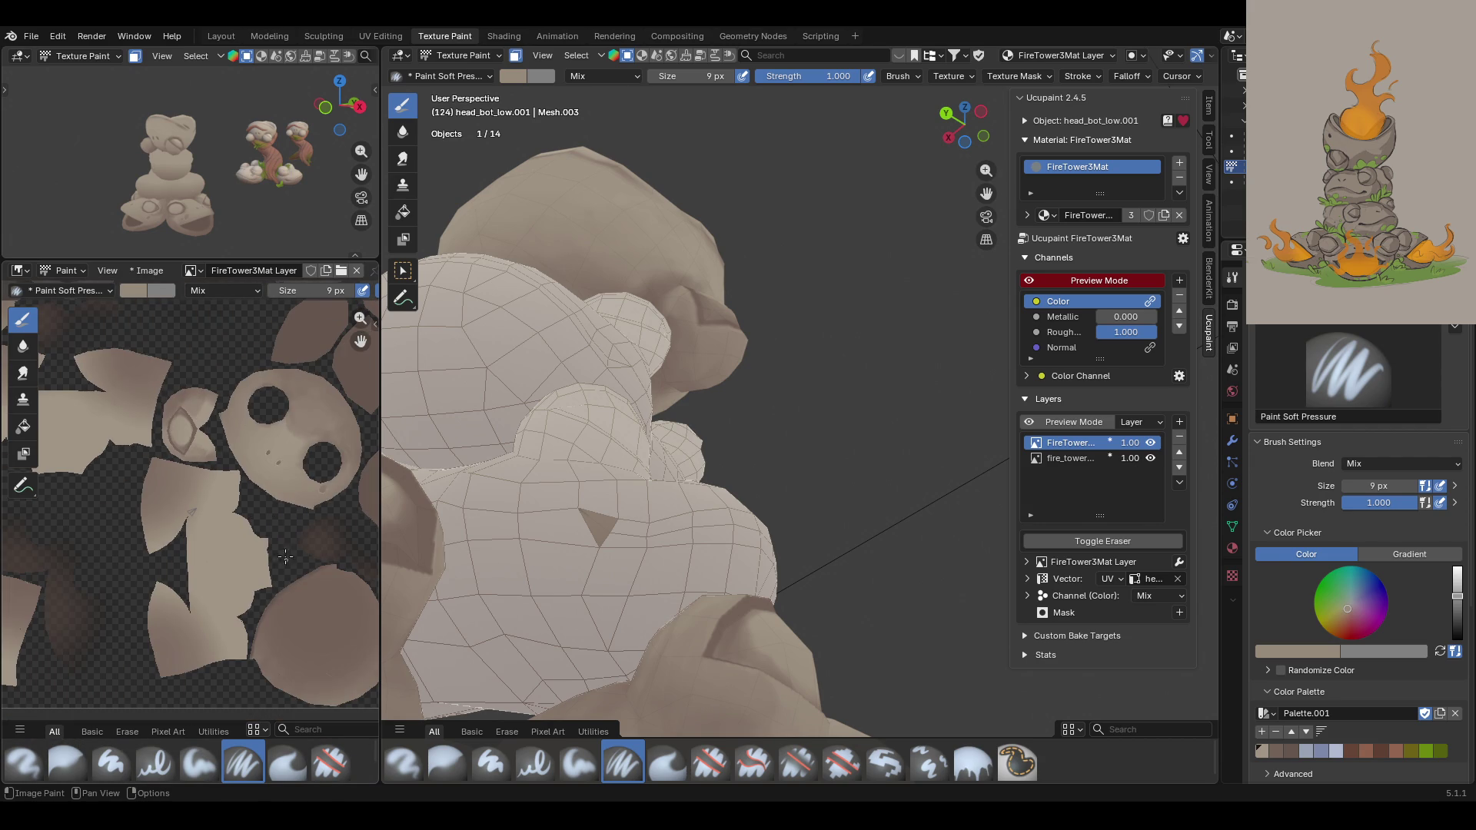
drag(361, 341, 315, 430)
scroll(208, 562, up, 4)
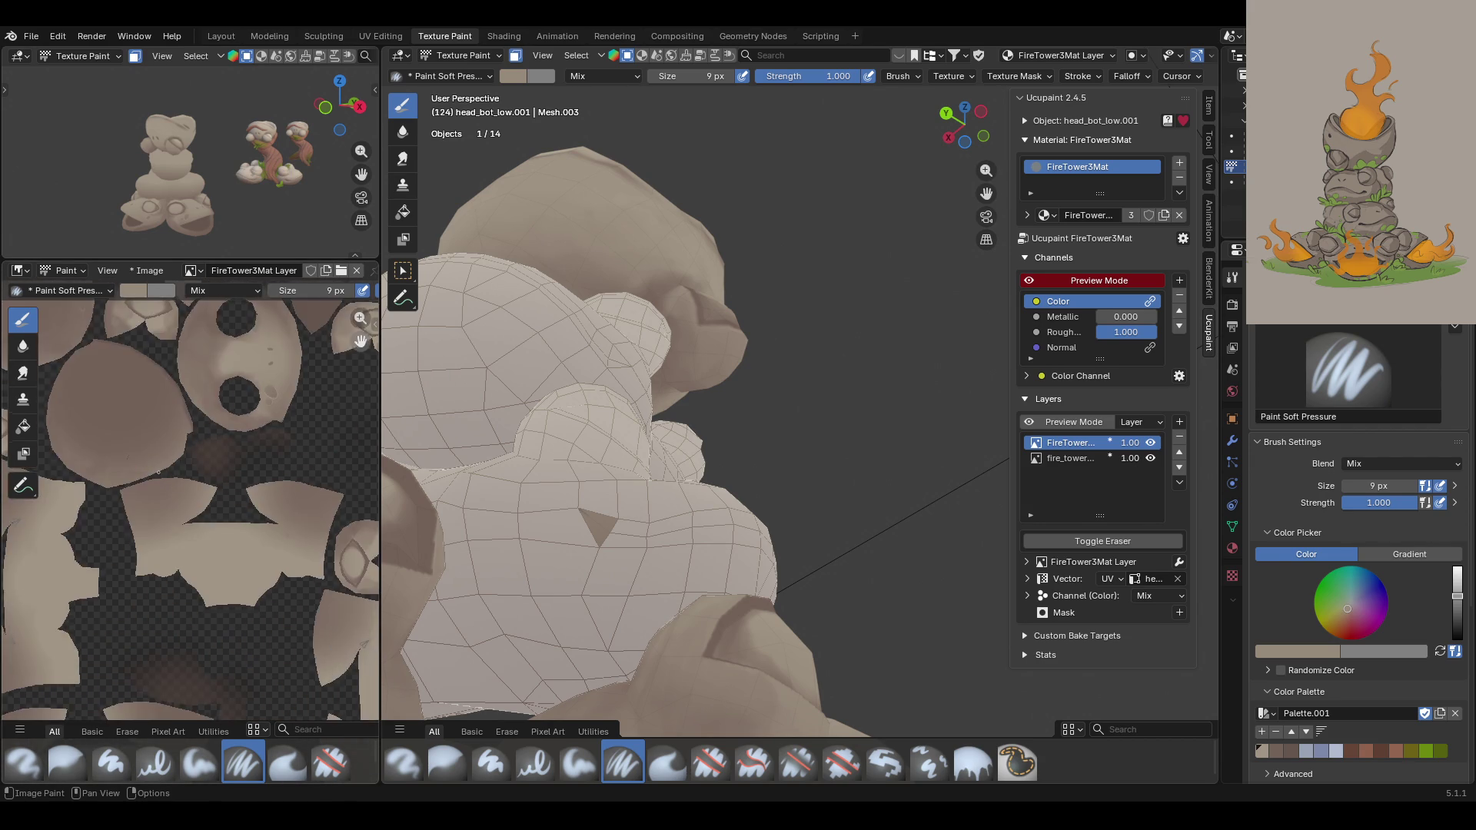
scroll(327, 425, up, 6)
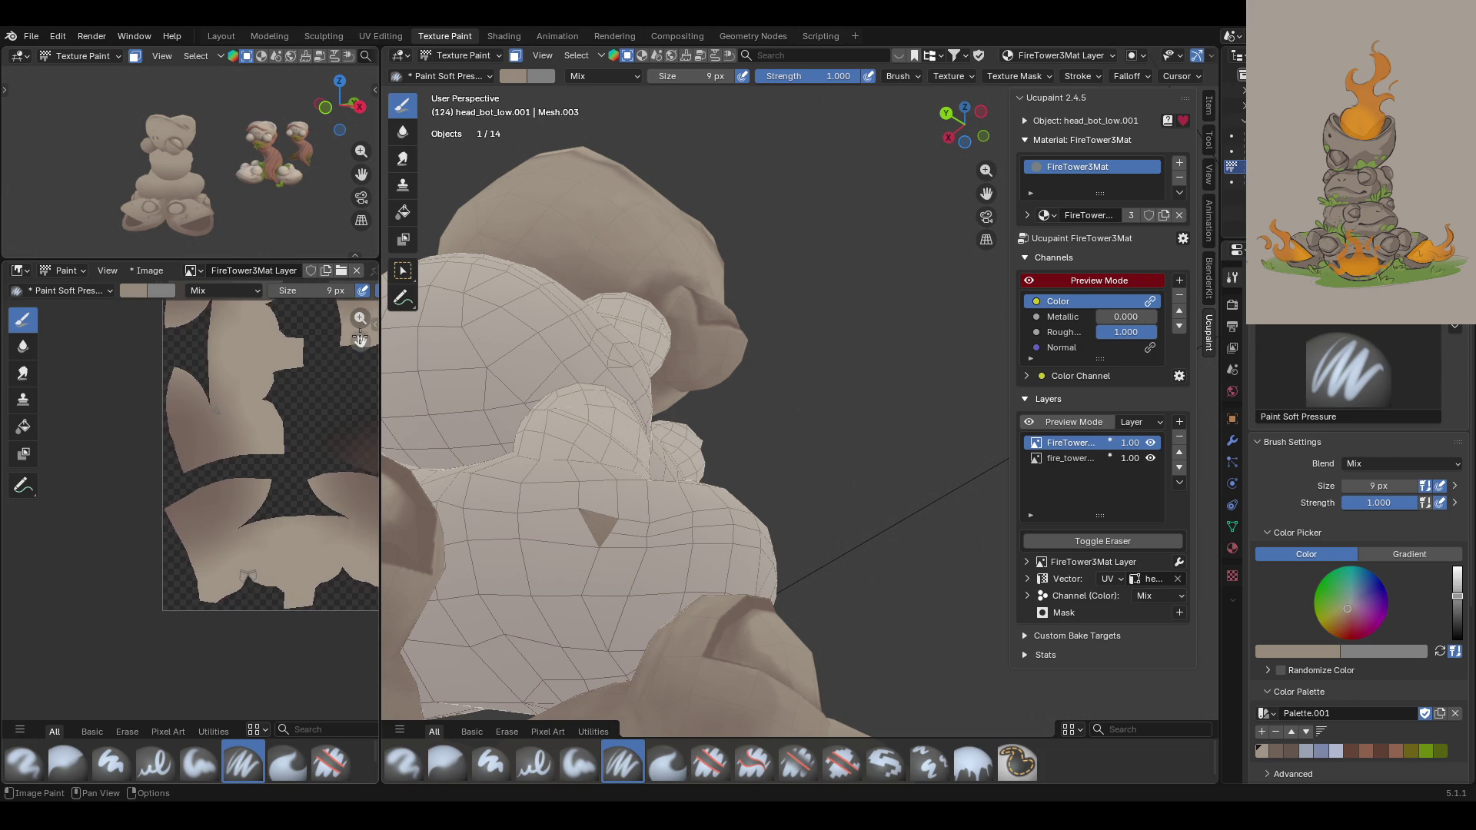
mouse_move(361, 341)
mouse_down()
mouse_move(338, 384)
mouse_move(363, 338)
mouse_move(361, 231)
mouse_move(343, 231)
mouse_up()
click(1293, 645)
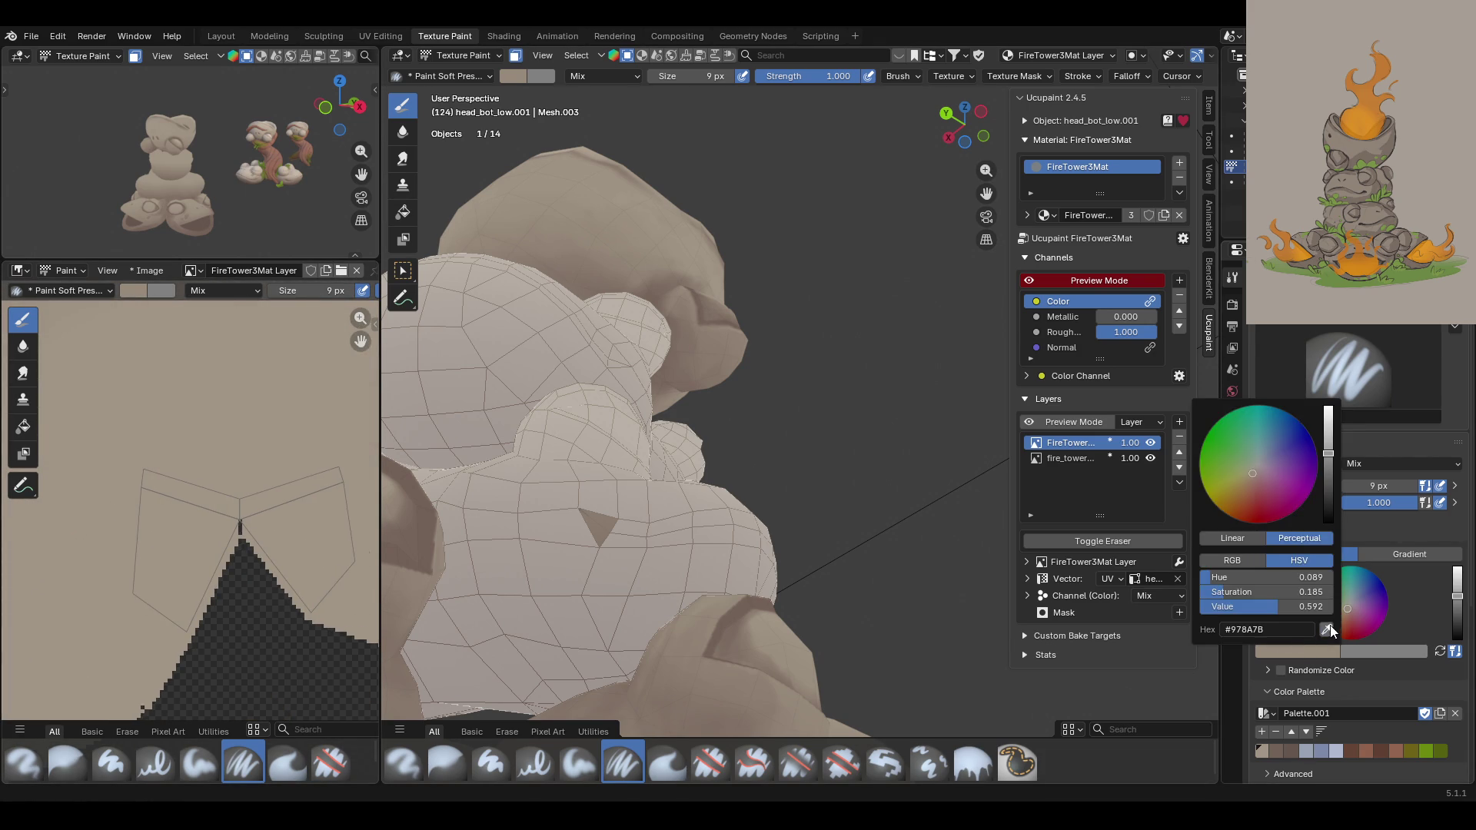
key(s)
click(236, 525)
Step: Bring the dark pixel strip into view and re-sample the beige with Paint Soft Pressure
scroll(148, 580, down, 3)
scroll(257, 527, up, 3)
scroll(256, 527, up, 4)
scroll(184, 515, up, 1)
click(68, 762)
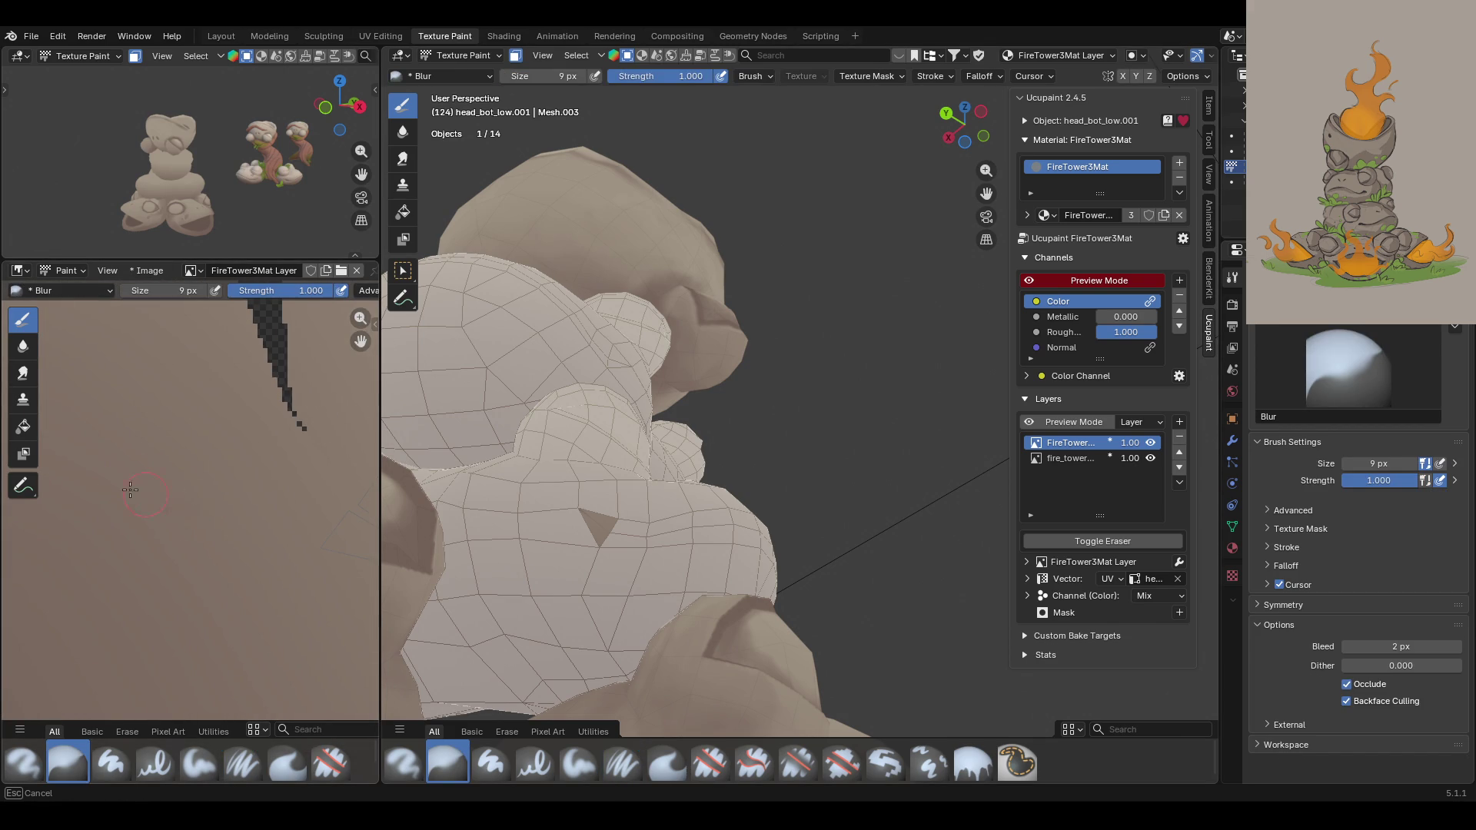
drag(360, 341, 192, 309)
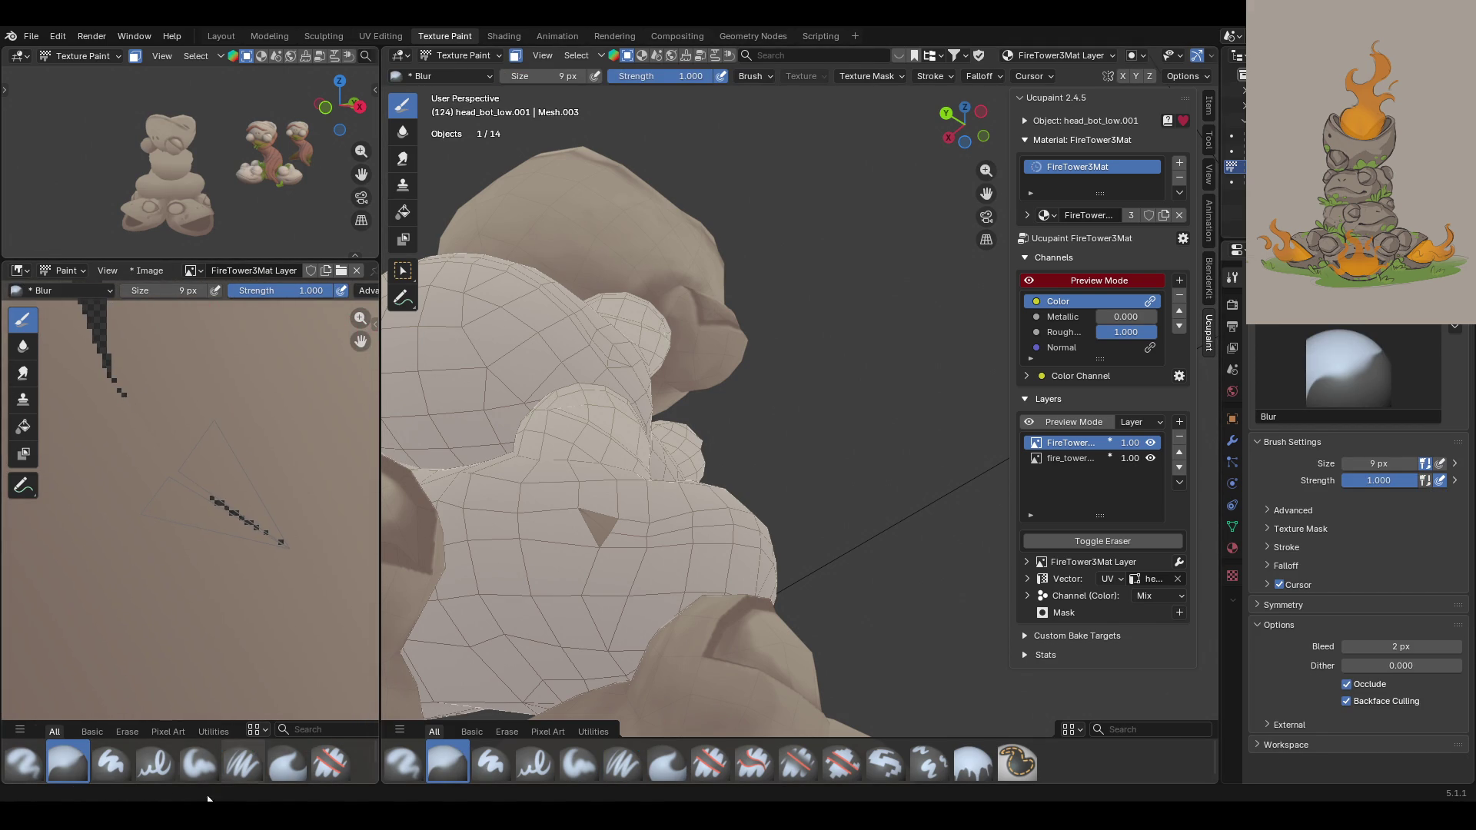
click(224, 766)
click(1280, 653)
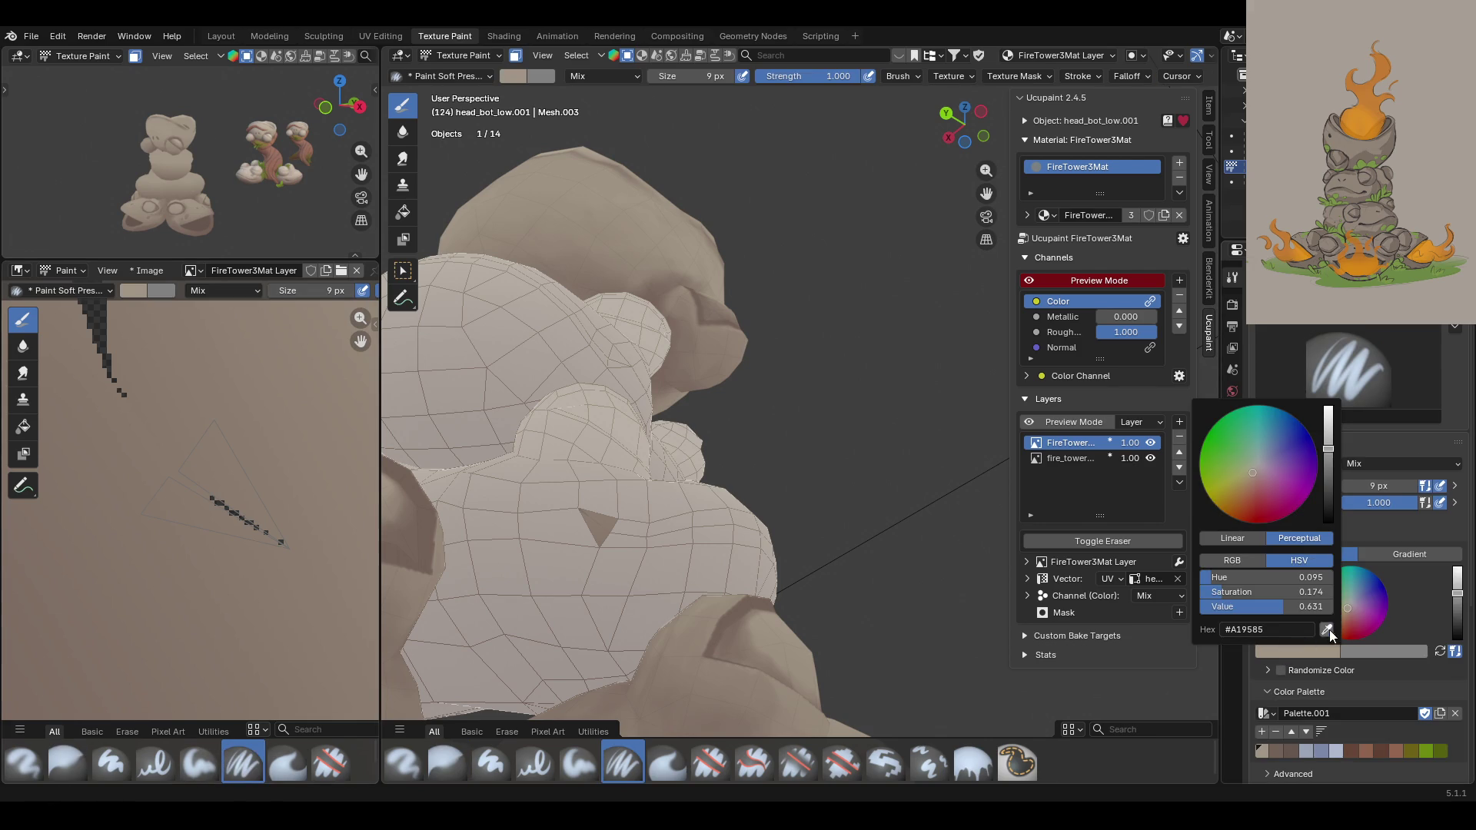
click(1327, 630)
click(253, 505)
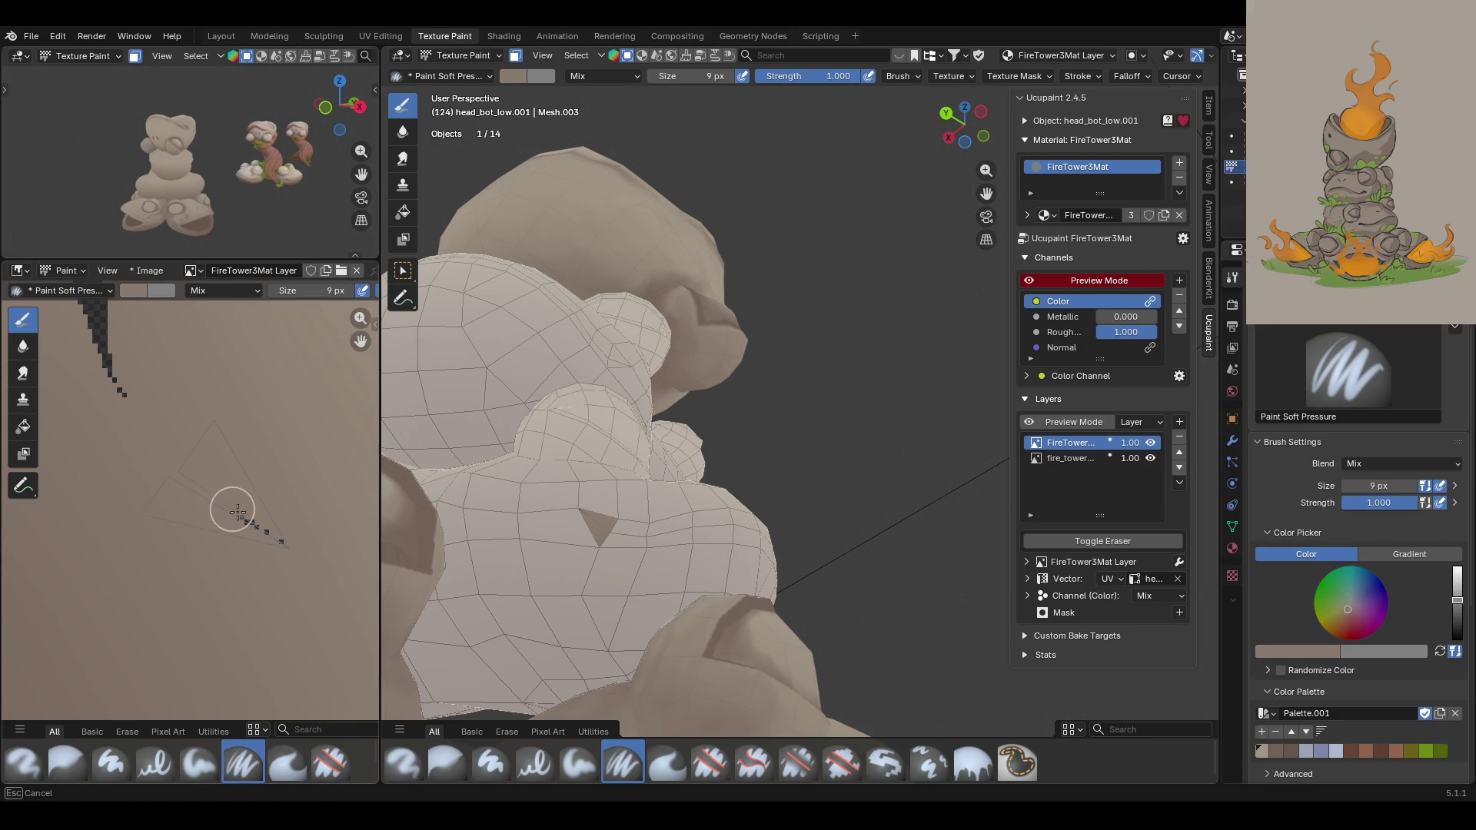
Step: Pan the texture view across other UV islands and orbit the tower
scroll(274, 465, down, 5)
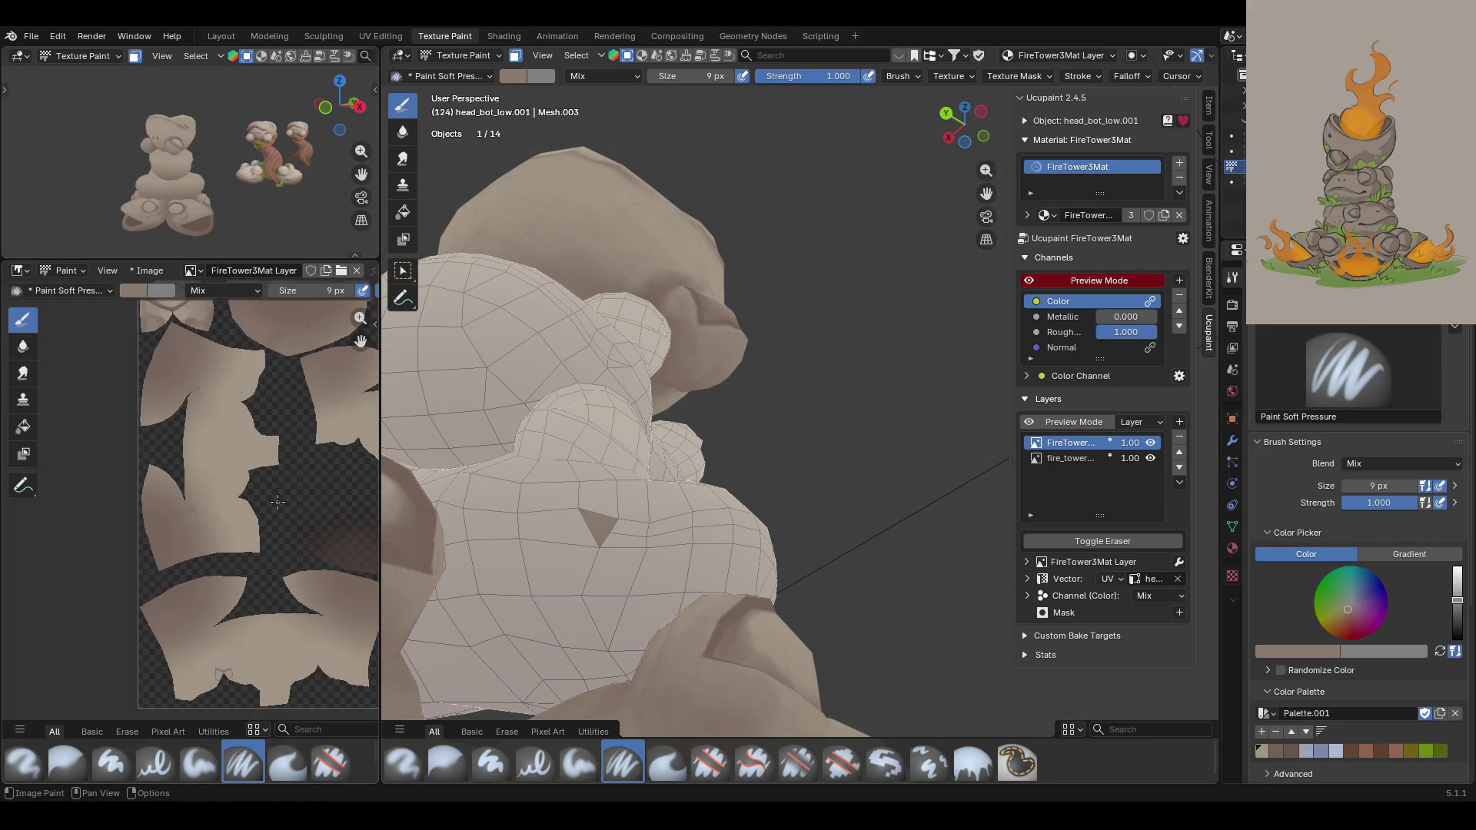
scroll(270, 372, up, 5)
scroll(235, 419, up, 3)
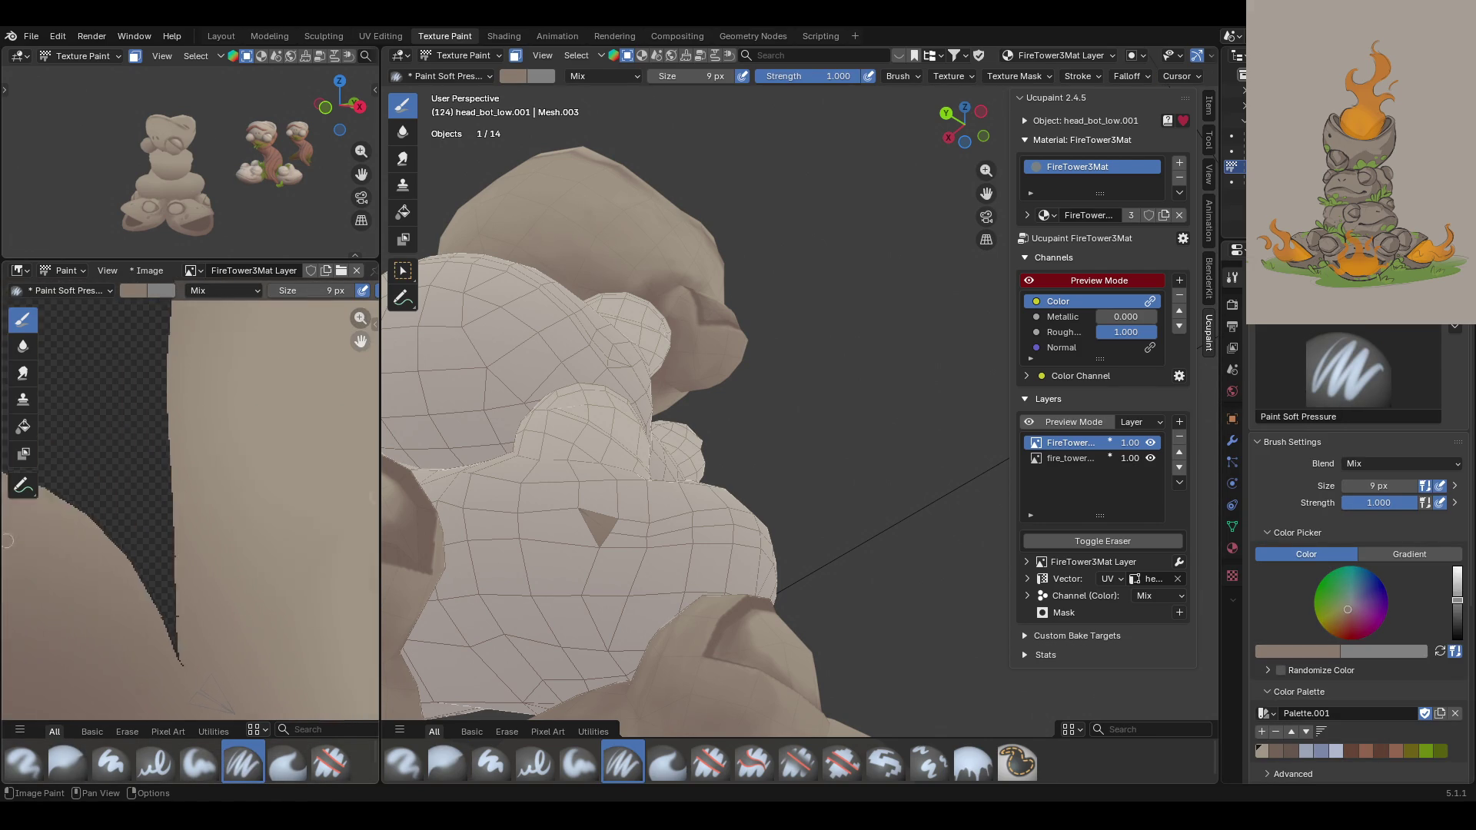
scroll(300, 492, up, 2)
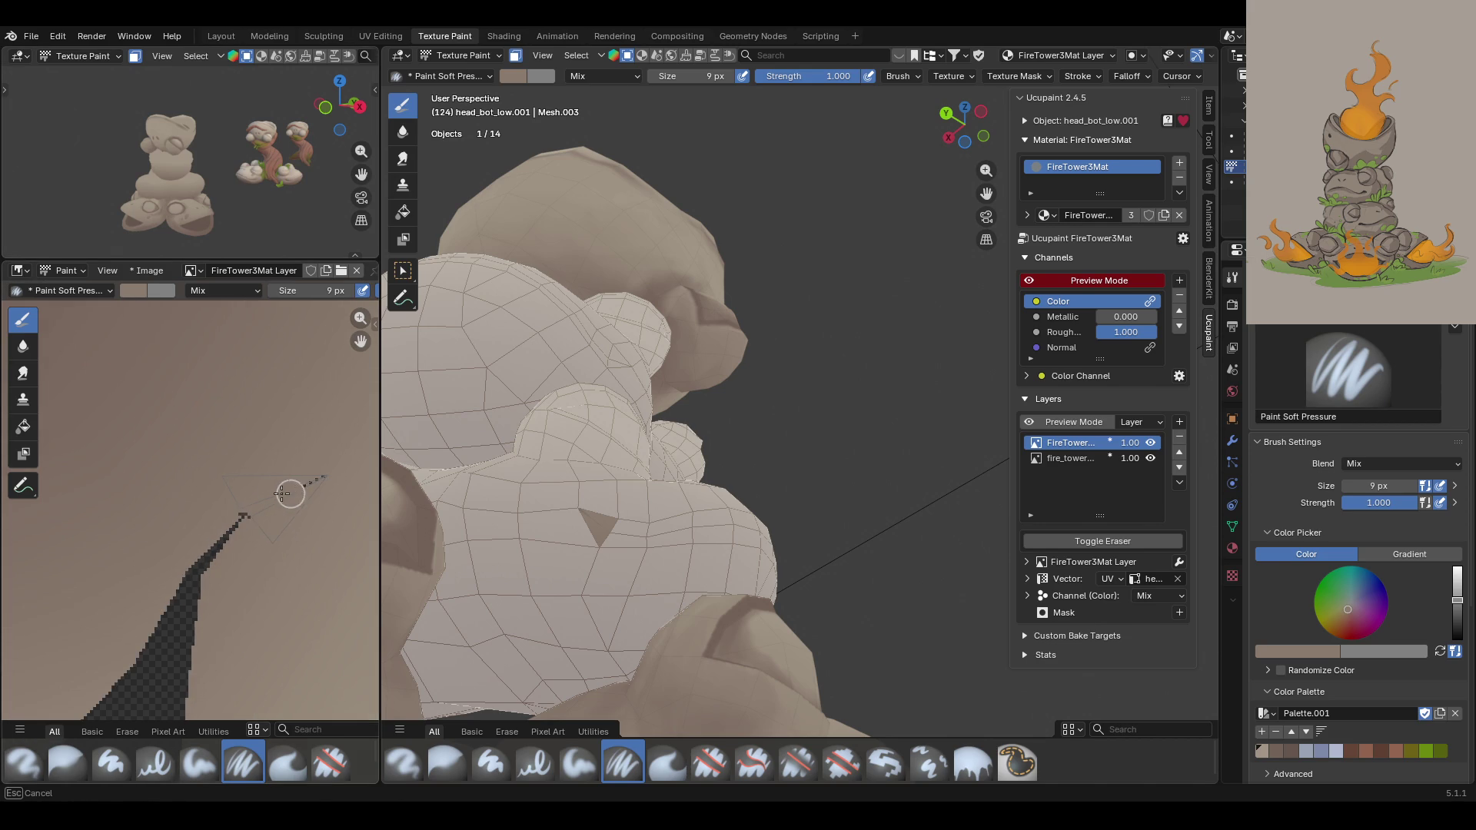
scroll(304, 488, down, 5)
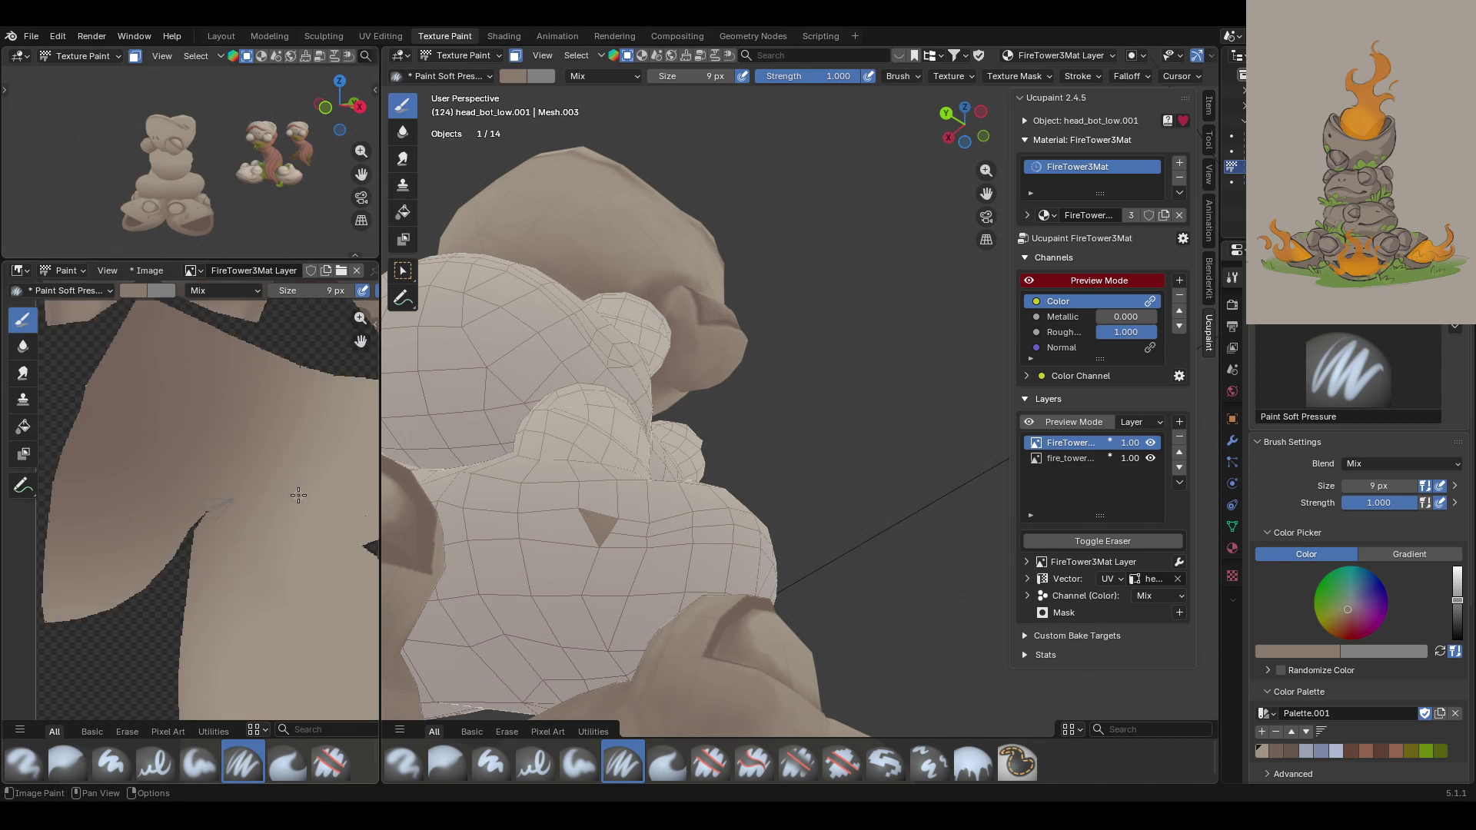
drag(361, 341, 369, 431)
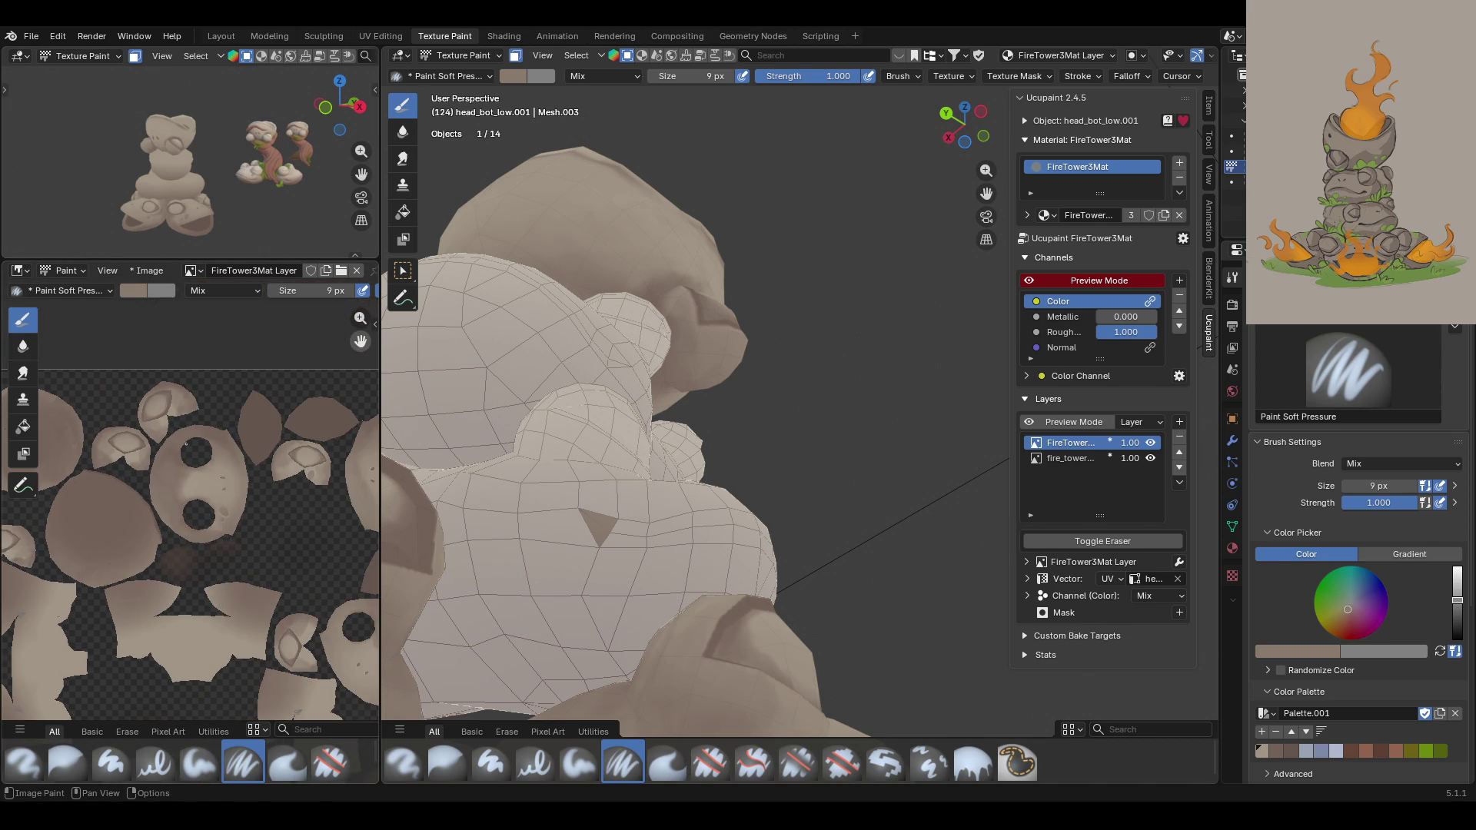
mouse_move(360, 341)
mouse_down()
mouse_move(296, 316)
mouse_move(442, 209)
mouse_up()
mouse_move(507, 221)
middle_down()
mouse_move(648, 455)
mouse_move(723, 398)
middle_up()
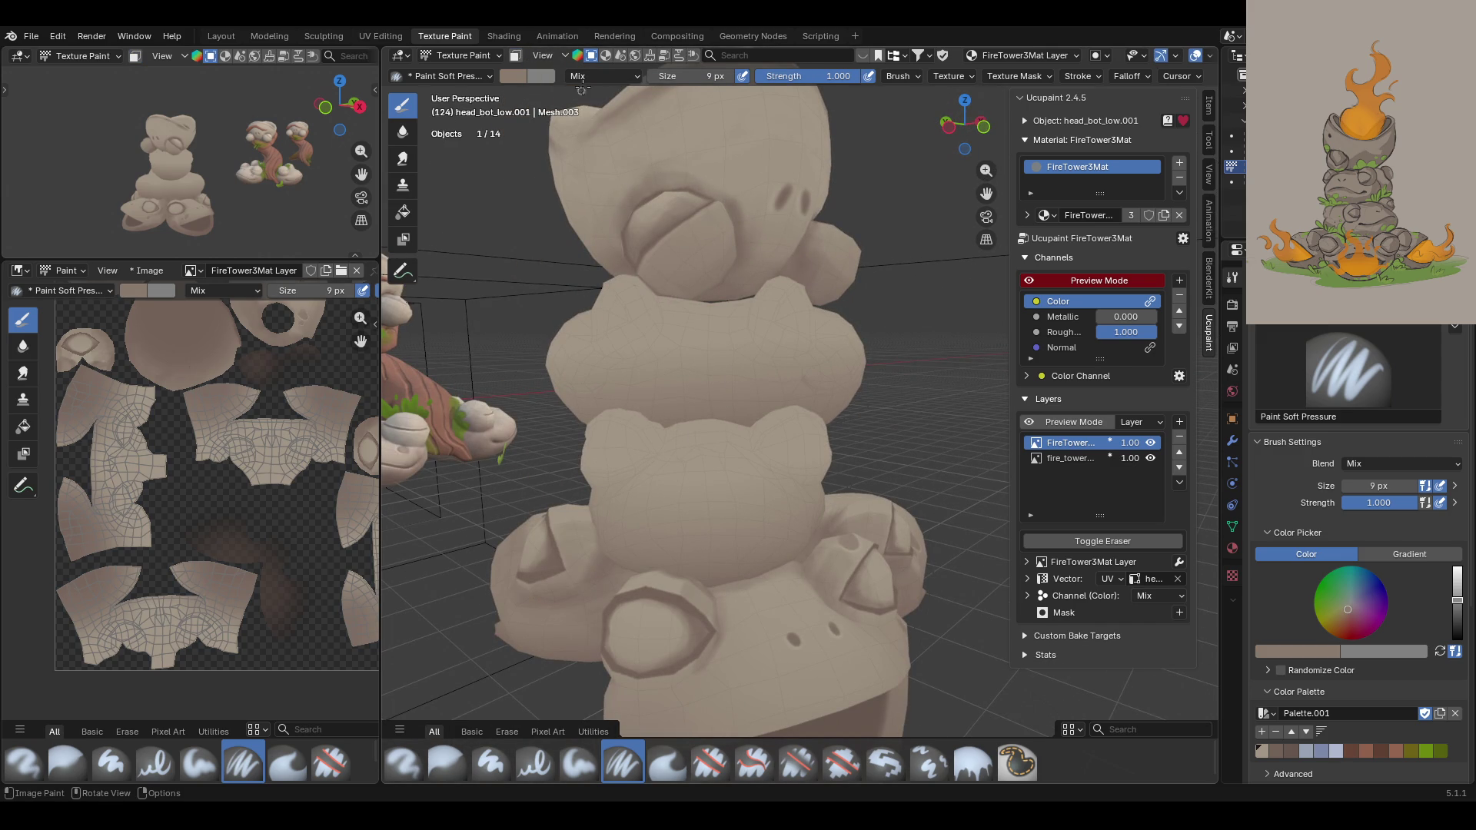
Step: Turn off Ucupaint Preview Mode and pick the darker brown palette swatch
middle_drag(664, 182, 1039, 86)
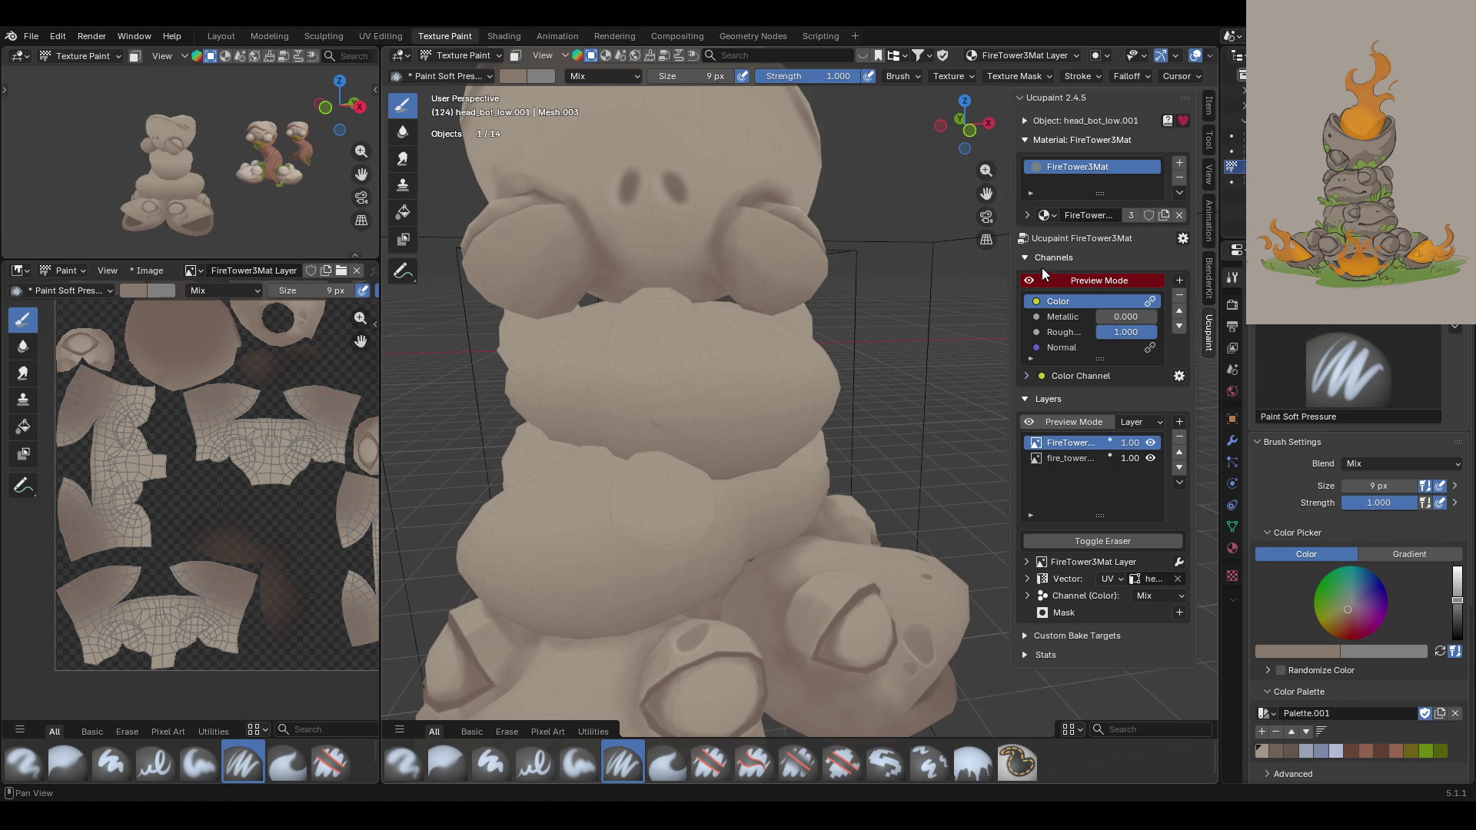
click(1030, 281)
click(1295, 749)
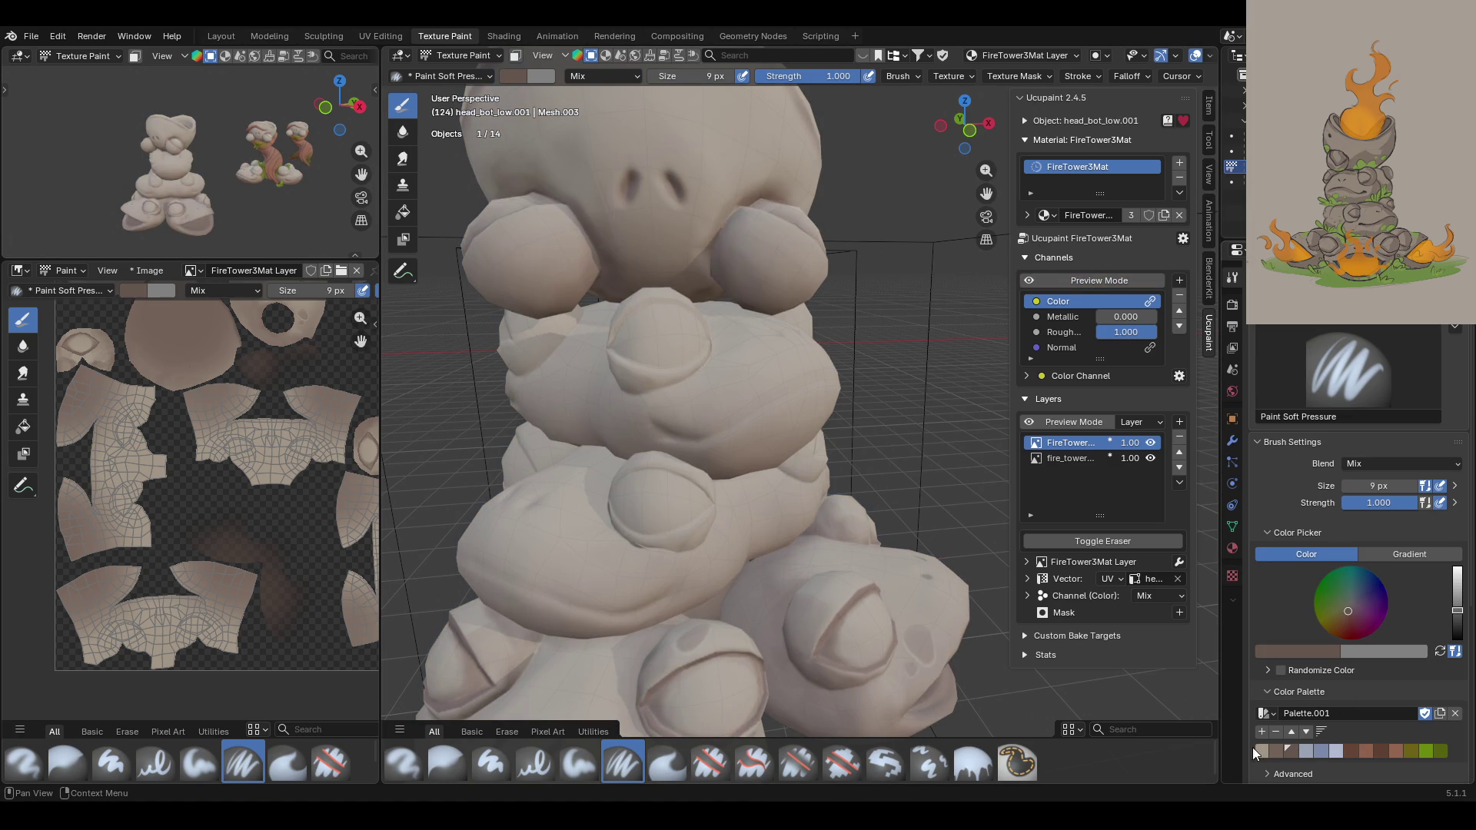
mouse_move(637, 661)
middle_down()
mouse_move(707, 538)
mouse_move(922, 253)
middle_up()
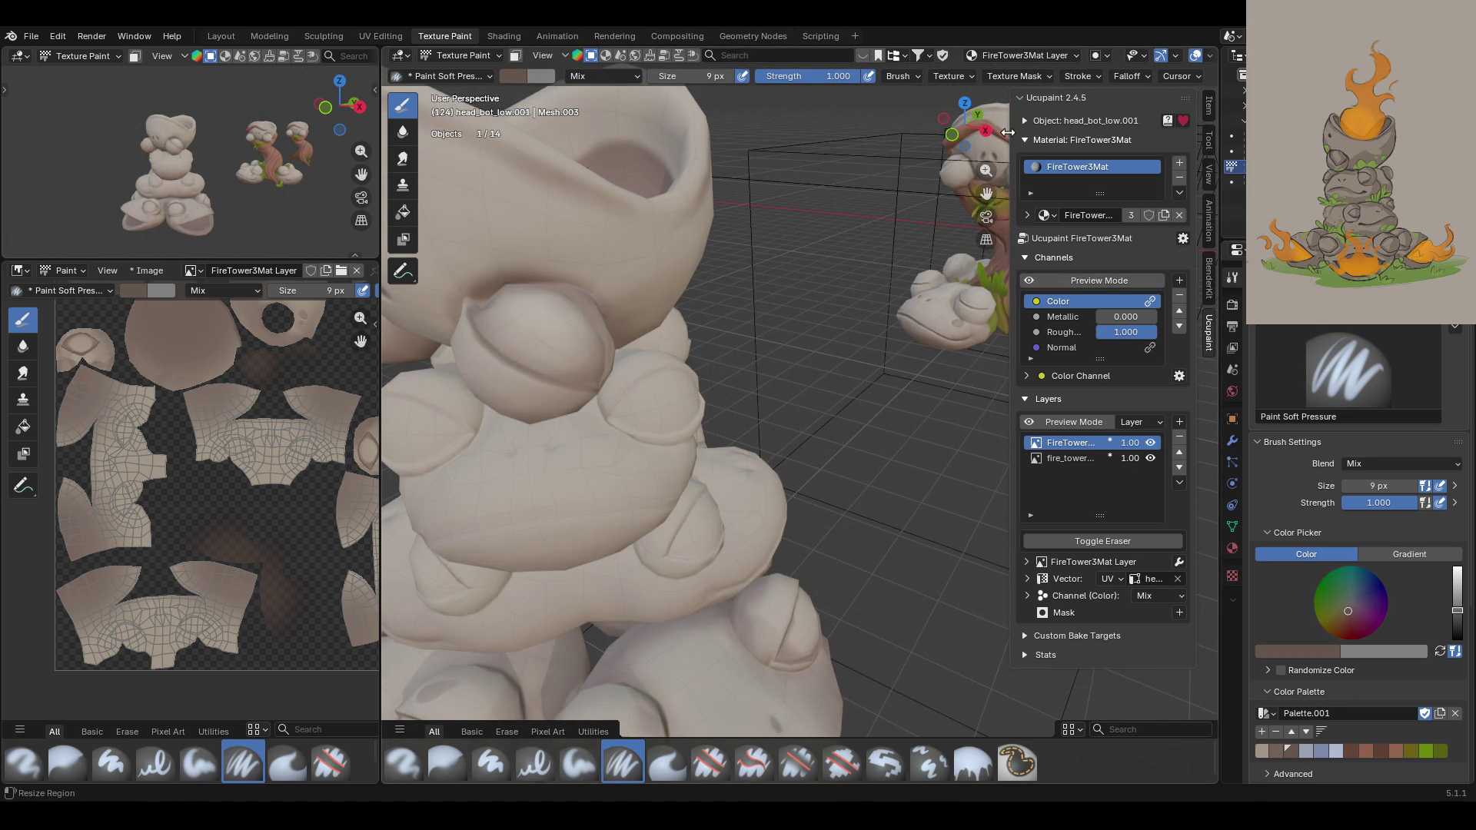
mouse_move(986, 193)
mouse_down()
mouse_move(1138, 146)
mouse_move(976, 193)
mouse_up()
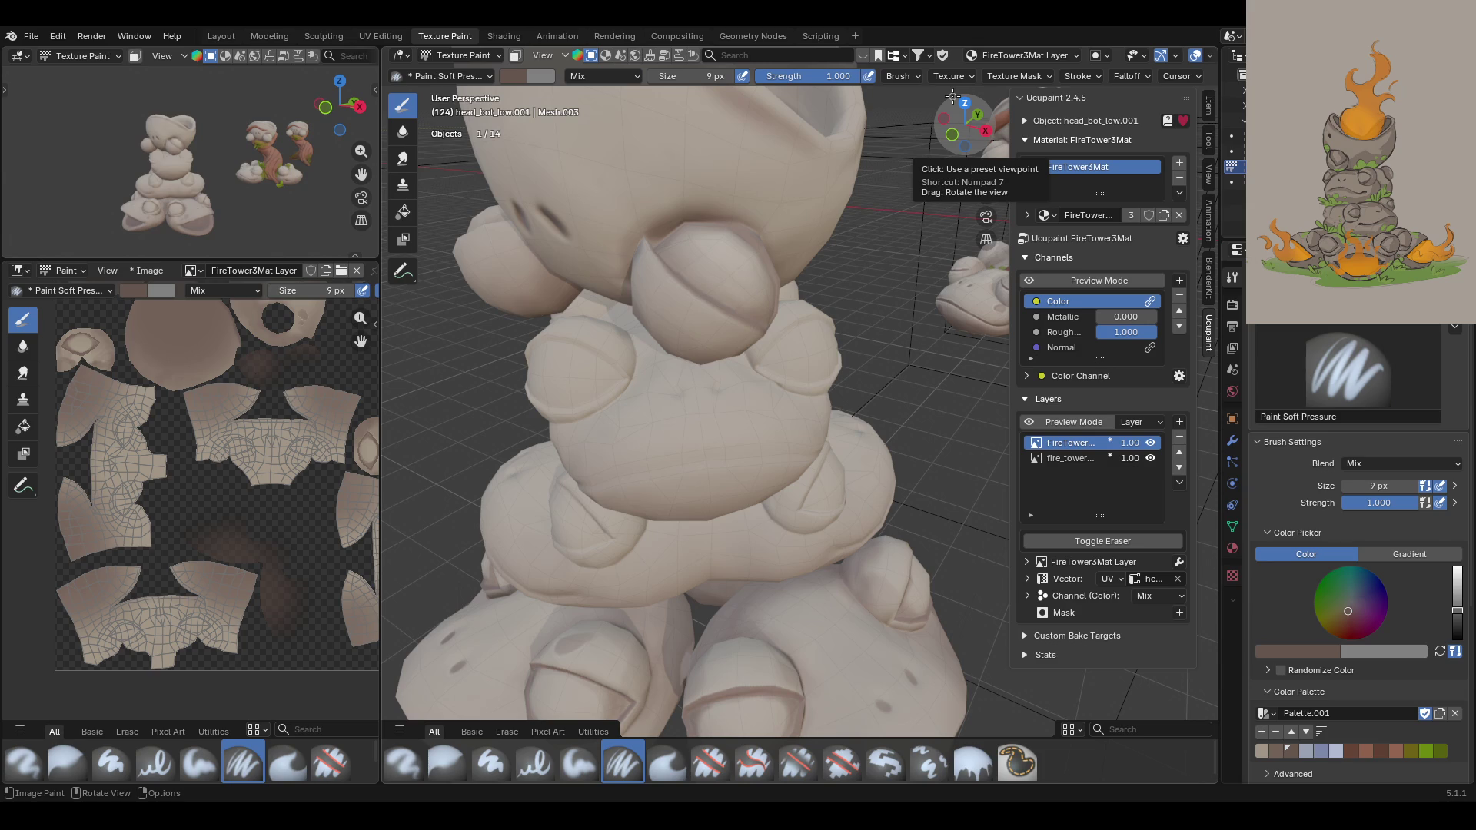
drag(986, 171, 717, 353)
mouse_move(717, 353)
middle_down()
mouse_move(626, 299)
mouse_move(639, 302)
middle_up()
scroll(633, 474, up, 3)
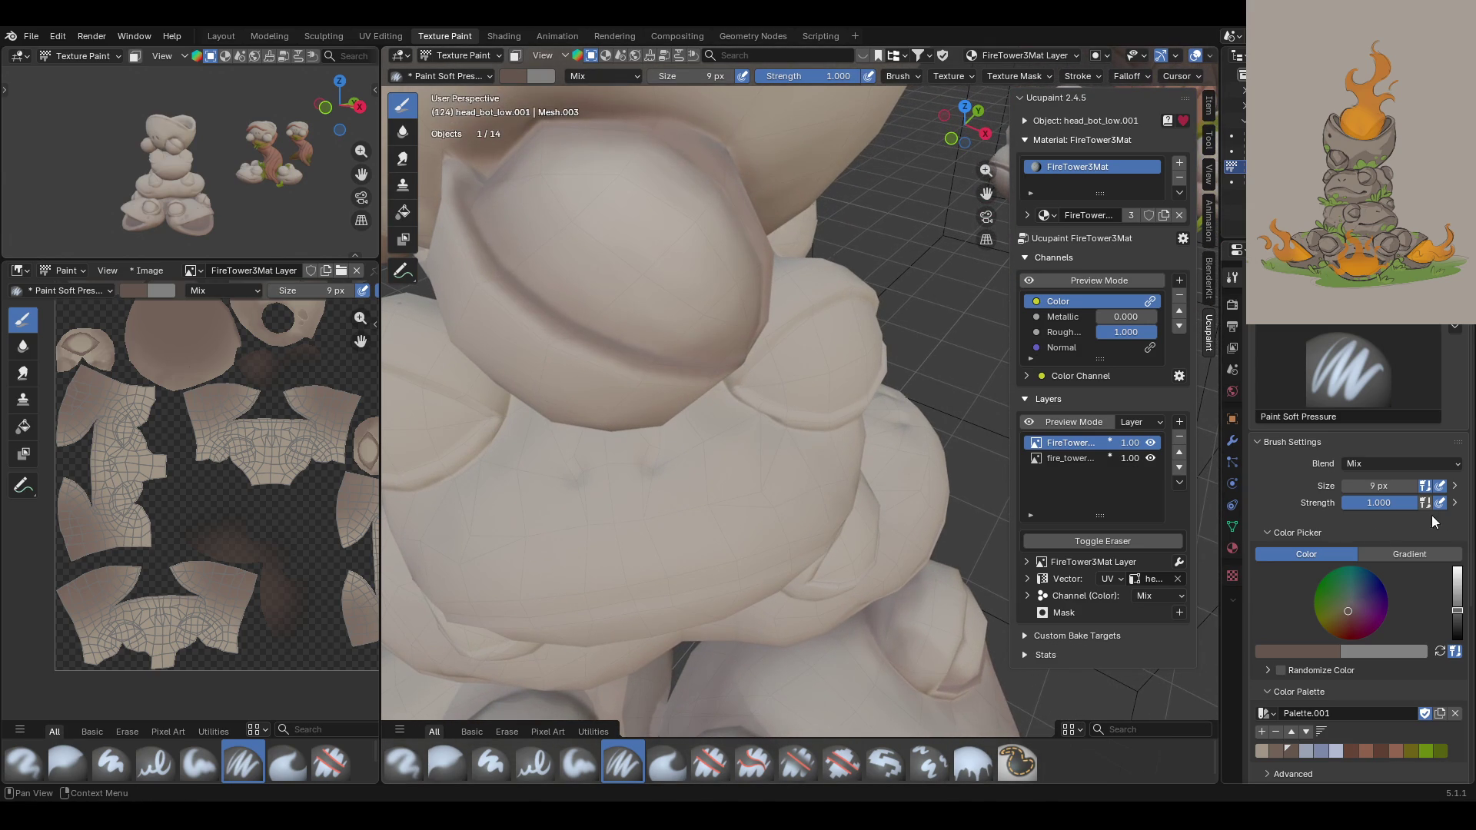
Step: Set the brush size to 28 px and paint a test stroke on the body
drag(1379, 485, 1380, 486)
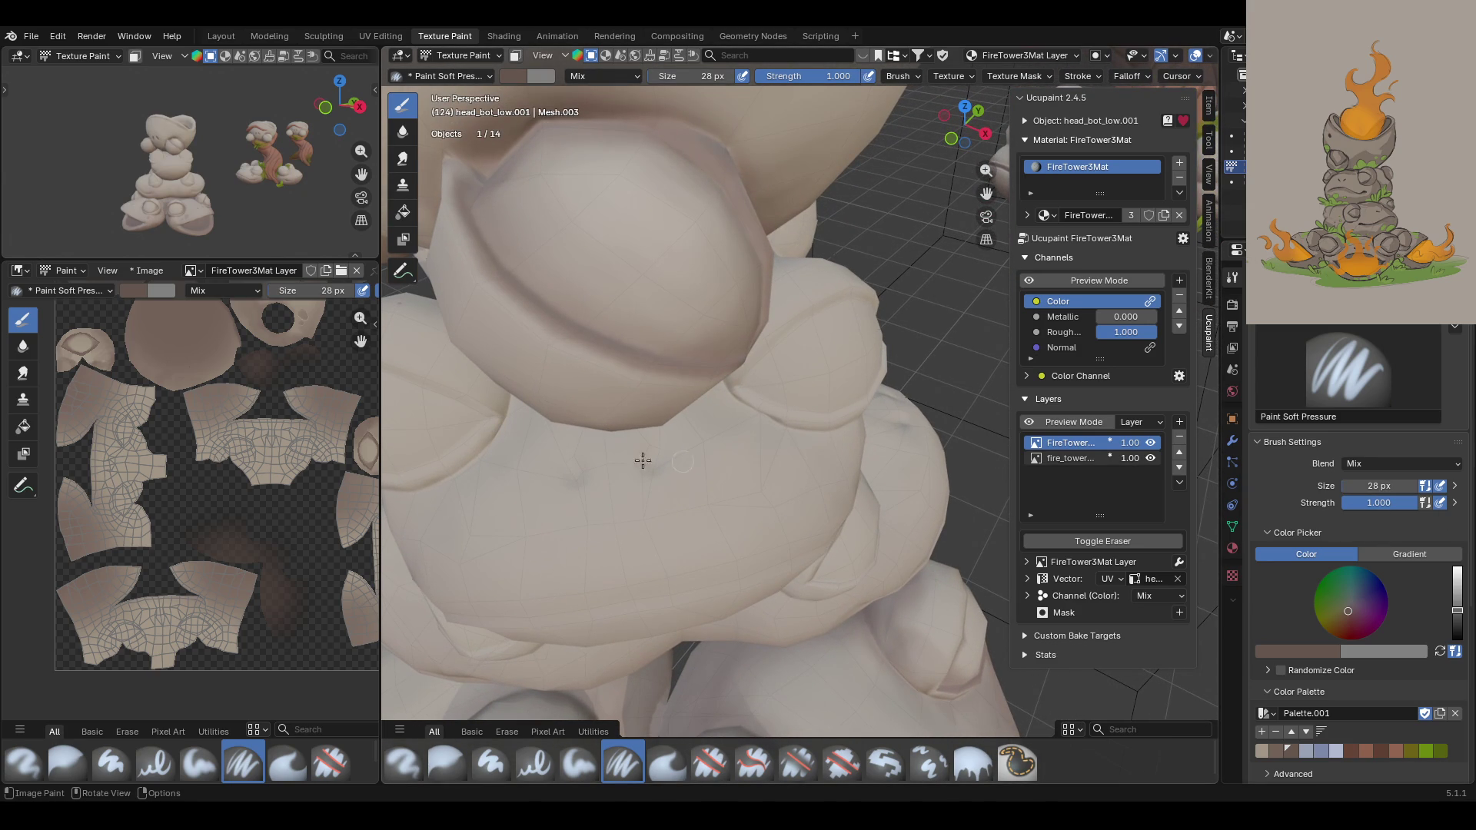
mouse_move(541, 446)
mouse_down()
mouse_move(574, 472)
mouse_move(645, 471)
mouse_up()
mouse_move(691, 461)
middle_down()
mouse_move(728, 537)
mouse_move(685, 517)
mouse_move(769, 431)
mouse_move(783, 377)
mouse_move(744, 407)
middle_up()
scroll(986, 194, up, 5)
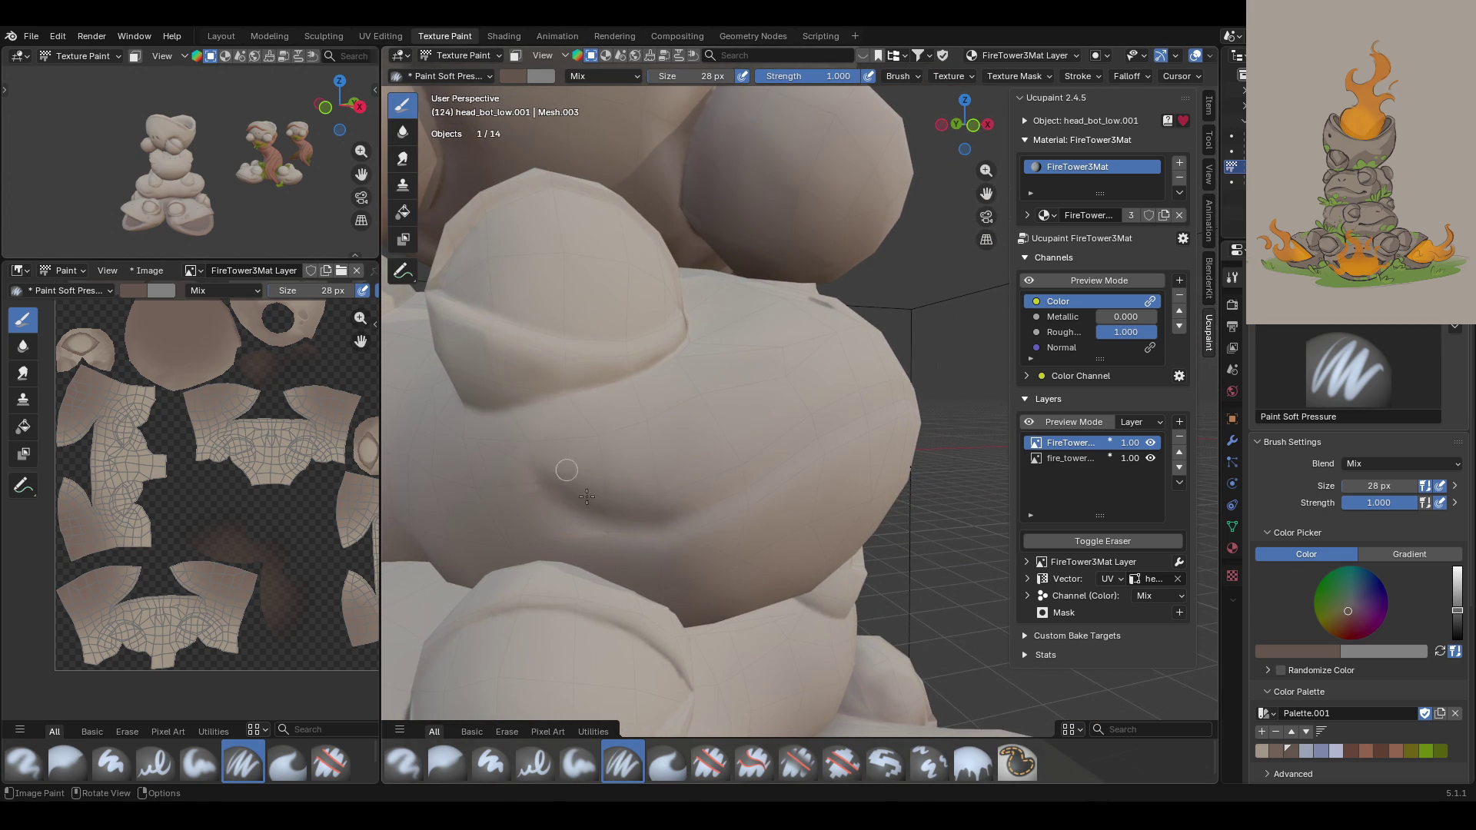
Step: Paint a dark crease beneath the bulge, undoing and retrying it several times
drag(536, 478, 621, 528)
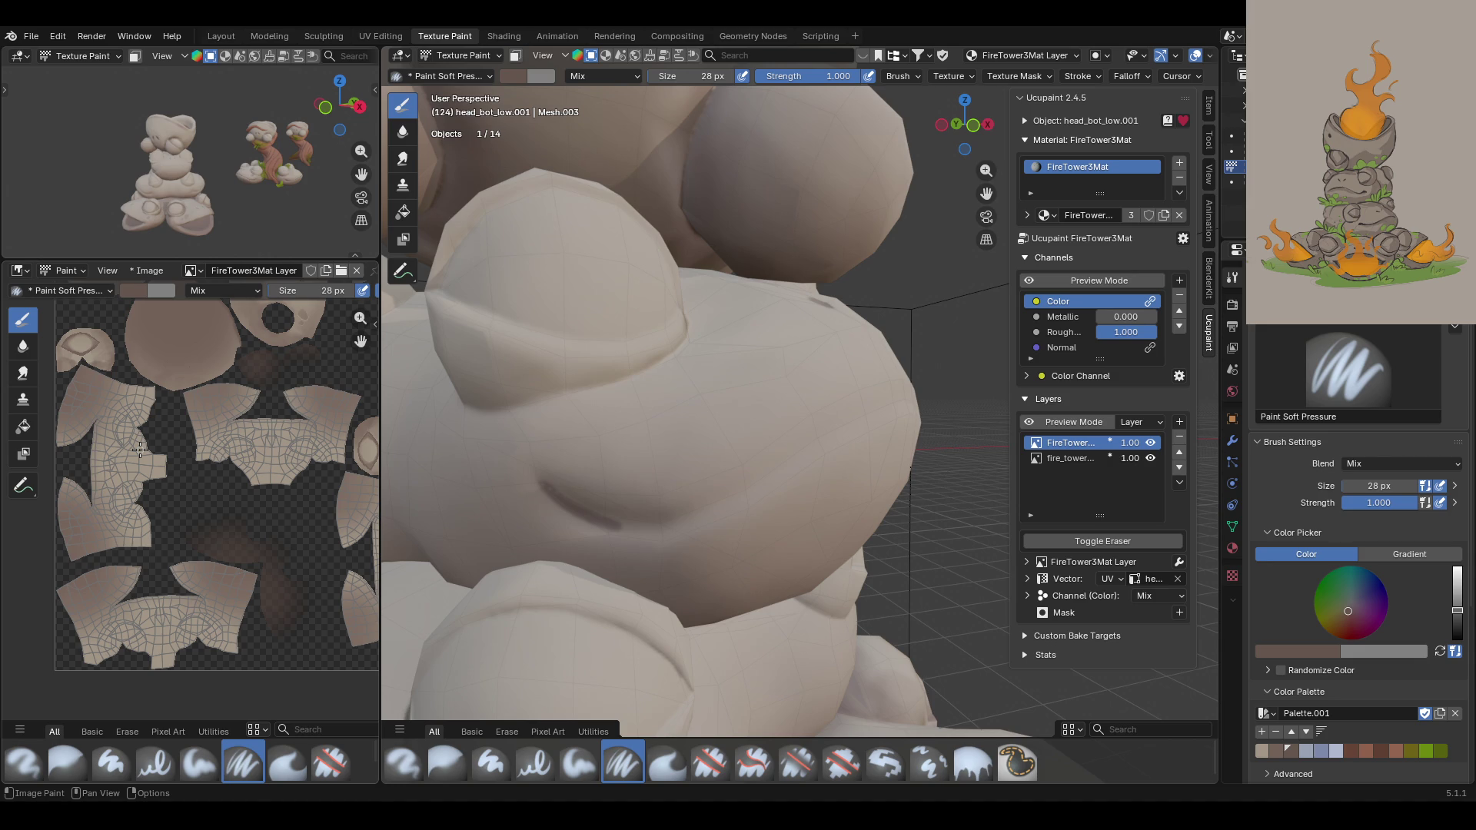
key(ctrl+z)
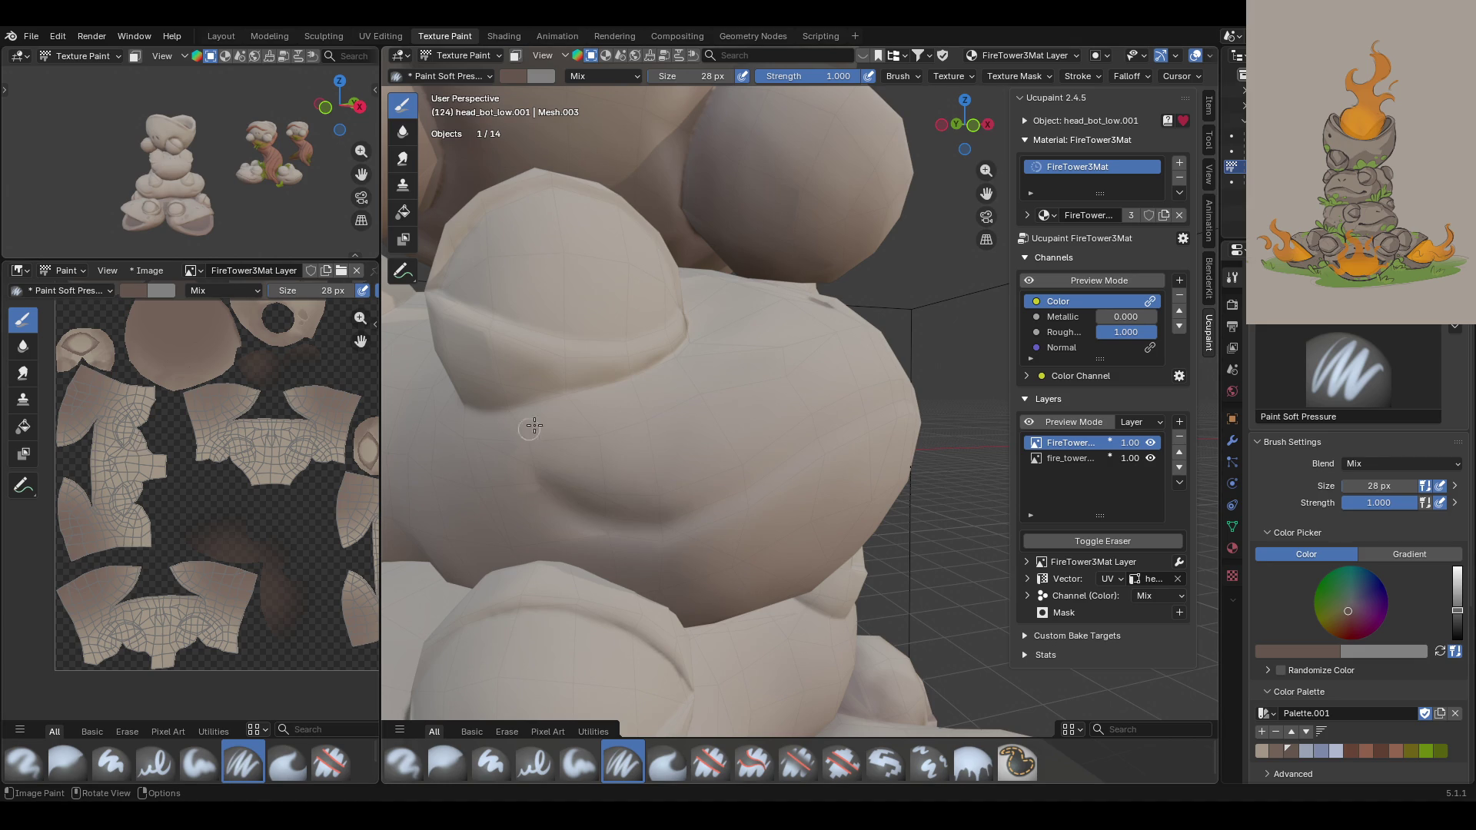
drag(542, 486, 625, 519)
key(ctrl+z)
drag(550, 490, 657, 528)
key(ctrl+z)
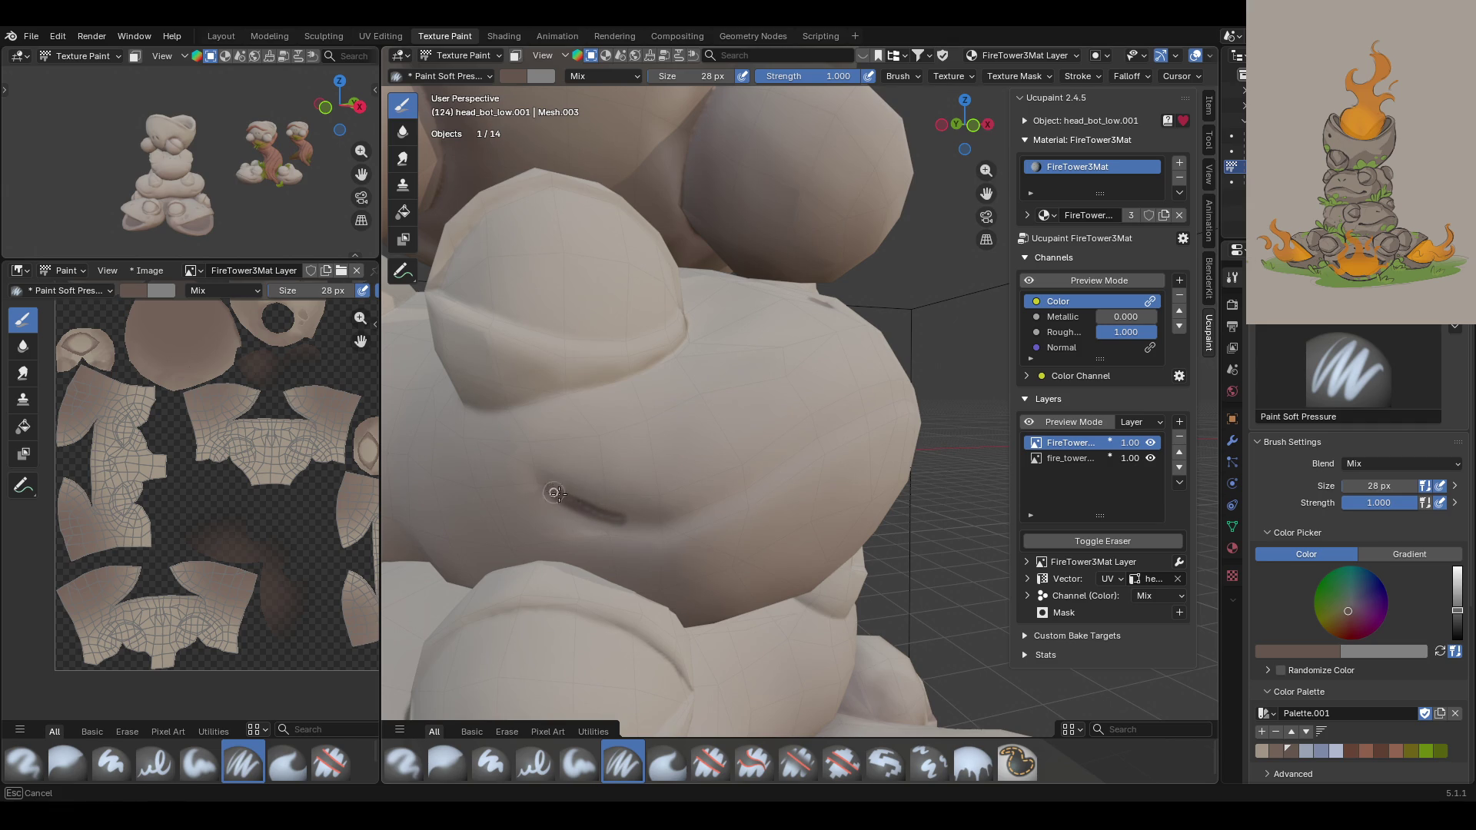
Step: Settle on a fainter crease stroke along the body after further undos
drag(614, 515, 642, 525)
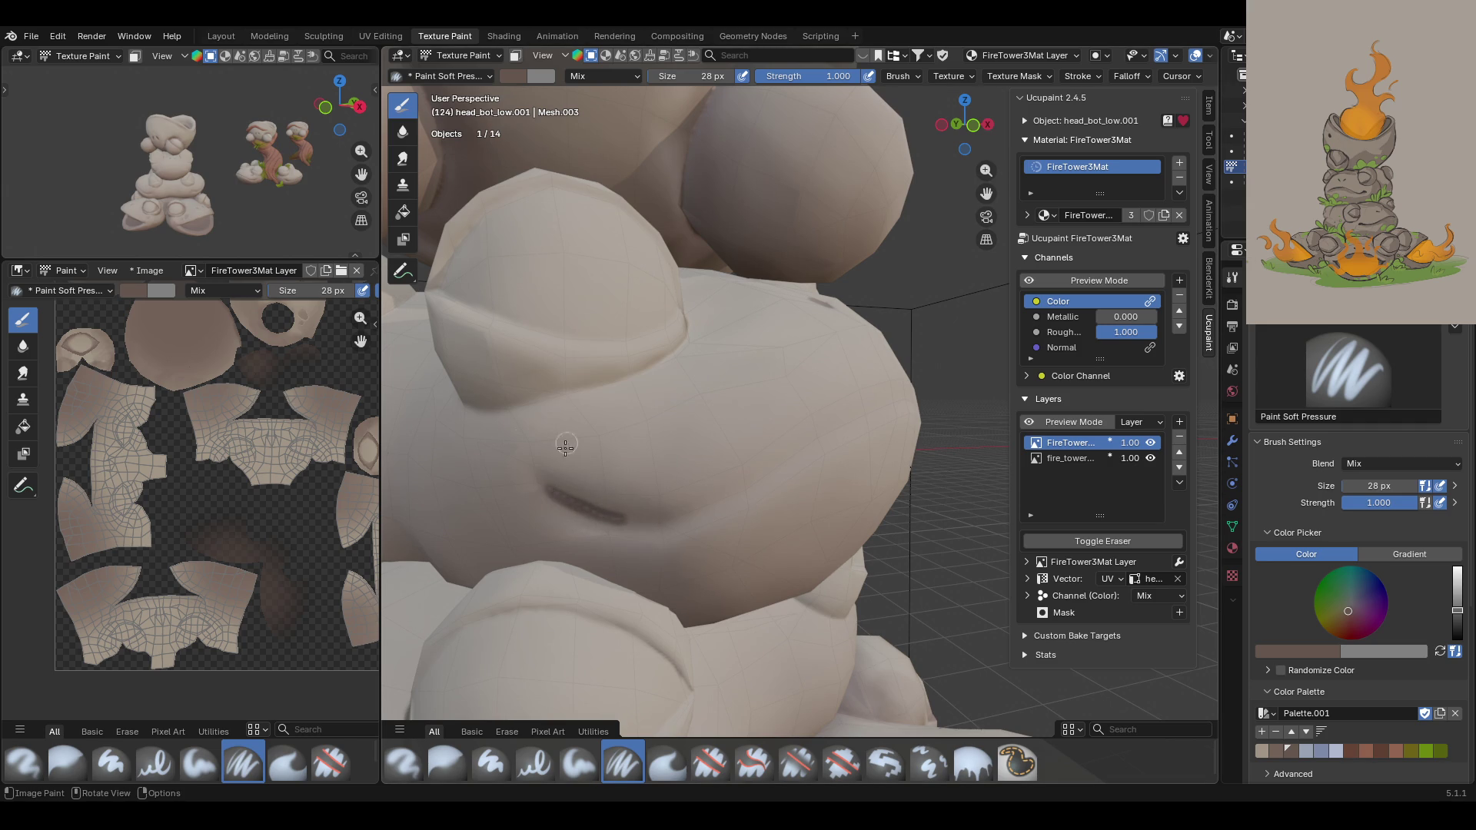
key(ctrl+z)
drag(621, 516, 622, 519)
key(ctrl+z)
drag(550, 487, 645, 544)
mouse_move(685, 411)
middle_down()
mouse_move(663, 442)
mouse_move(678, 457)
mouse_move(626, 475)
middle_up()
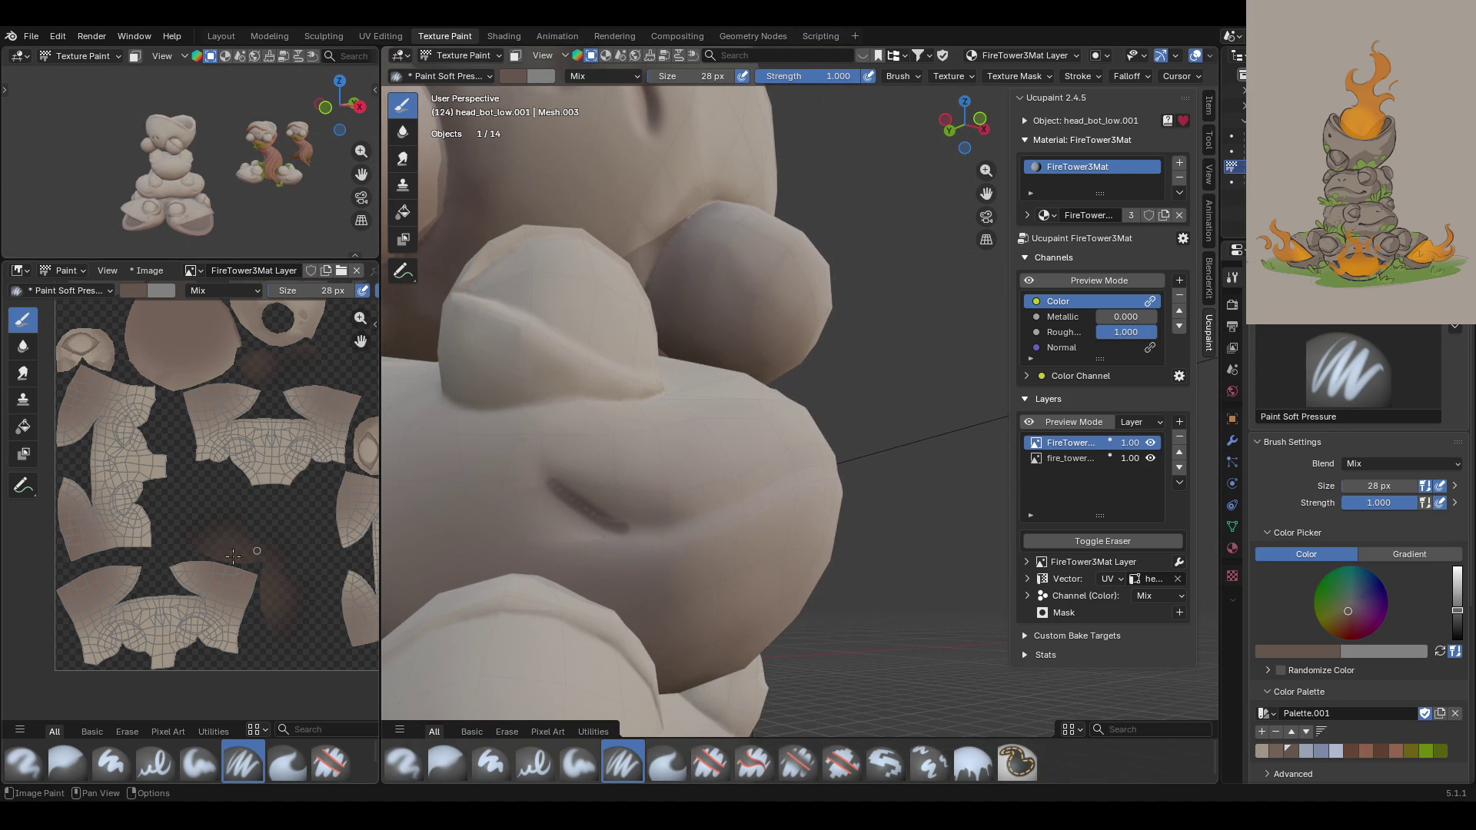
click(516, 57)
Step: Turn face masking off, zoom the texture onto the crease mark and darken it
click(517, 57)
click(516, 57)
click(517, 57)
mouse_move(361, 341)
mouse_down()
mouse_move(330, 419)
mouse_move(362, 336)
mouse_up()
scroll(175, 454, up, 5)
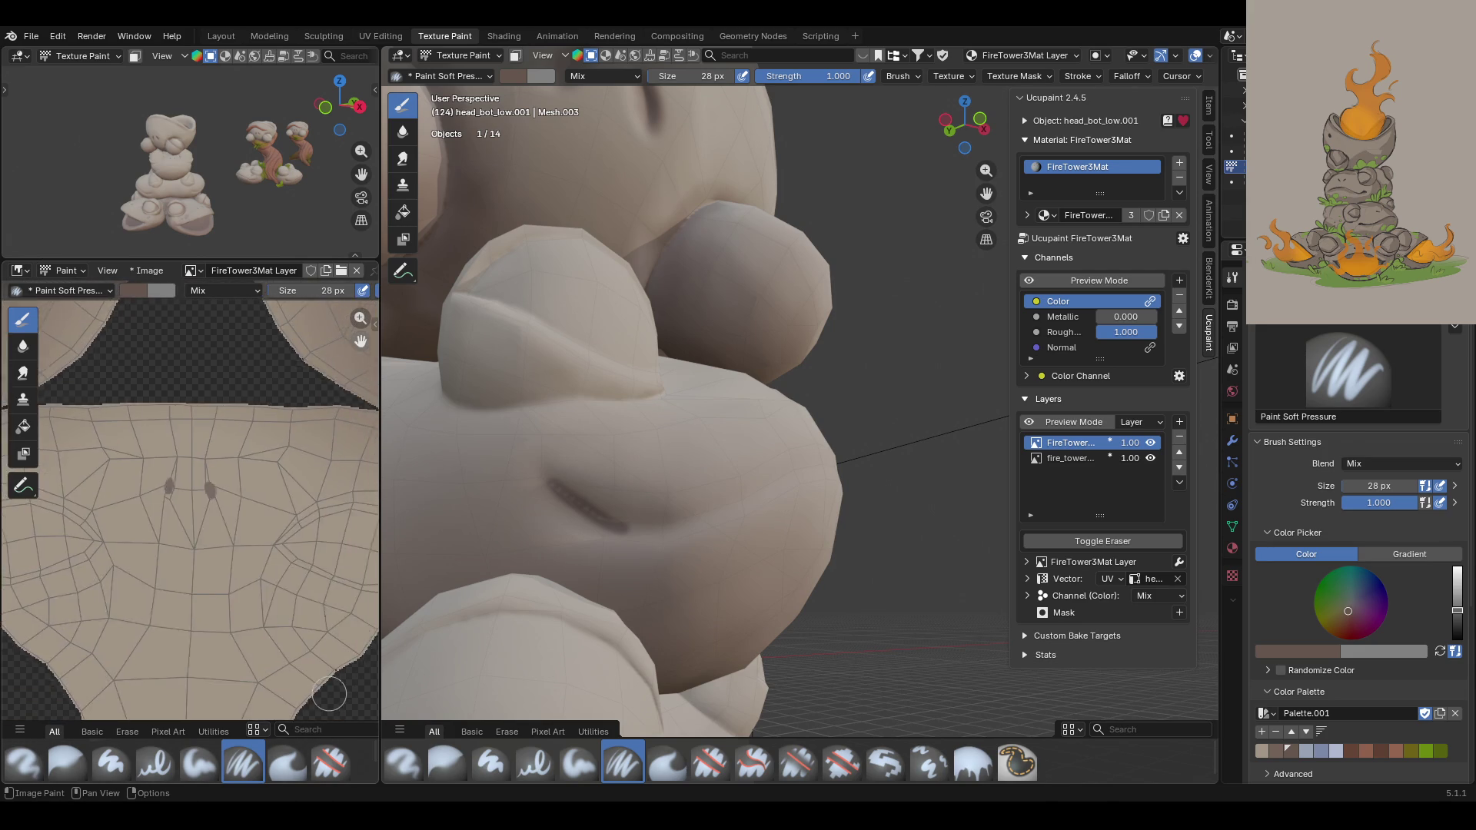
ctrl+middle_drag(178, 485, 201, 773)
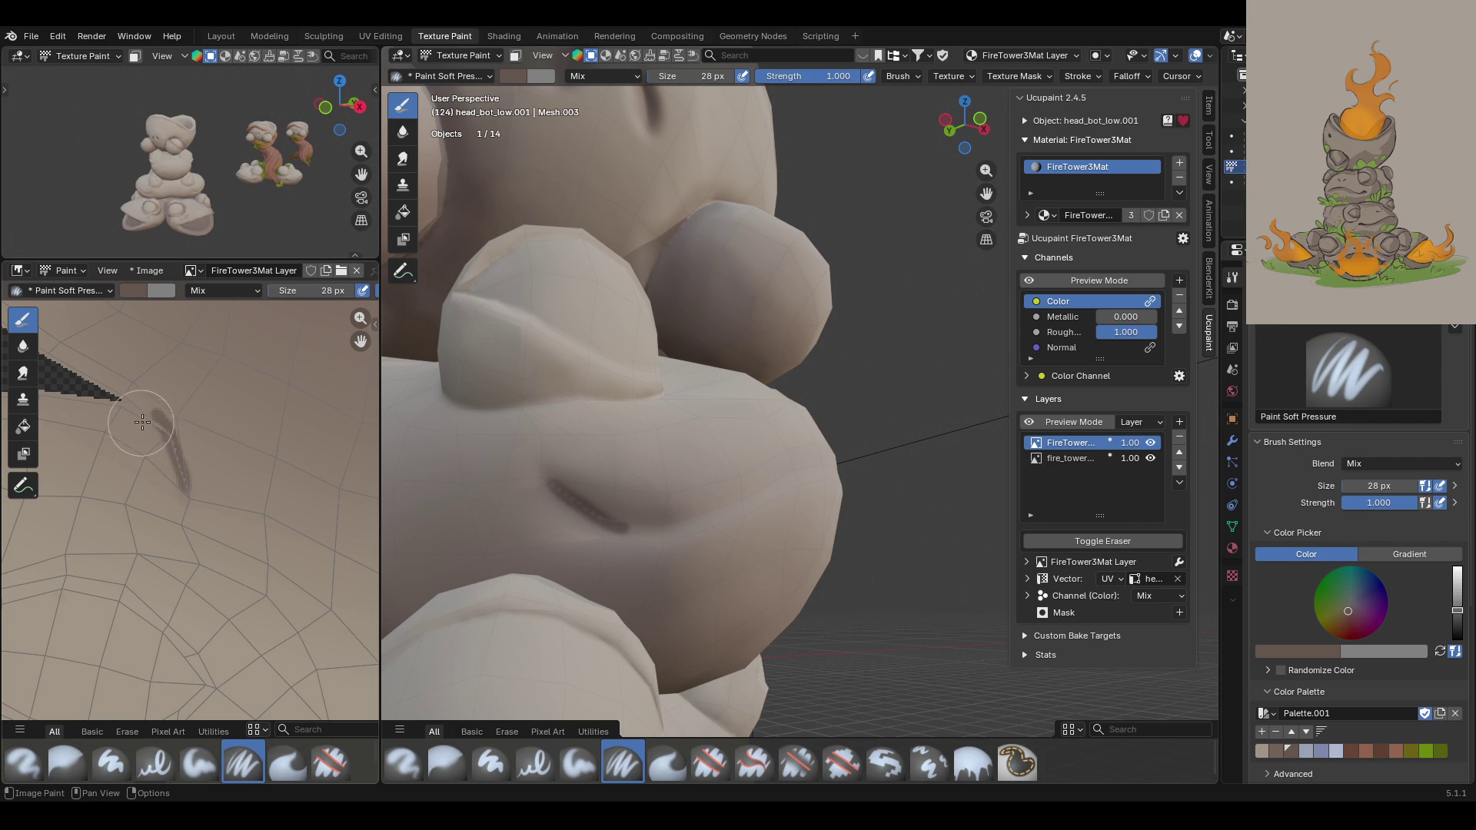
mouse_move(156, 408)
mouse_down()
mouse_move(183, 487)
mouse_move(157, 419)
mouse_up()
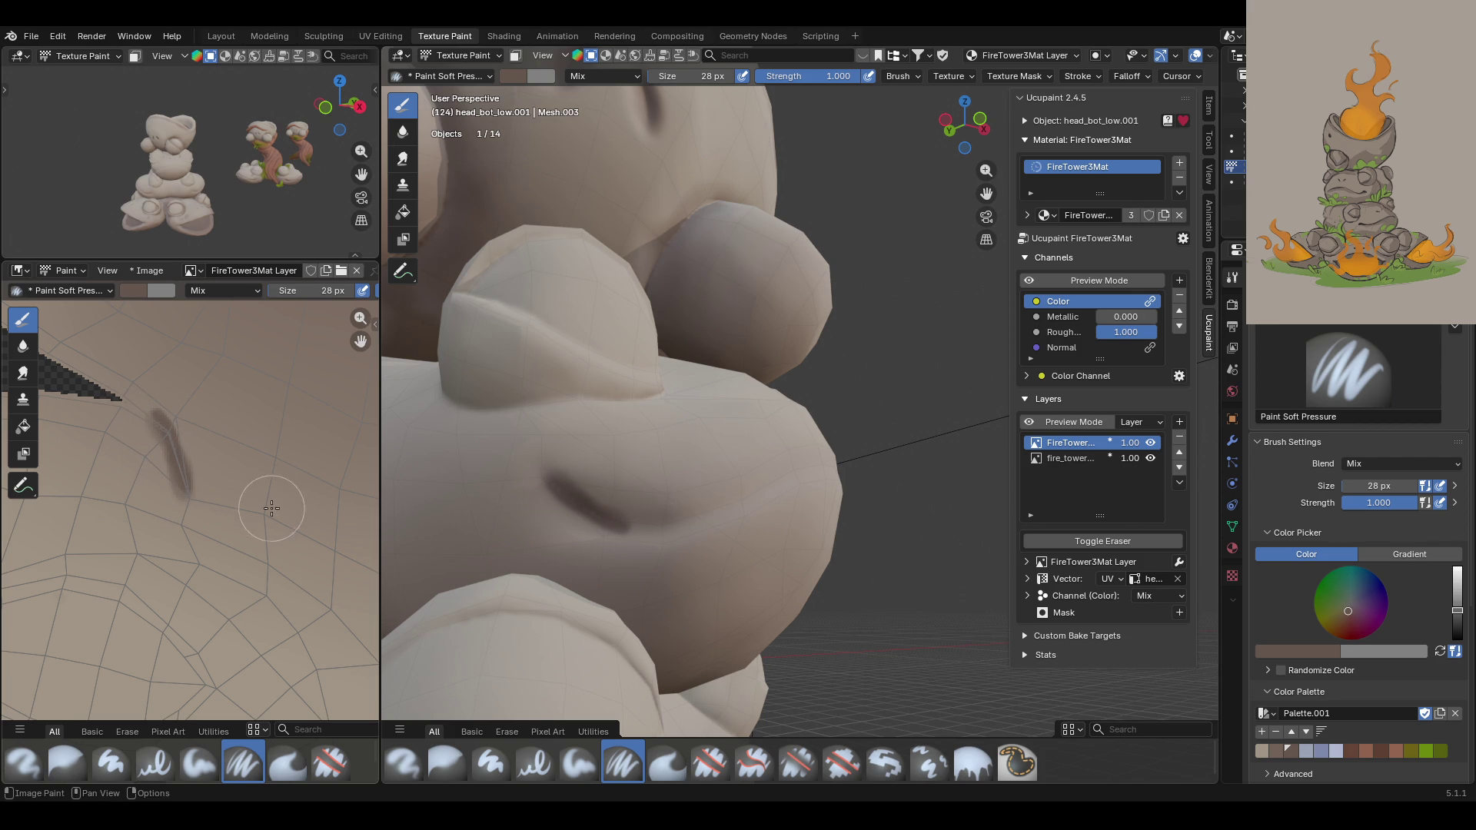
Step: Zoom the 3D viewport and open the interaction mode dropdown
scroll(223, 423, up, 3)
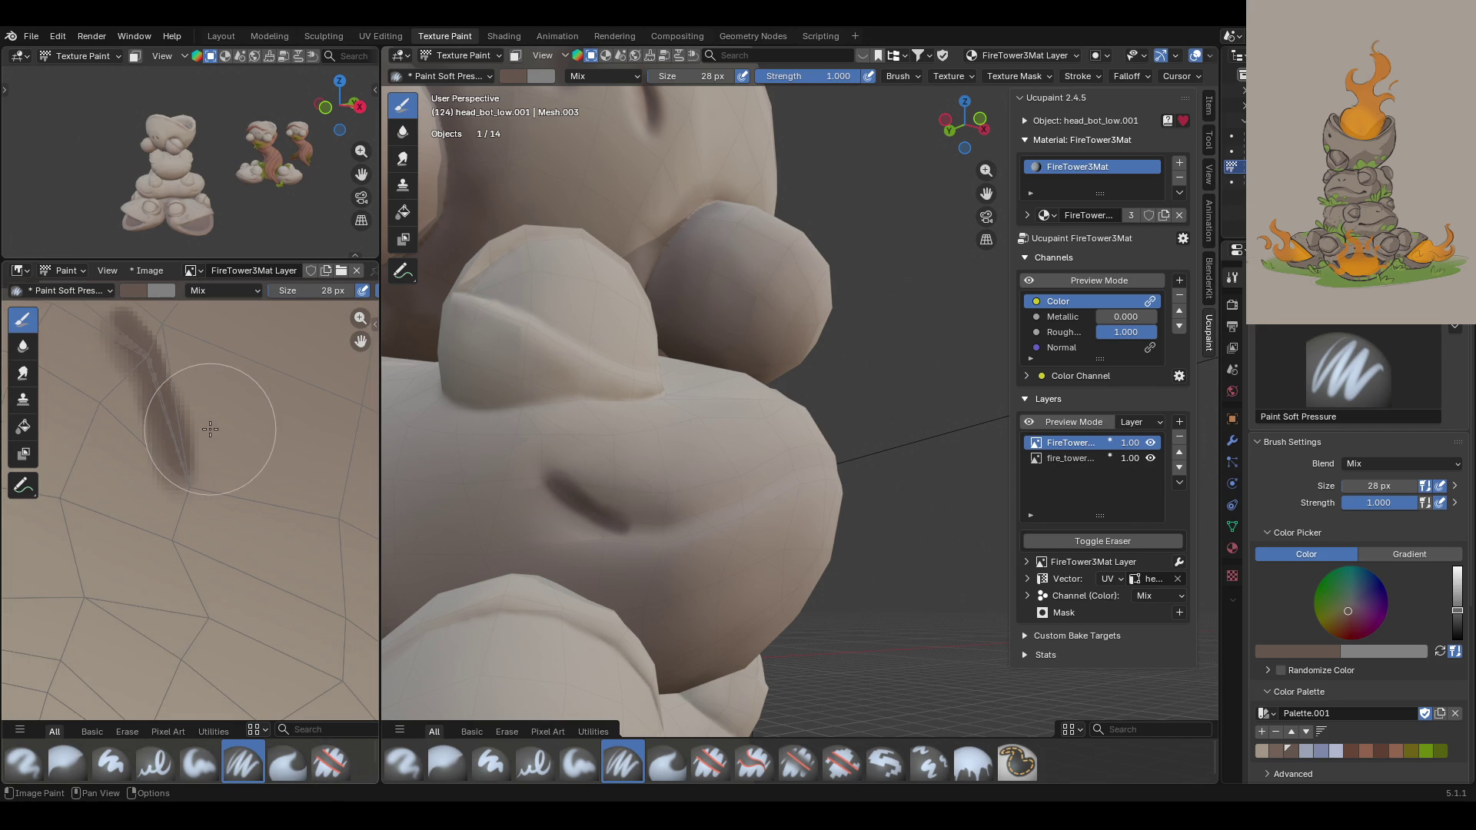
scroll(184, 384, up, 3)
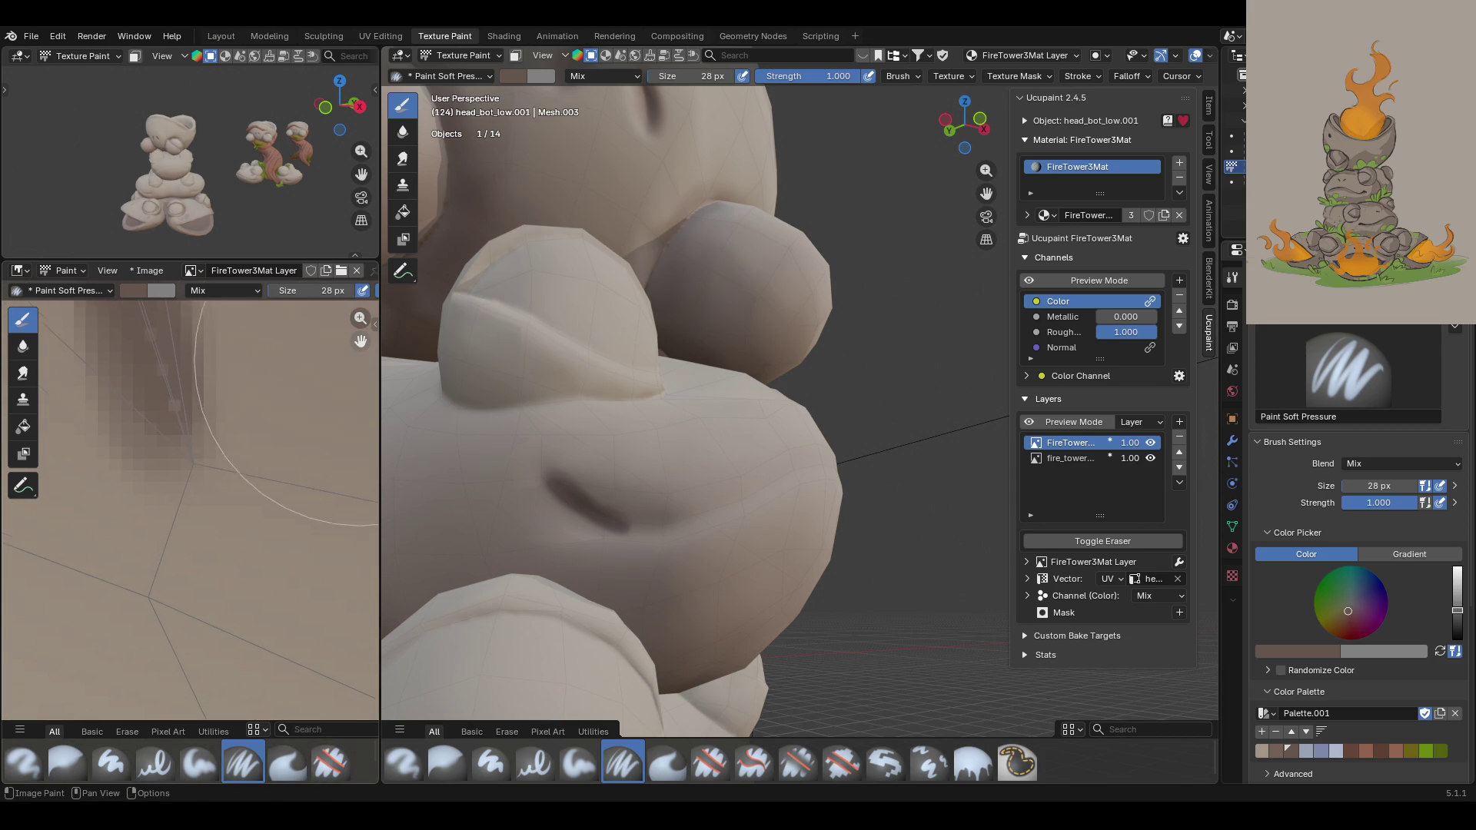
scroll(153, 538, up, 2)
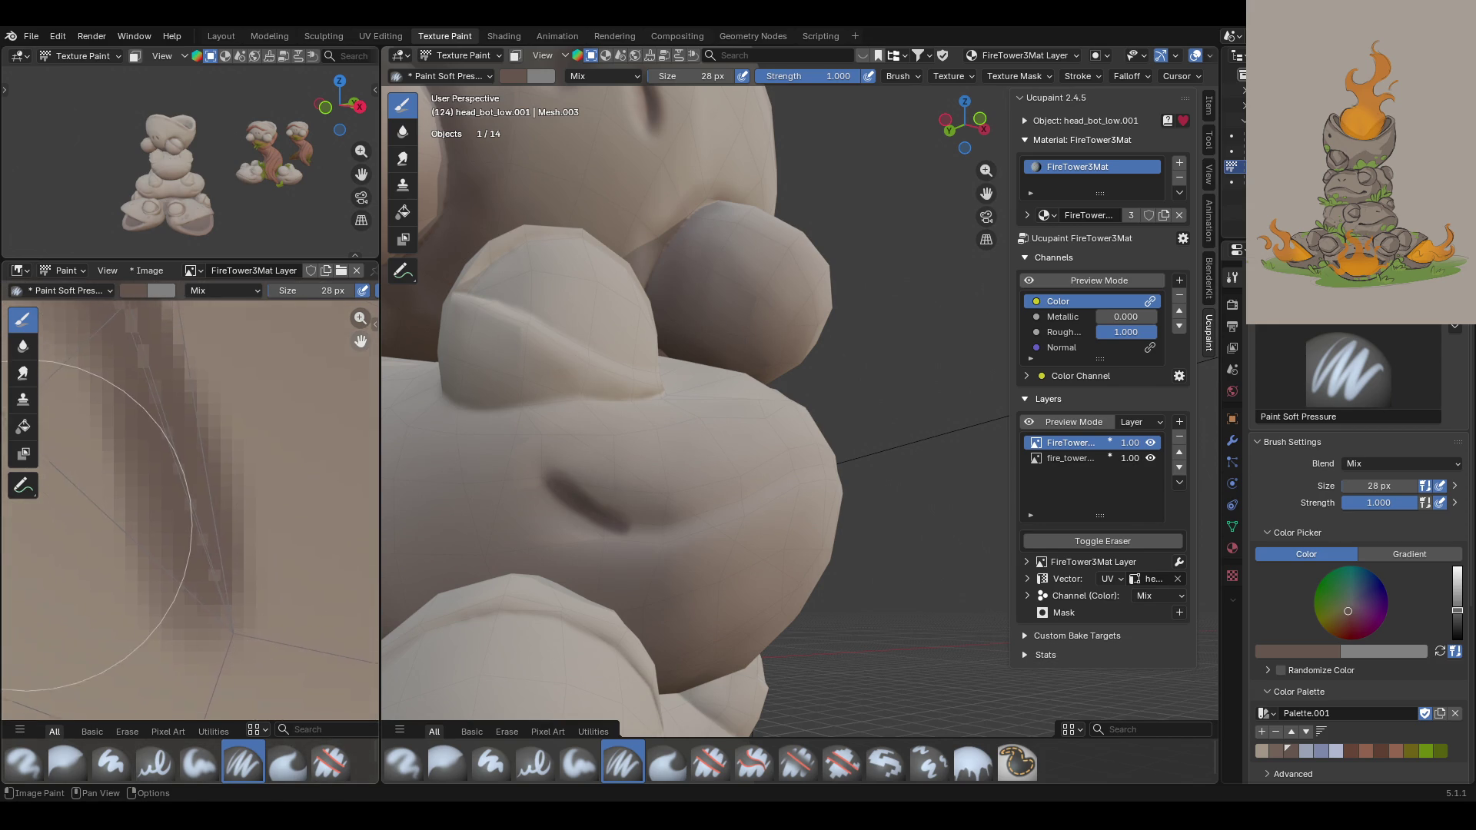
click(452, 56)
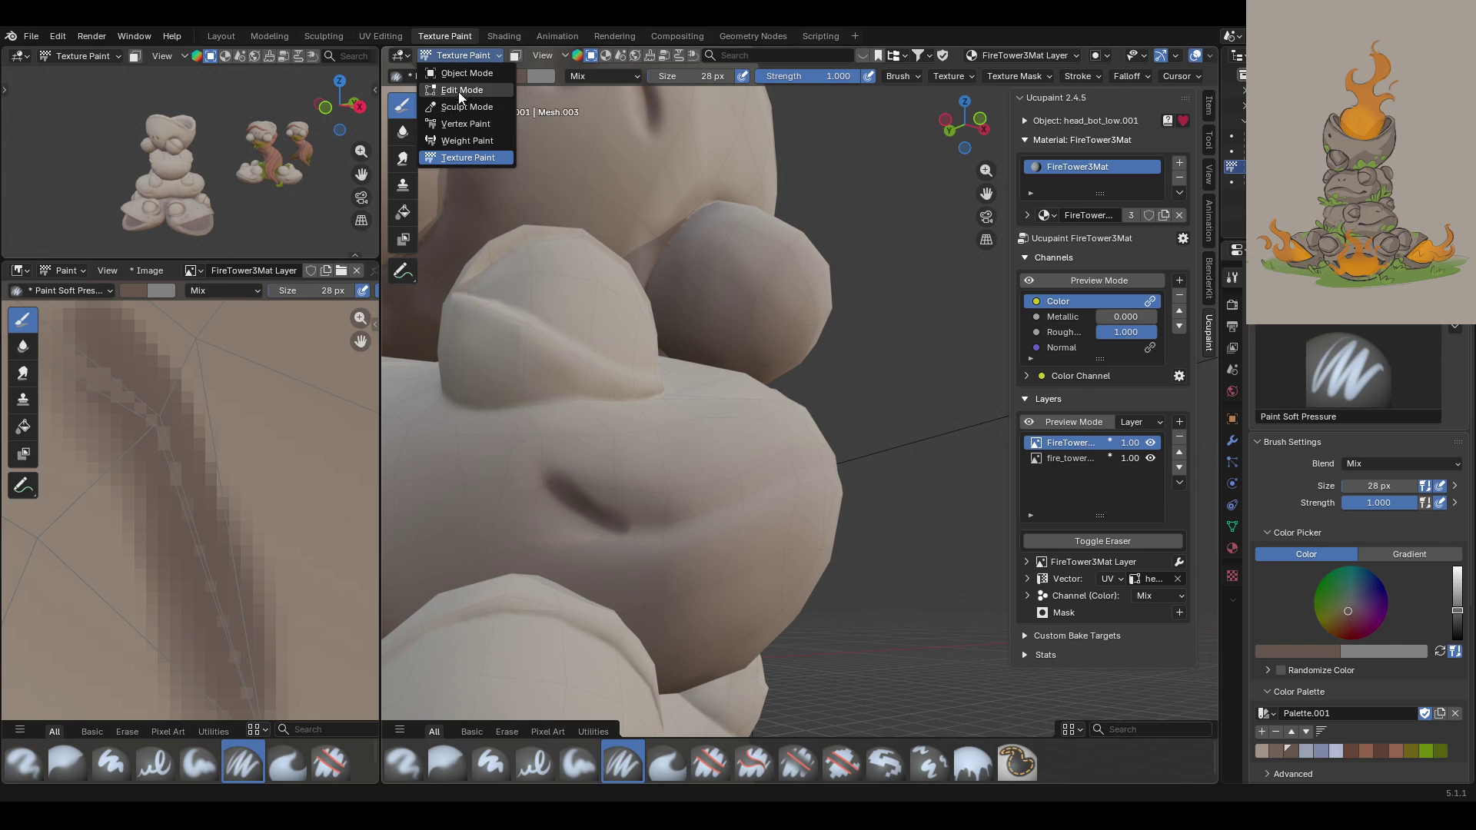
Step: Switch the frog head into Edit Mode and orbit close to the mouth crease
click(462, 90)
scroll(216, 477, down, 8)
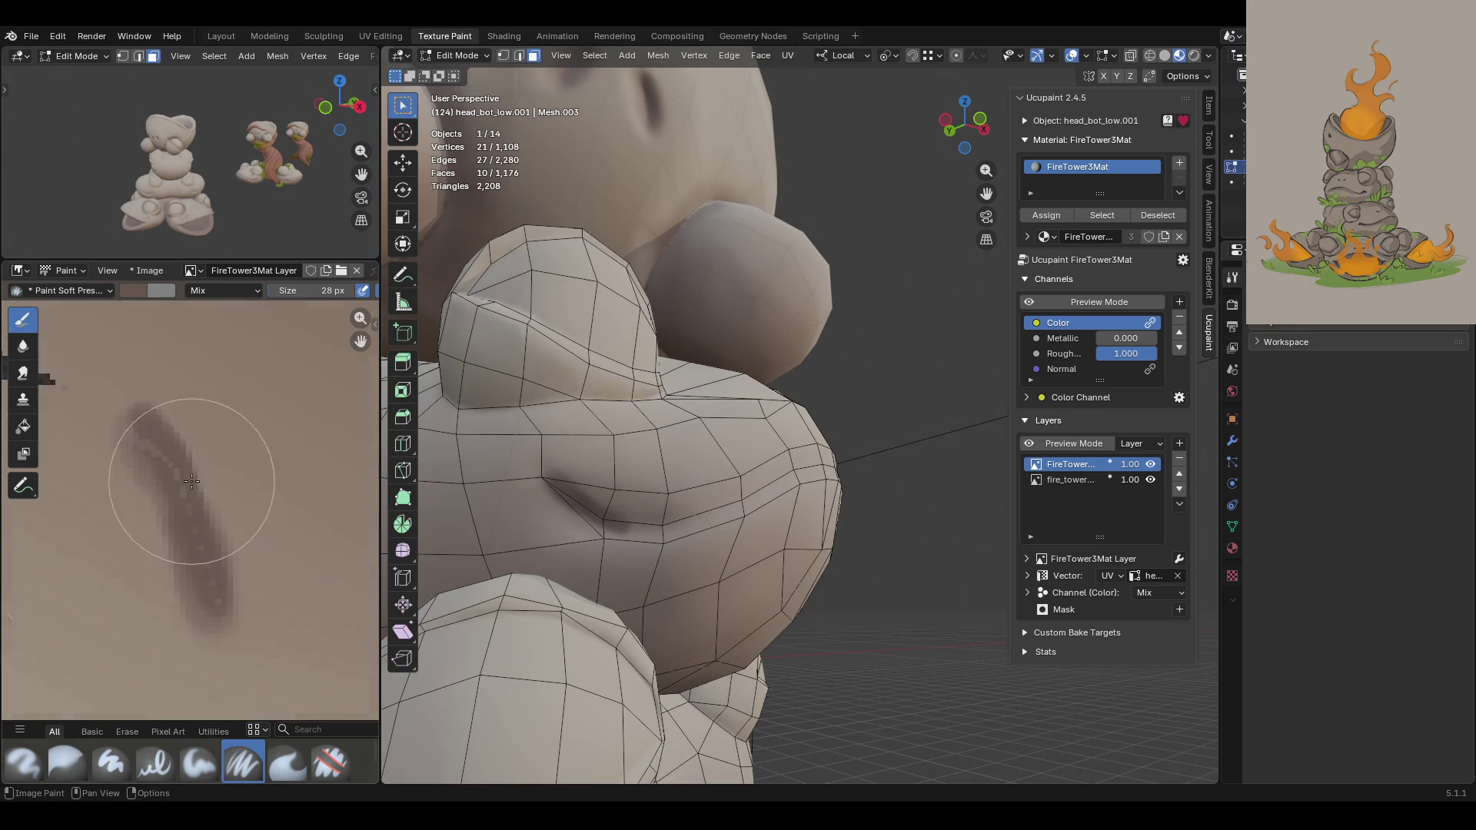
click(73, 268)
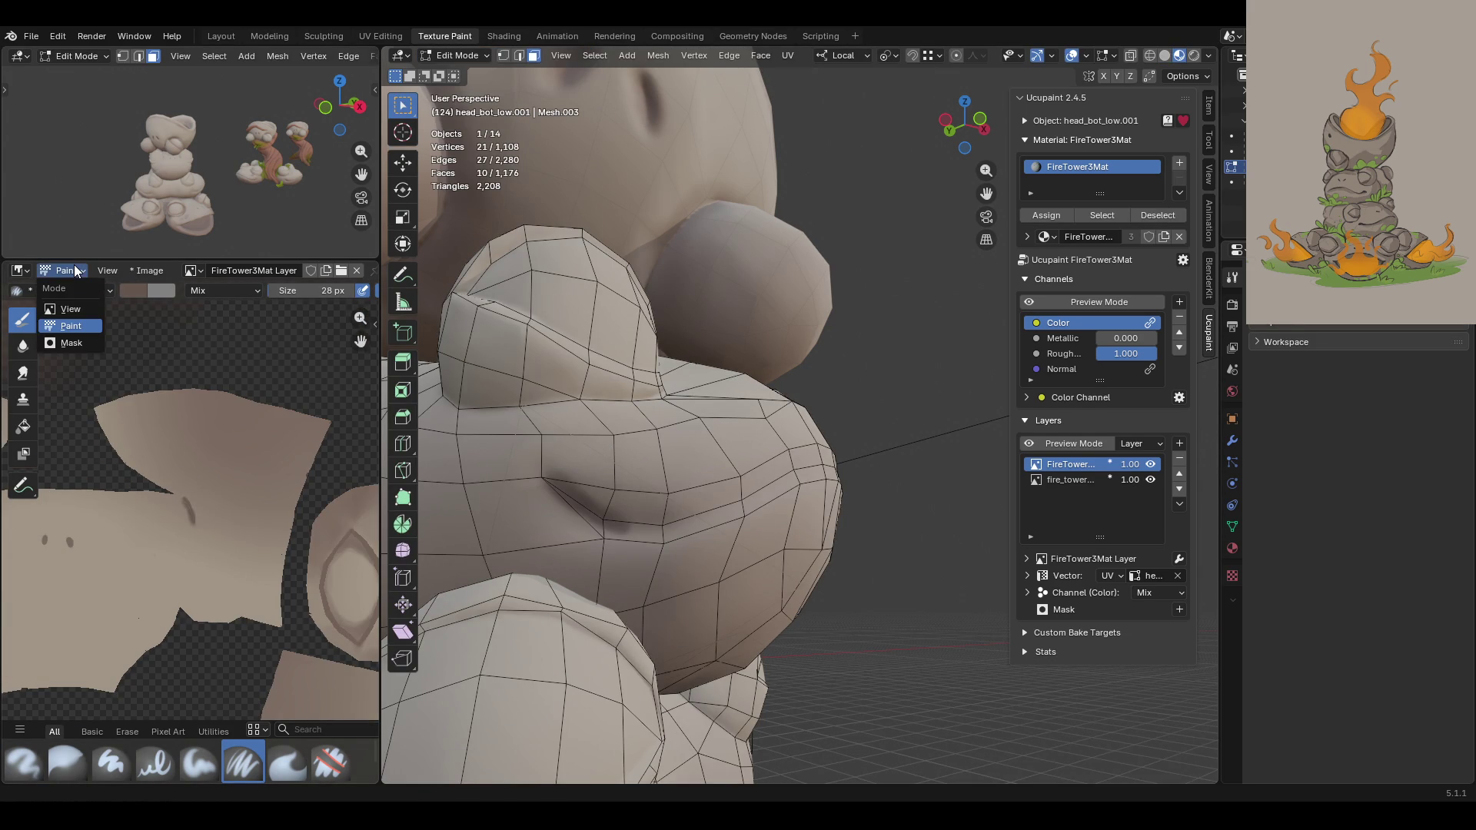
middle_drag(494, 385, 577, 528)
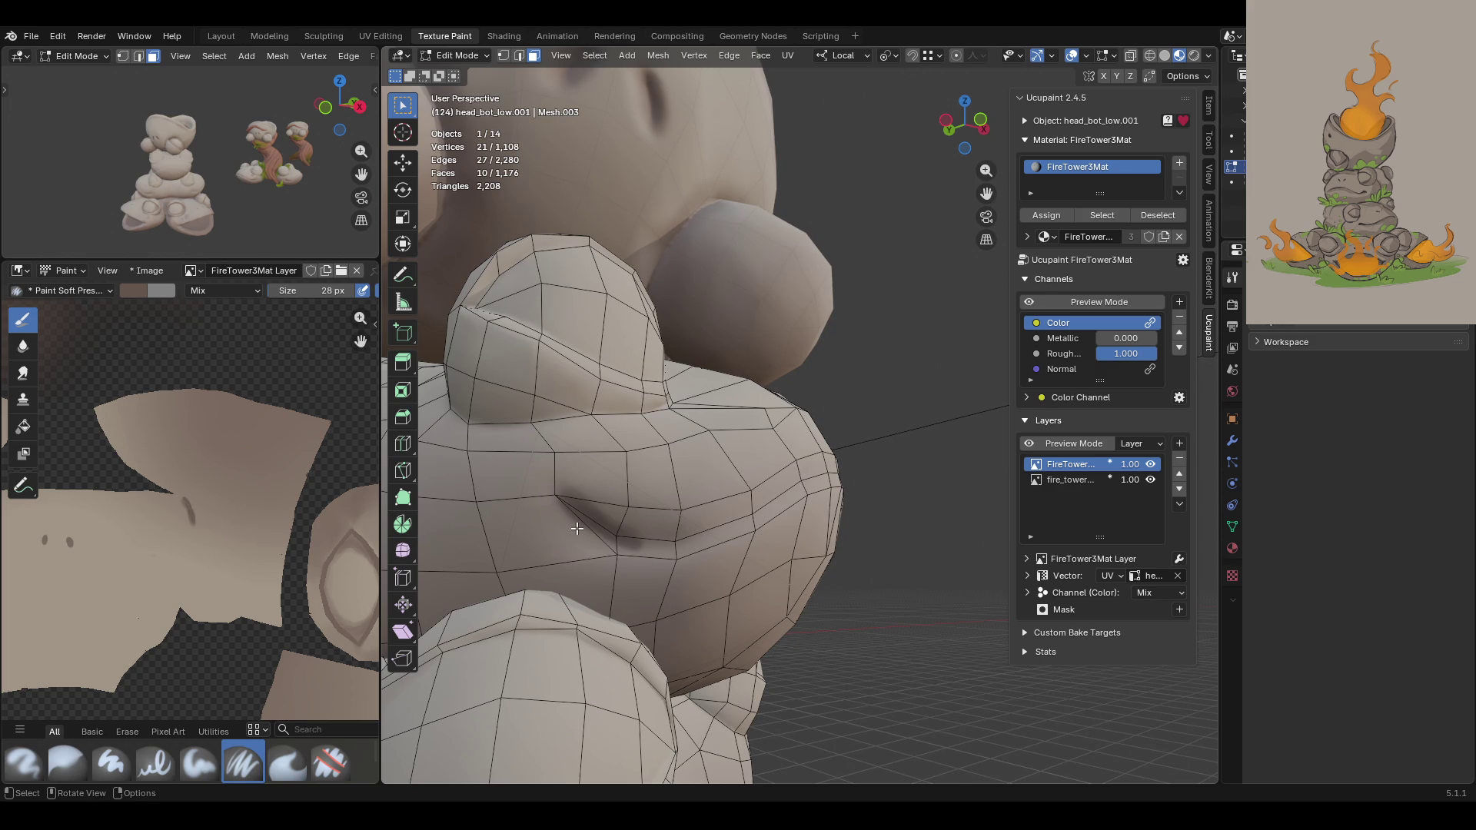
middle_drag(577, 528, 598, 338)
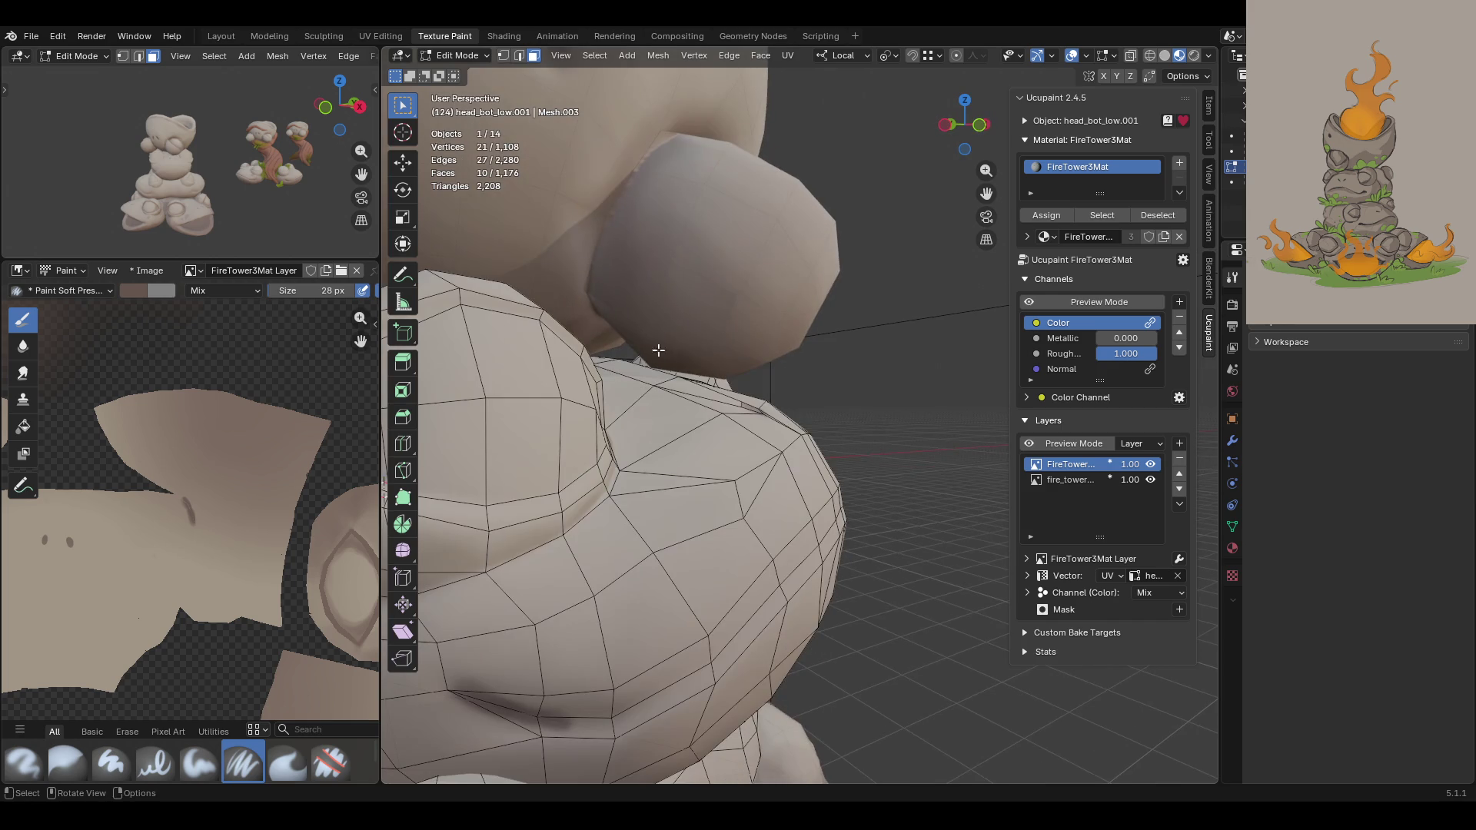
ctrl+middle_drag(976, 196, 769, 474)
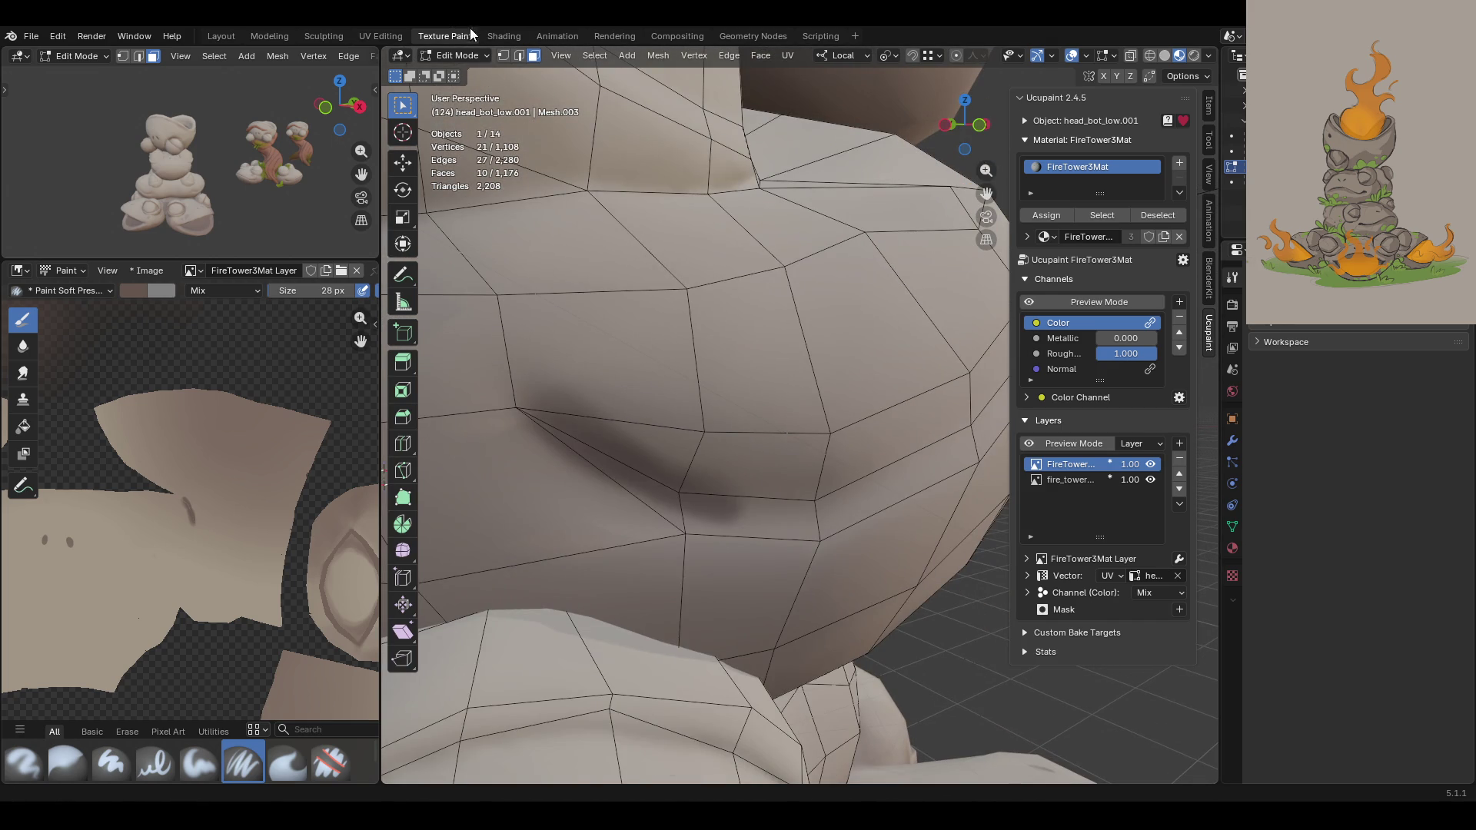
Step: Switch the Image Editor to View mode and back to Paint
click(477, 55)
click(522, 53)
scroll(197, 502, down, 4)
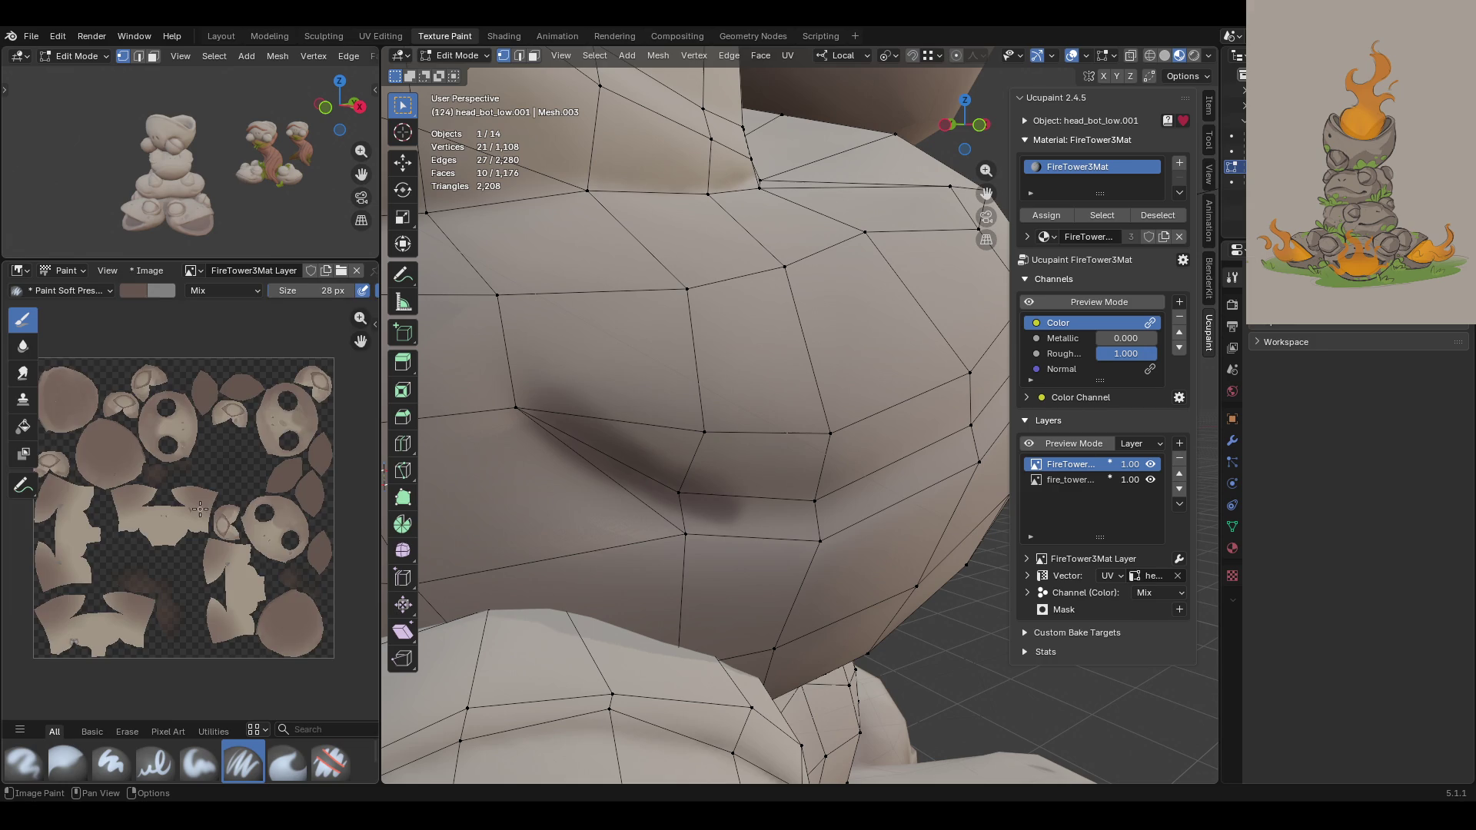
scroll(197, 502, up, 2)
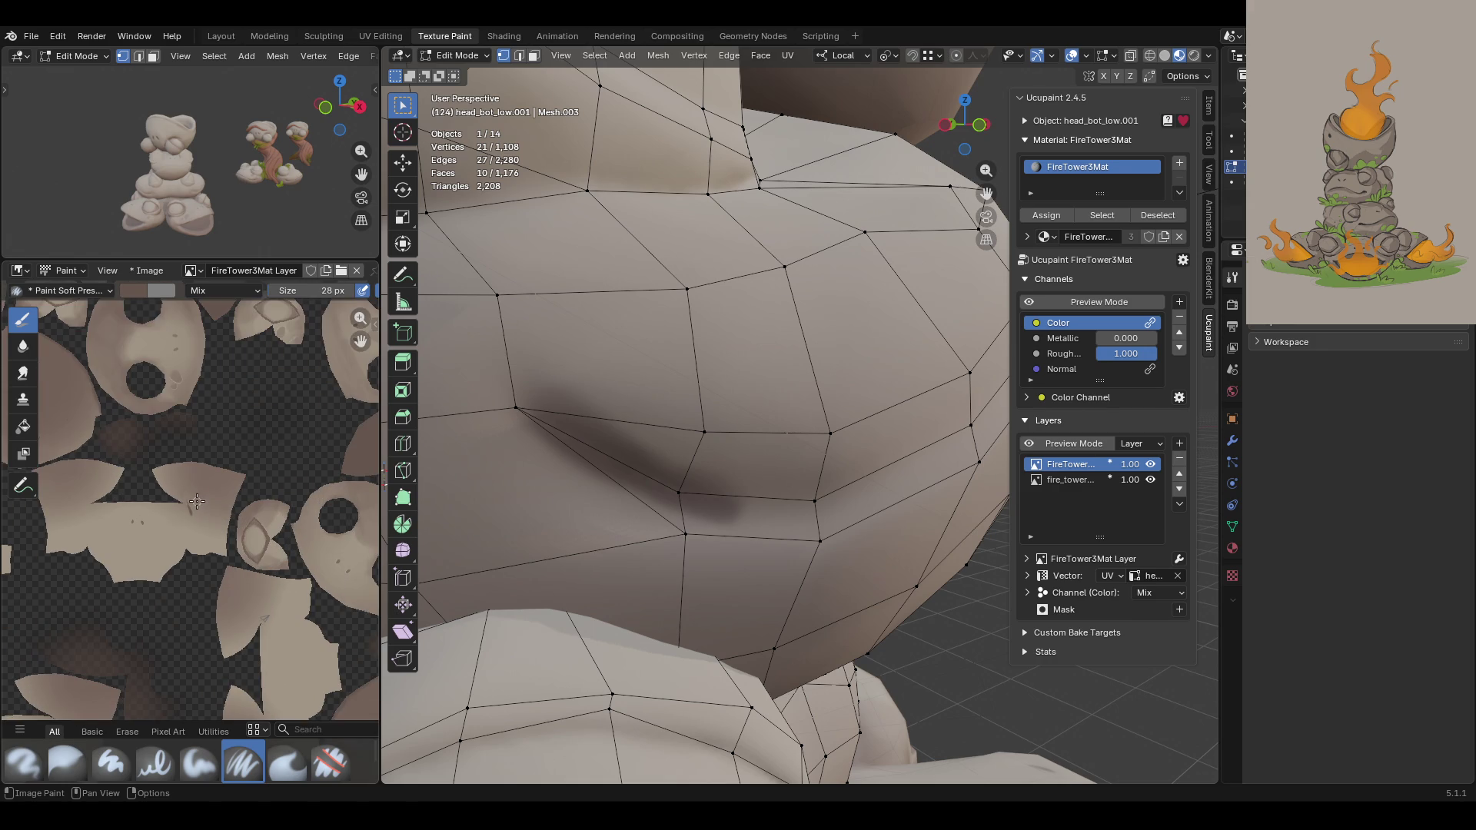
click(77, 270)
click(77, 309)
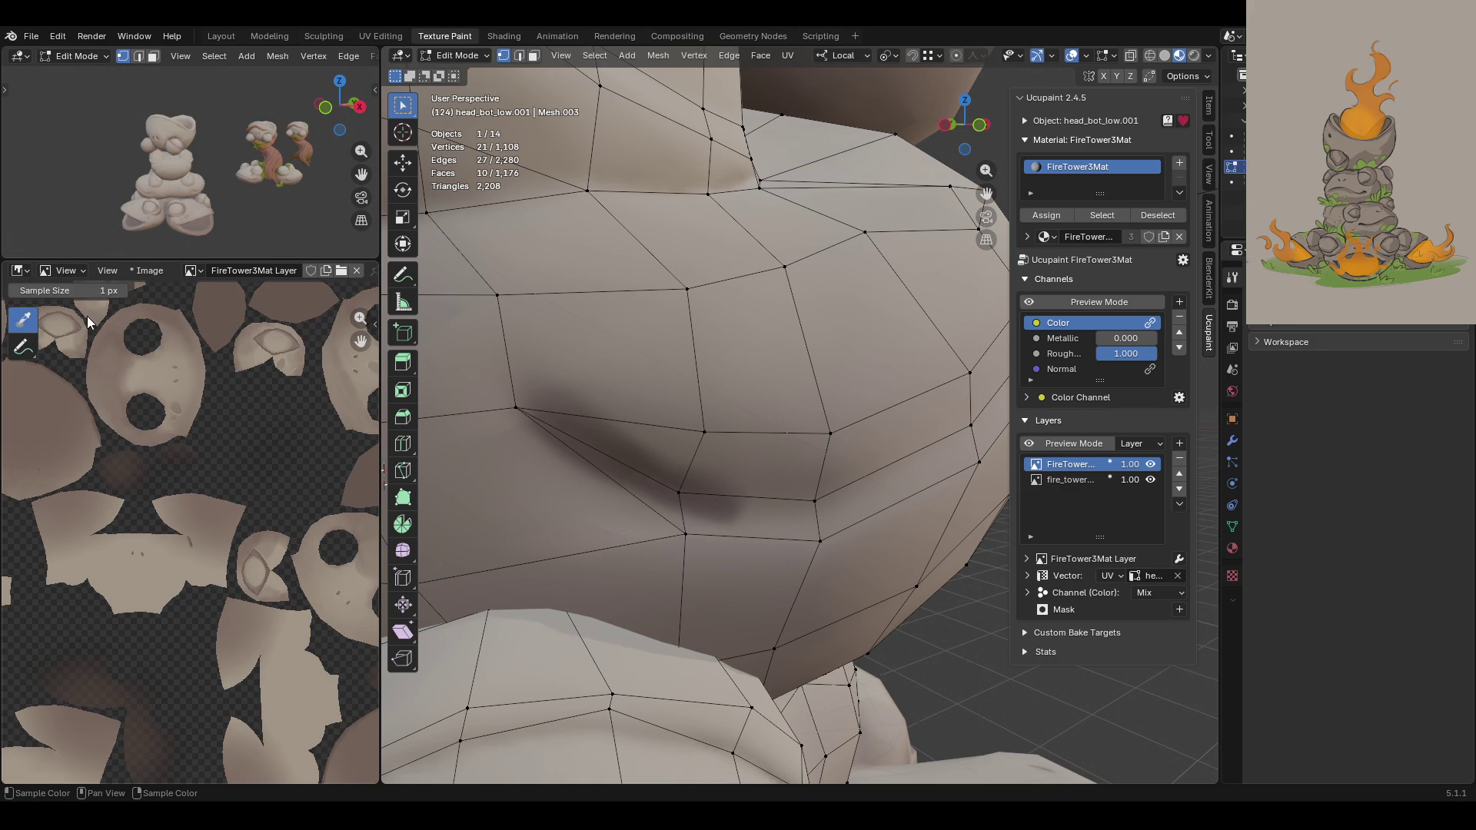
click(79, 327)
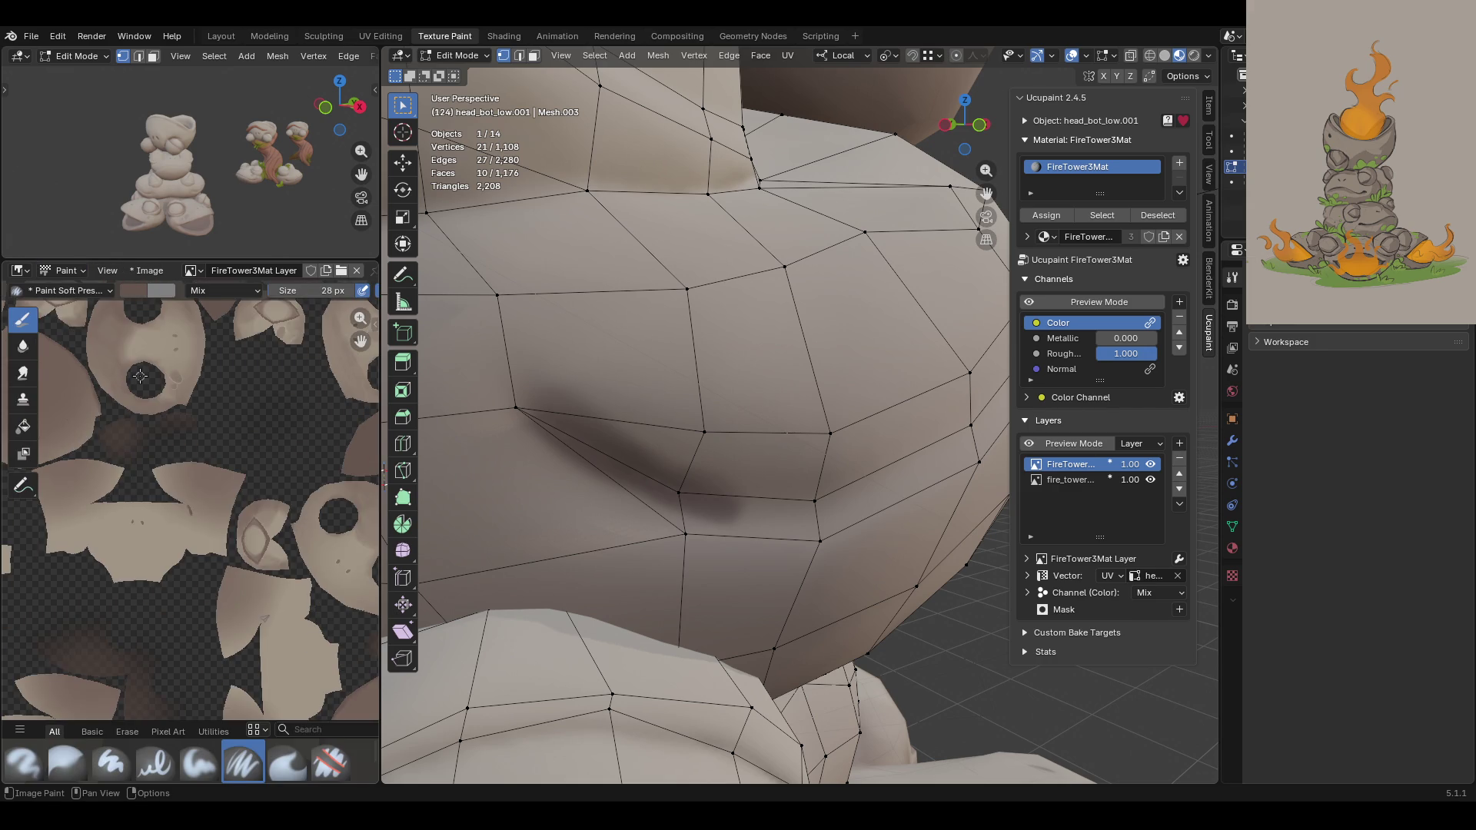
scroll(141, 376, down, 2)
scroll(142, 375, up, 2)
Step: Toggle the frog head to Object Mode and back to Edit Mode, then reopen the mode list
middle_drag(661, 385, 679, 380)
scroll(680, 380, up, 5)
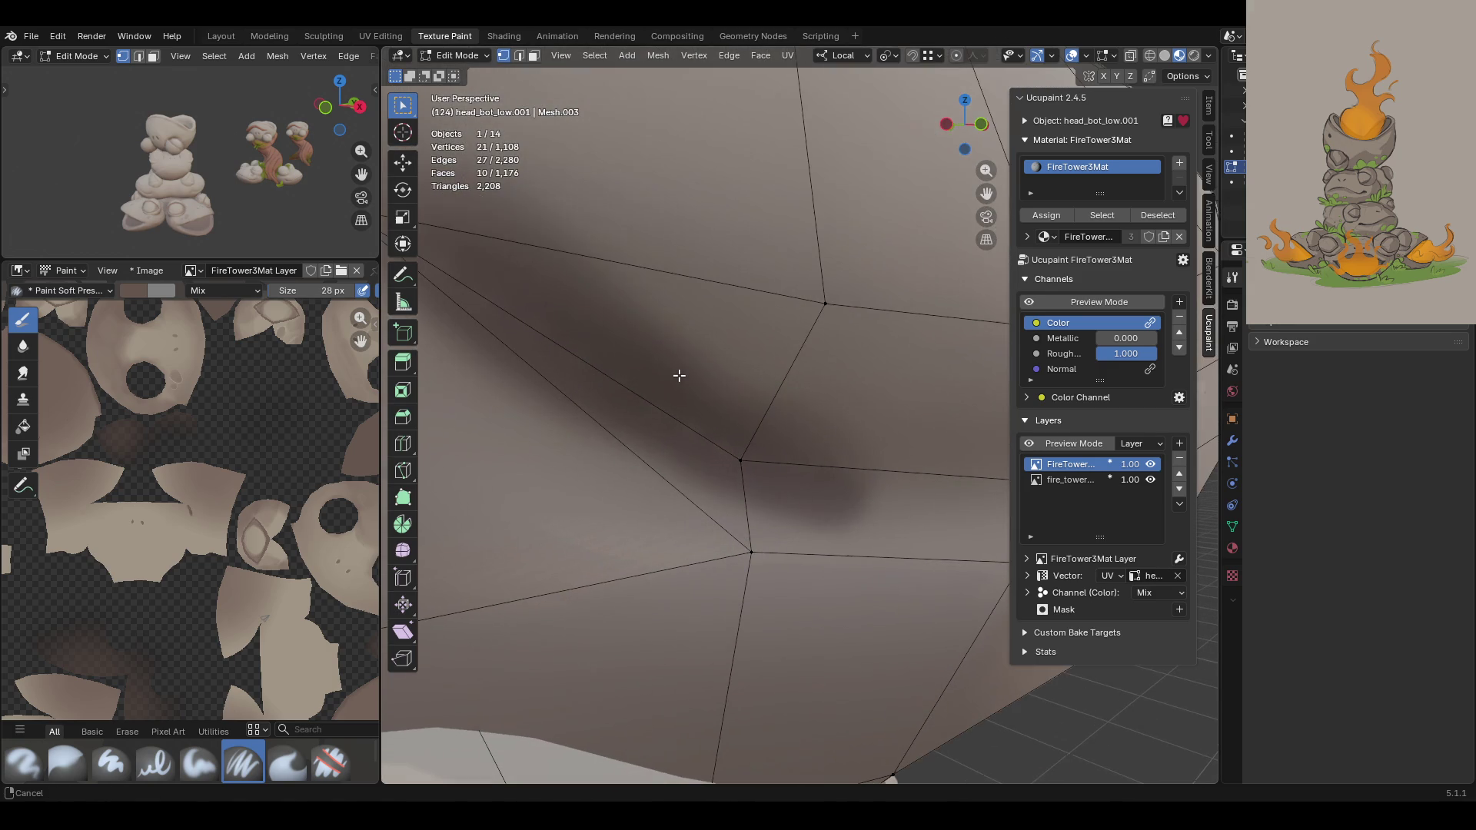
scroll(680, 376, down, 5)
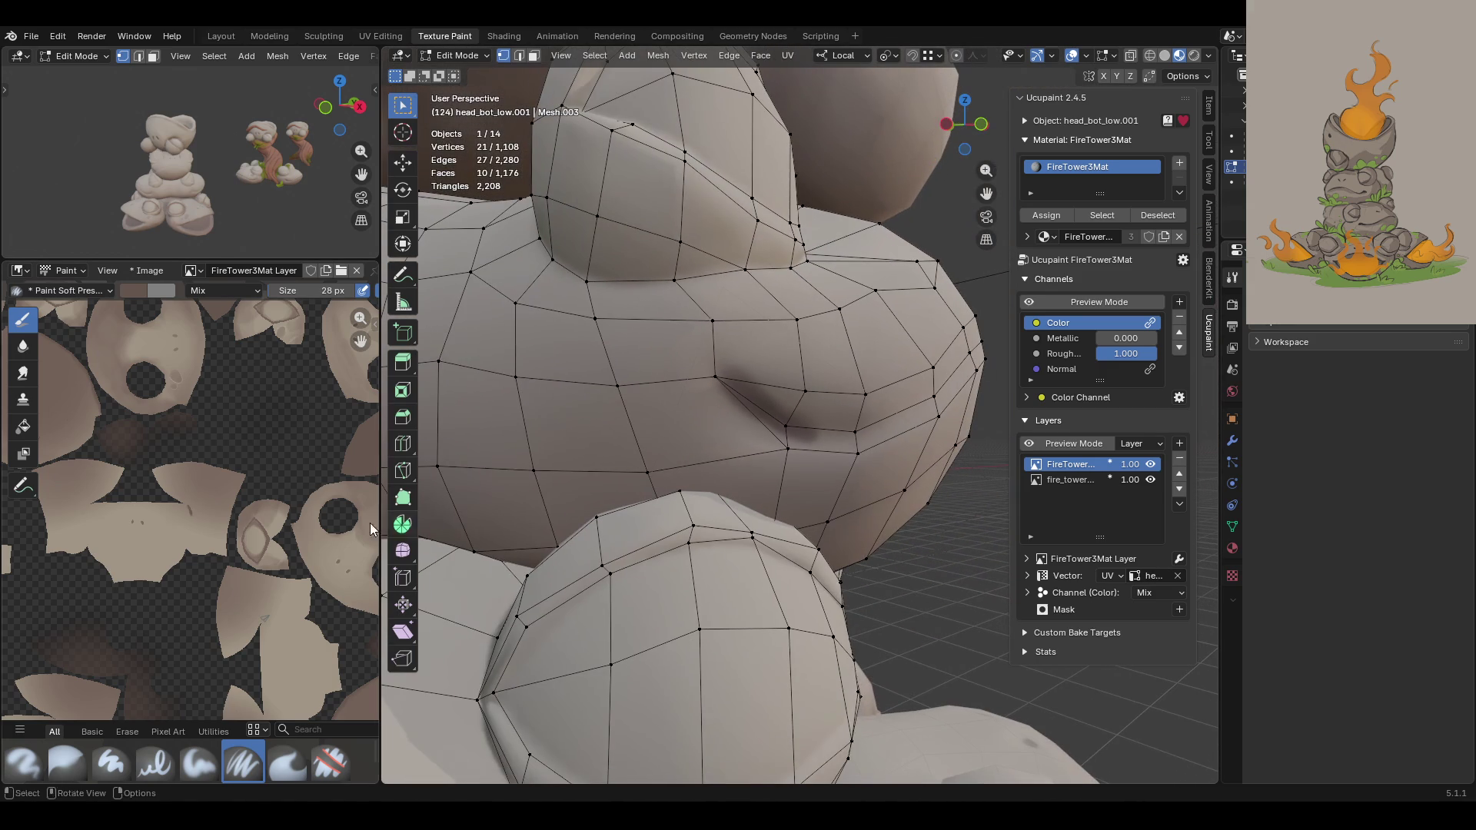
scroll(266, 512, down, 2)
scroll(193, 516, up, 2)
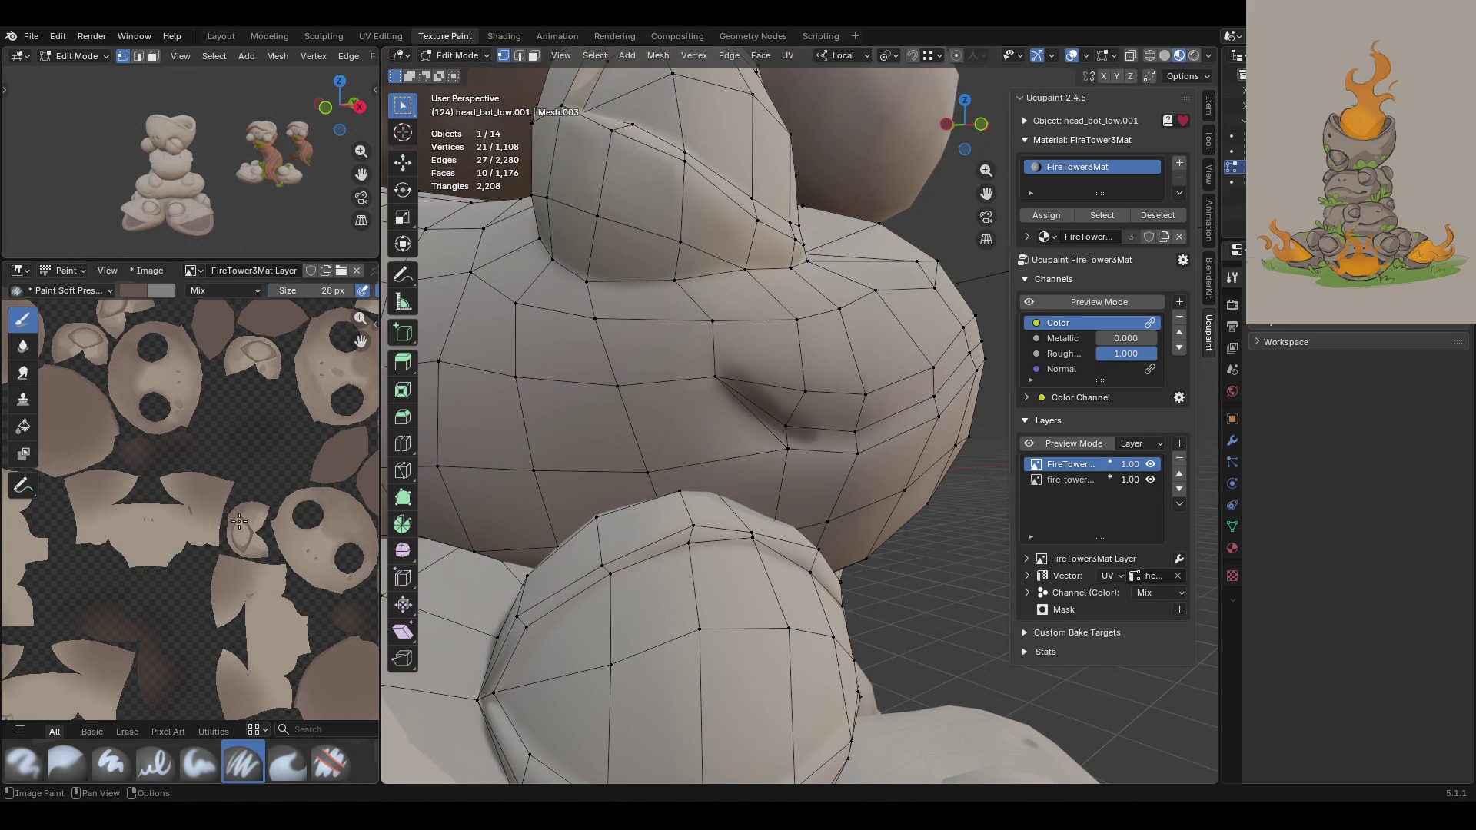
scroll(162, 439, down, 1)
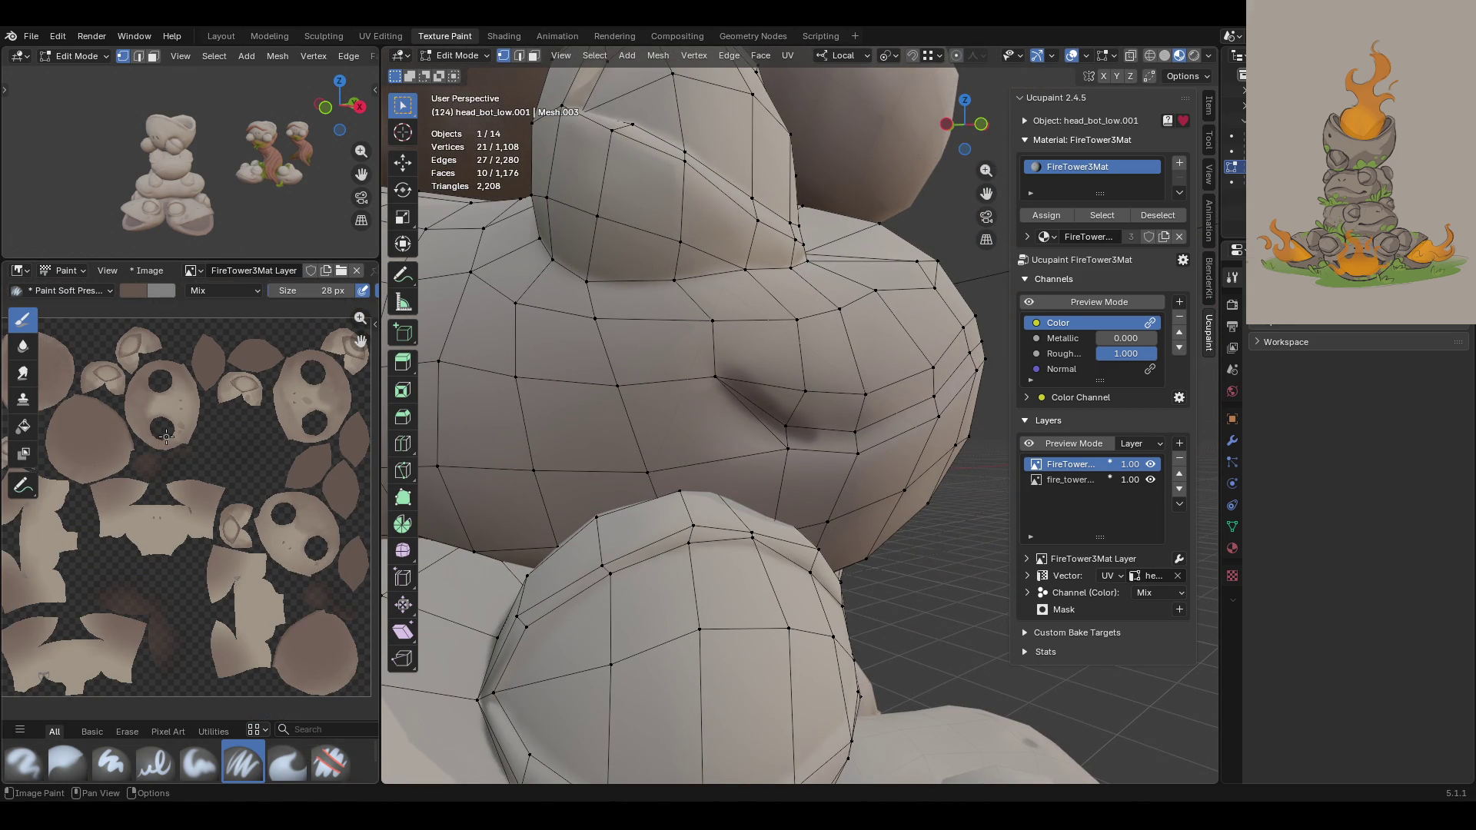
click(452, 58)
click(452, 78)
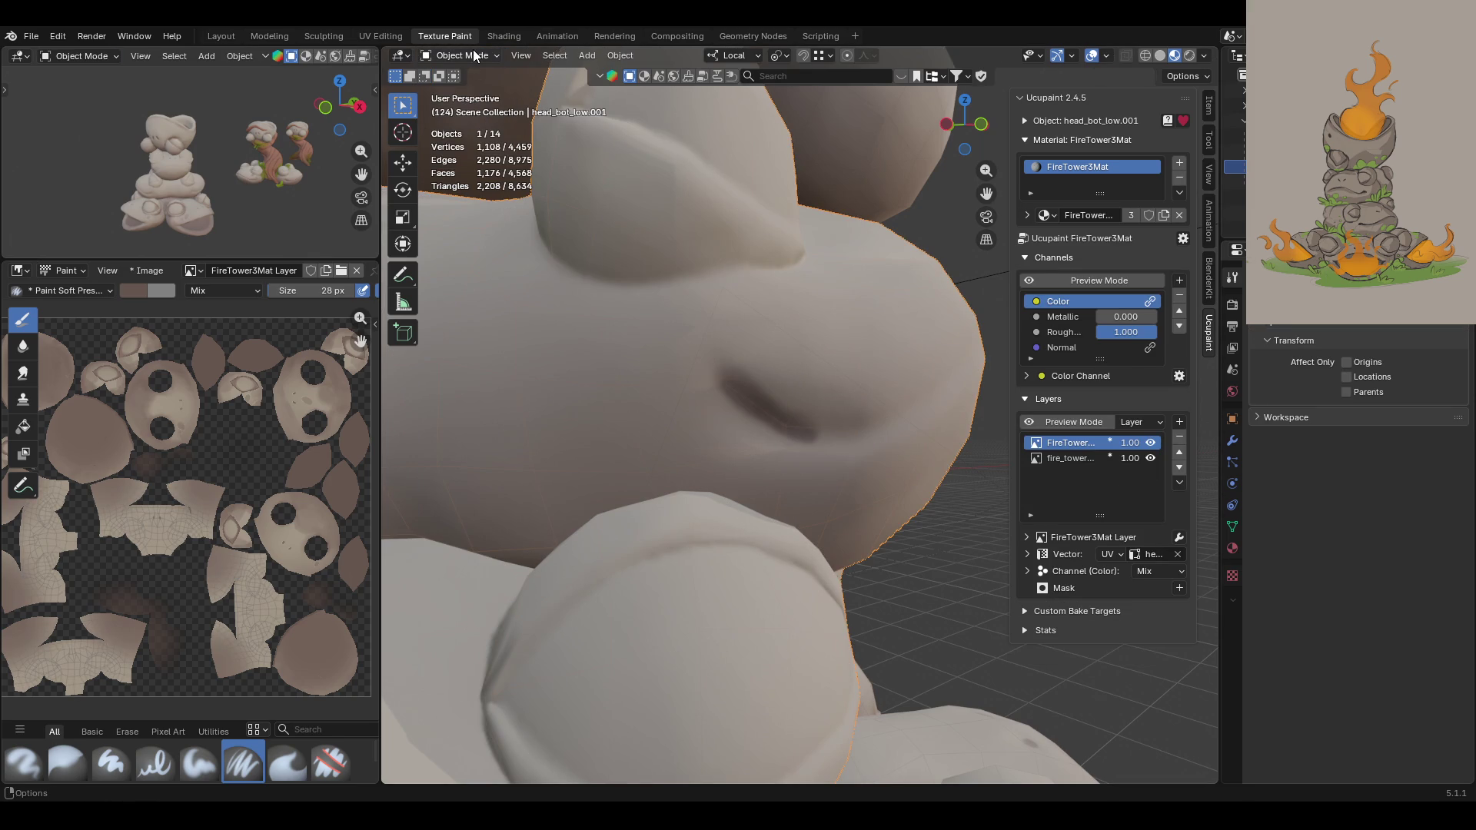
click(478, 54)
click(479, 90)
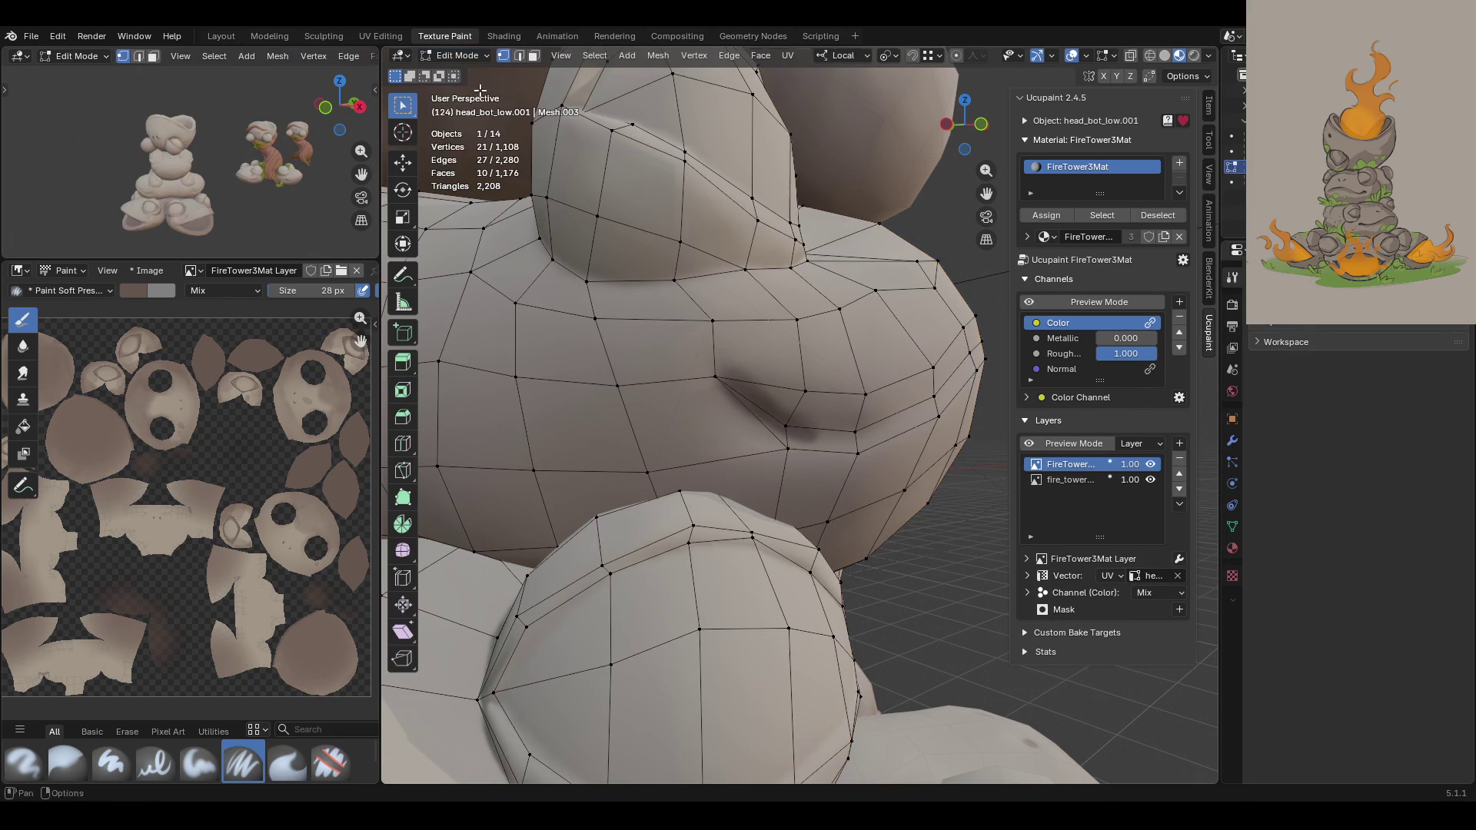
click(473, 58)
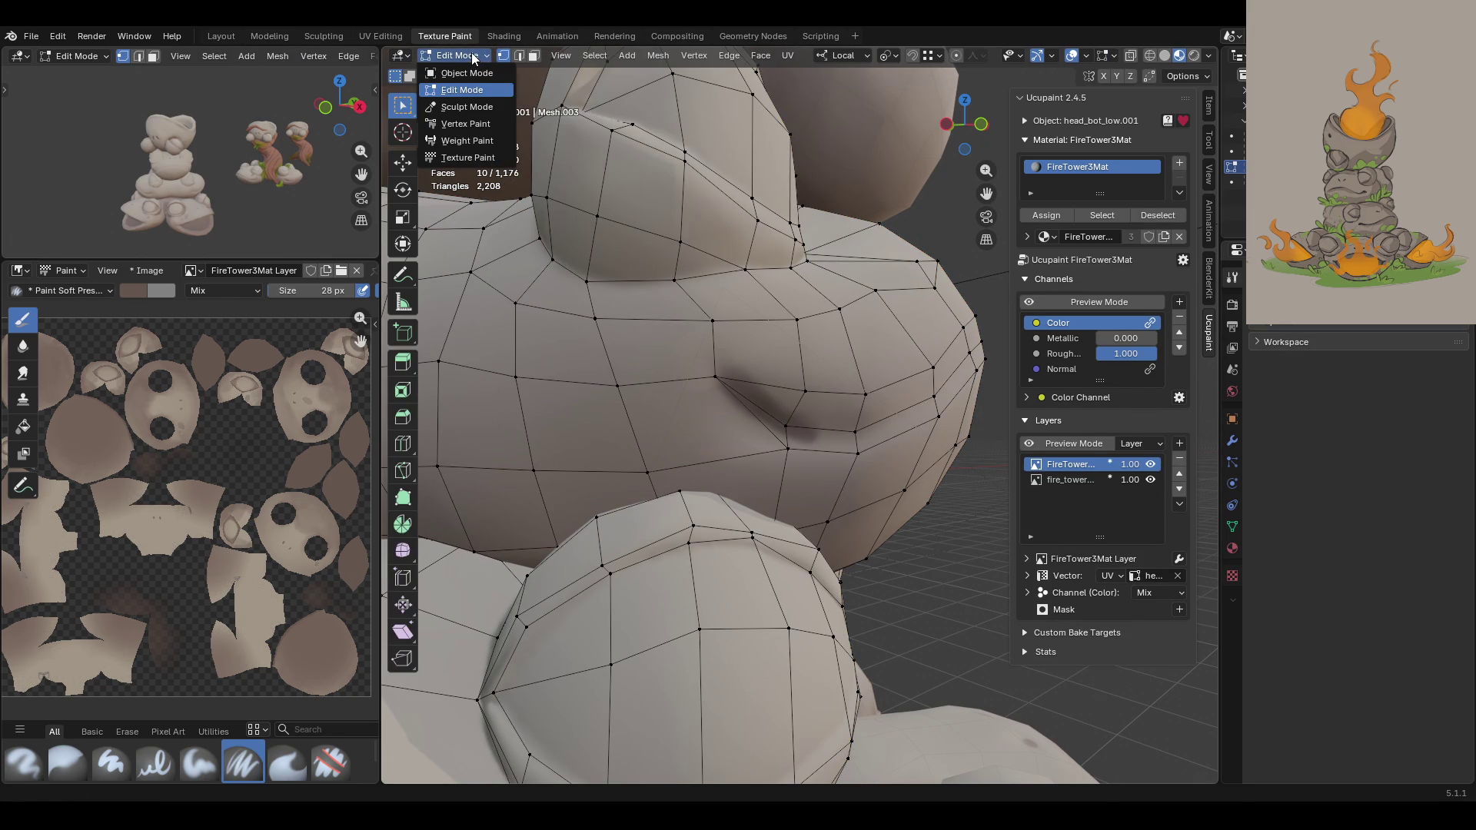
mouse_move(768, 369)
middle_down()
mouse_move(901, 395)
mouse_move(878, 378)
mouse_move(877, 411)
mouse_move(929, 352)
mouse_move(506, 353)
mouse_move(784, 322)
middle_up()
Step: Switch to edge select, orbit to a frontal view of the tower, and return to Texture Paint
key(2)
scroll(822, 403, up, 3)
scroll(769, 390, up, 3)
scroll(769, 391, down, 3)
mouse_move(769, 390)
middle_down()
mouse_move(641, 354)
mouse_move(647, 486)
middle_up()
click(461, 56)
click(468, 157)
Step: Zoom in and extend the dark crease stroke along the cheek, darkening its upper part
scroll(582, 410, up, 5)
scroll(582, 411, down, 5)
scroll(635, 409, up, 2)
ctrl+middle_drag(694, 399, 770, 361)
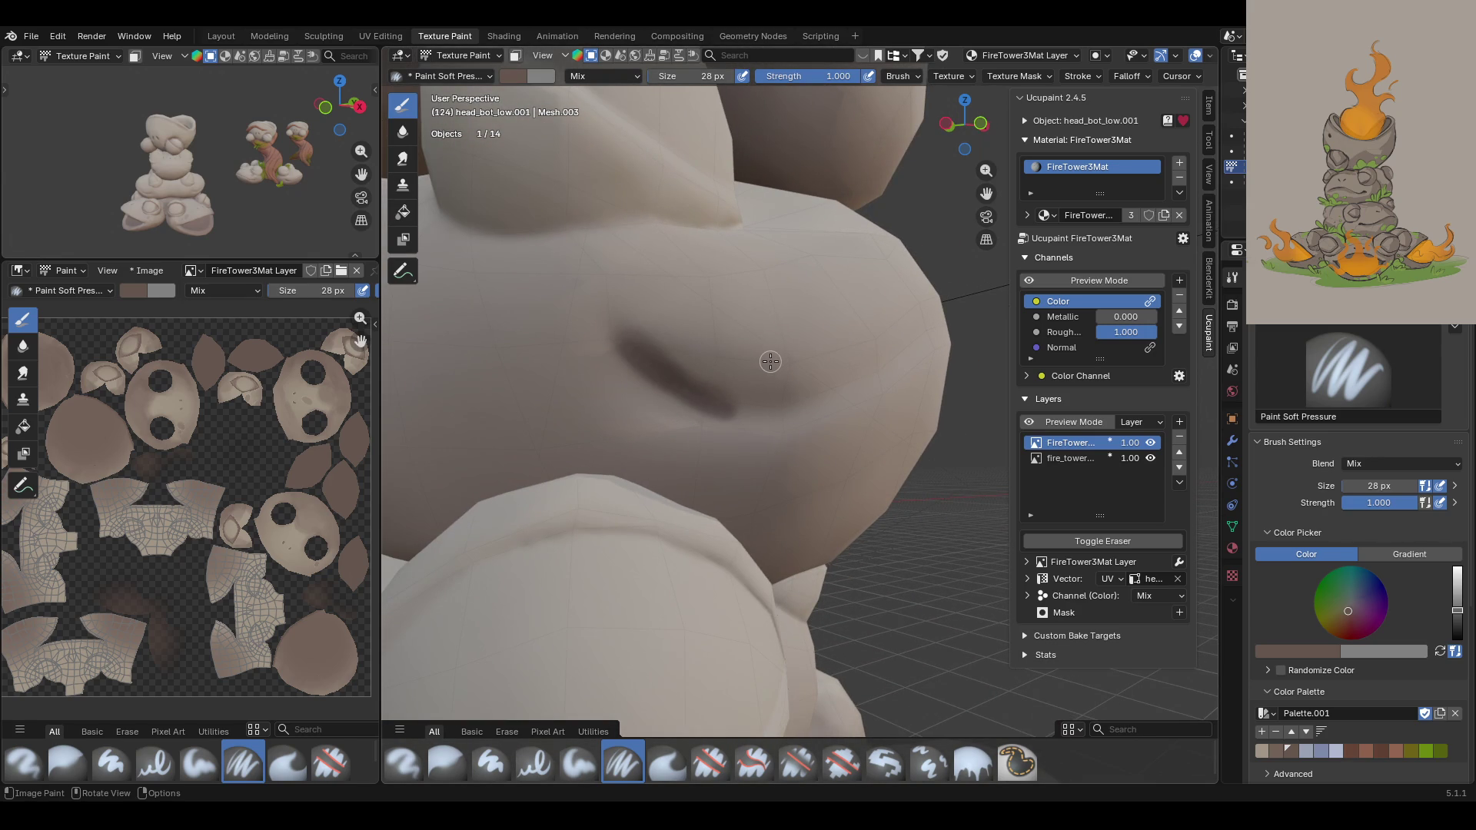
scroll(202, 512, up, 5)
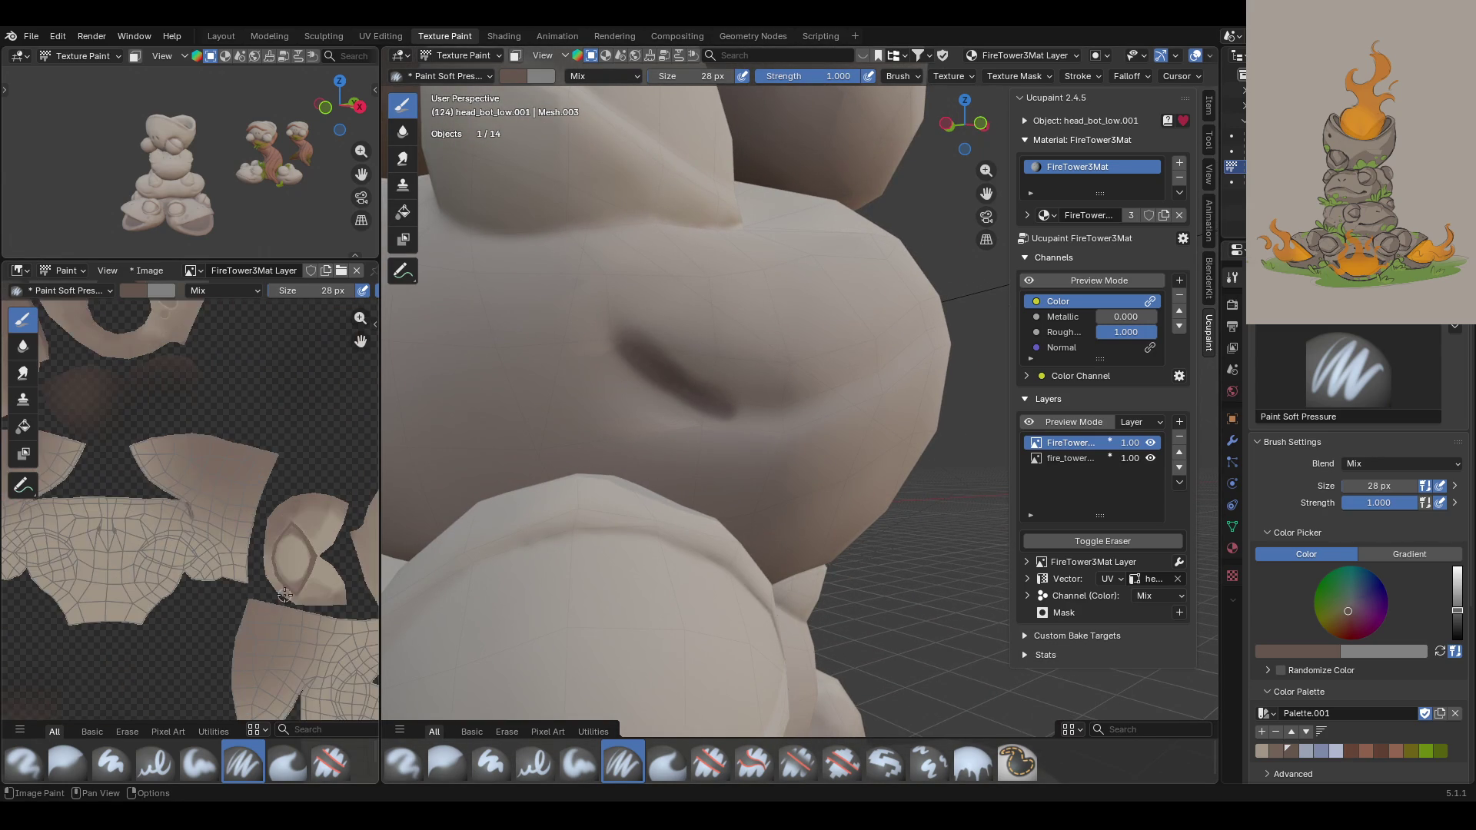
scroll(203, 512, up, 6)
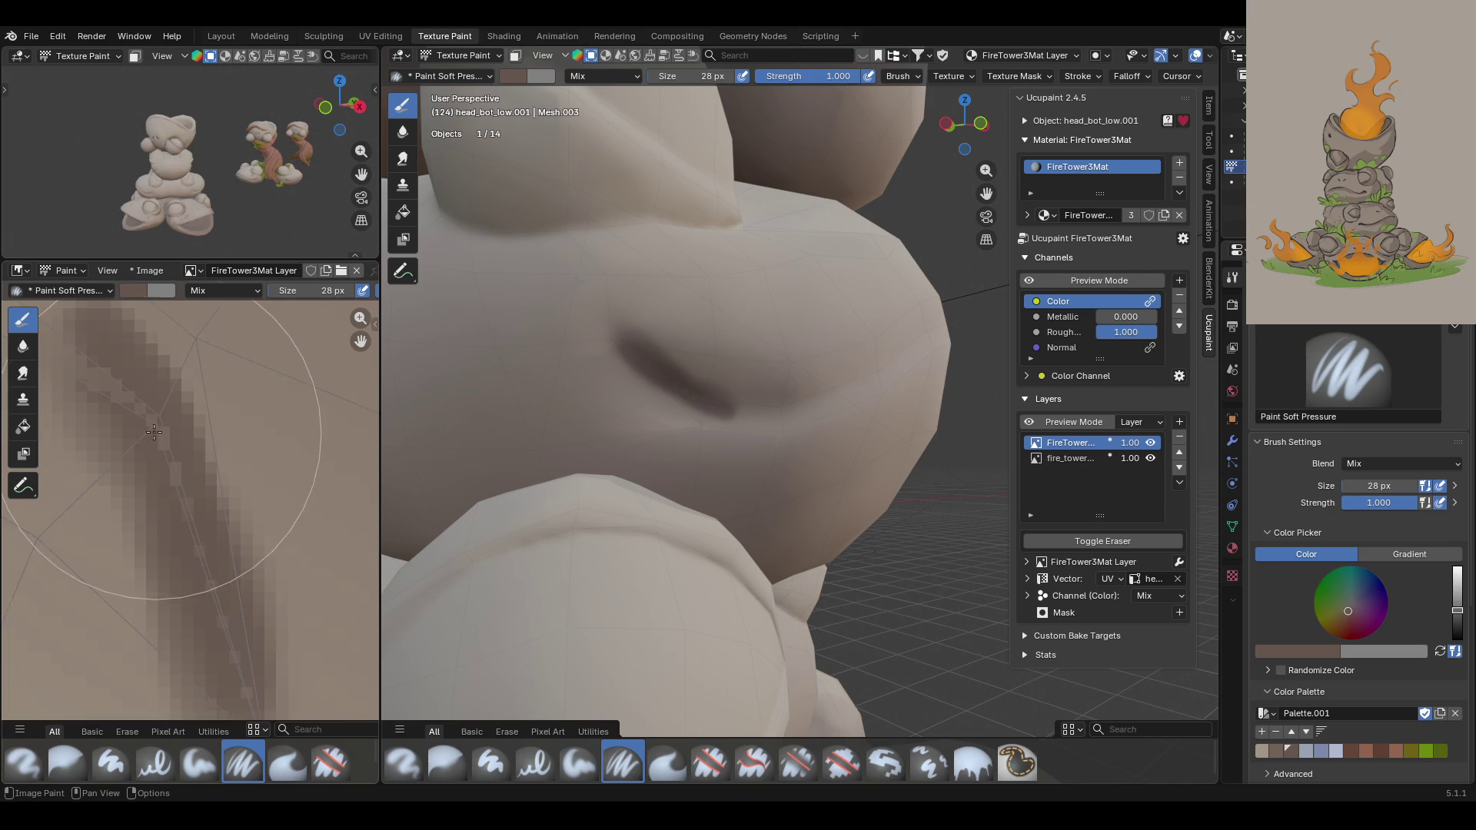
scroll(153, 428, down, 2)
scroll(154, 429, down, 1)
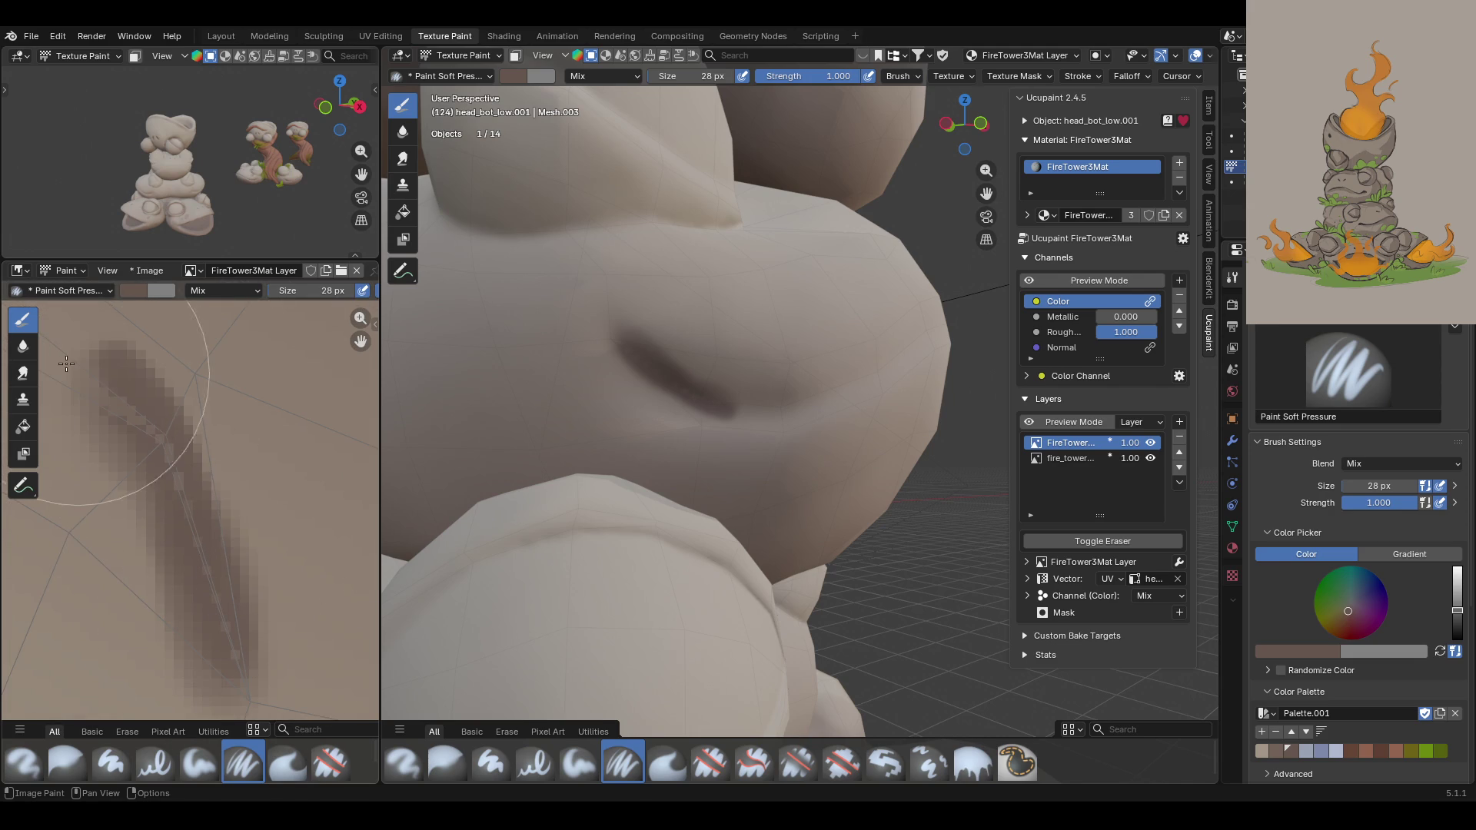
scroll(145, 440, up, 2)
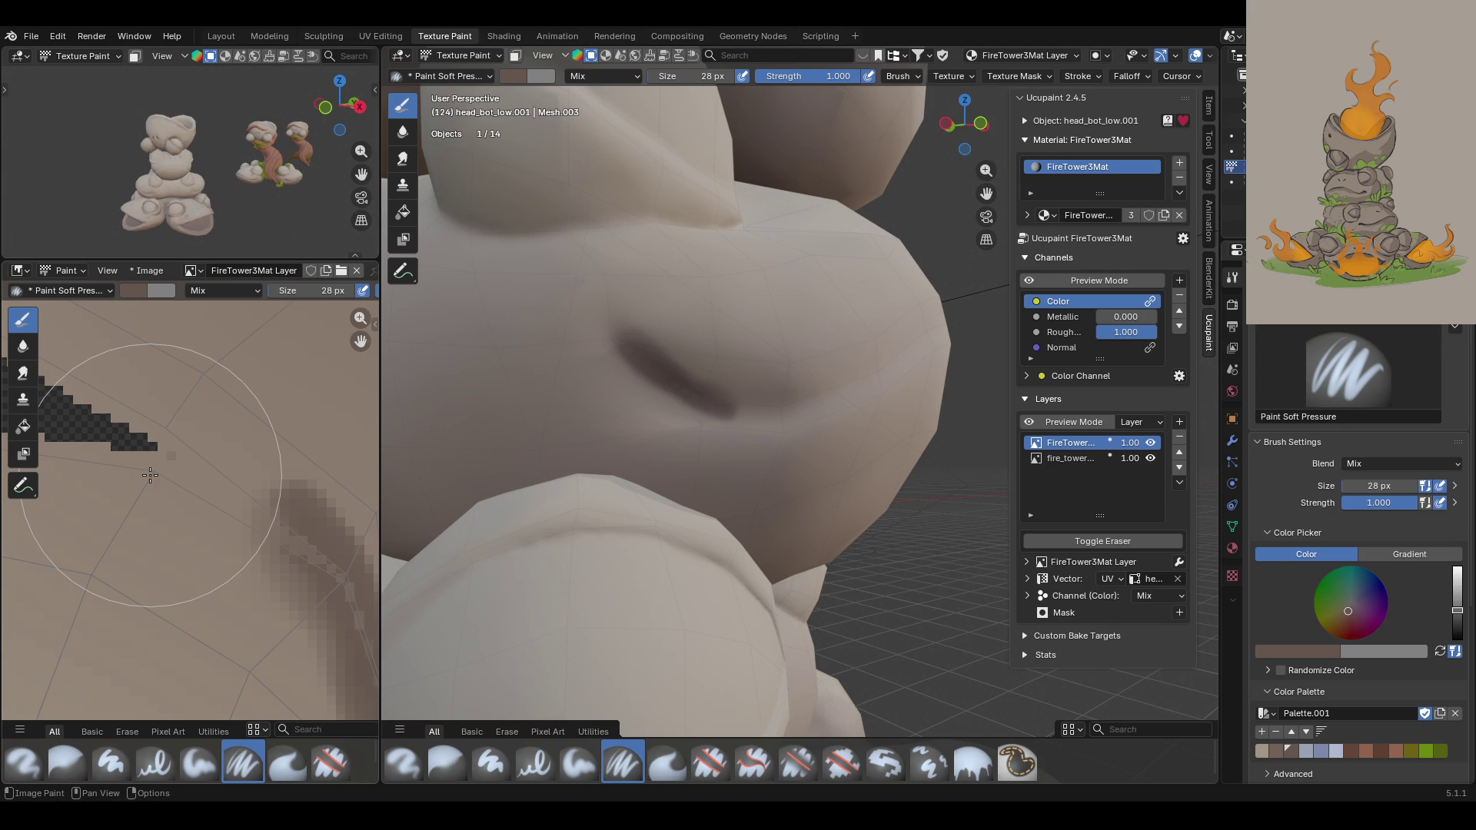
scroll(150, 475, down, 2)
mouse_move(649, 350)
mouse_down()
mouse_move(636, 349)
mouse_move(731, 405)
mouse_move(787, 405)
mouse_move(646, 372)
mouse_move(684, 393)
mouse_up()
mouse_move(210, 502)
mouse_down()
mouse_move(215, 461)
mouse_move(235, 523)
mouse_up()
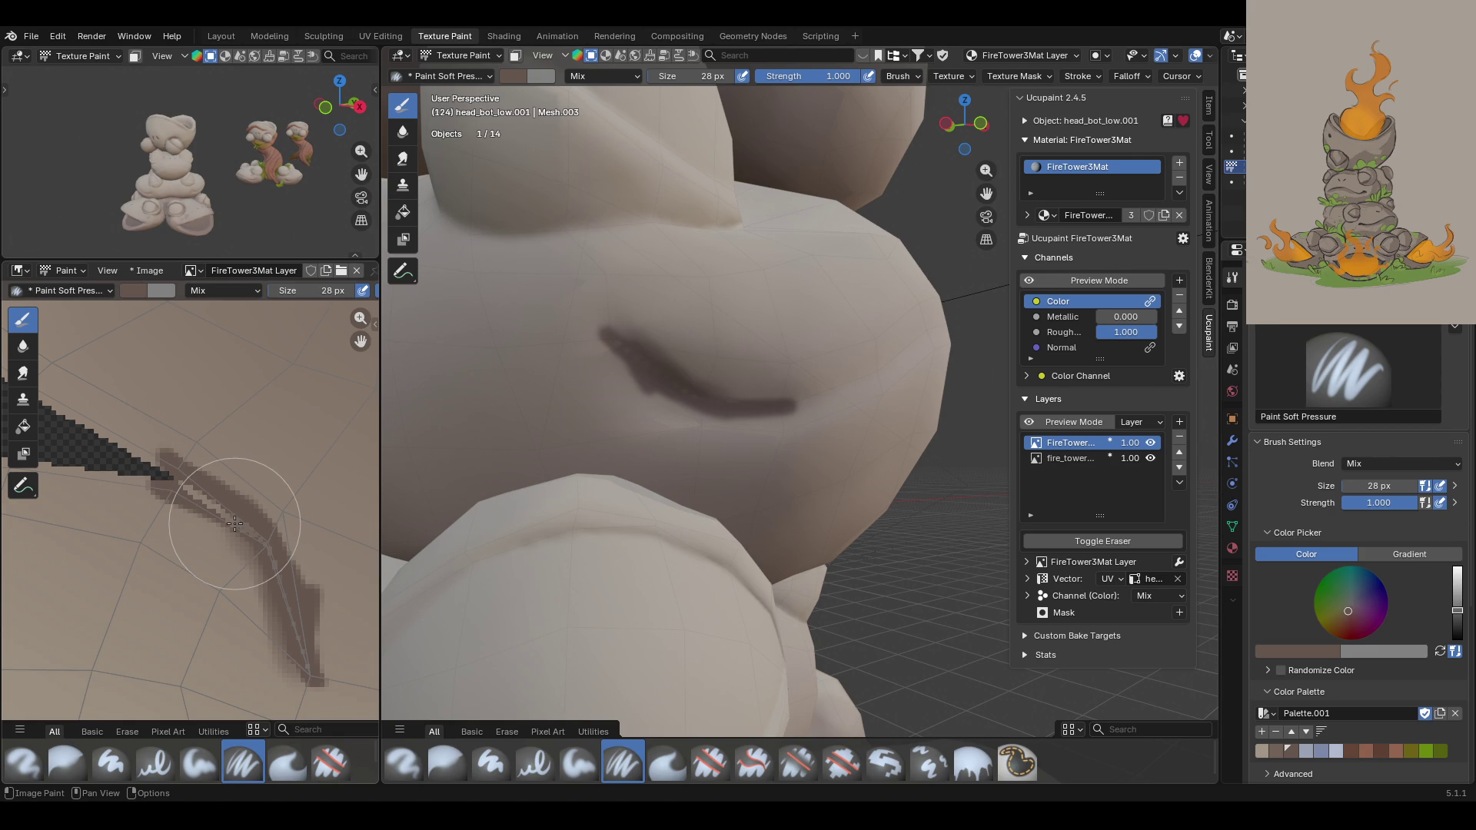
drag(236, 523, 238, 487)
Step: Undo the last paint stroke and toggle the head back into Edit Mode
key(ctrl+z)
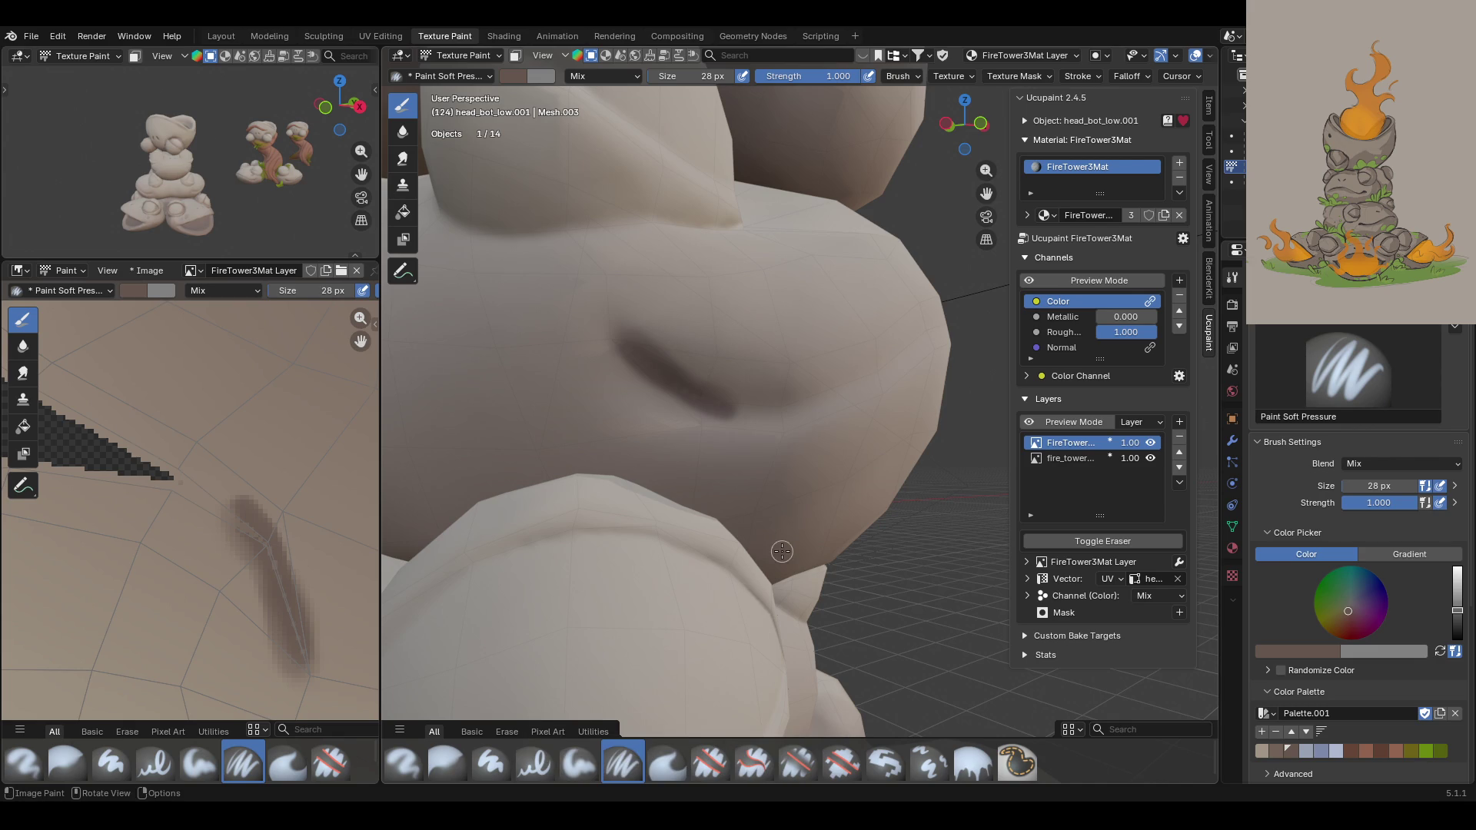
key(Tab)
key(Tab)
key(Tab)
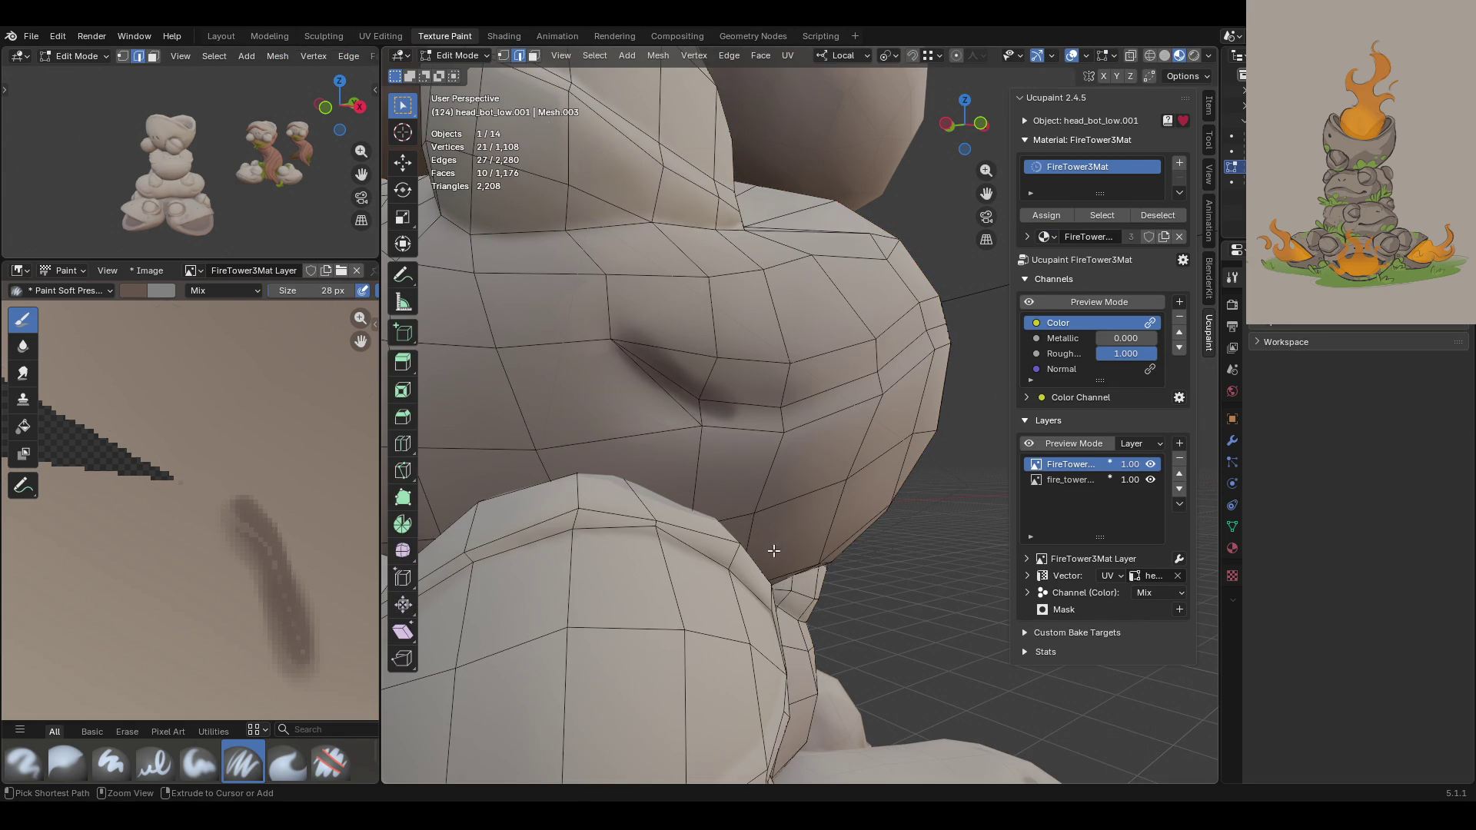
key(Tab)
Step: Undo the crease stroke, toggling the wireframe view off and on
key(ctrl+z)
key(ctrl+z)
key(Tab)
key(Tab)
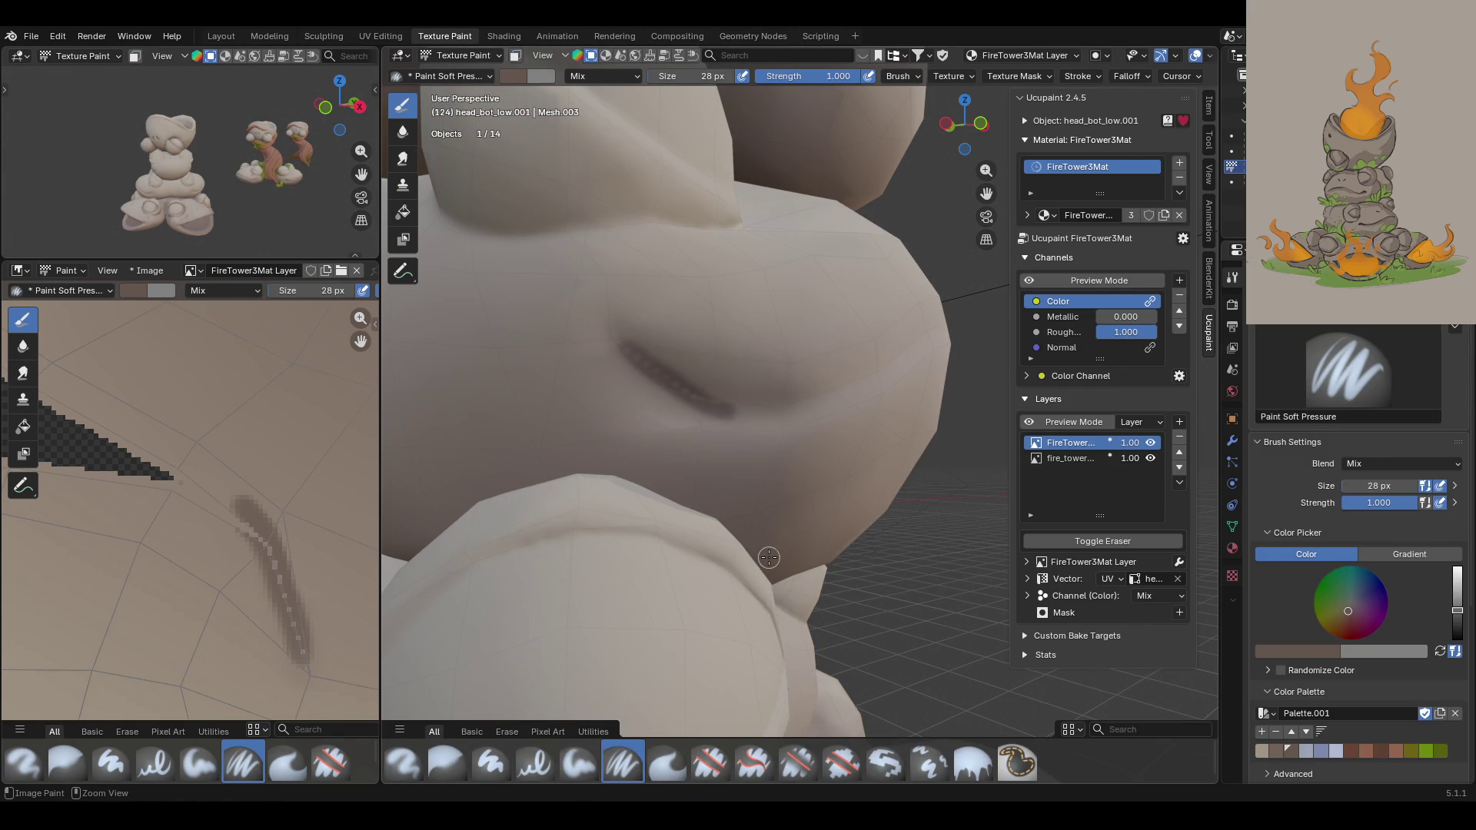
key(Tab)
key(Tab)
key(ctrl+z)
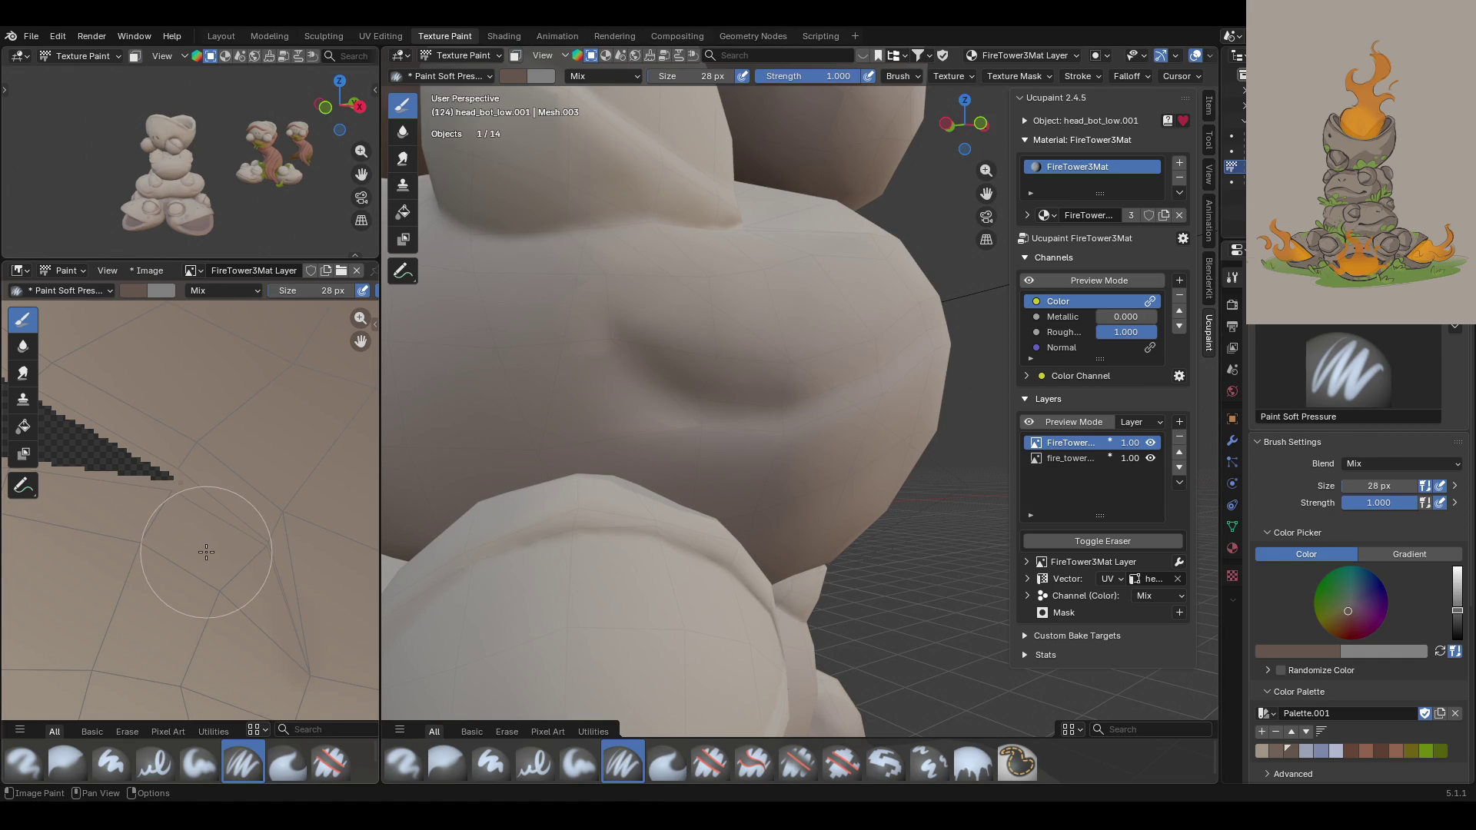
Step: Pan the texture image view to bring other UV islands into frame
scroll(205, 552, down, 3)
scroll(204, 552, down, 4)
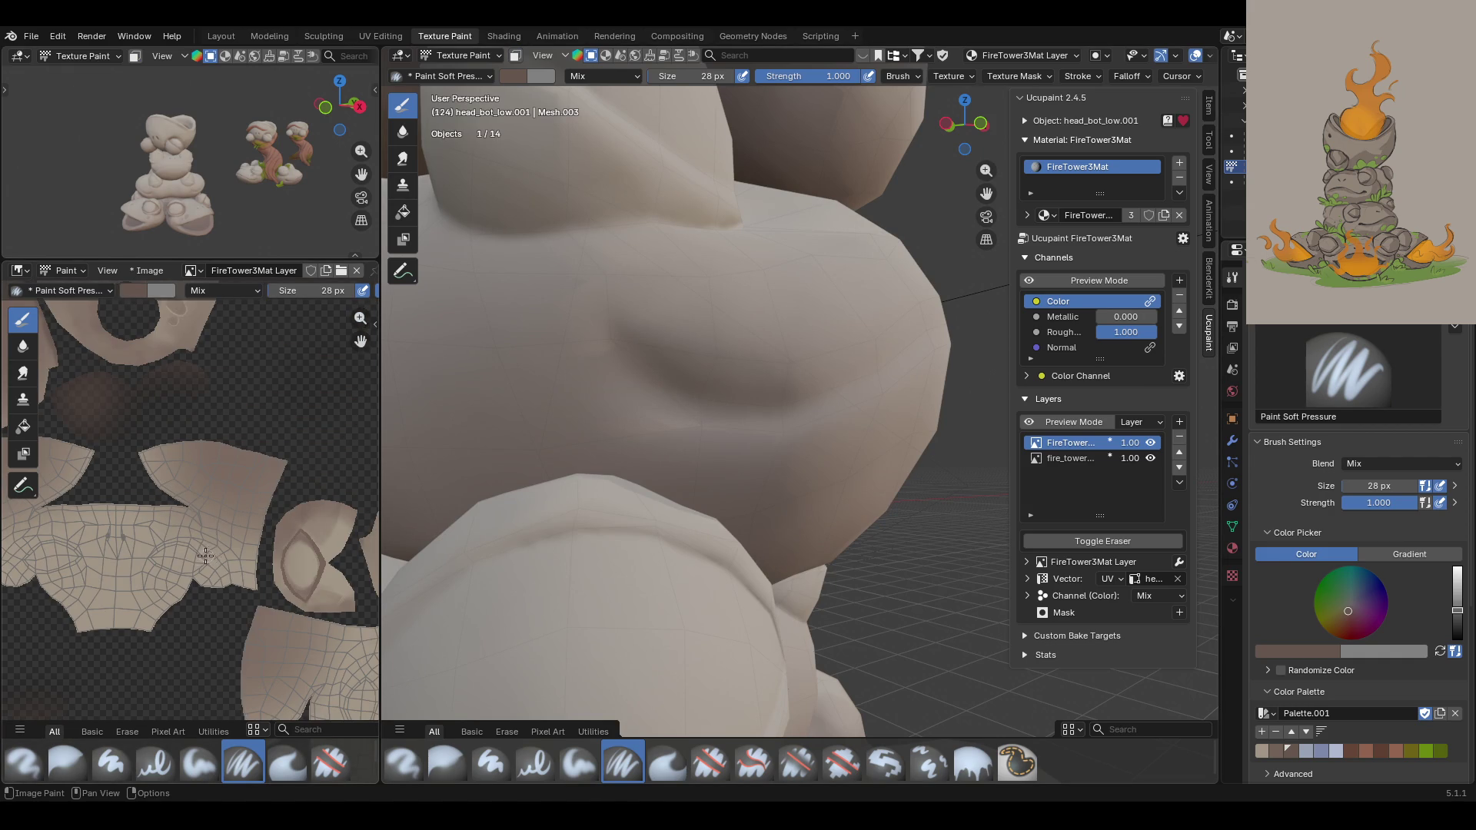
middle_drag(187, 516, 340, 547)
middle_drag(162, 374, 299, 711)
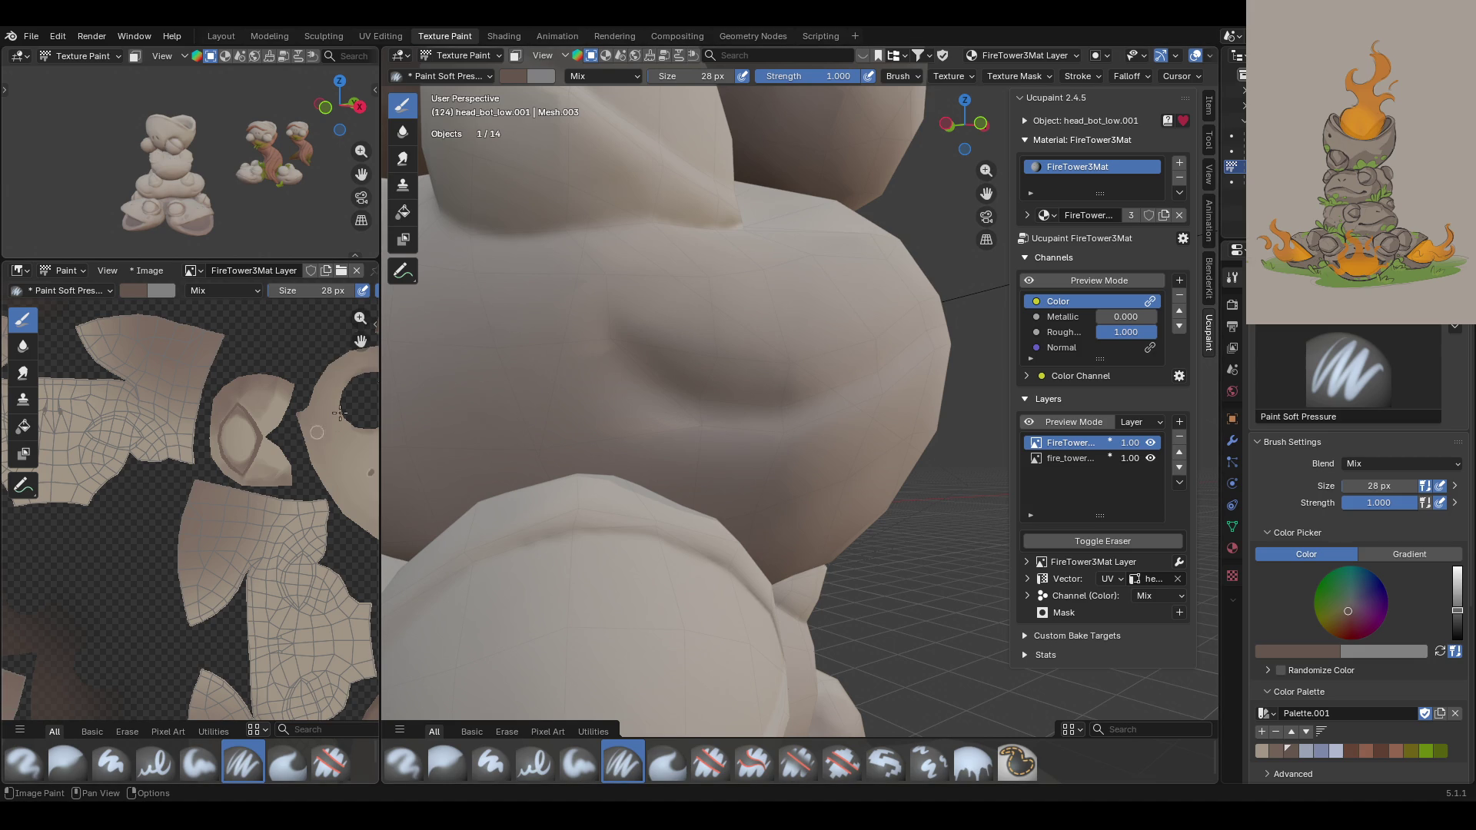
mouse_move(353, 338)
mouse_down()
mouse_move(431, 296)
mouse_move(389, 231)
mouse_up()
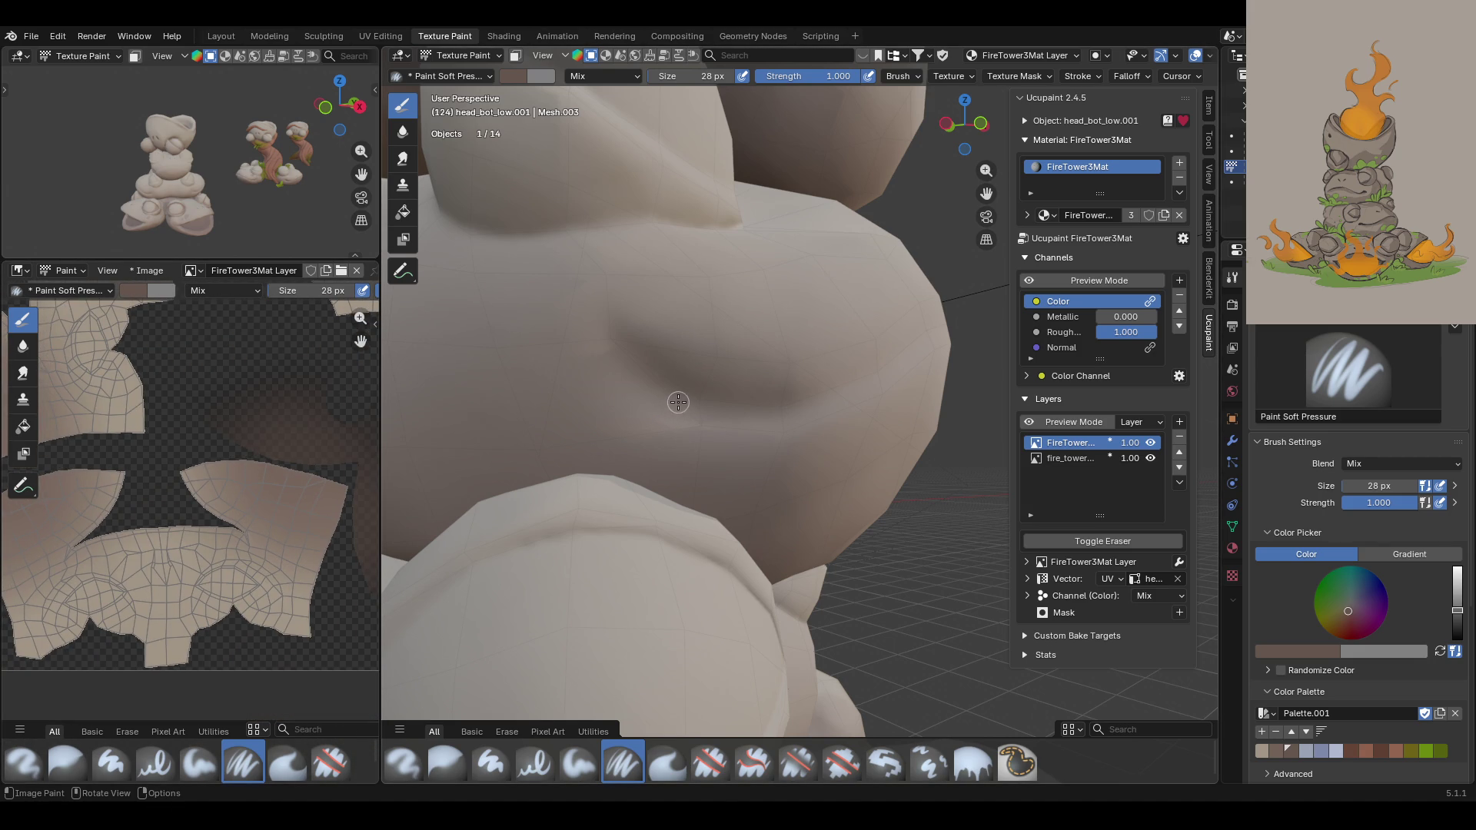
scroll(1119, 80, down, 2)
Step: Check the brush Falloff settings, paint and undo a dark test stroke, then enter Edit Mode
click(1117, 76)
mouse_move(1062, 74)
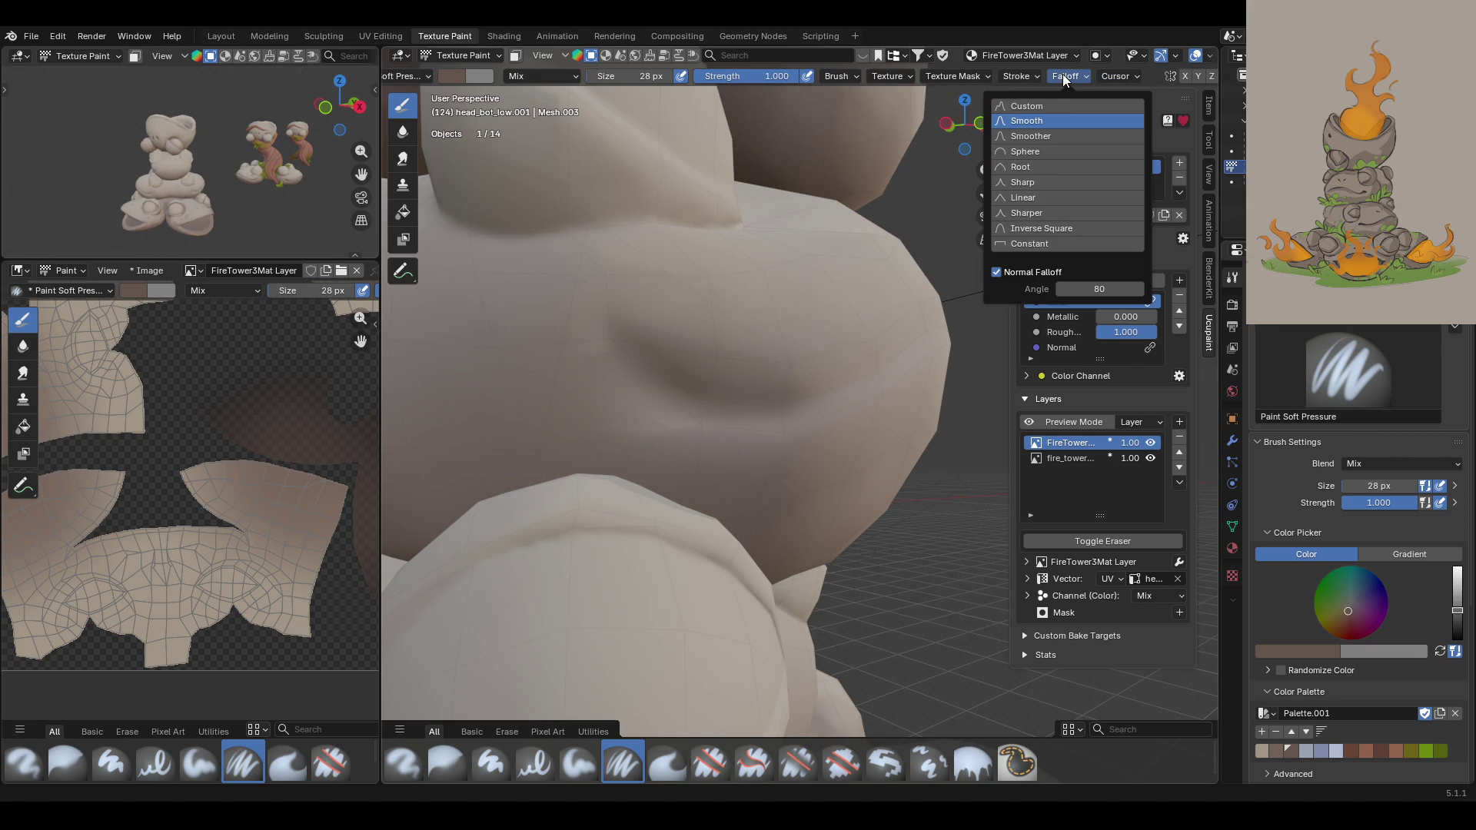
middle_drag(646, 346, 668, 362)
drag(629, 354, 675, 388)
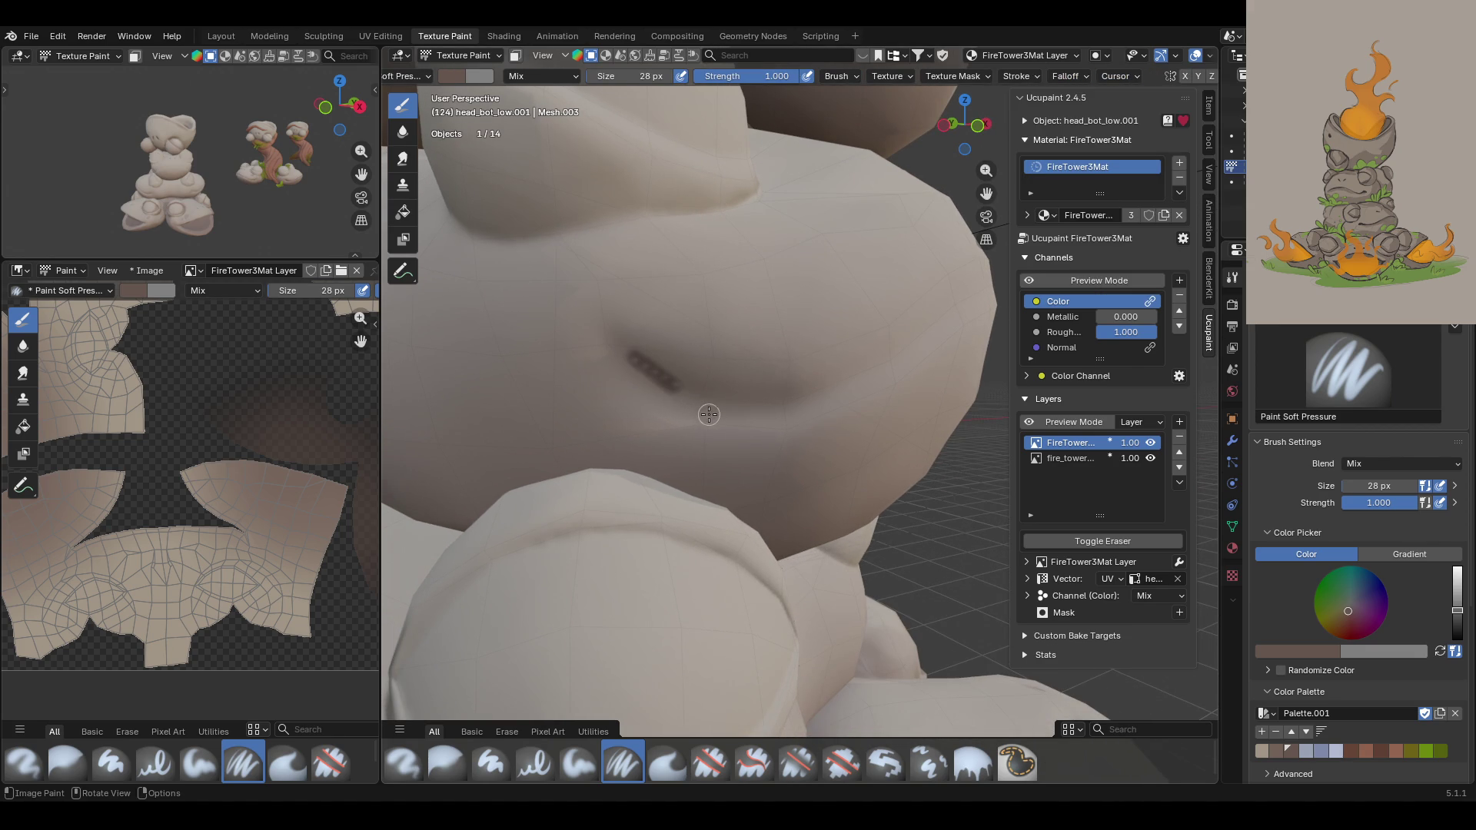
key(ctrl+z)
click(1070, 76)
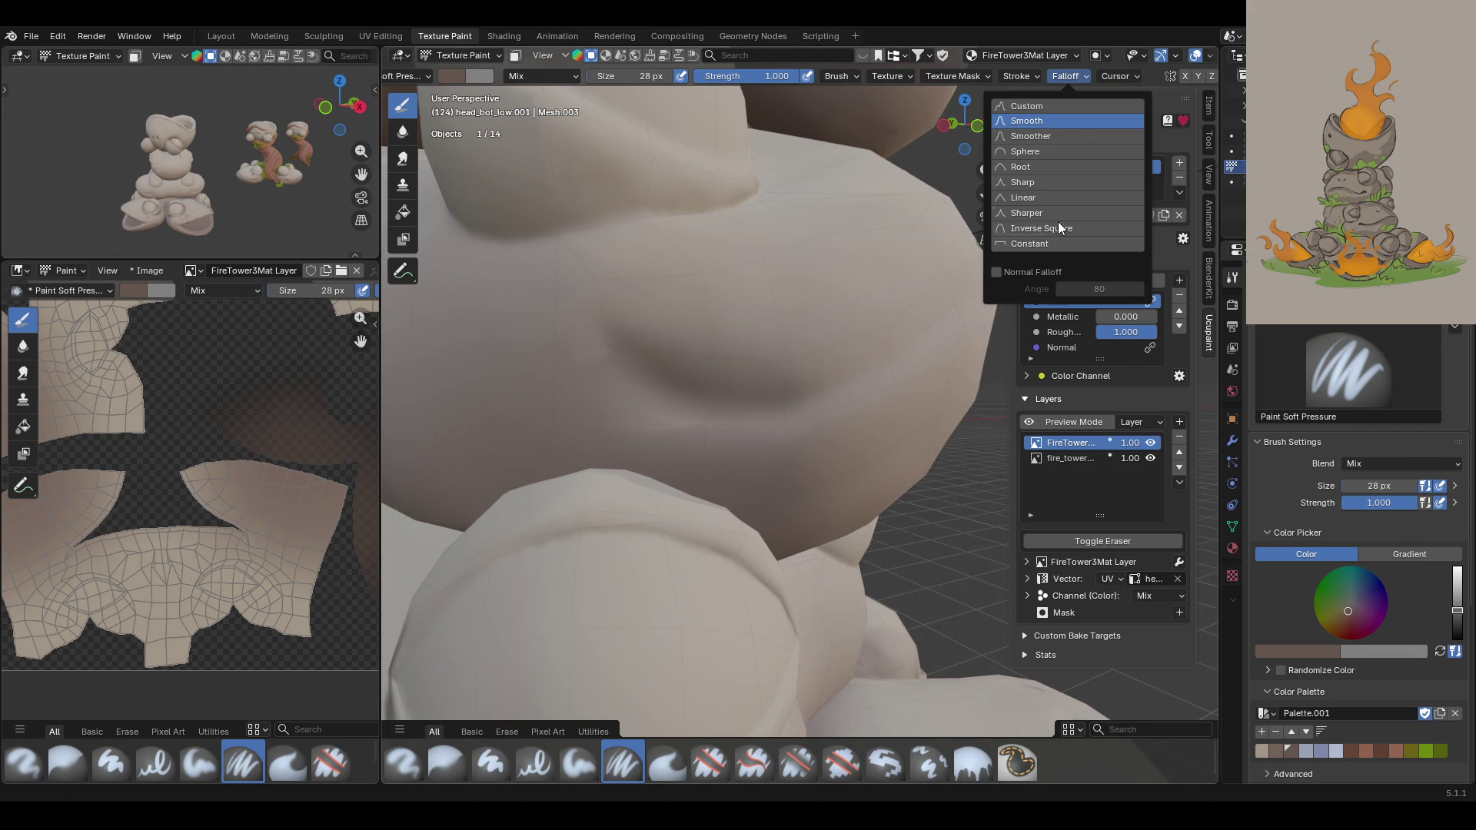
mouse_move(953, 75)
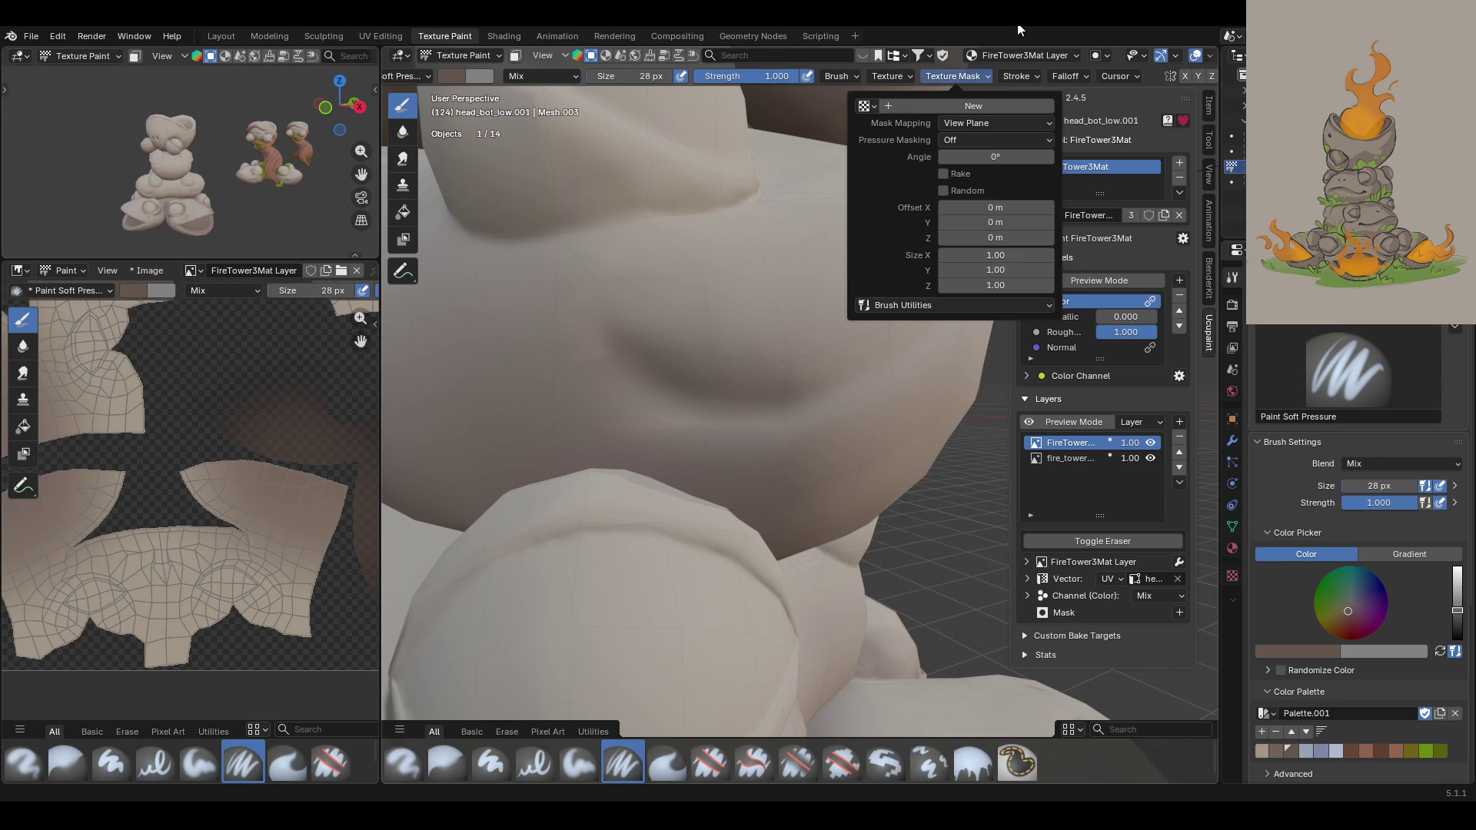
click(465, 55)
click(464, 94)
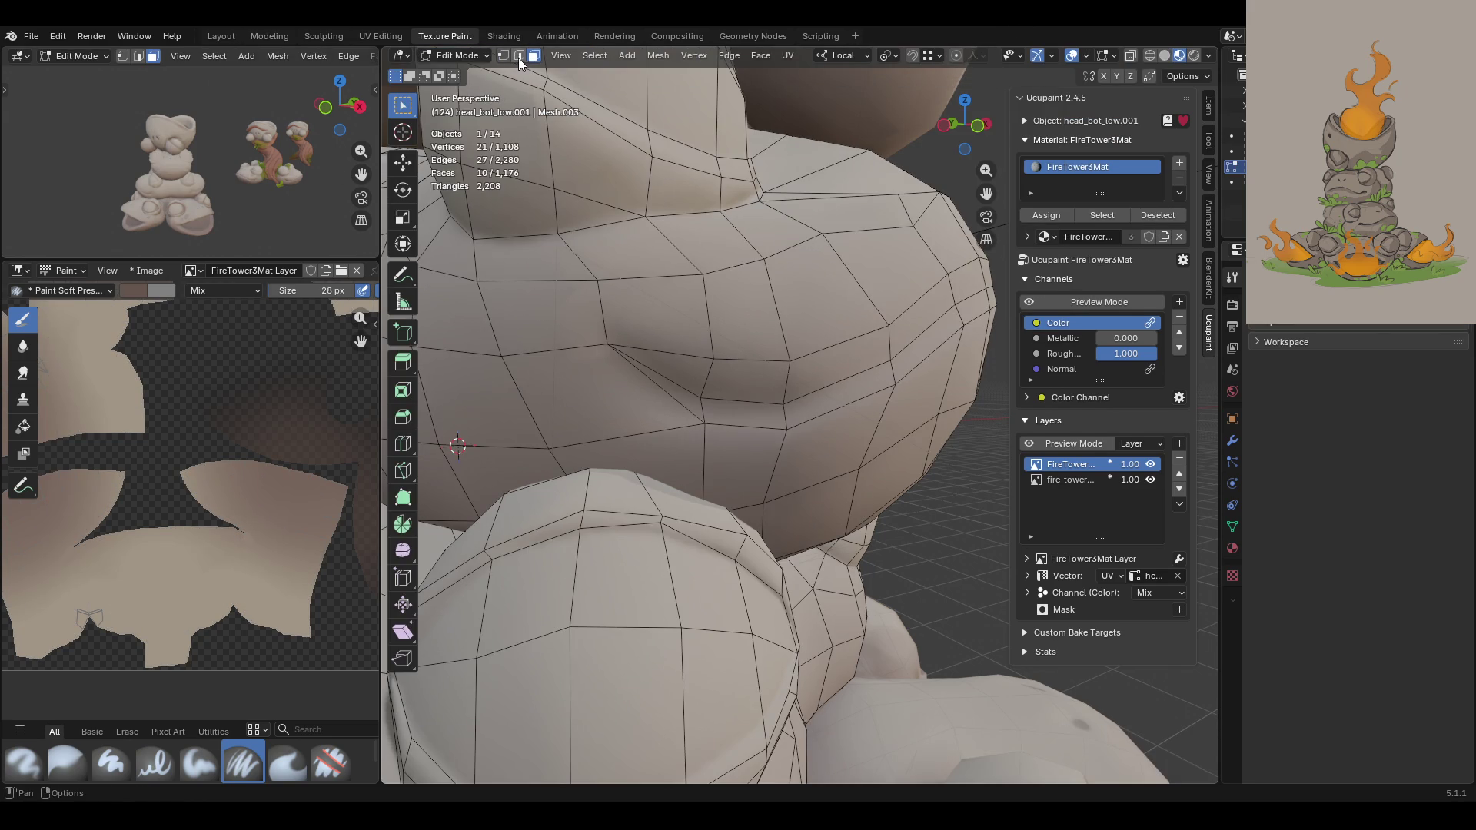
Step: In face select, pick the thin triangle just below the mouth crease
click(534, 56)
click(653, 358)
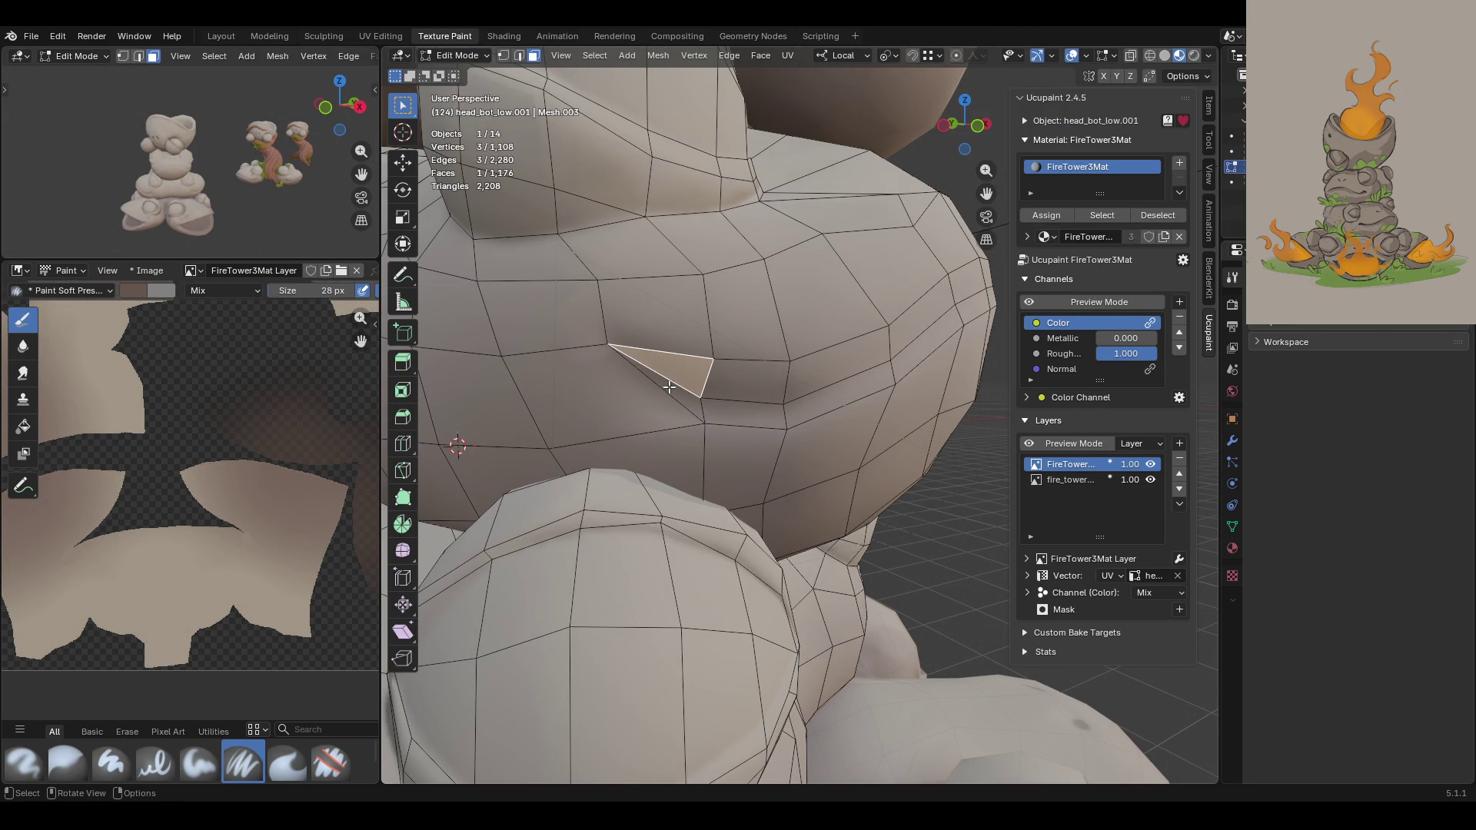
click(669, 388)
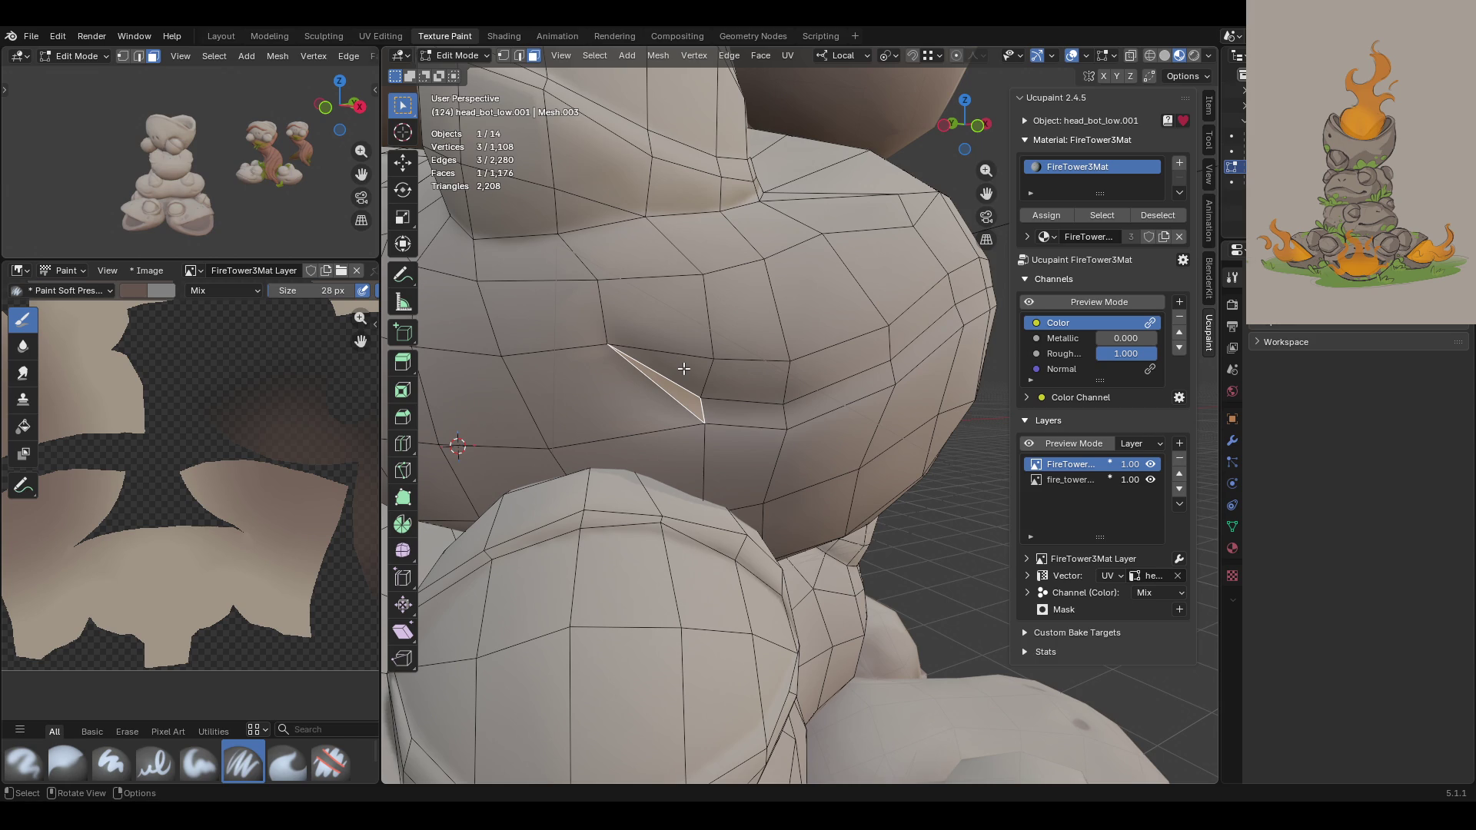
Step: In vertex select, pick two vertices along the crease while orbiting and panning to inspect
click(504, 55)
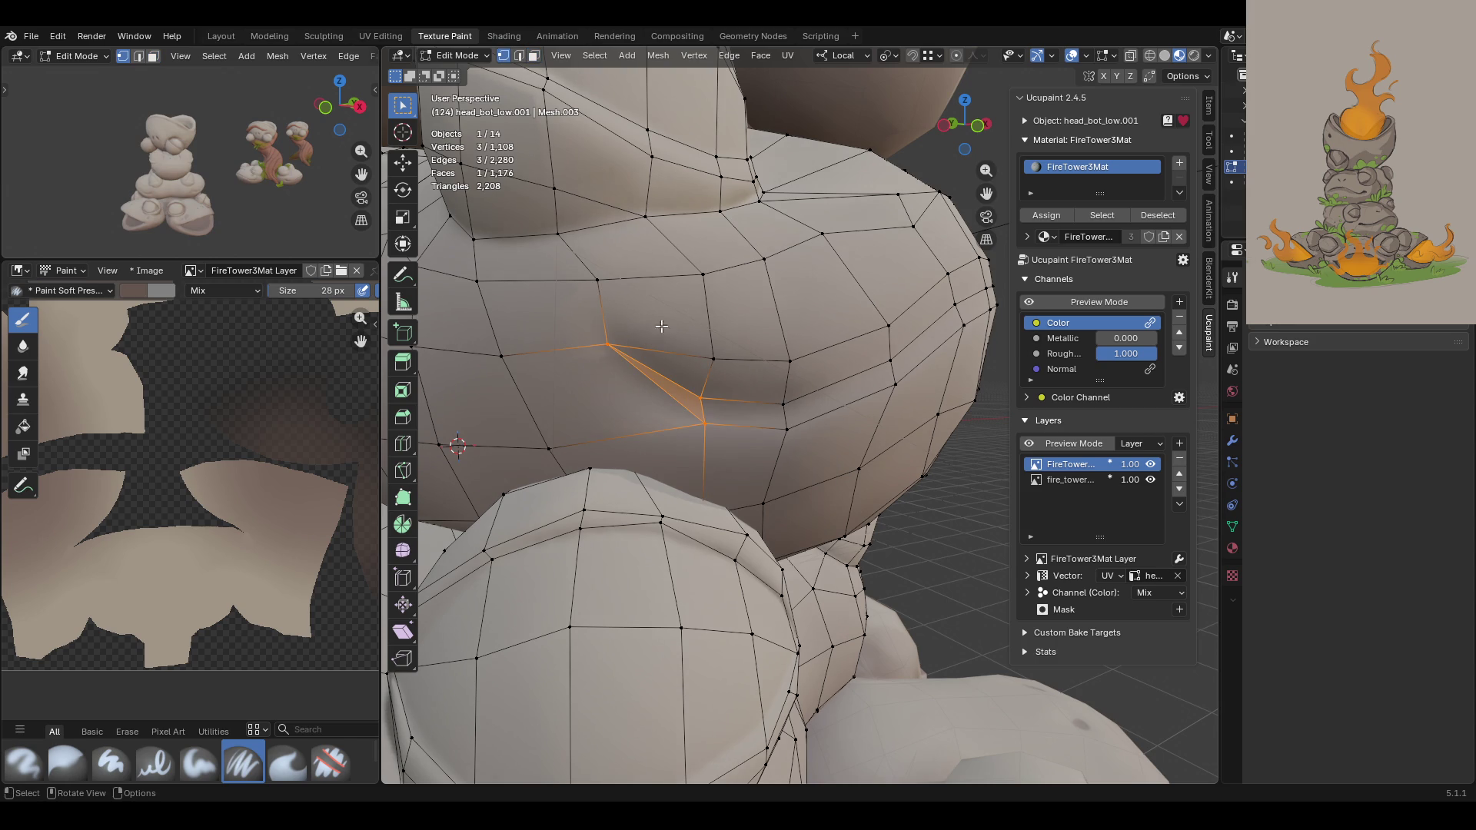
click(606, 343)
mouse_move(567, 329)
middle_down()
mouse_move(688, 370)
mouse_move(664, 384)
mouse_move(799, 321)
middle_up()
drag(986, 191, 920, 295)
shift+click(764, 446)
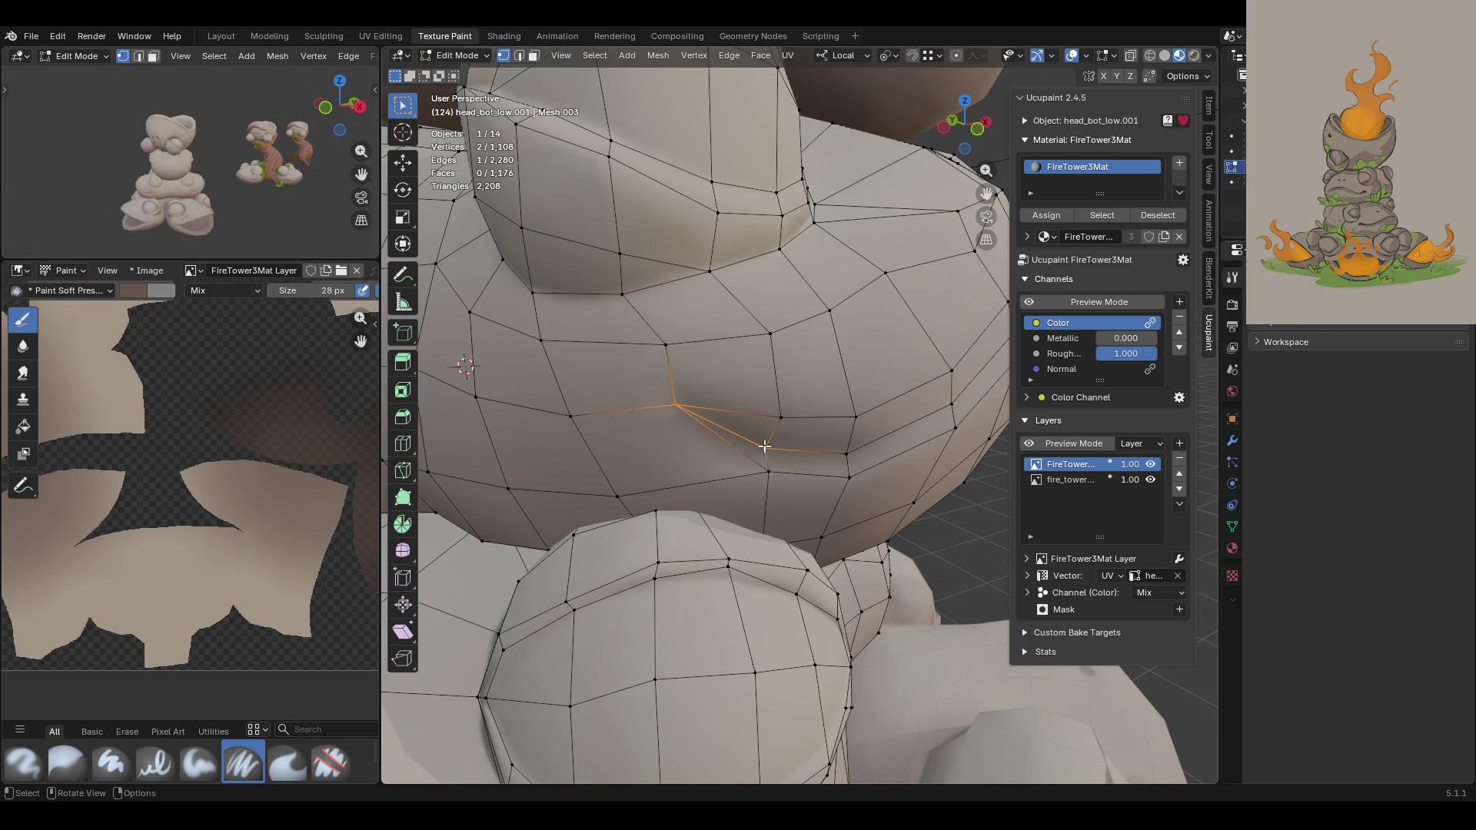
scroll(727, 391, up, 3)
mouse_move(726, 391)
middle_down()
mouse_move(725, 509)
mouse_move(731, 480)
middle_up()
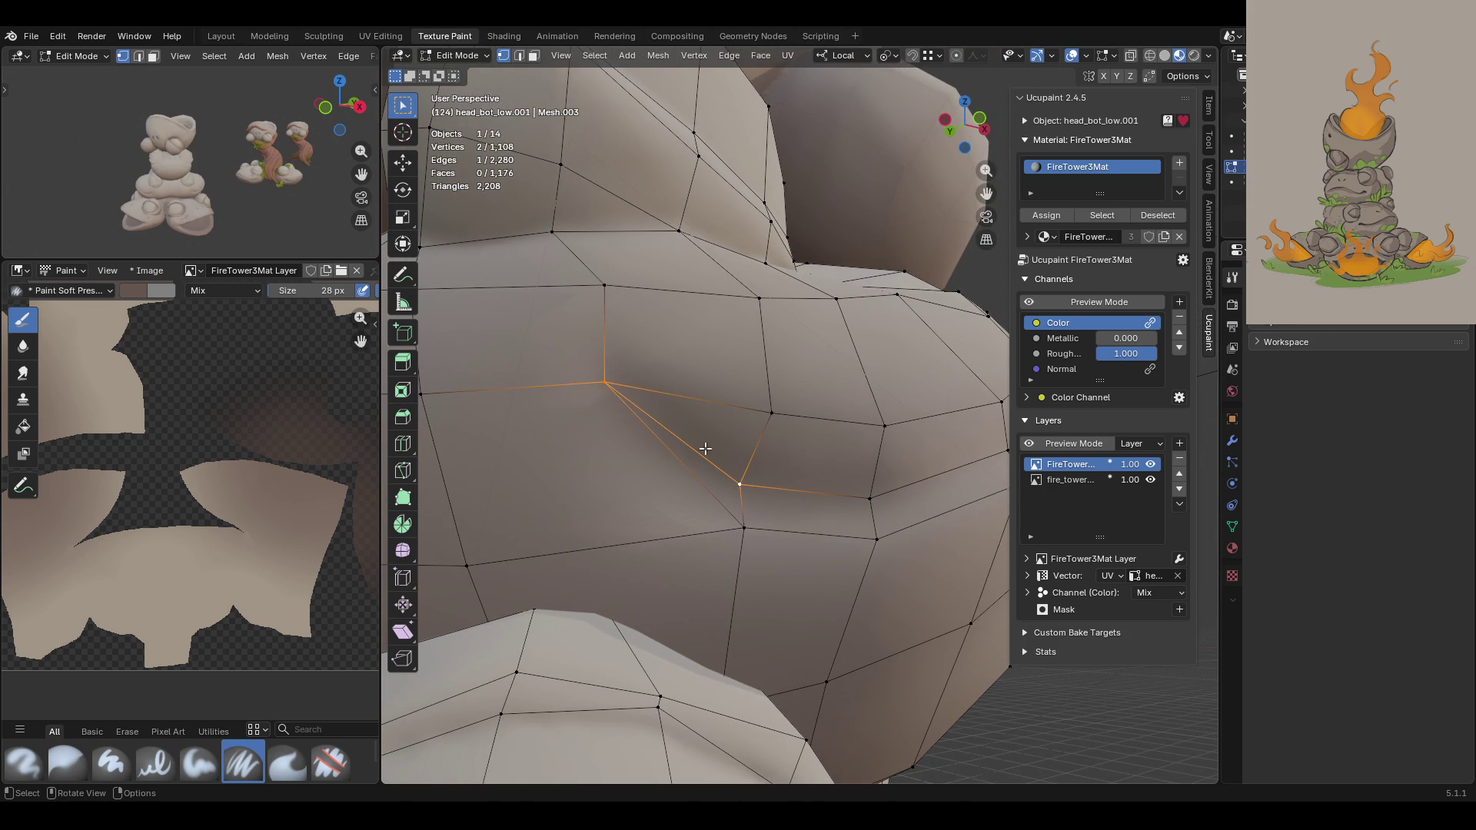
scroll(259, 582, down, 3)
scroll(258, 562, up, 3)
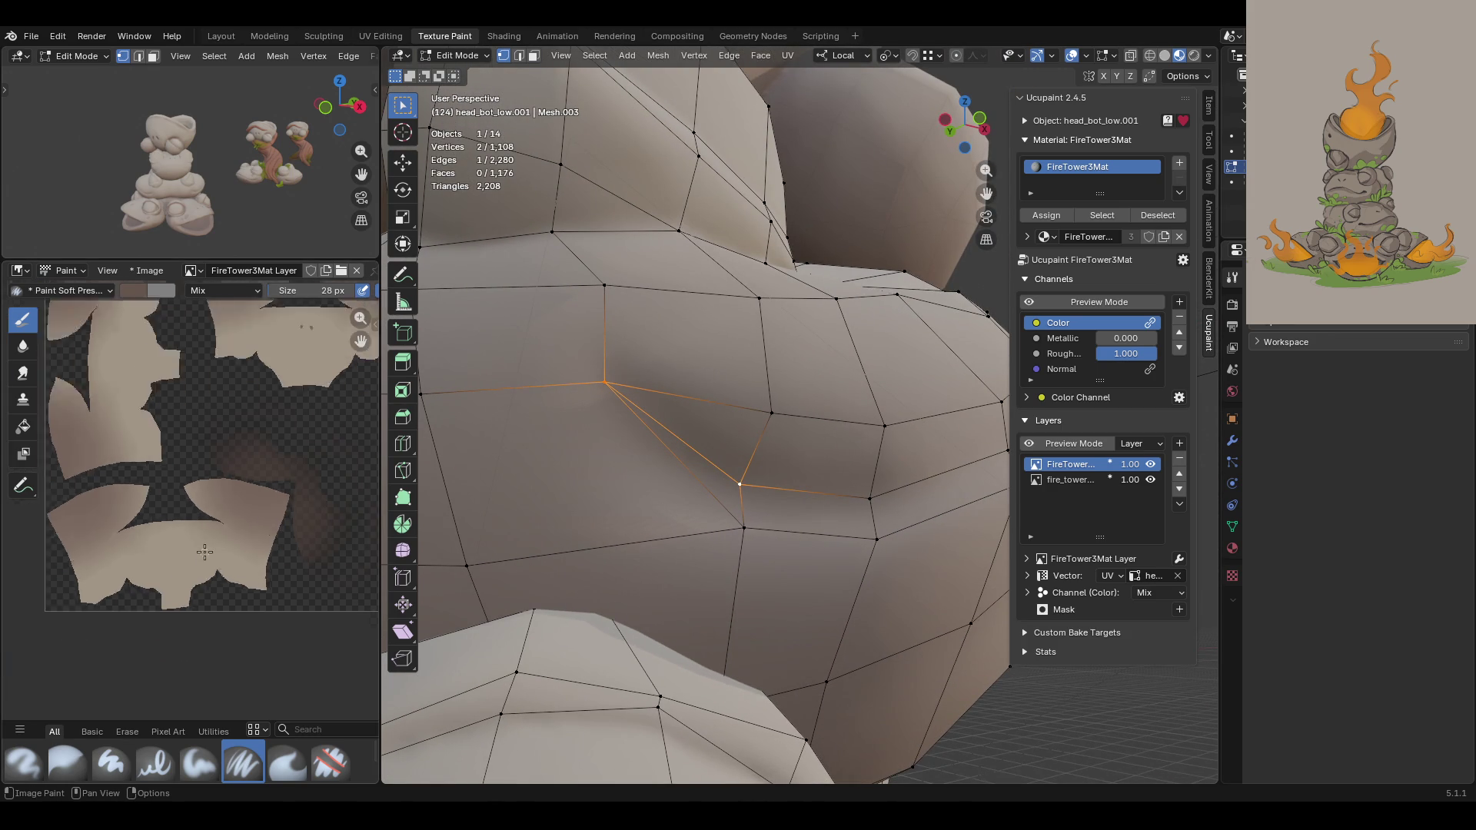
scroll(269, 562, down, 2)
Step: Reselect the crease corner vertex and the lower vertices running along the crease
click(604, 385)
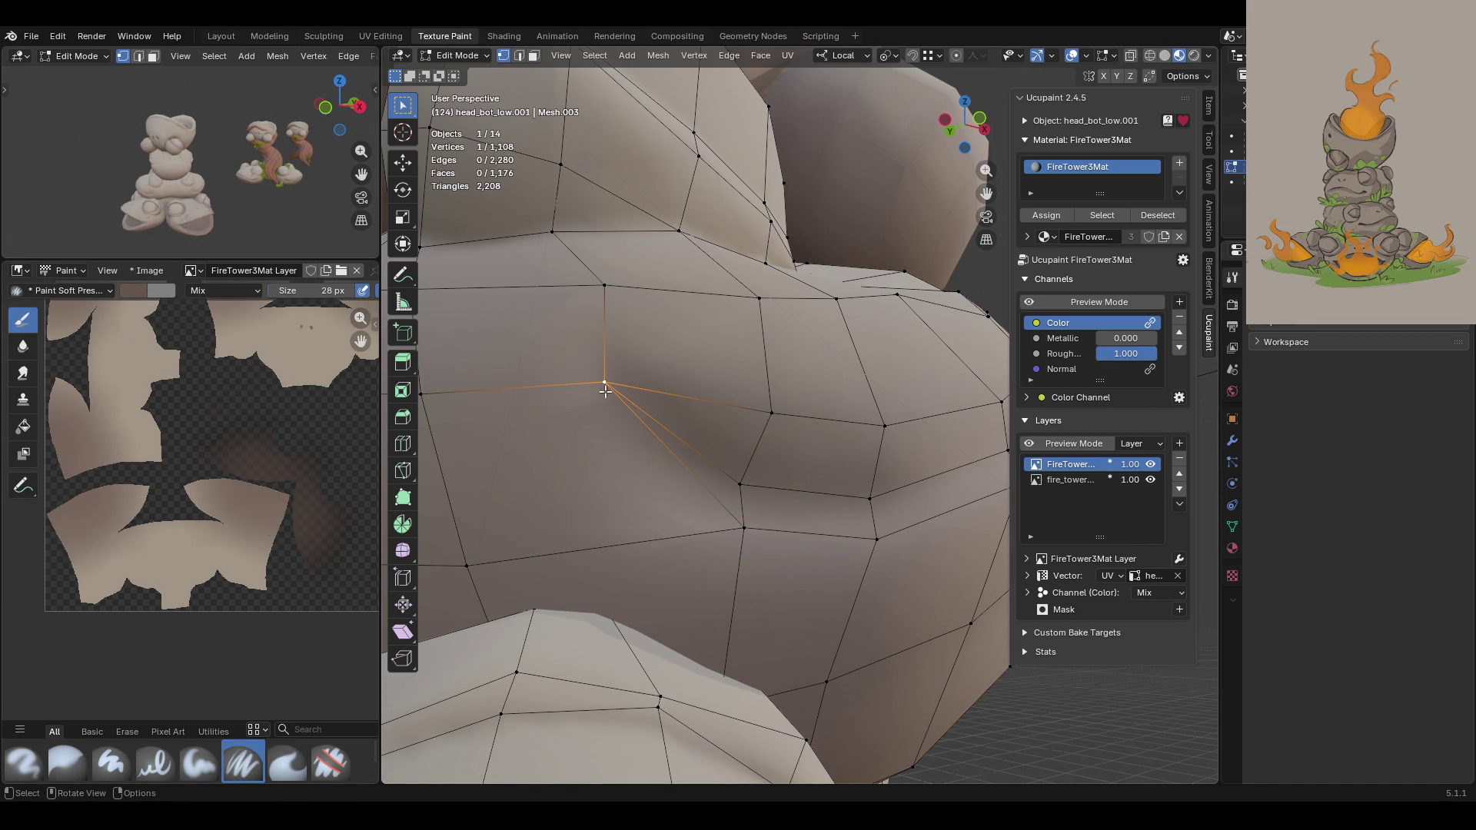
click(766, 415)
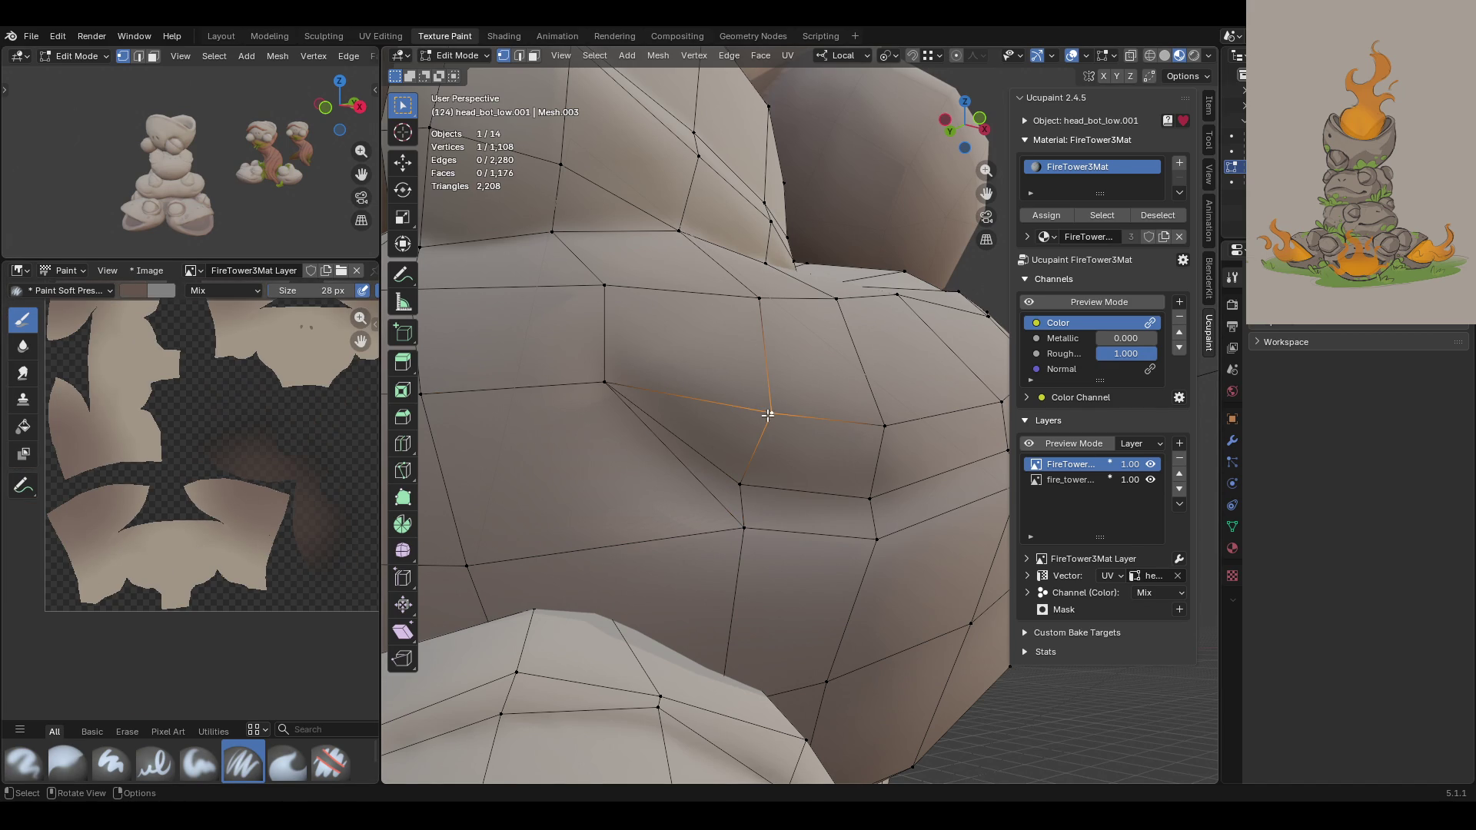
shift+click(742, 529)
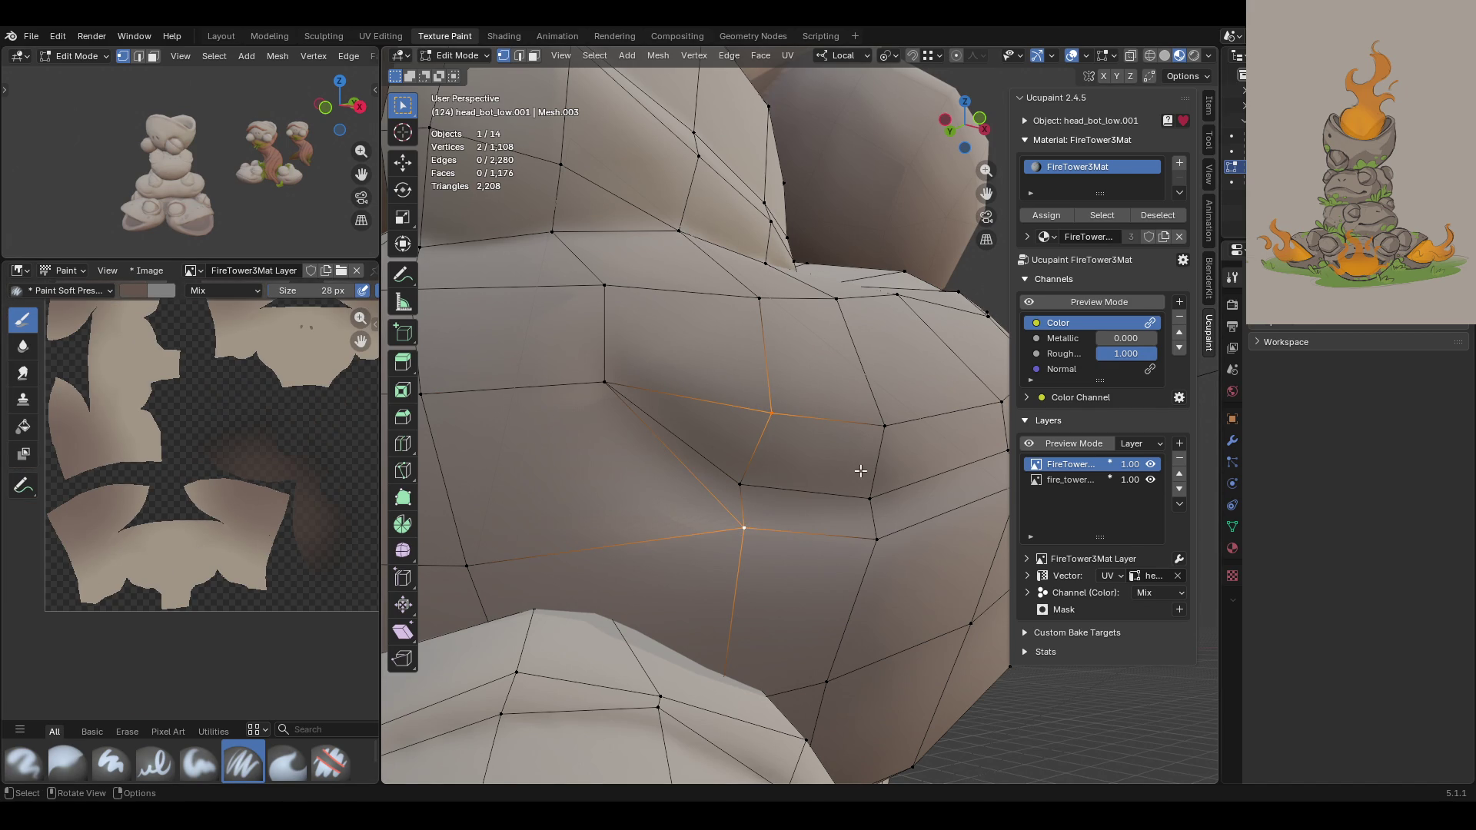
click(620, 391)
click(738, 486)
click(464, 55)
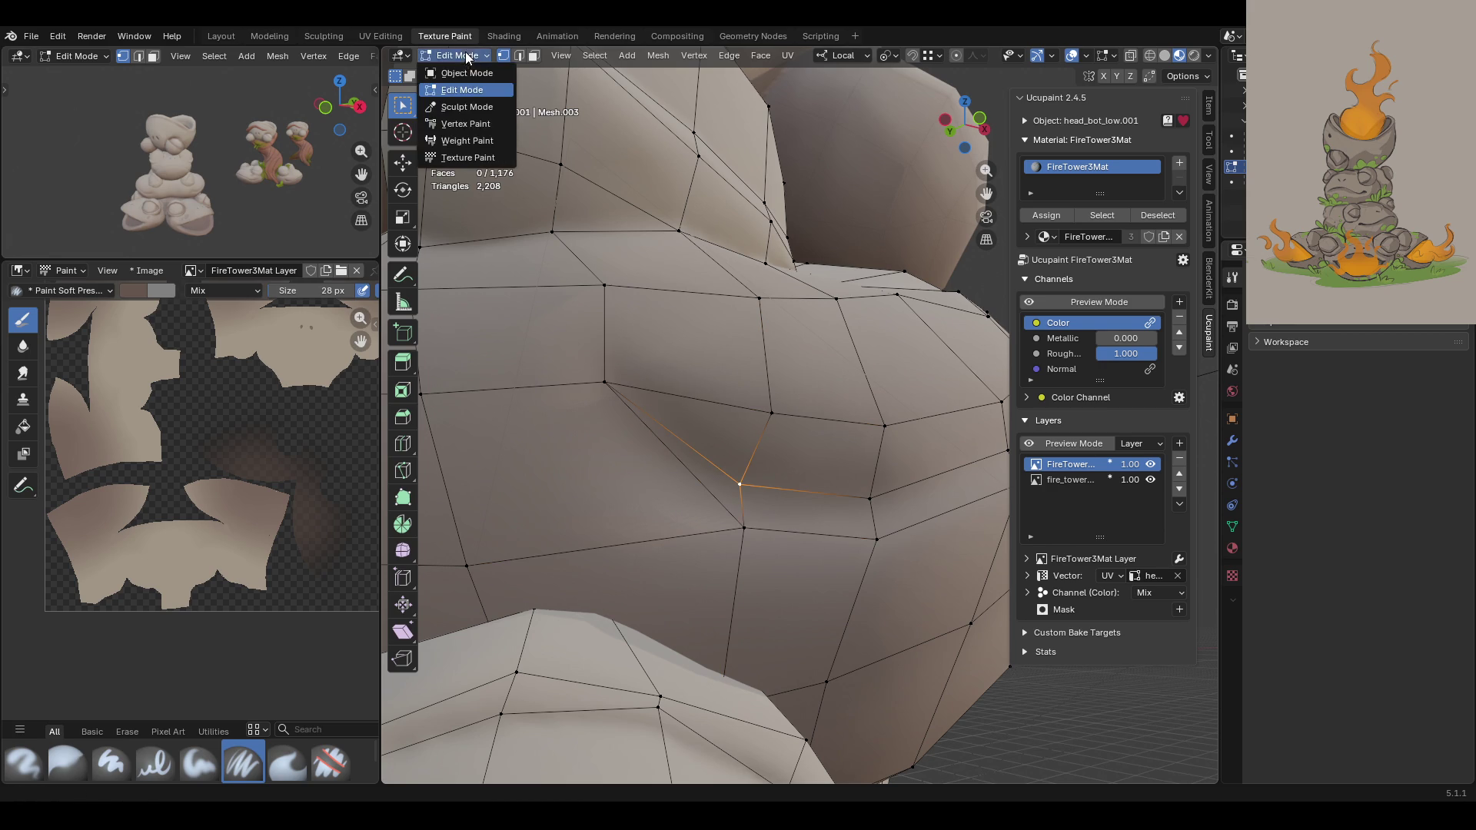
Step: Return to Texture Paint and paint a dark line along the frog's mouth crease
click(476, 159)
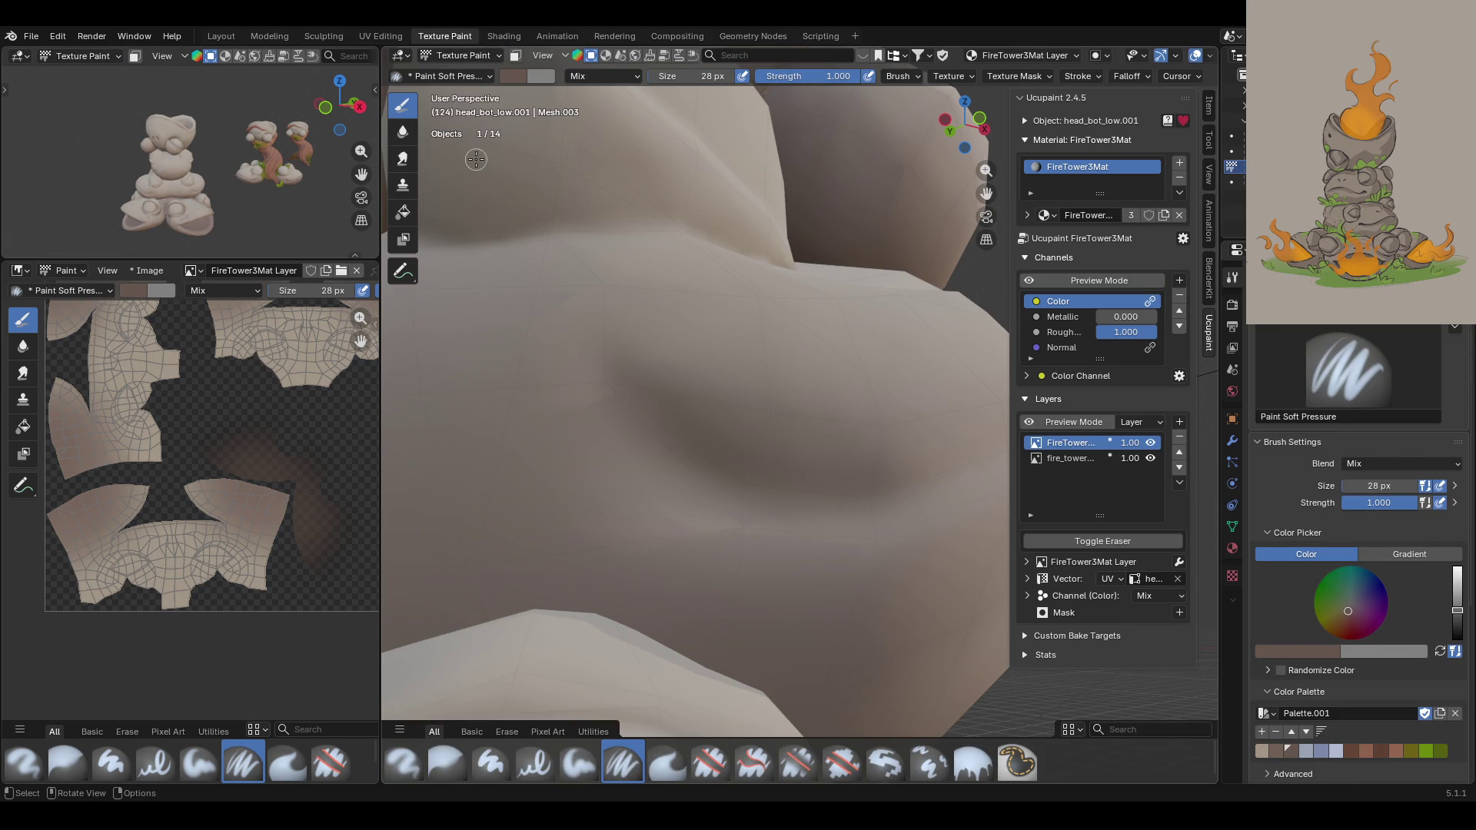
scroll(350, 569, up, 6)
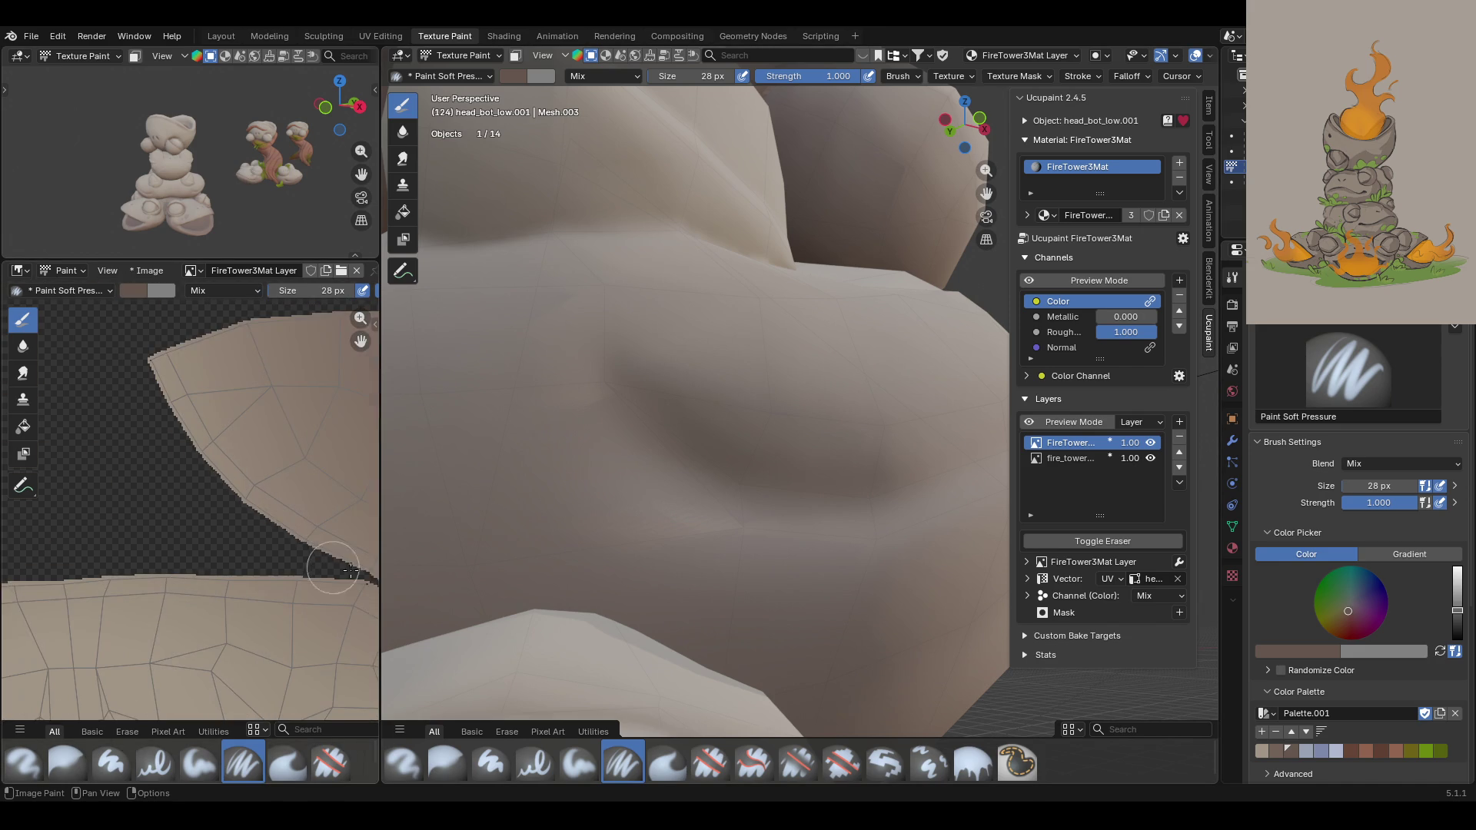
scroll(289, 315, up, 2)
scroll(262, 538, down, 2)
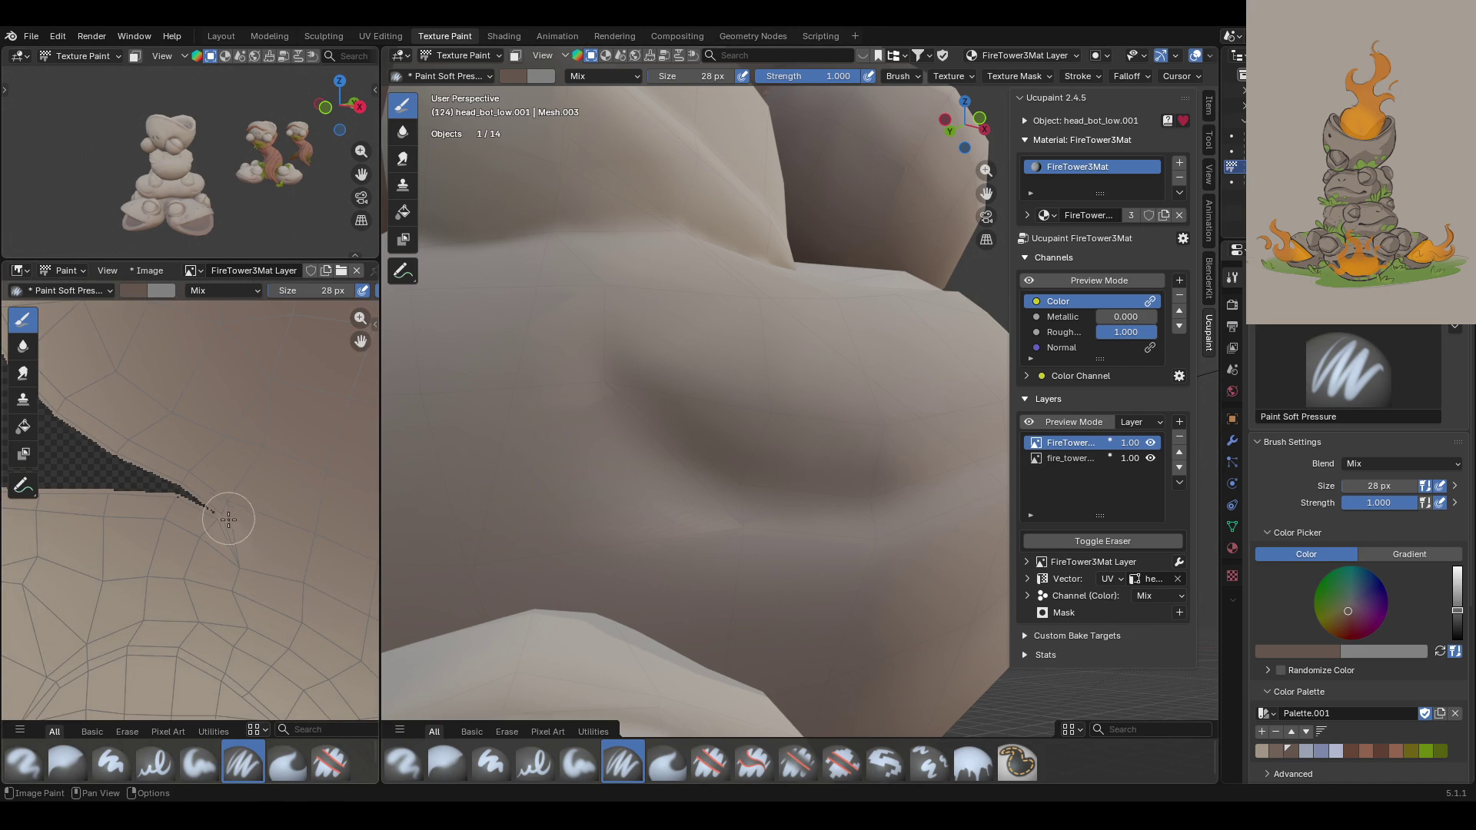
mouse_move(649, 423)
mouse_down()
mouse_move(791, 517)
mouse_move(616, 399)
mouse_move(698, 464)
mouse_move(635, 428)
mouse_move(761, 488)
mouse_move(923, 513)
mouse_up()
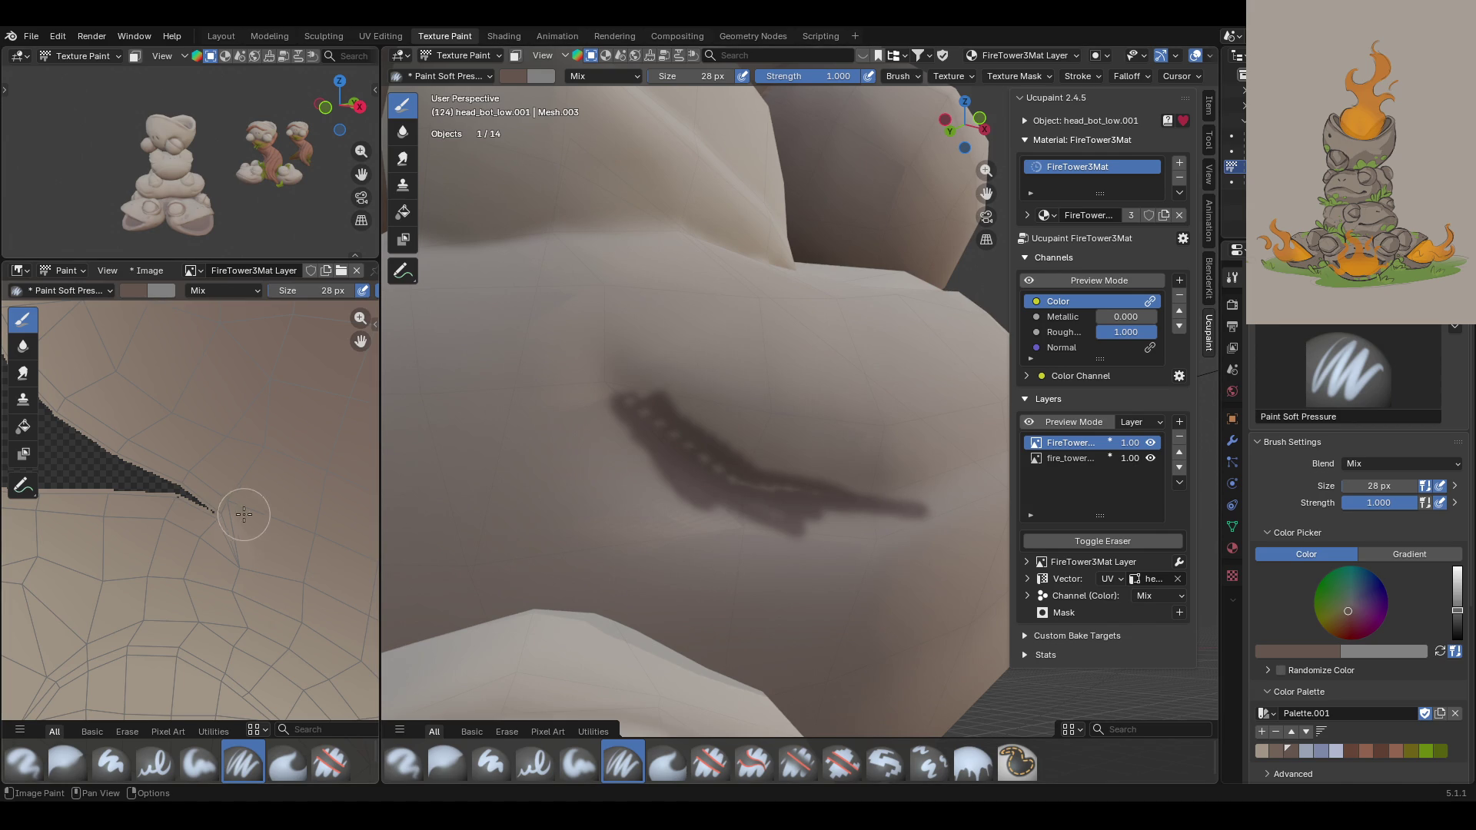
scroll(239, 507, down, 8)
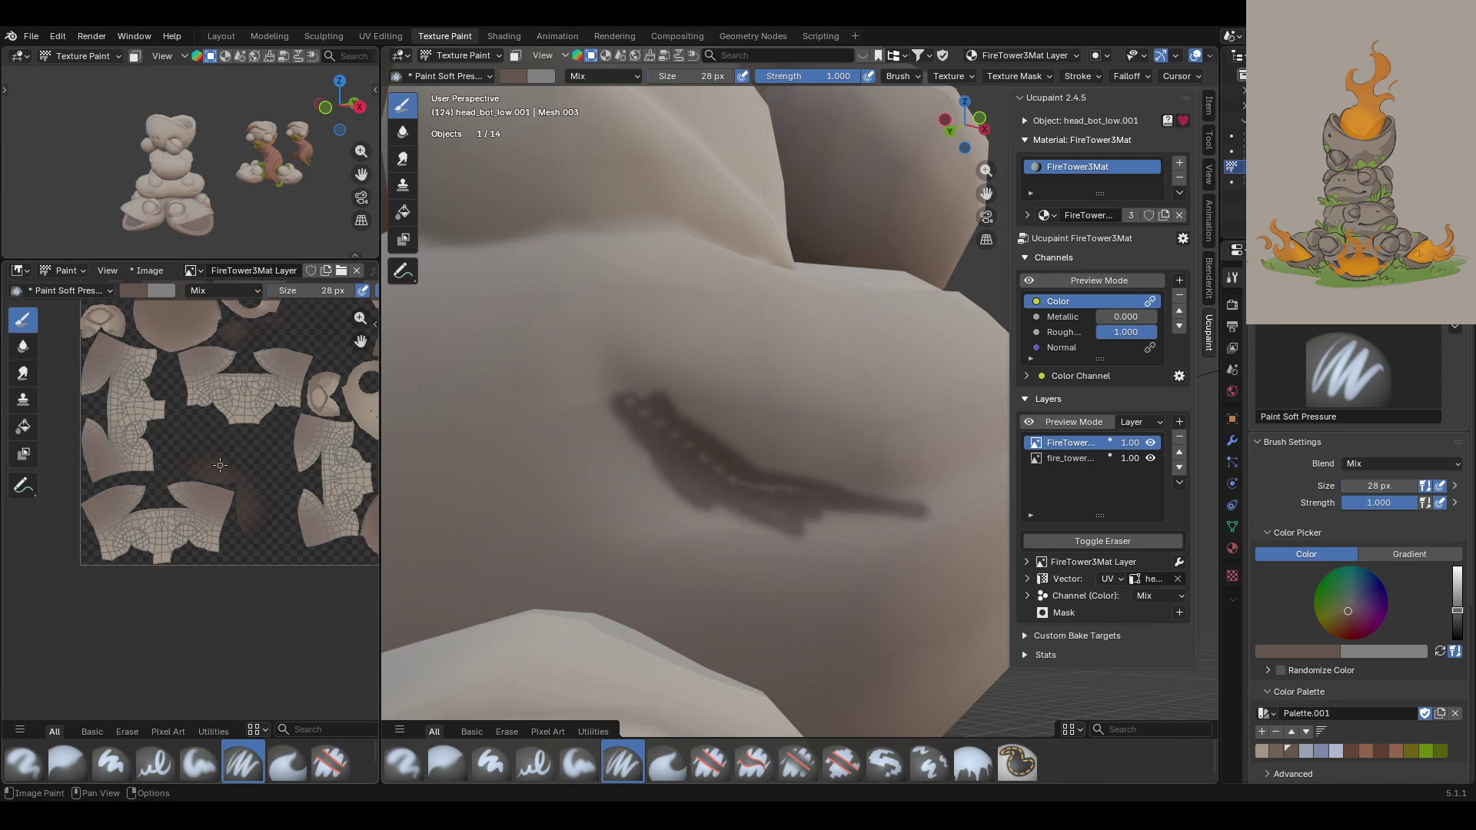
scroll(245, 393, up, 2)
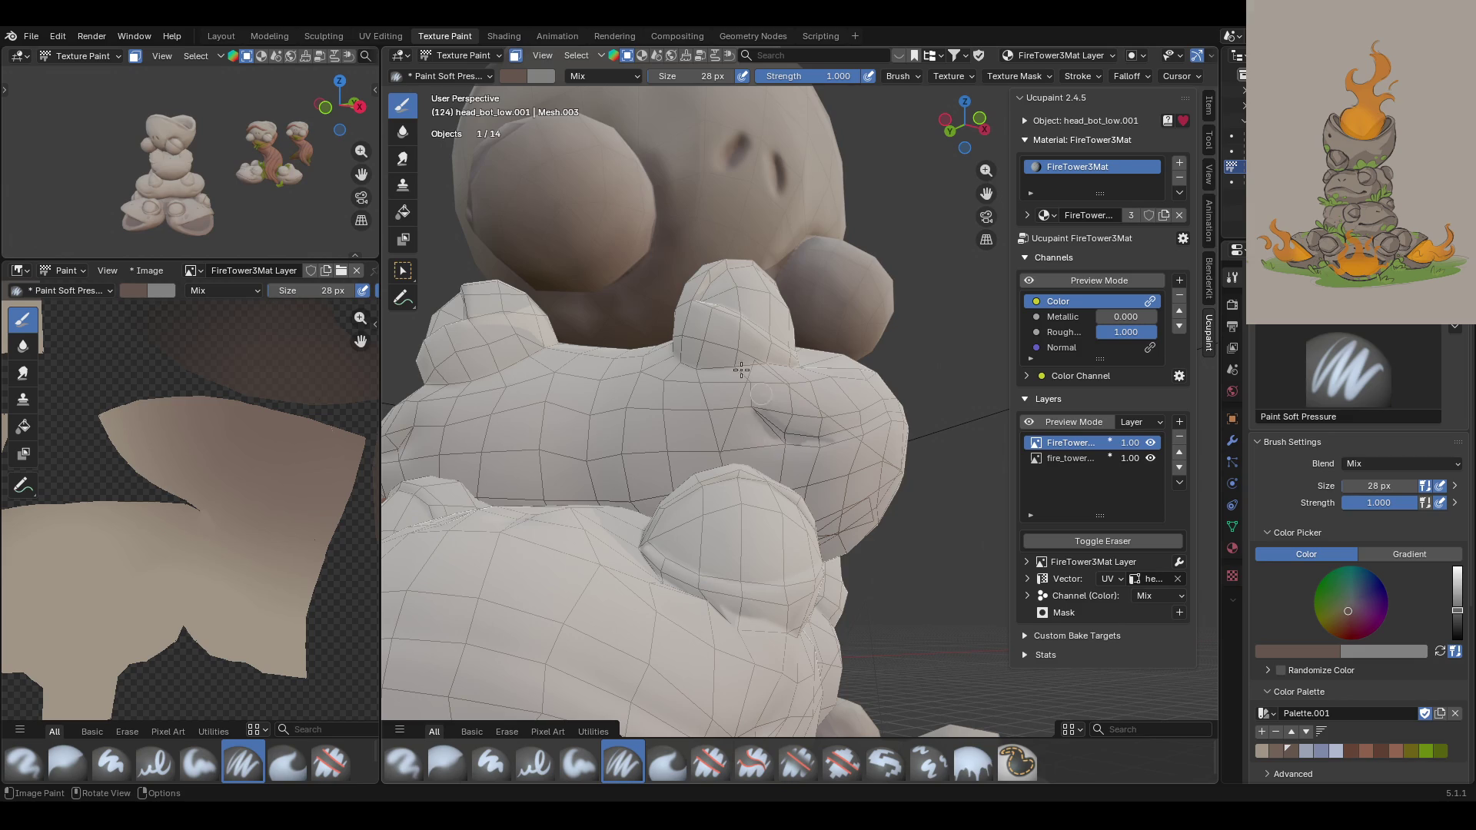
Step: Toggle face selection masking off and back on so the frog mesh wireframe shows
key(w)
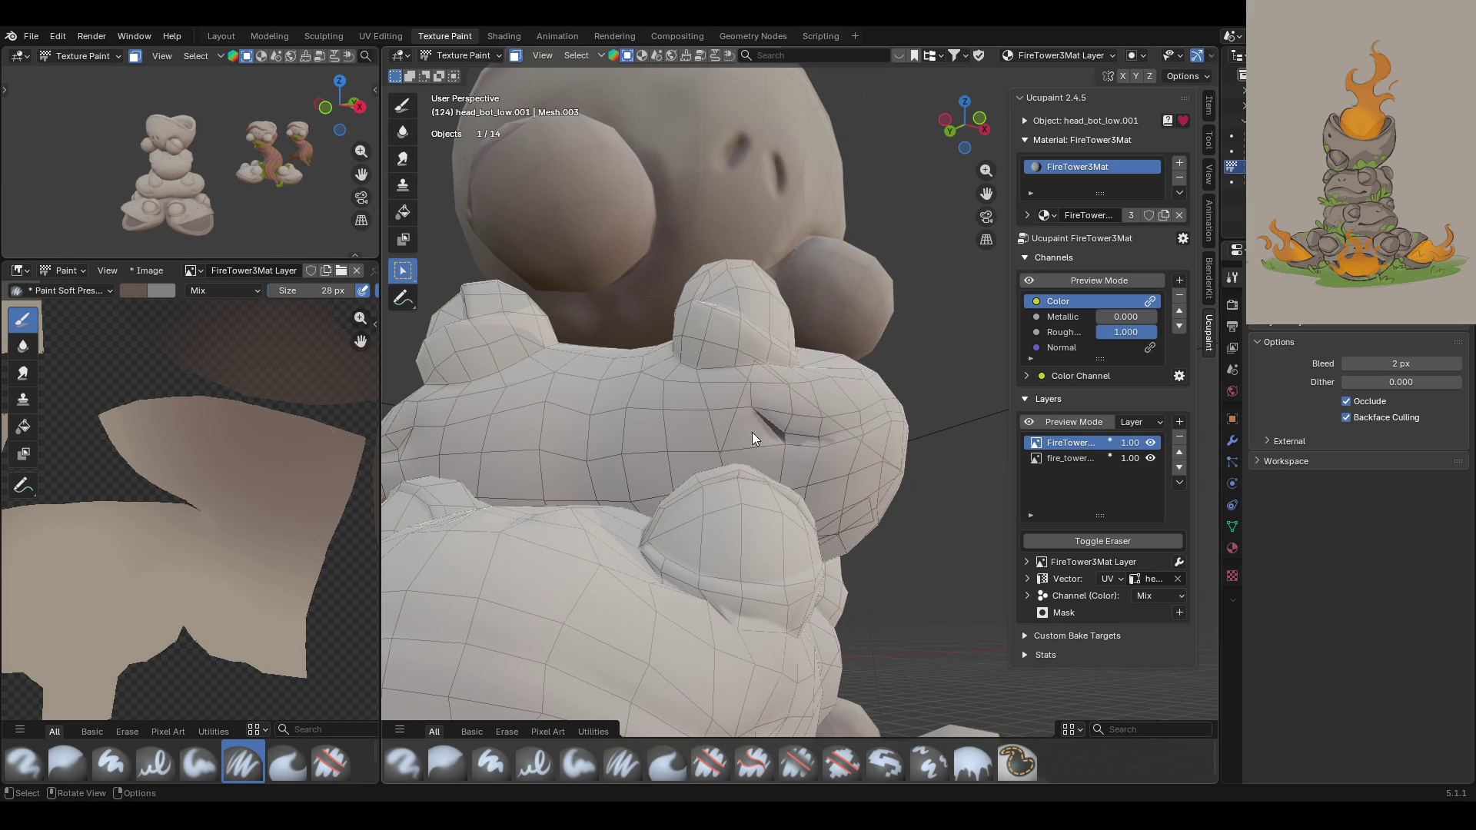
scroll(318, 372, down, 5)
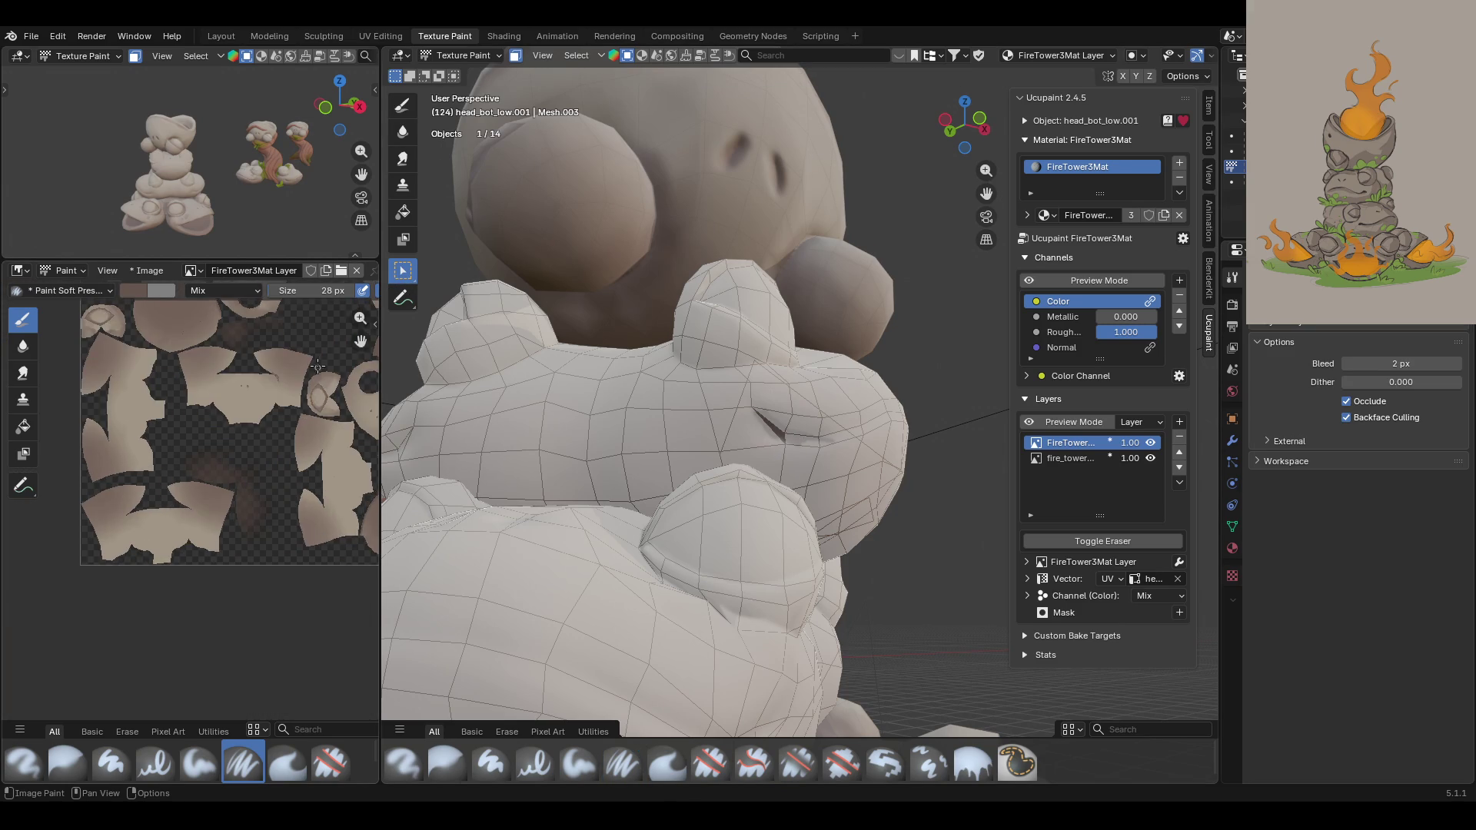
scroll(318, 372, up, 5)
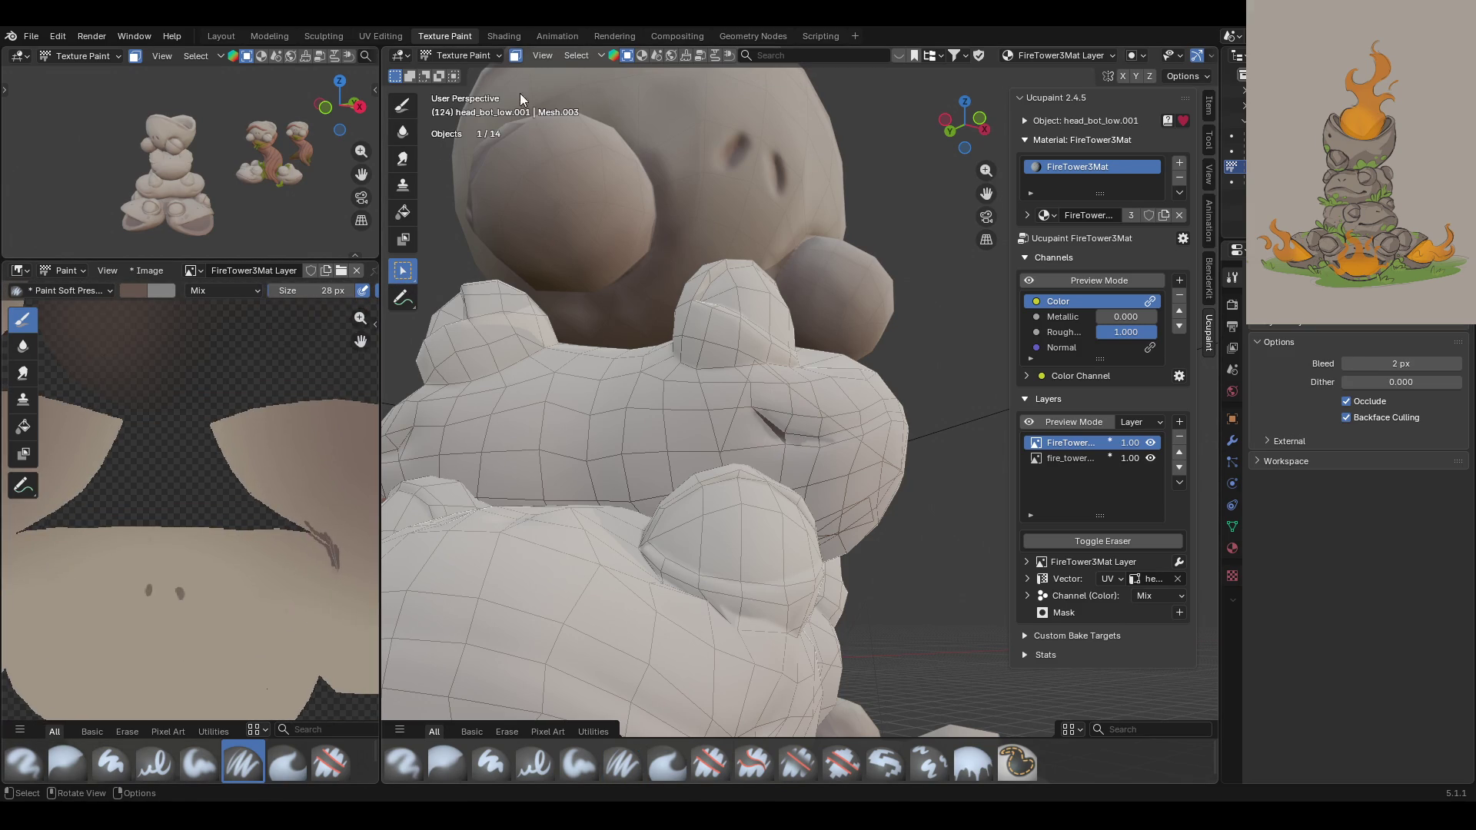
scroll(362, 323, up, 4)
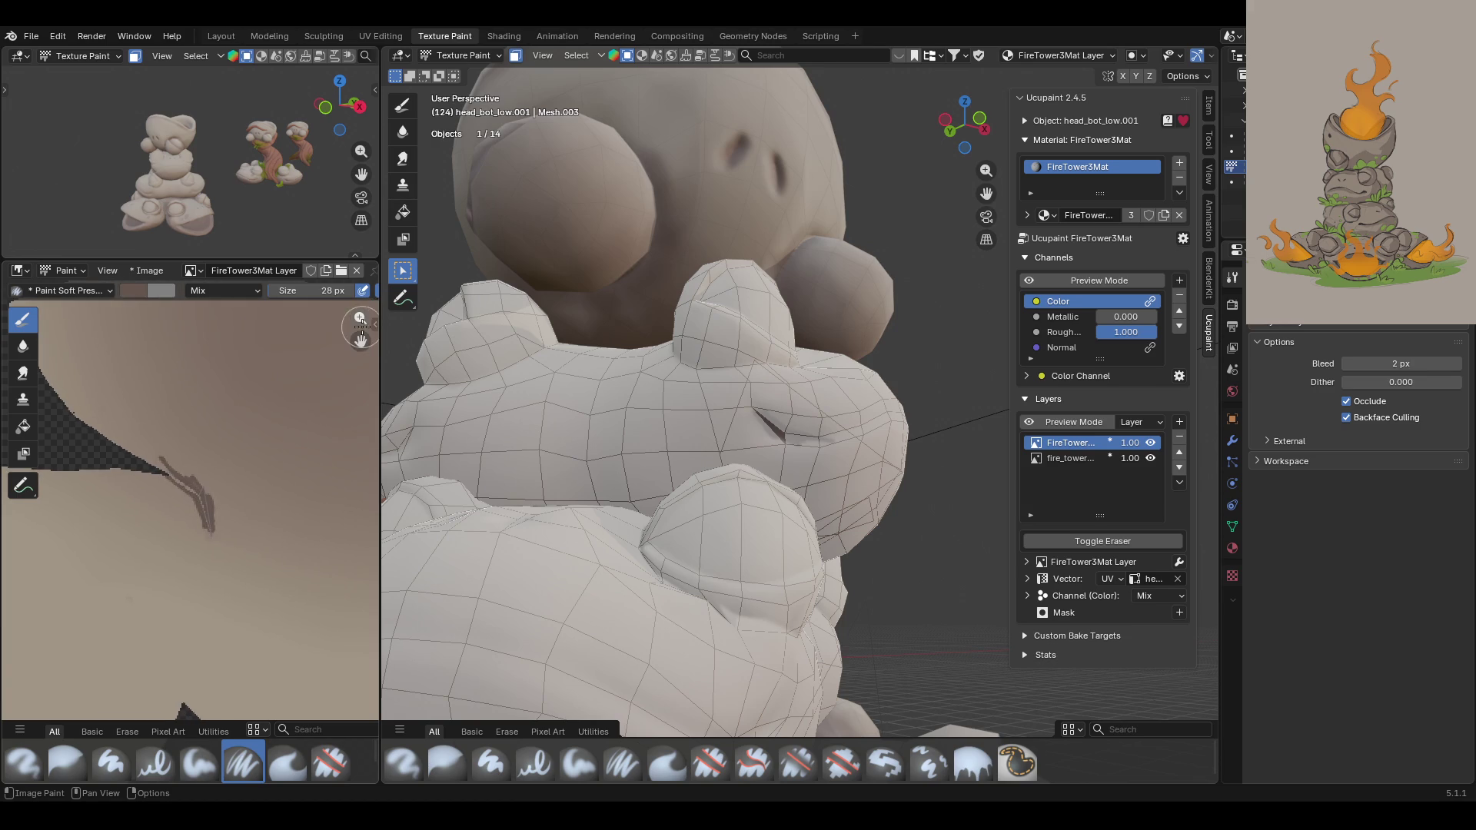
scroll(154, 492, up, 5)
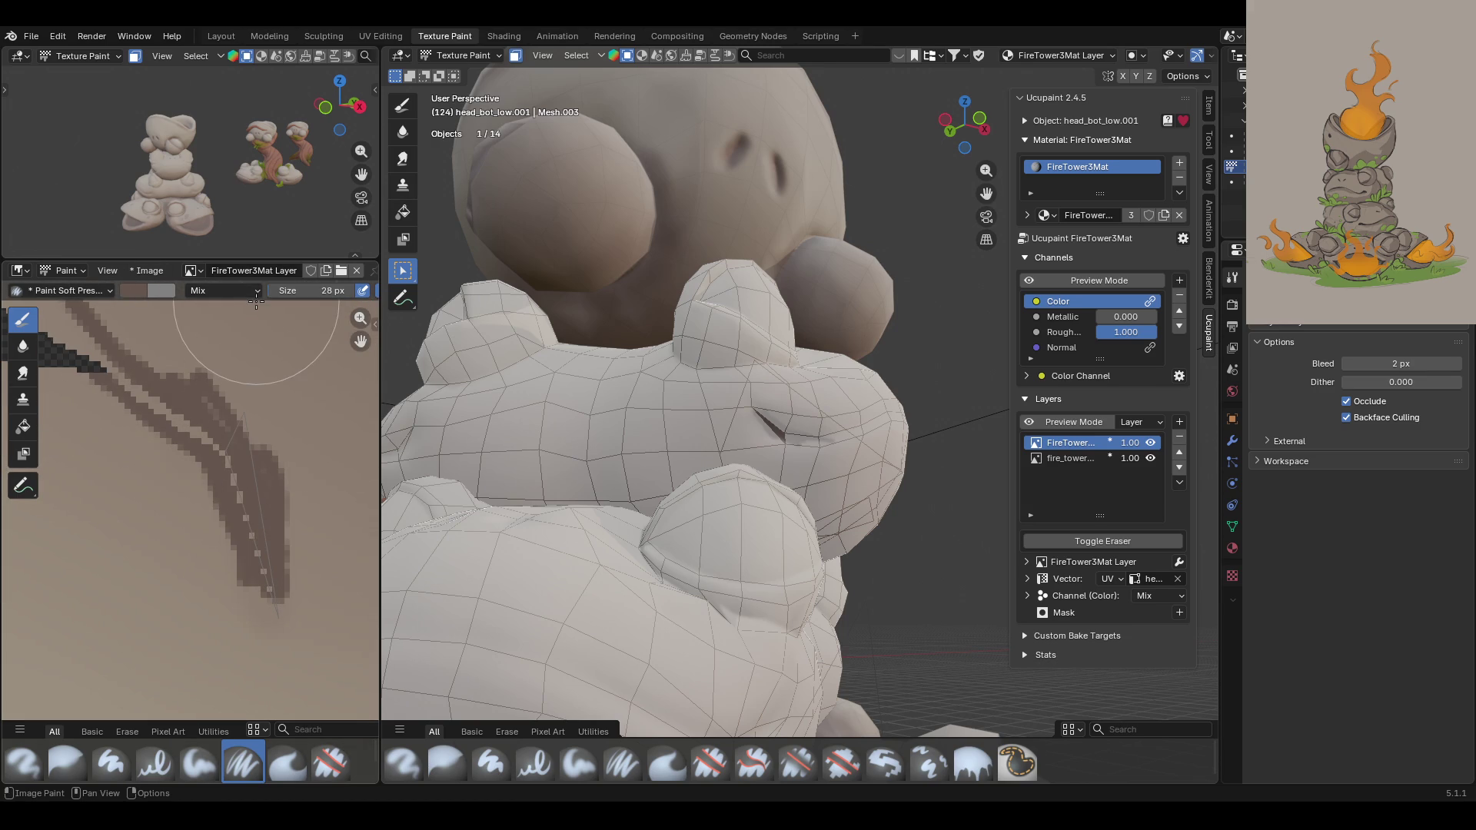
scroll(198, 362, down, 1)
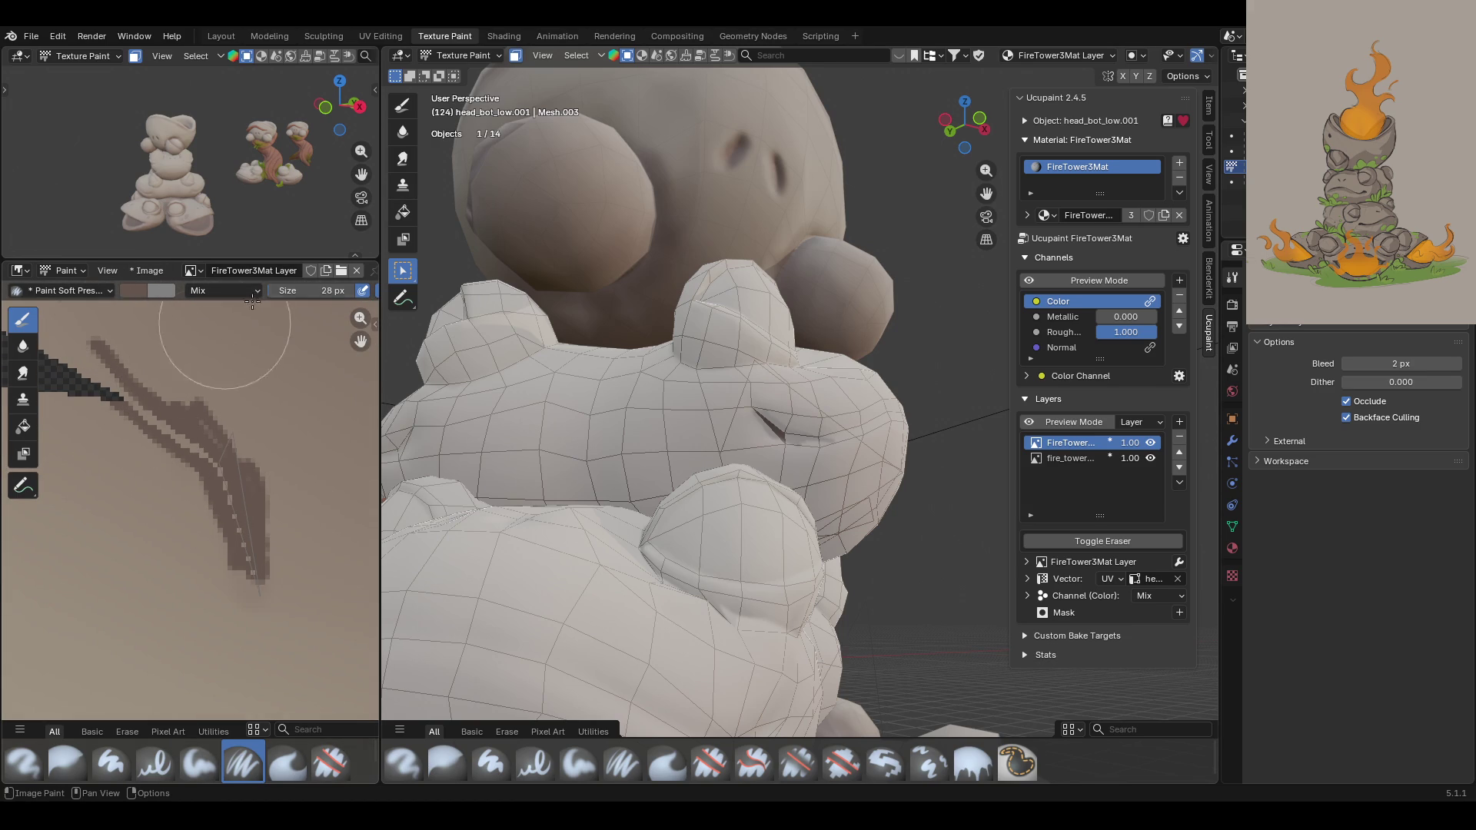
click(515, 55)
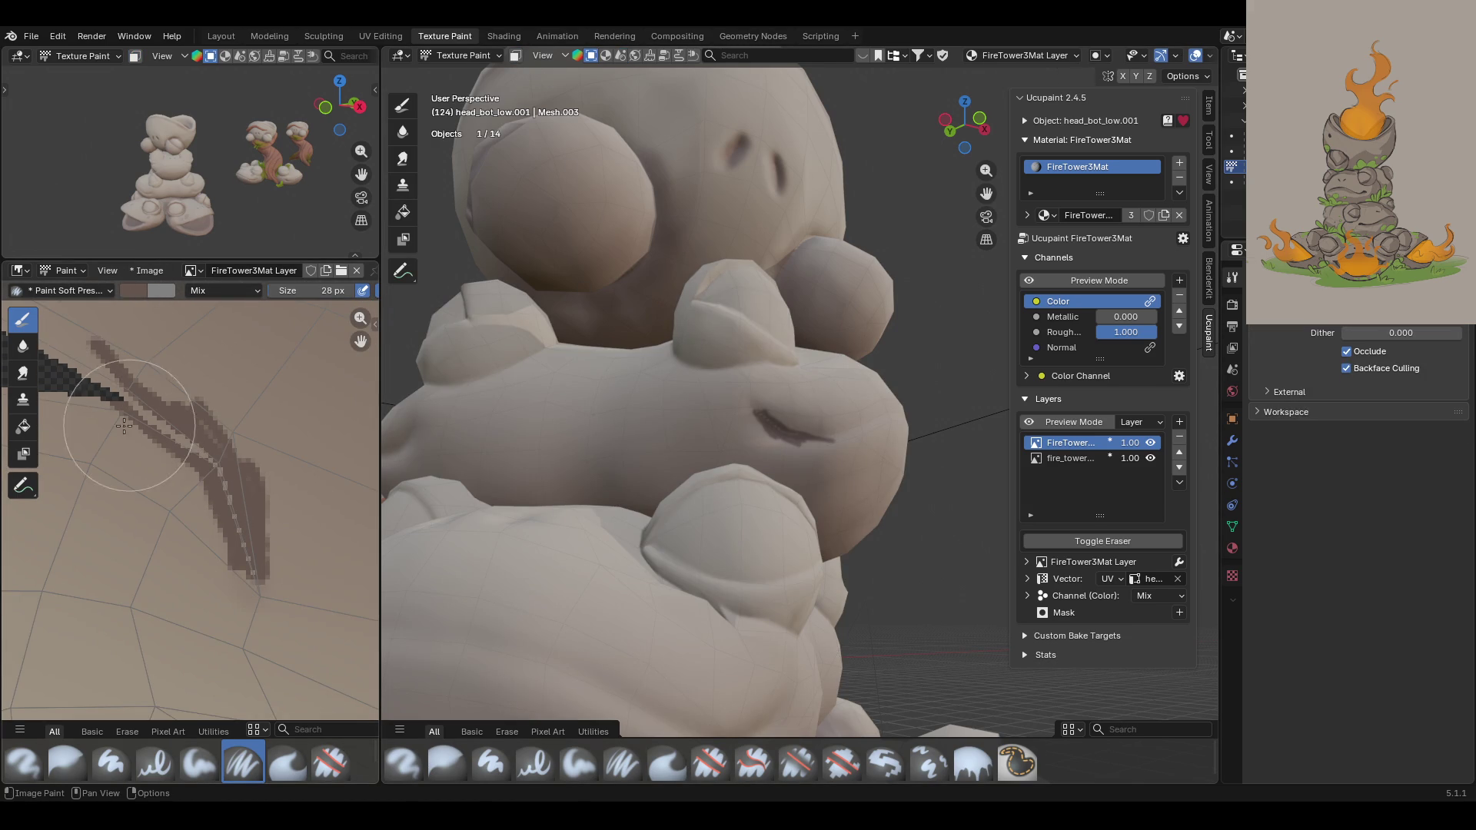
scroll(94, 391, up, 2)
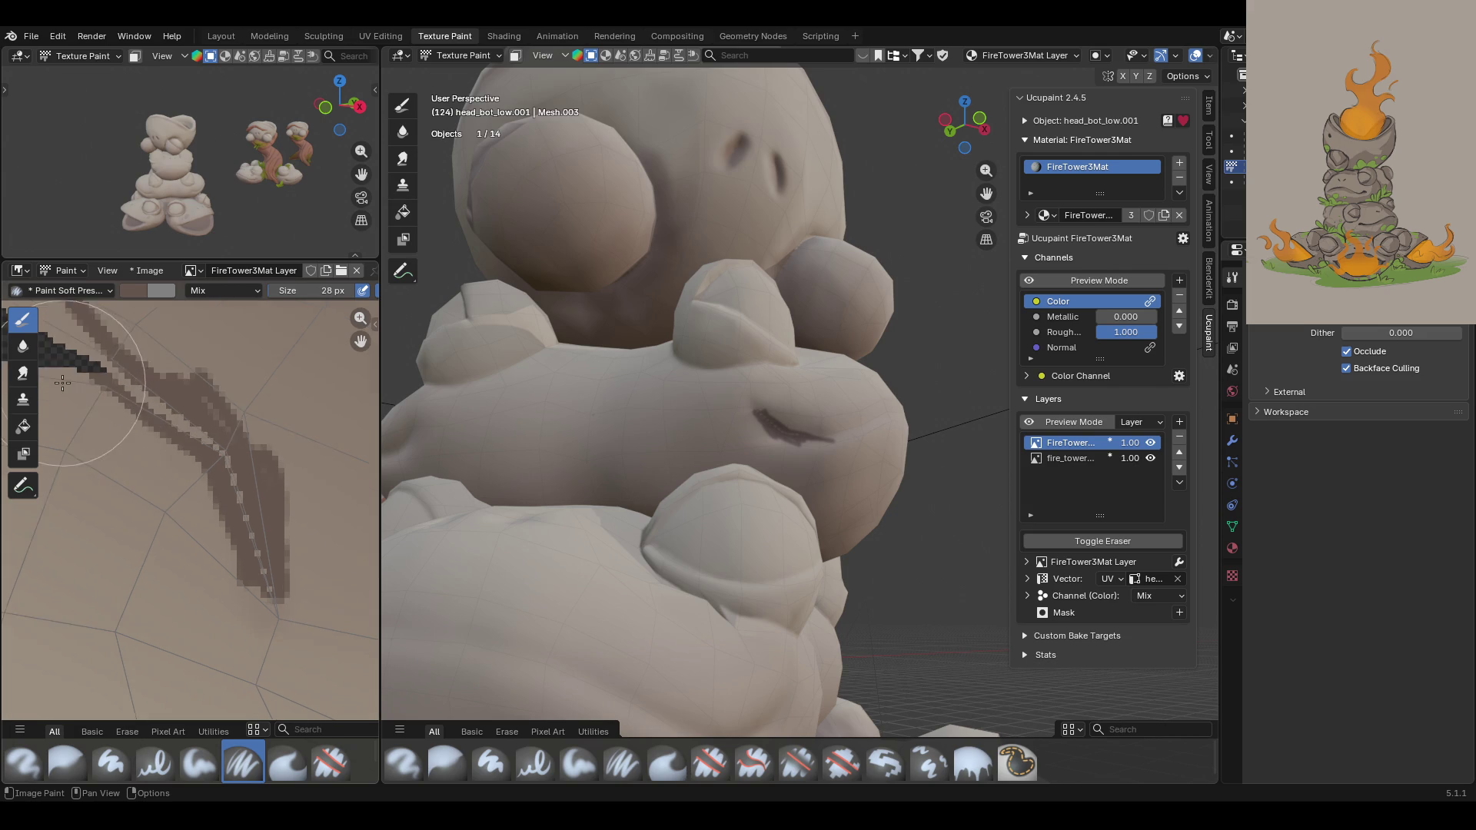
scroll(93, 390, down, 1)
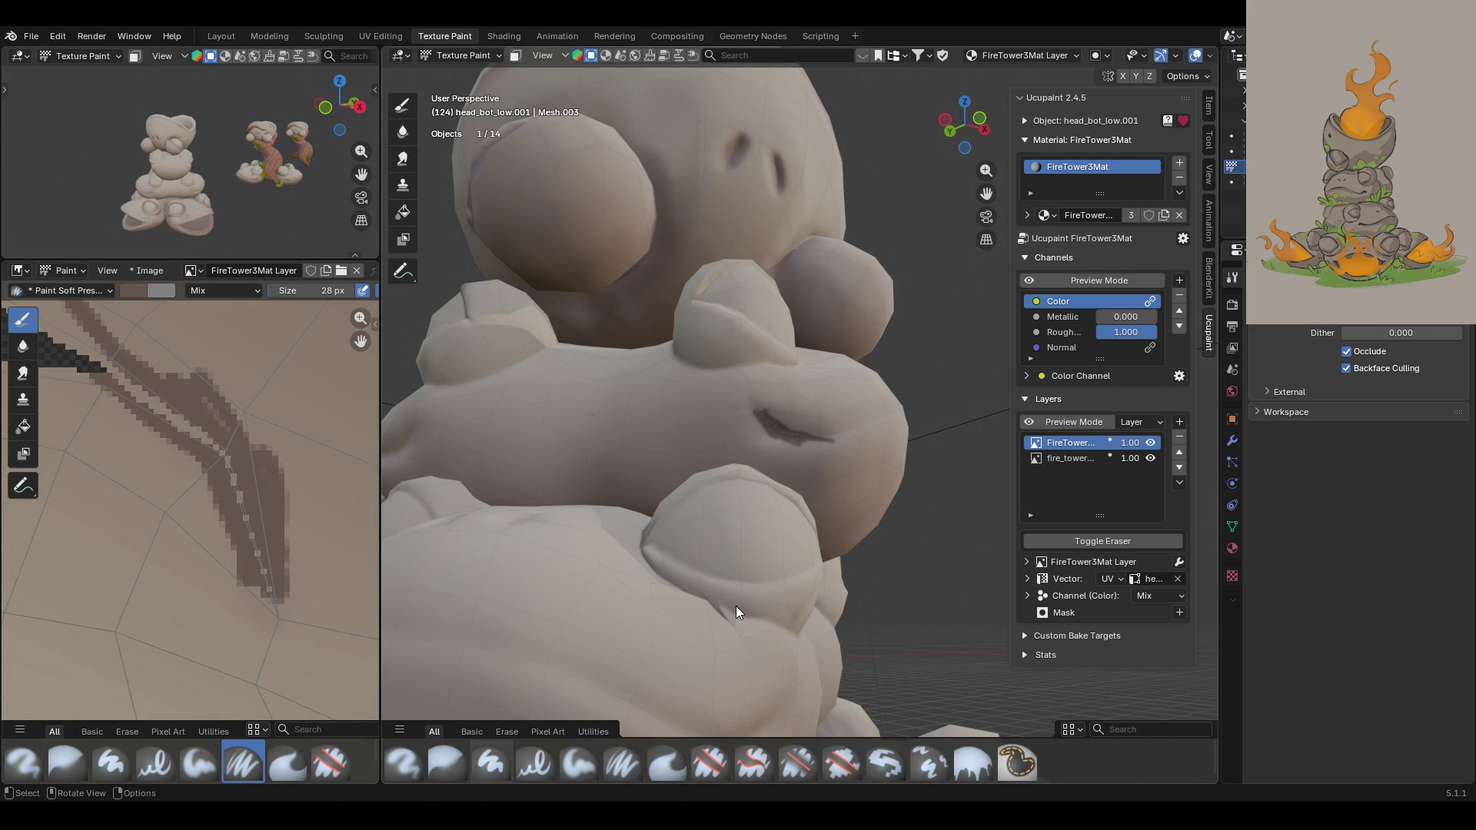
key(m)
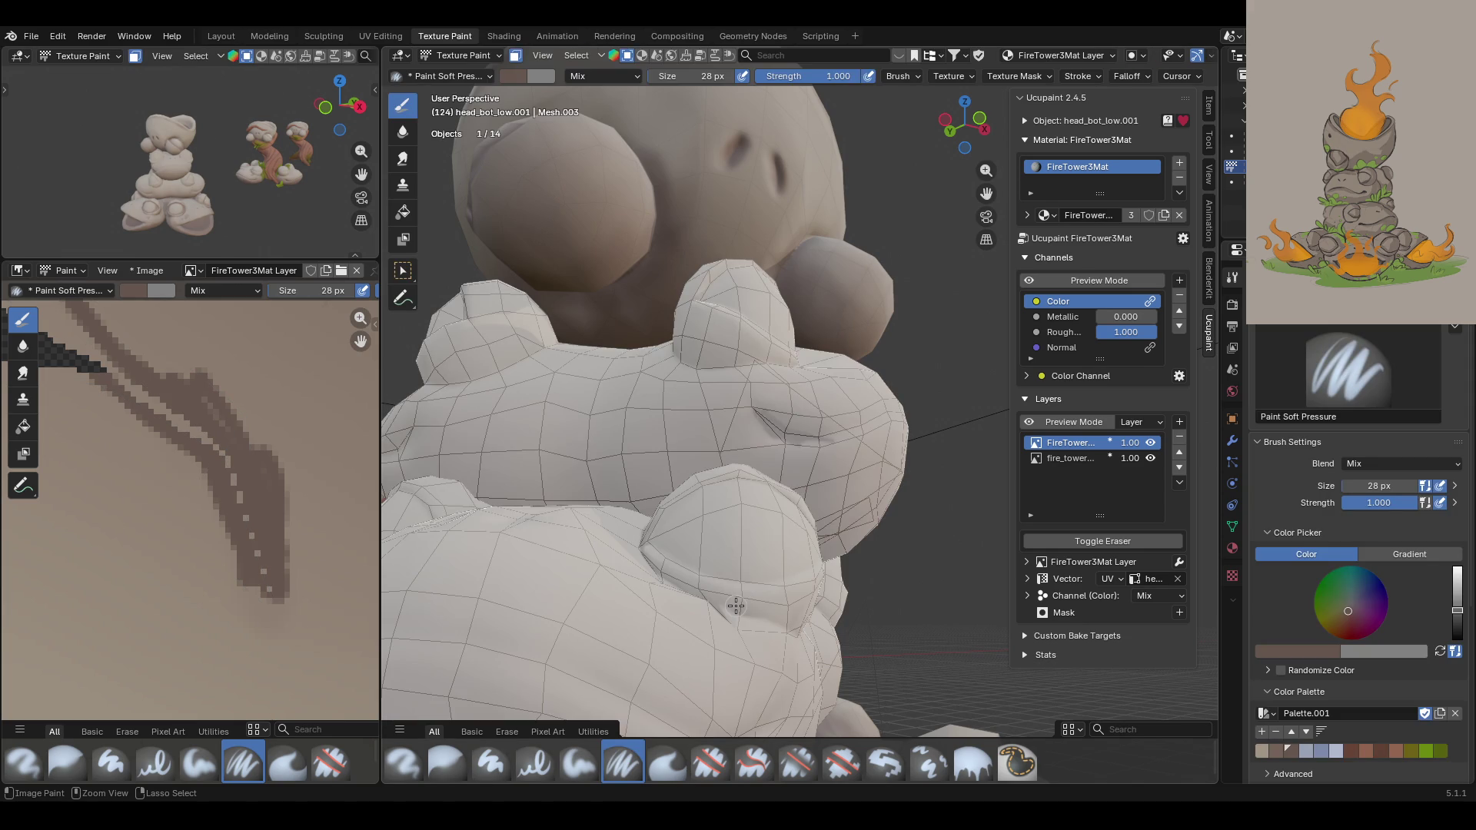
Step: Turn face masking off and try a dark cheek stroke, then undo it
key(m)
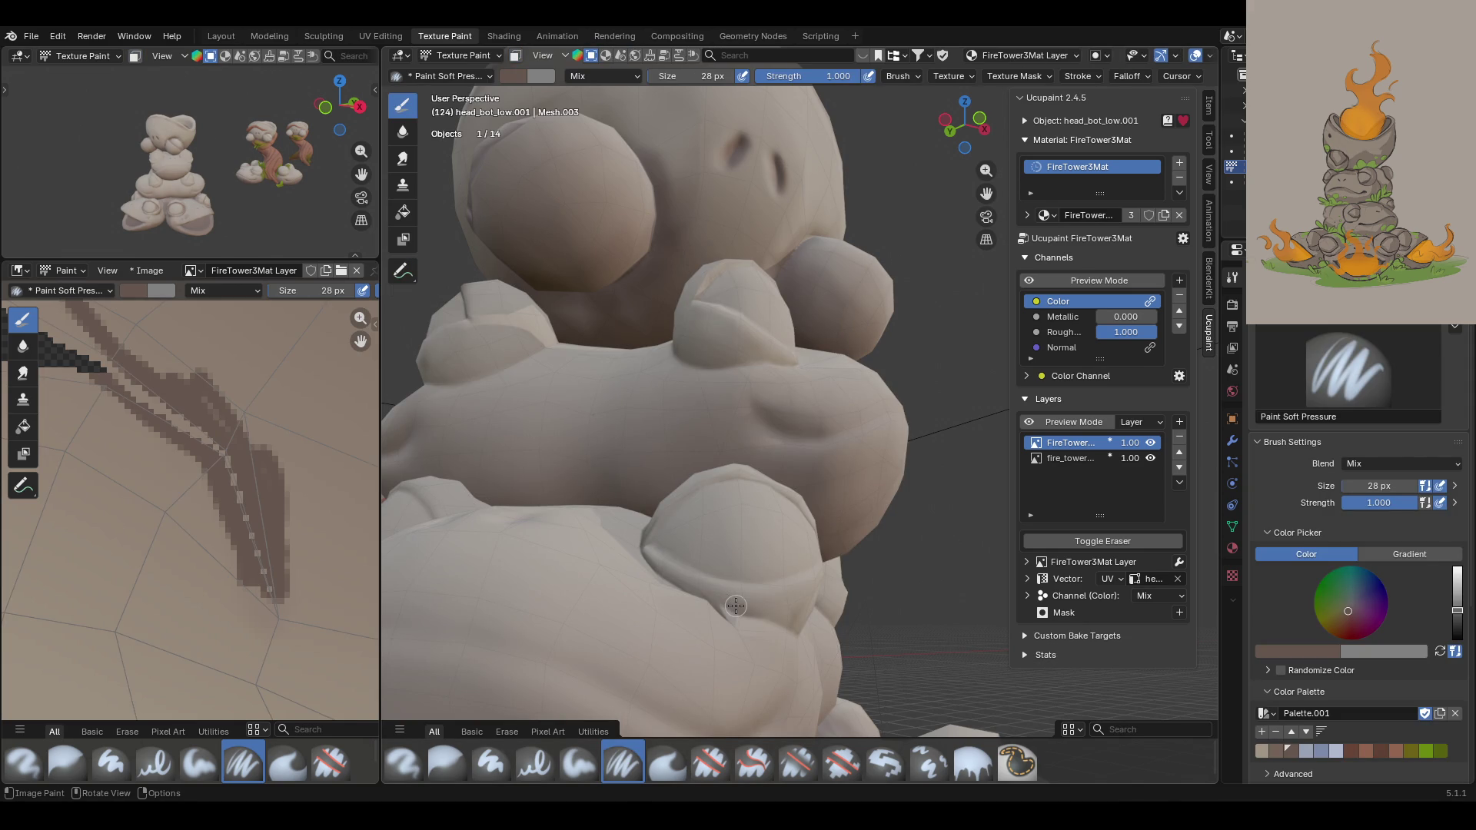
scroll(218, 438, down, 5)
middle_drag(761, 438, 798, 421)
drag(767, 411, 846, 460)
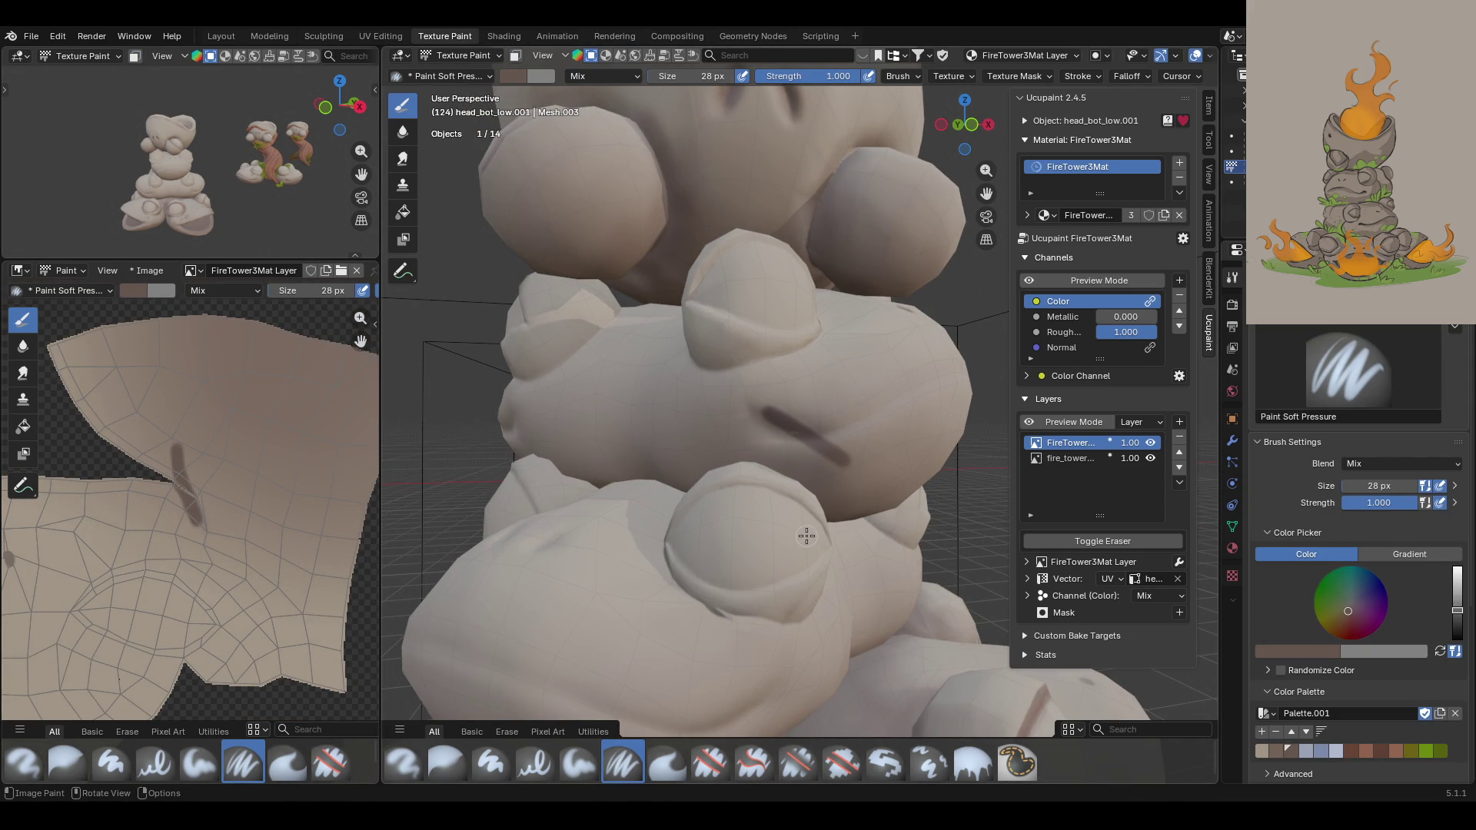
key(ctrl+z)
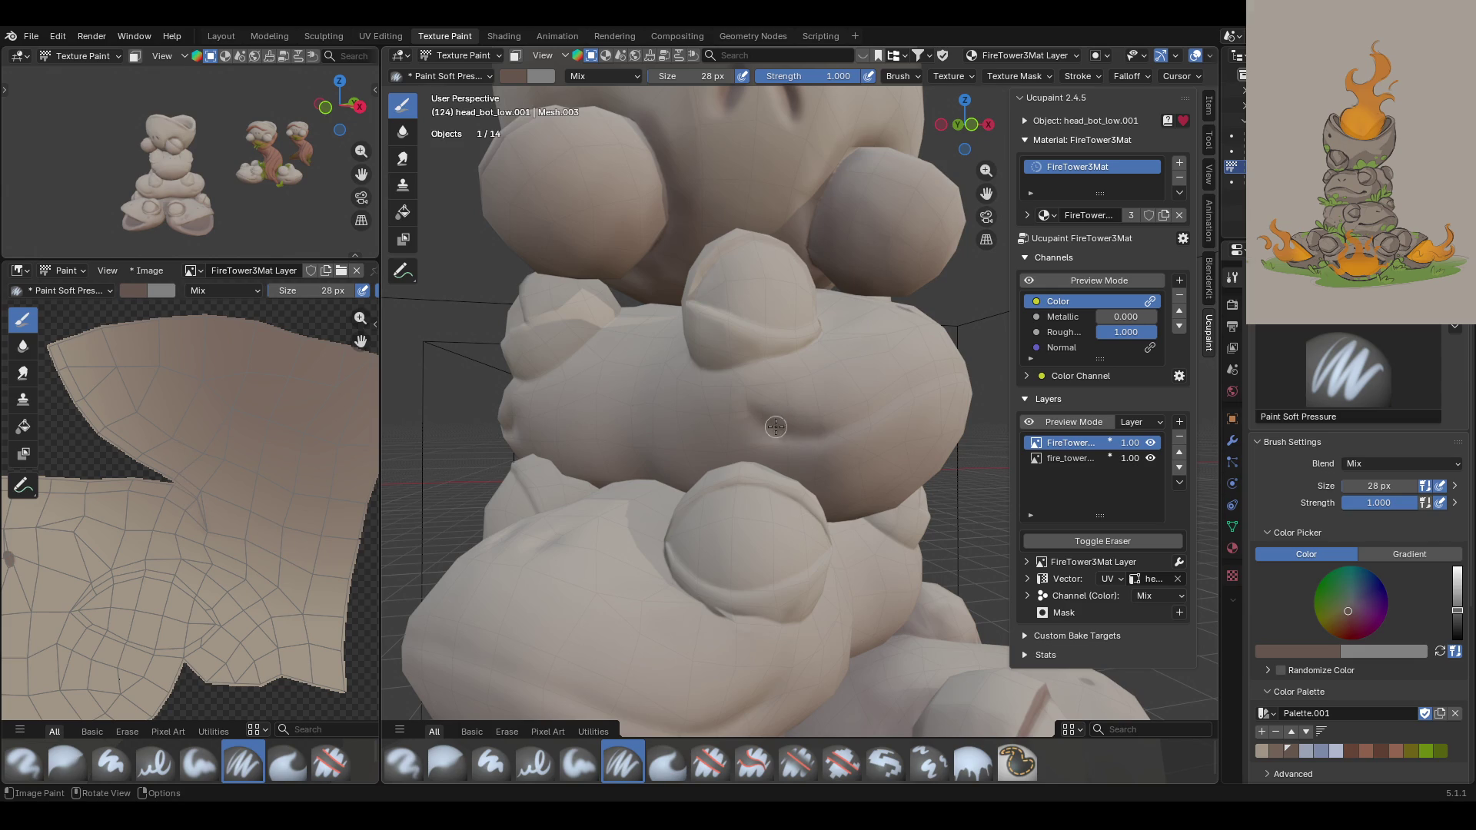
Step: Paint a thin dark mouth line across the front frog's face, redoing it until right
mouse_move(934, 492)
middle_down()
mouse_move(860, 434)
mouse_move(659, 346)
mouse_move(814, 458)
middle_up()
scroll(814, 458, up, 2)
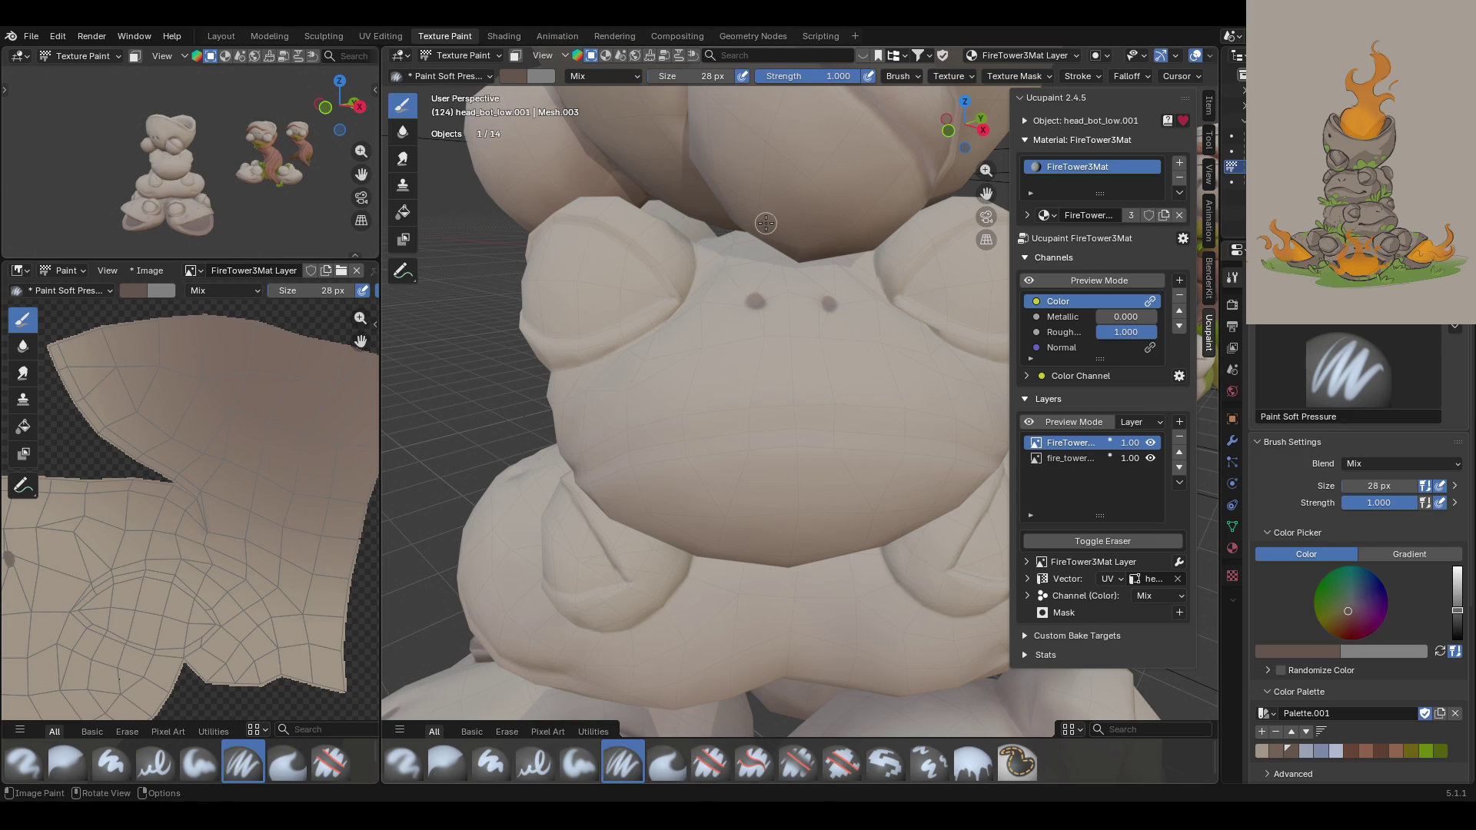
drag(608, 453, 927, 438)
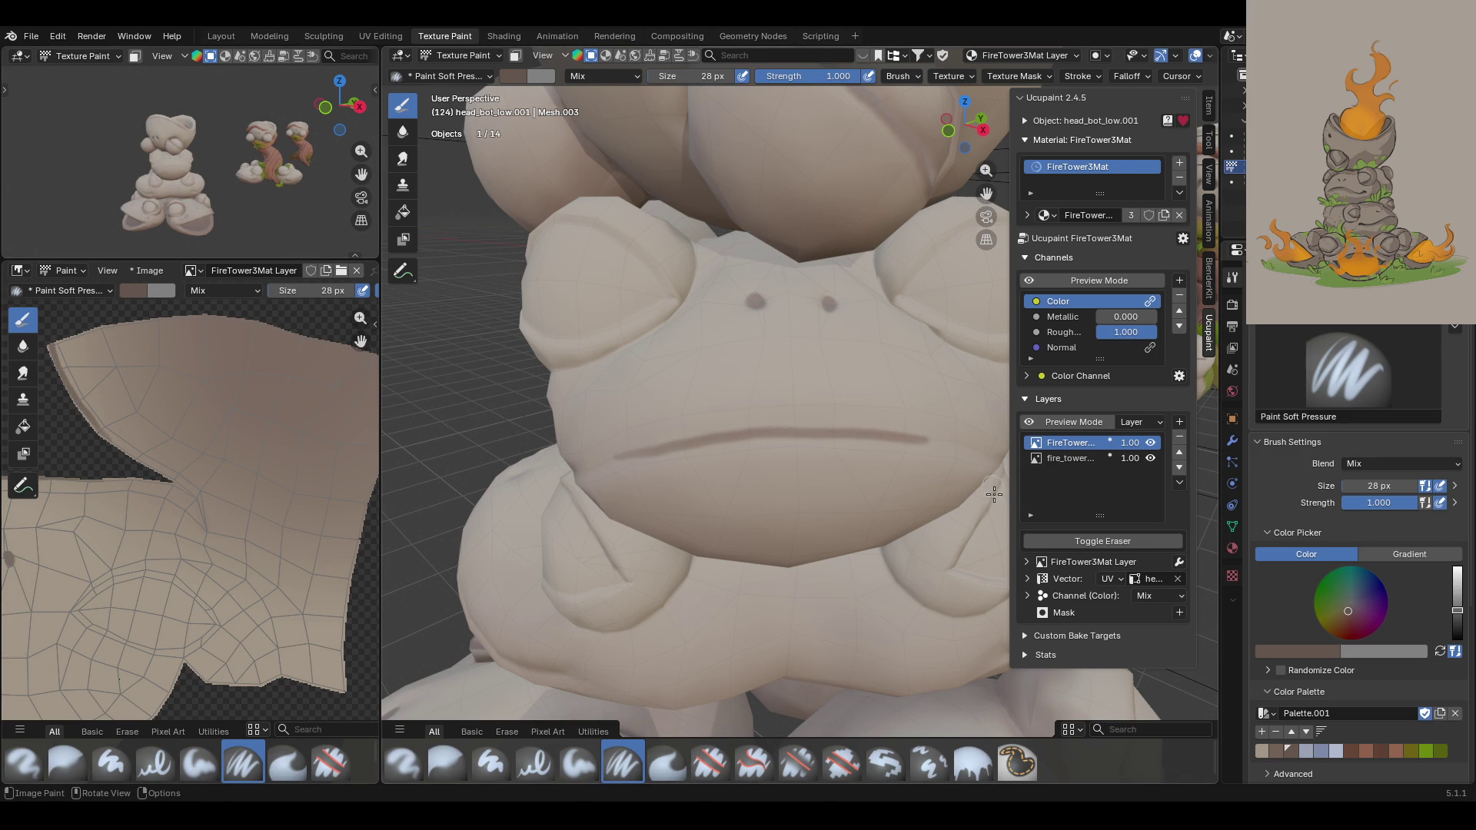
key(ctrl+z)
mouse_move(618, 462)
mouse_down()
mouse_move(873, 430)
mouse_move(968, 455)
mouse_up()
key(ctrl+z)
mouse_move(618, 456)
mouse_down()
mouse_move(796, 431)
mouse_move(970, 451)
mouse_up()
scroll(874, 330, down, 8)
scroll(874, 330, up, 5)
mouse_move(874, 332)
middle_down()
mouse_move(872, 351)
mouse_move(923, 315)
middle_up()
scroll(619, 438, up, 4)
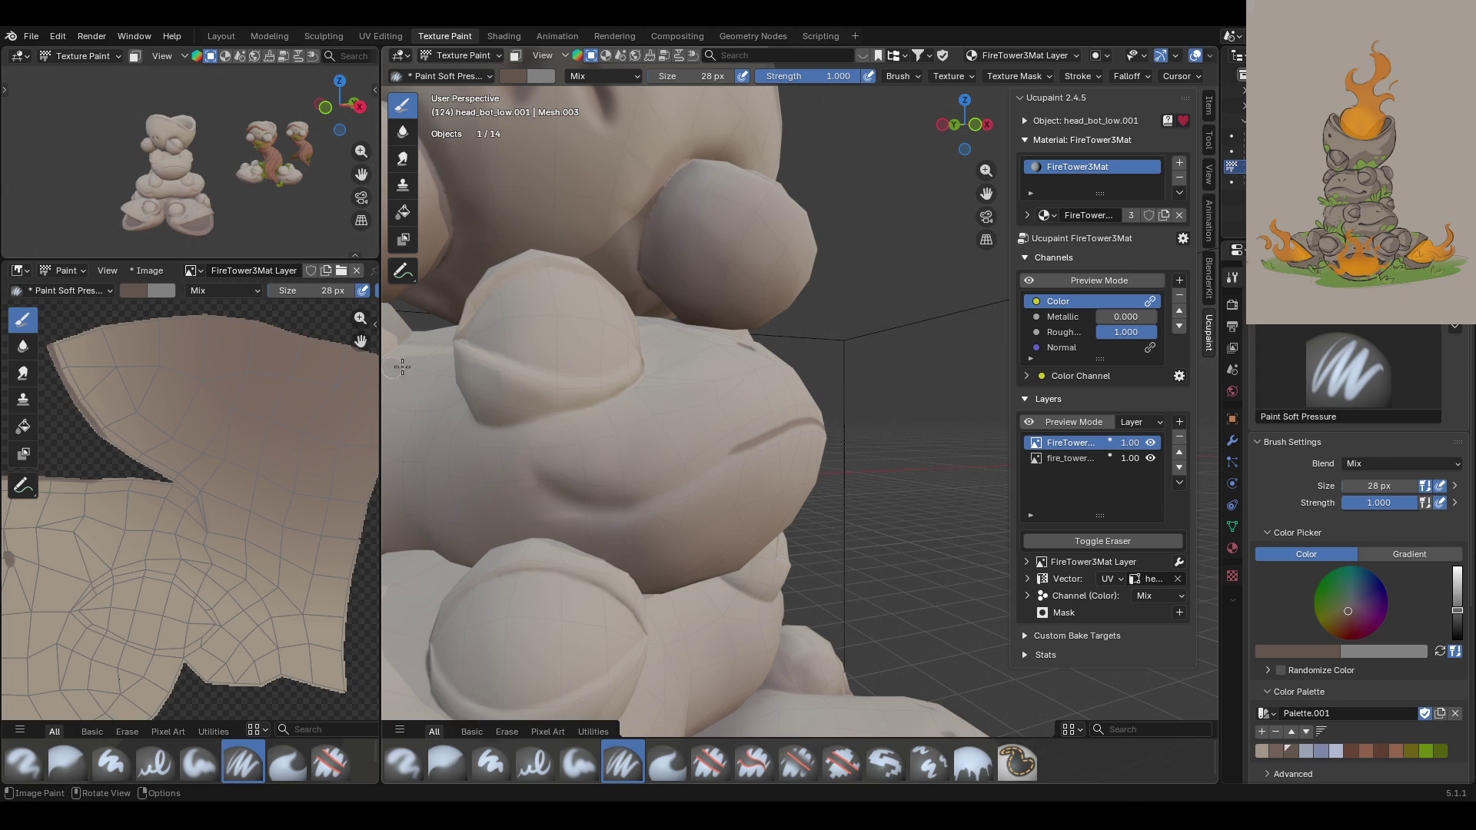
Step: Paint a shorter crease from the mouth corner in the viewport after undoing two longer attempts
mouse_move(546, 484)
mouse_down()
mouse_move(620, 504)
mouse_move(659, 496)
mouse_move(772, 431)
mouse_up()
key(ctrl+z)
mouse_move(545, 484)
mouse_down()
mouse_move(591, 508)
mouse_move(738, 454)
mouse_up()
key(ctrl+z)
mouse_move(545, 486)
mouse_down()
mouse_move(651, 499)
mouse_move(800, 419)
mouse_up()
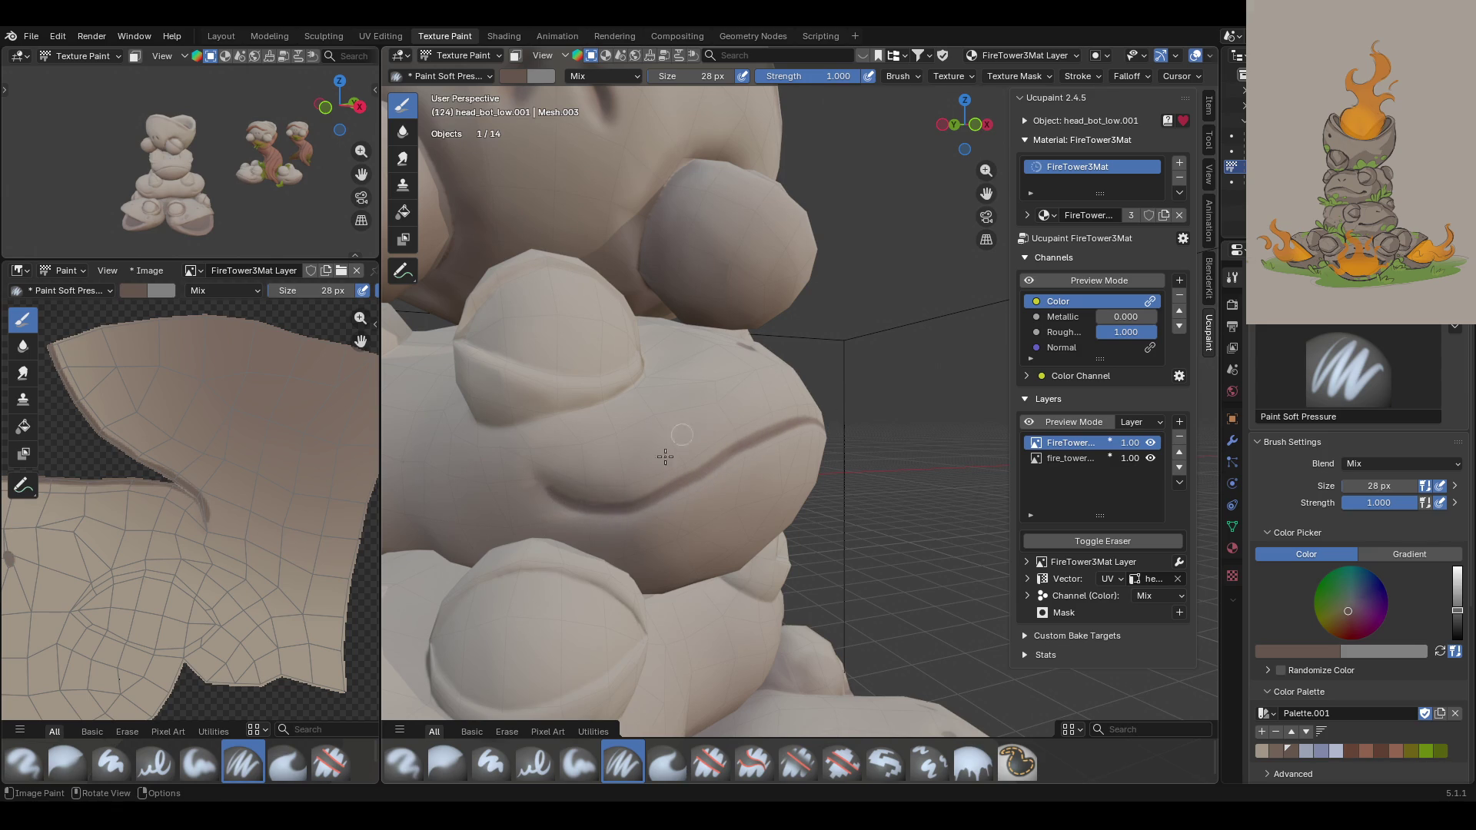
drag(626, 505, 686, 482)
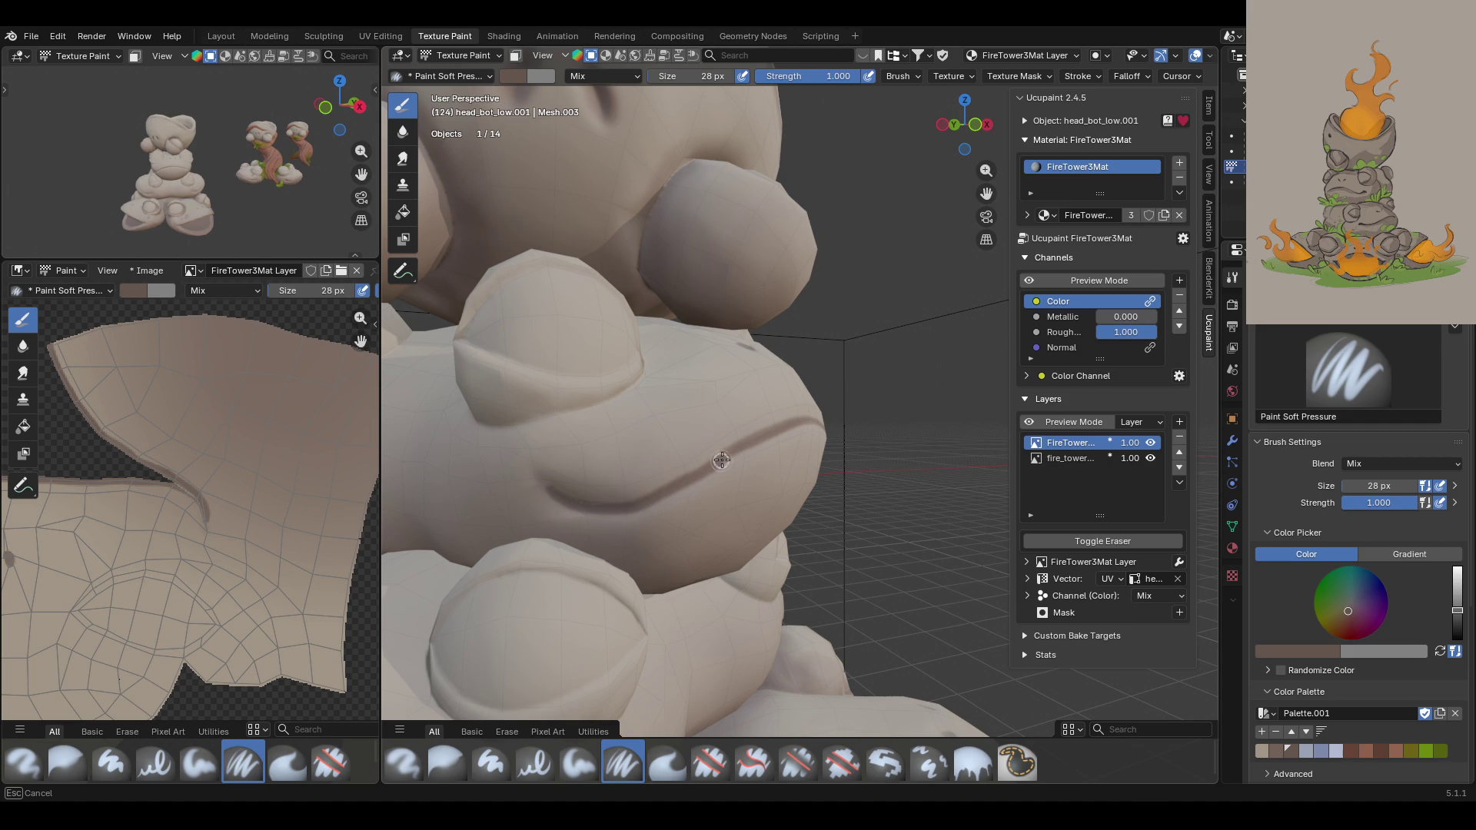
drag(805, 421, 805, 421)
Step: Darken the mouth-corner crease with extra strokes from a side angle
mouse_move(525, 501)
middle_down()
mouse_move(643, 396)
mouse_move(598, 445)
mouse_move(623, 434)
middle_up()
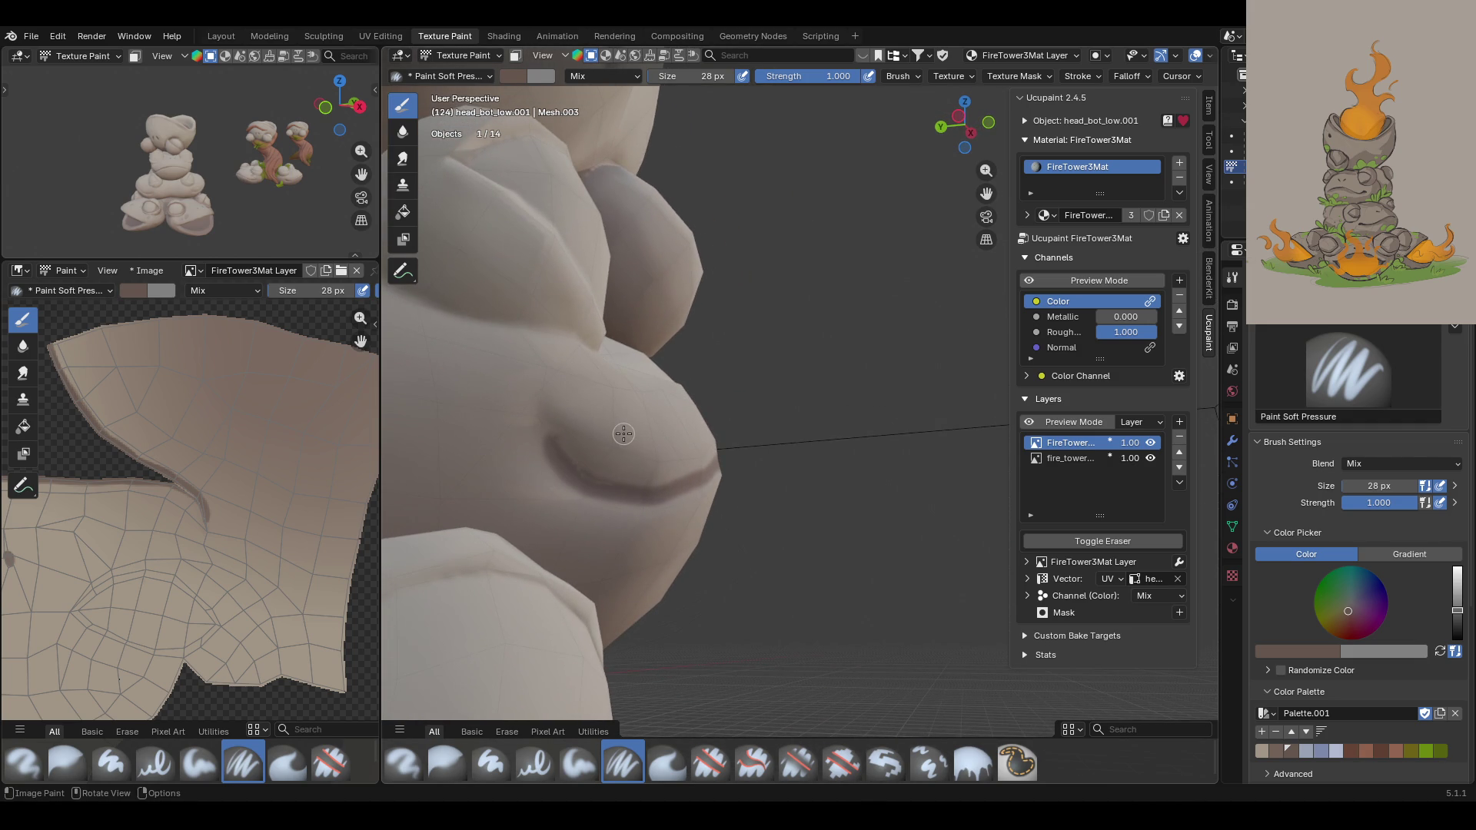
drag(553, 438, 607, 486)
mouse_move(223, 177)
middle_down()
mouse_move(254, 165)
mouse_move(219, 173)
mouse_move(238, 169)
middle_up()
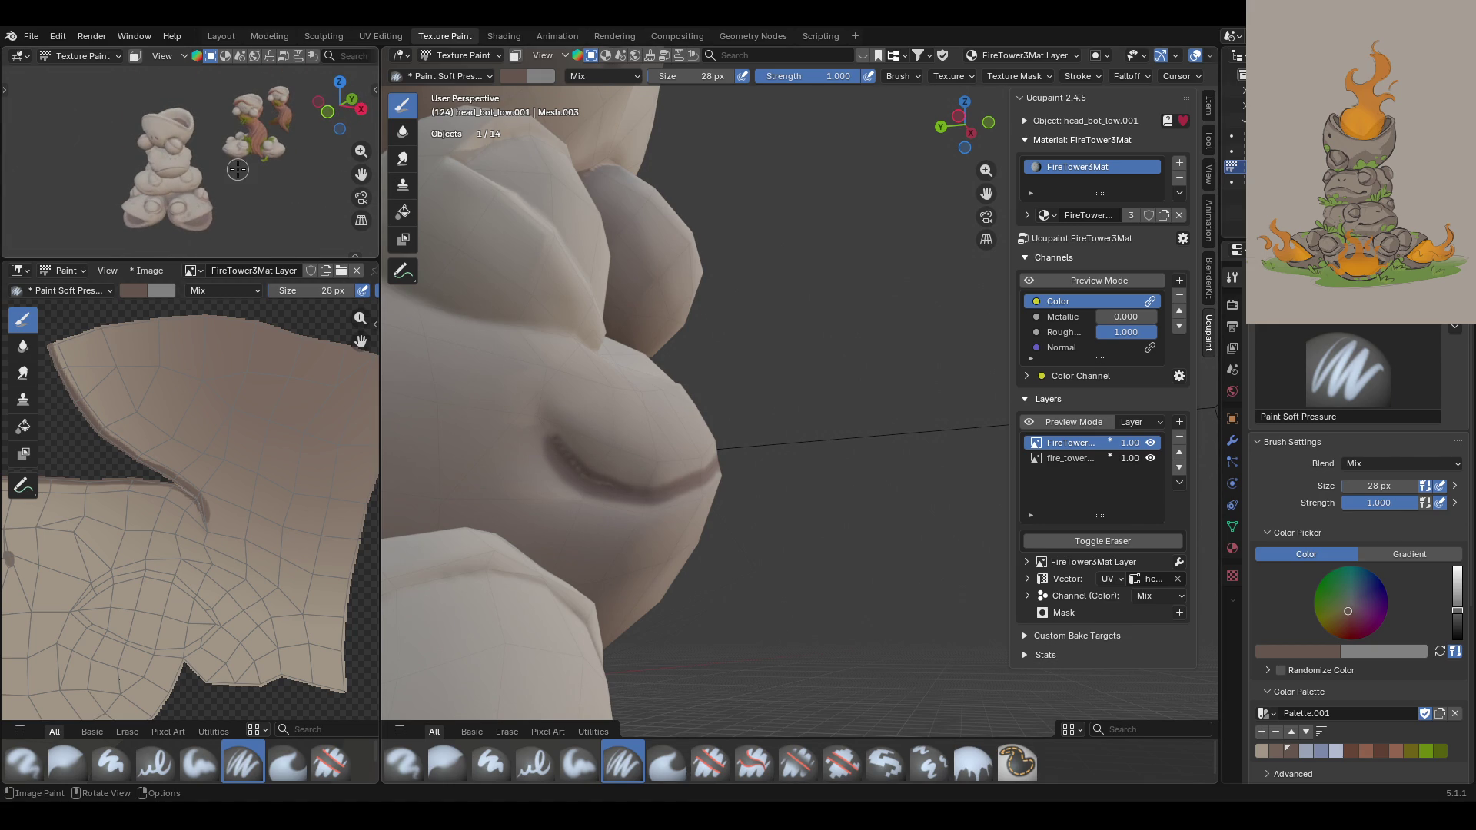
mouse_move(566, 458)
mouse_down()
mouse_move(666, 488)
mouse_move(607, 492)
mouse_move(707, 505)
mouse_up()
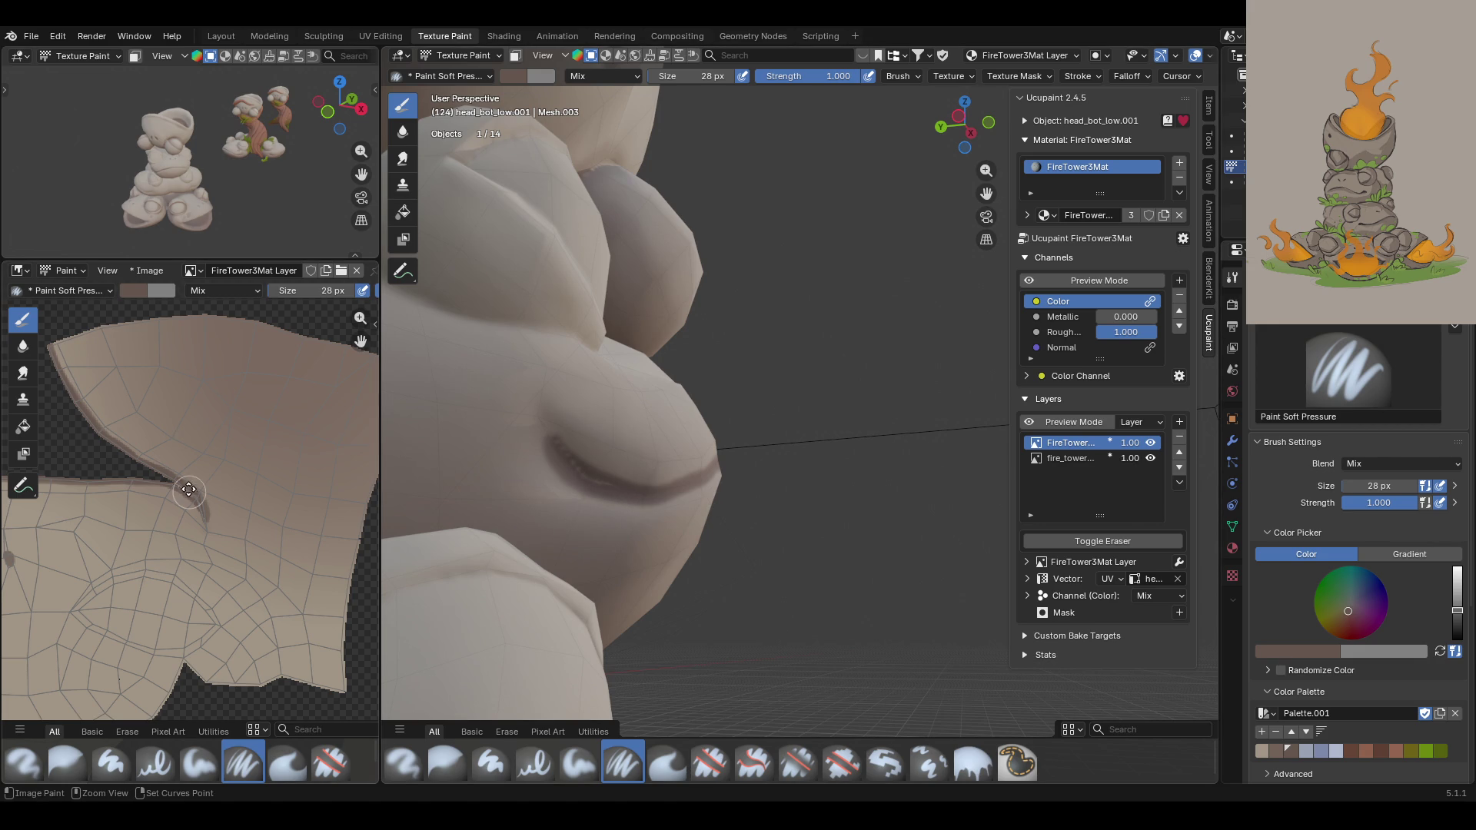
scroll(207, 492, up, 1)
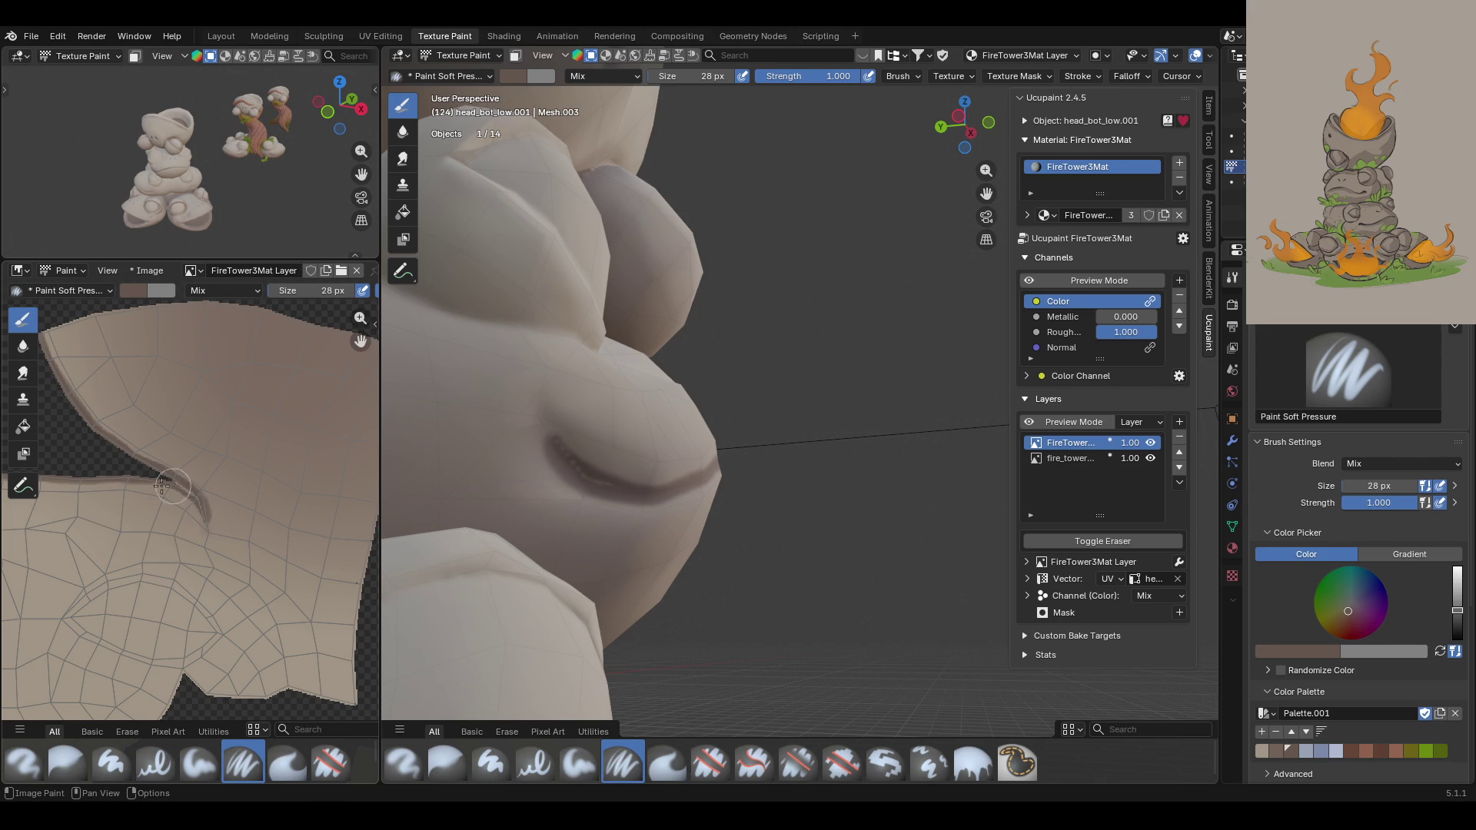
Step: Set the brush size to 18 px and touch up the crease in the texture image
mouse_move(182, 488)
mouse_down()
mouse_move(199, 509)
mouse_move(178, 489)
mouse_up()
key(ctrl+z)
drag(1391, 482, 1342, 486)
drag(186, 500, 185, 489)
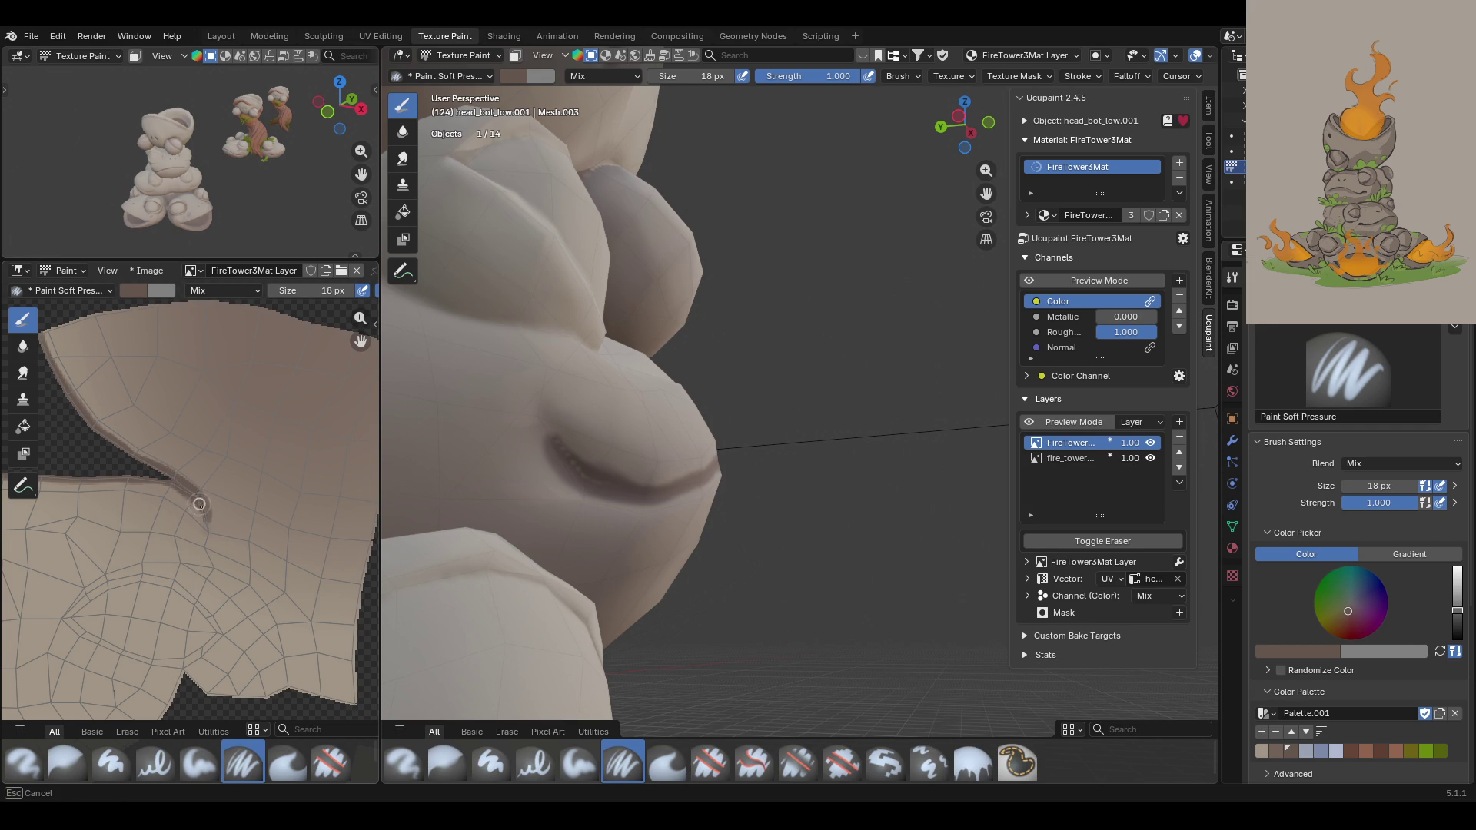
drag(202, 518, 197, 499)
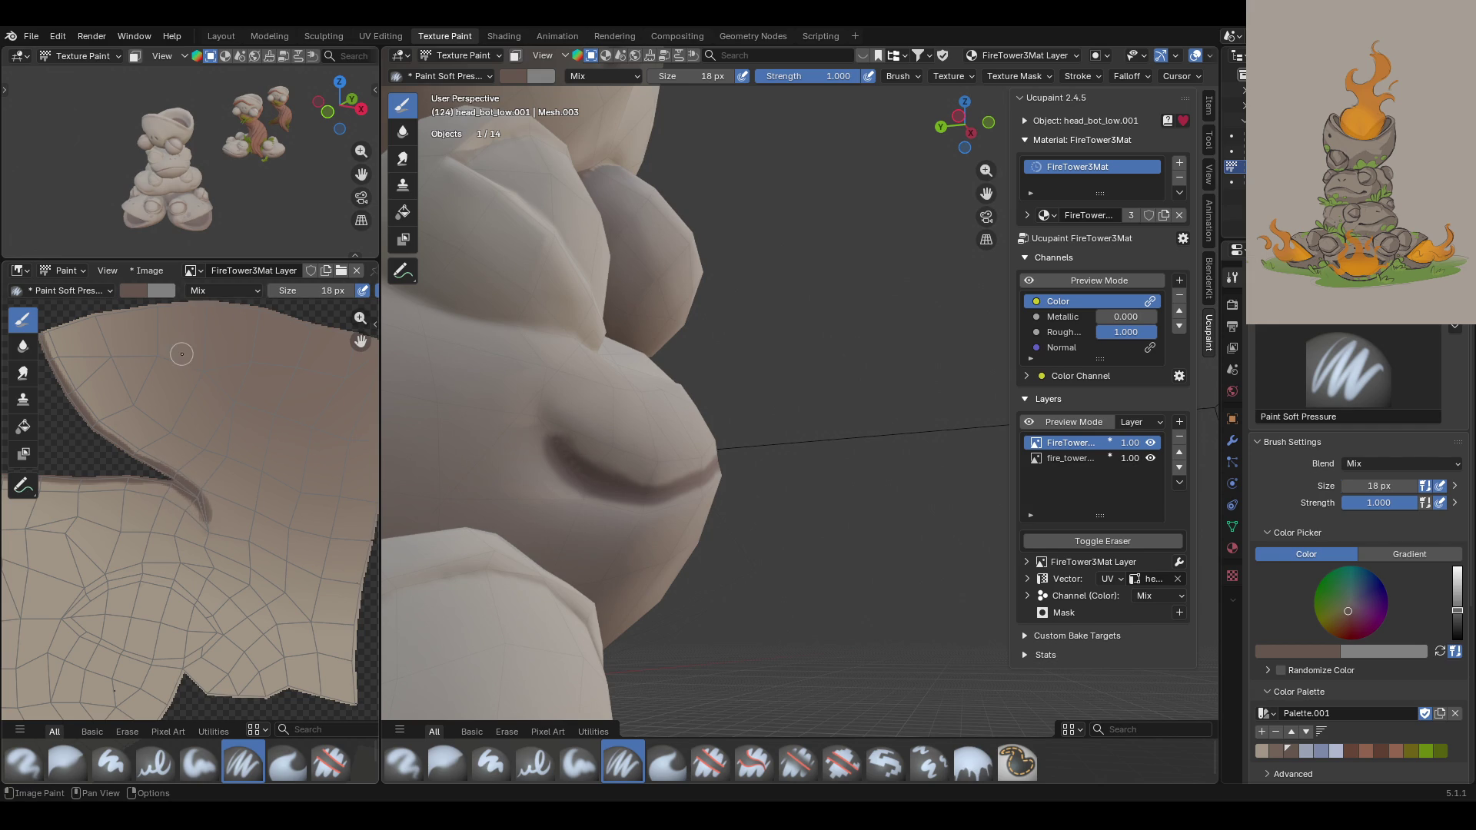
scroll(842, 449, up, 3)
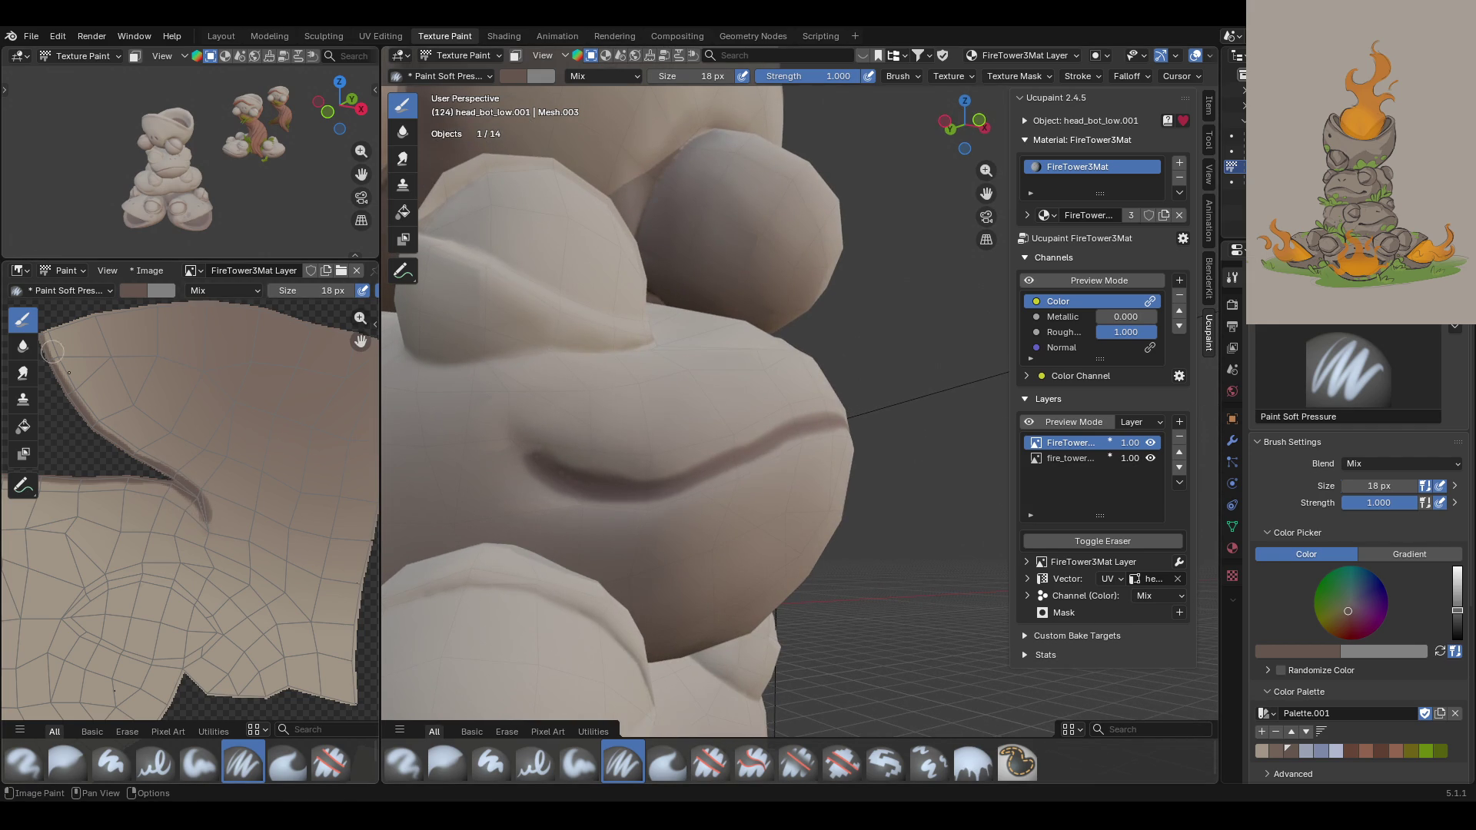
scroll(215, 522, up, 3)
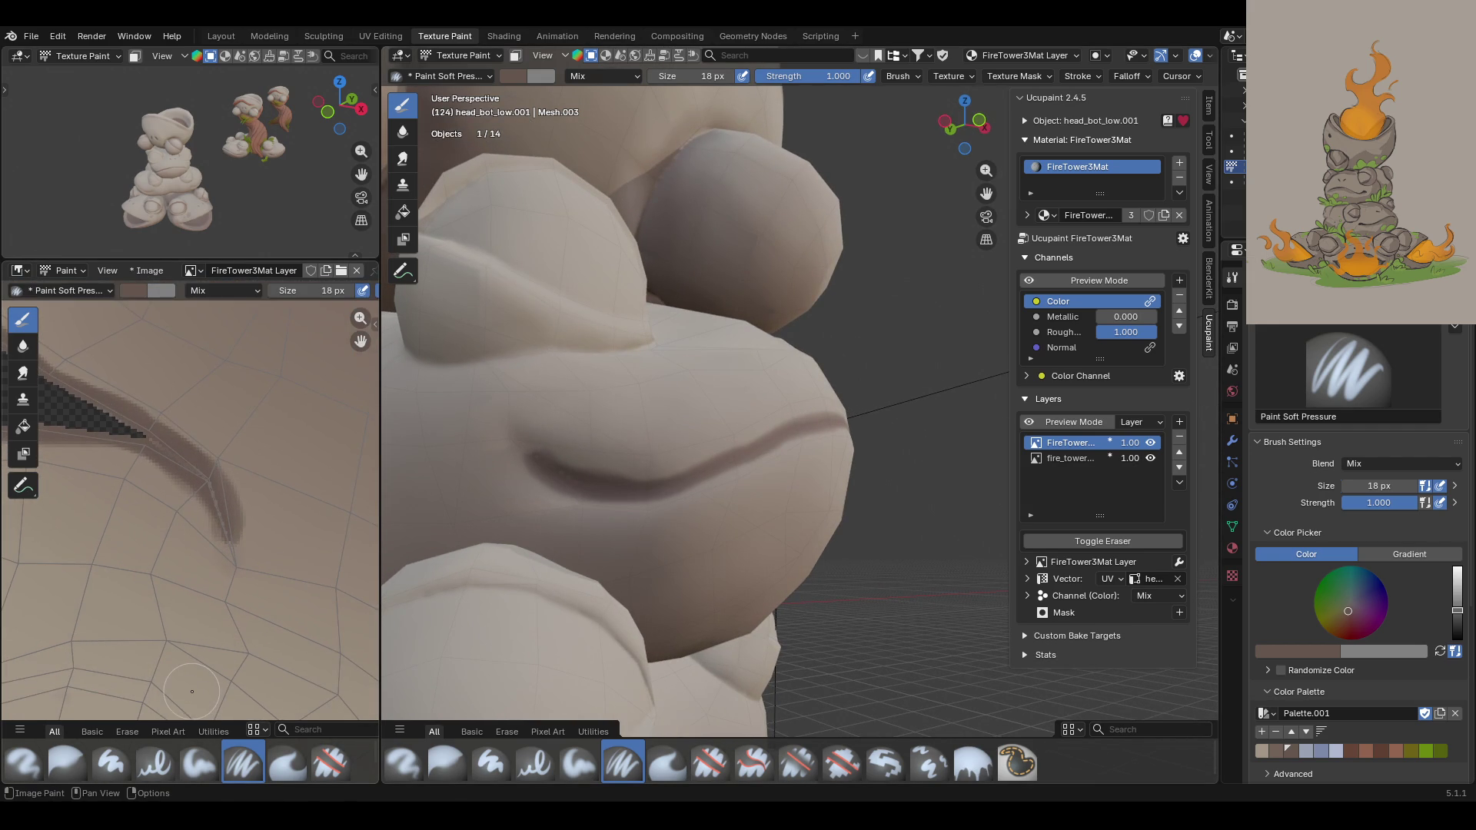
mouse_move(123, 431)
mouse_down()
mouse_move(158, 438)
mouse_move(209, 483)
mouse_move(219, 524)
mouse_move(194, 492)
mouse_up()
middle_drag(615, 415, 707, 412)
click(1378, 489)
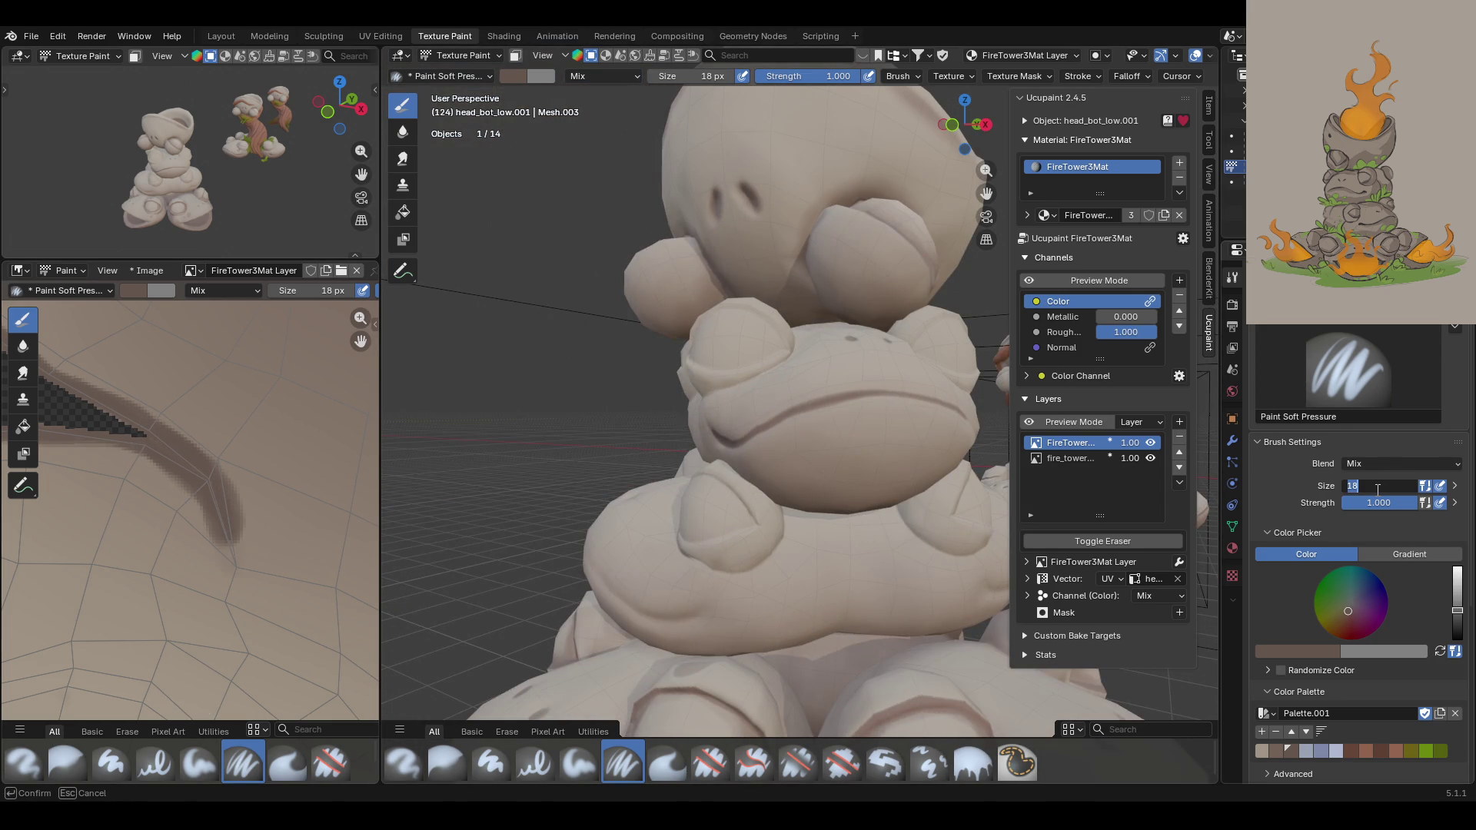
text(28)
Step: Set the brush to 28 px and go over the middle frog's mouth line and cheek crease
key(Return)
mouse_move(1091, 262)
middle_down()
mouse_move(1021, 201)
mouse_move(682, 395)
mouse_move(728, 418)
mouse_move(666, 411)
mouse_move(756, 437)
middle_up()
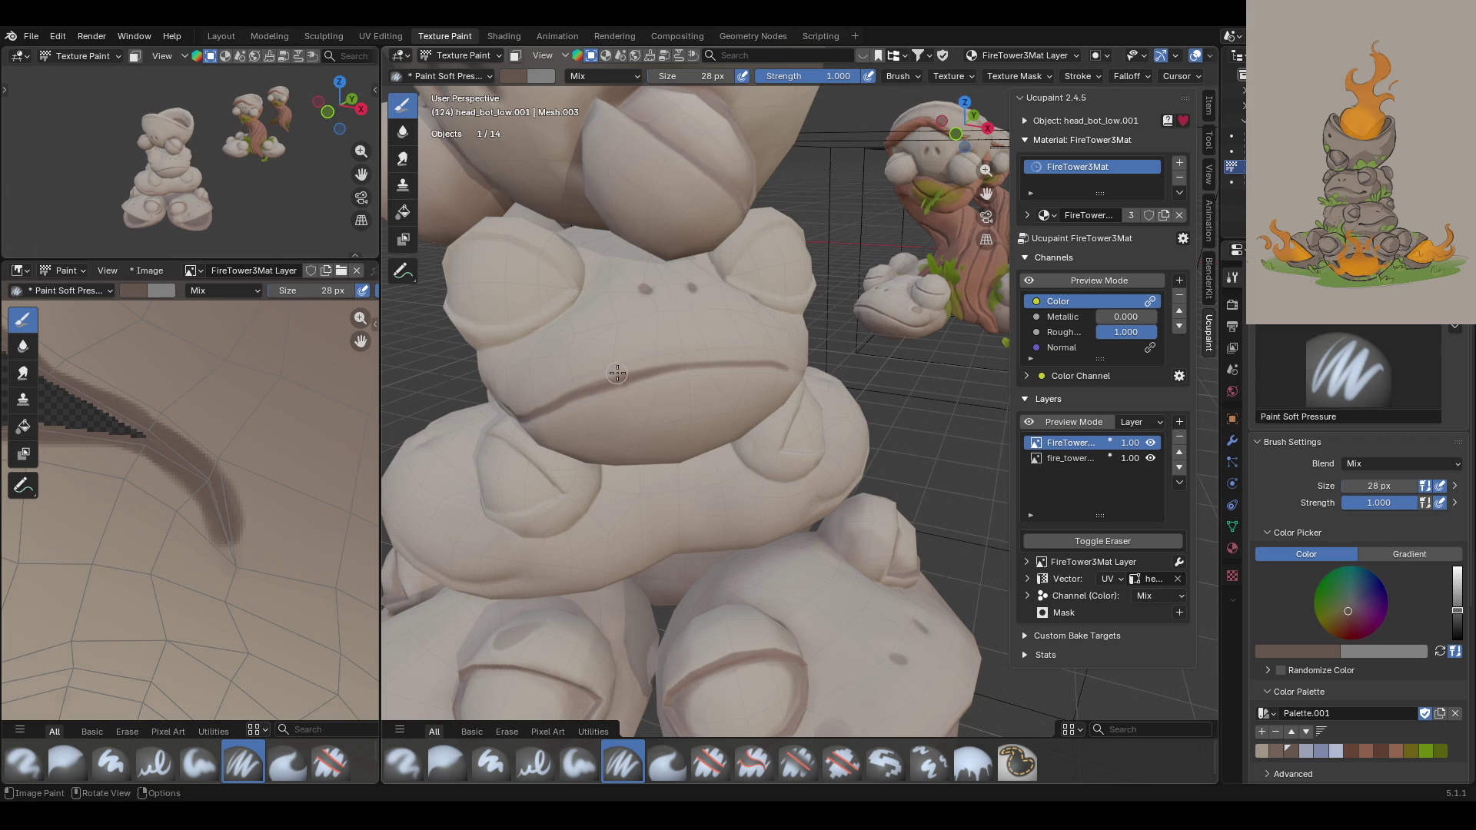
drag(596, 387, 788, 369)
mouse_move(812, 423)
middle_down()
mouse_move(830, 407)
mouse_move(682, 374)
mouse_move(894, 462)
middle_up()
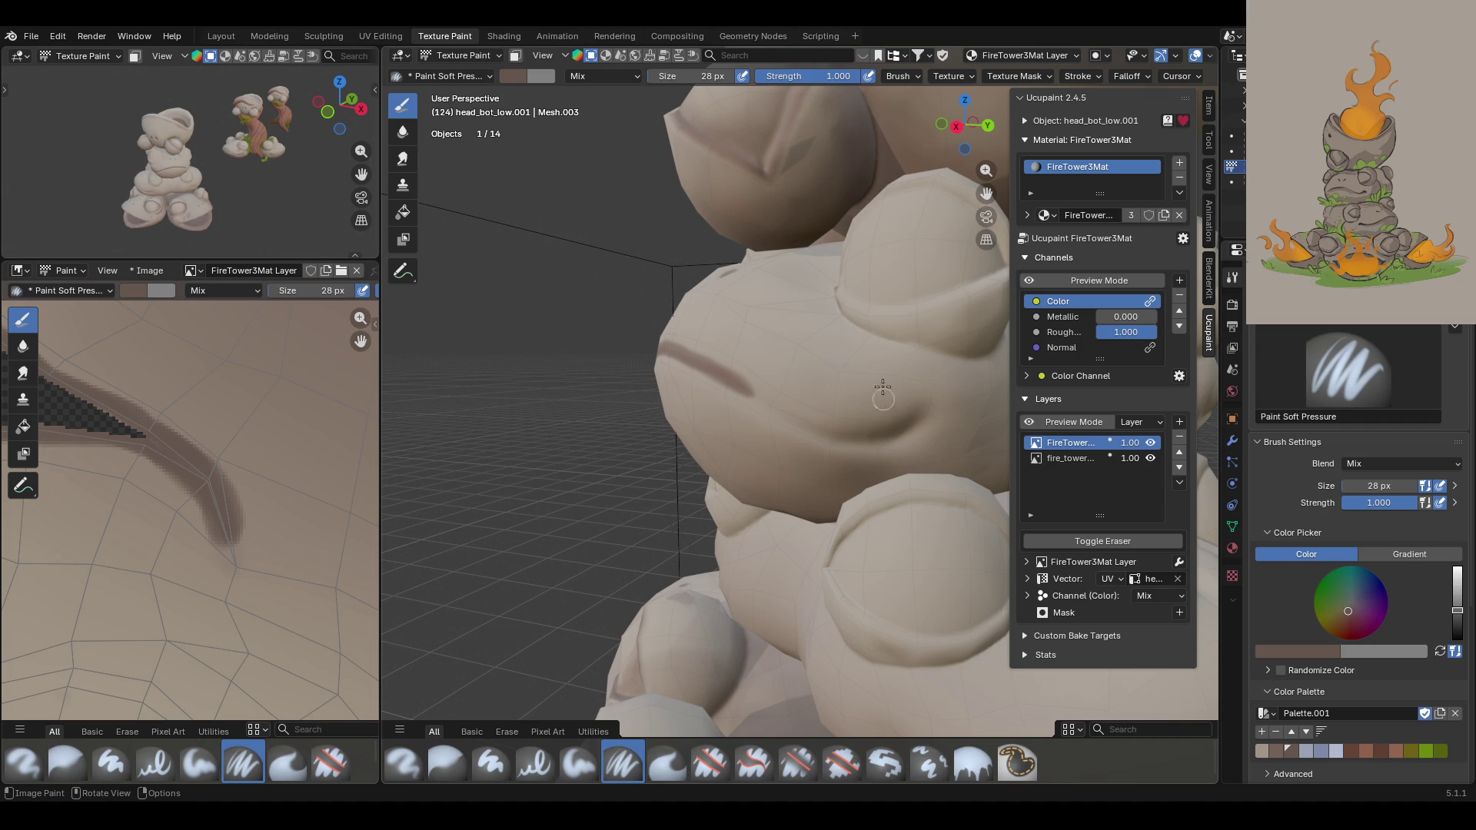
mouse_move(901, 440)
mouse_down()
mouse_move(915, 419)
mouse_move(826, 428)
mouse_move(853, 439)
mouse_move(904, 421)
mouse_up()
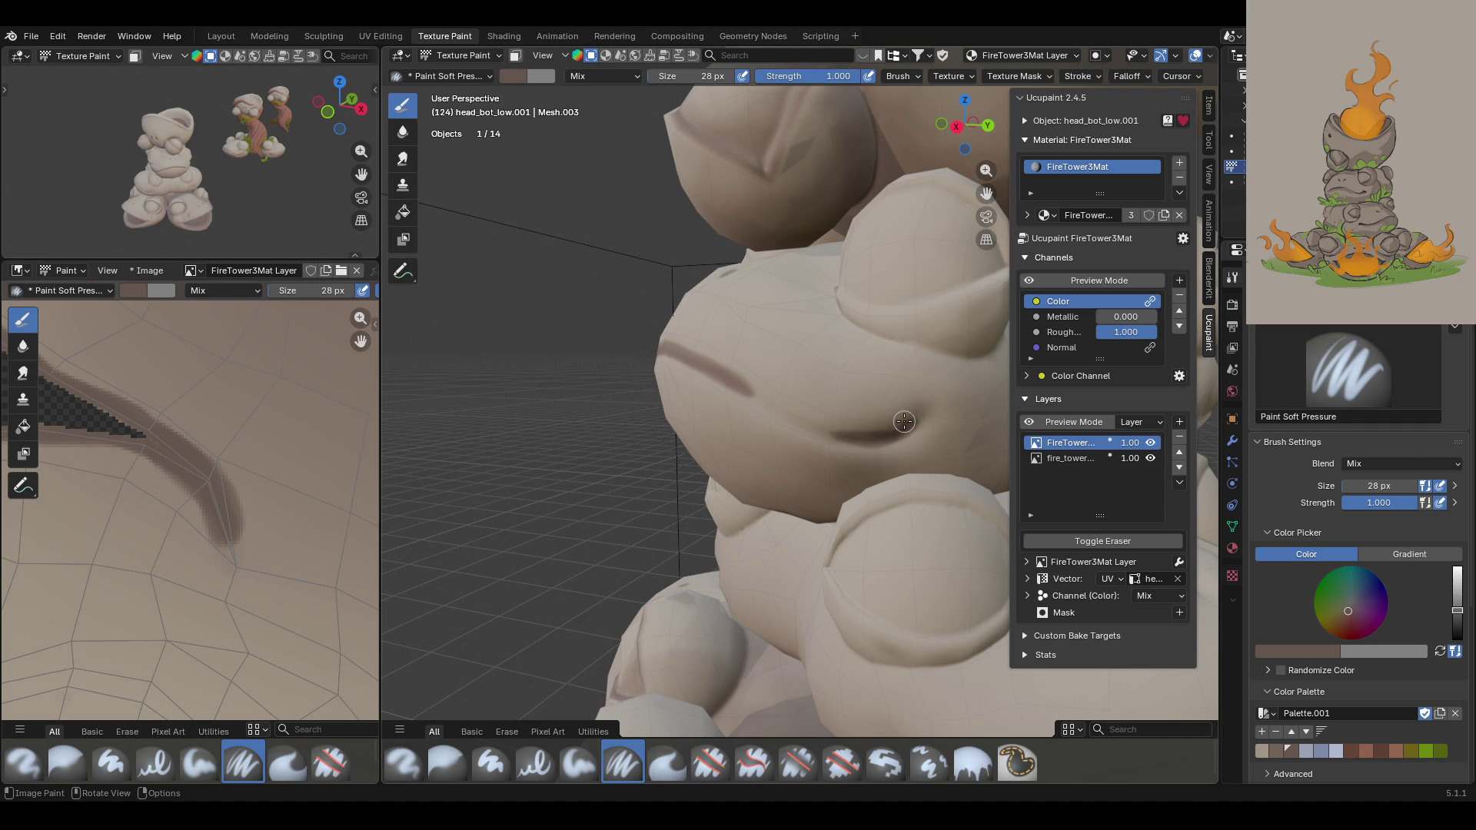
Step: Darken the curved dent beside the mouth, repainting it after an undo
mouse_move(903, 421)
middle_down()
mouse_move(856, 320)
mouse_move(946, 461)
mouse_move(882, 478)
mouse_move(887, 461)
mouse_move(900, 538)
mouse_move(861, 500)
mouse_move(751, 477)
middle_up()
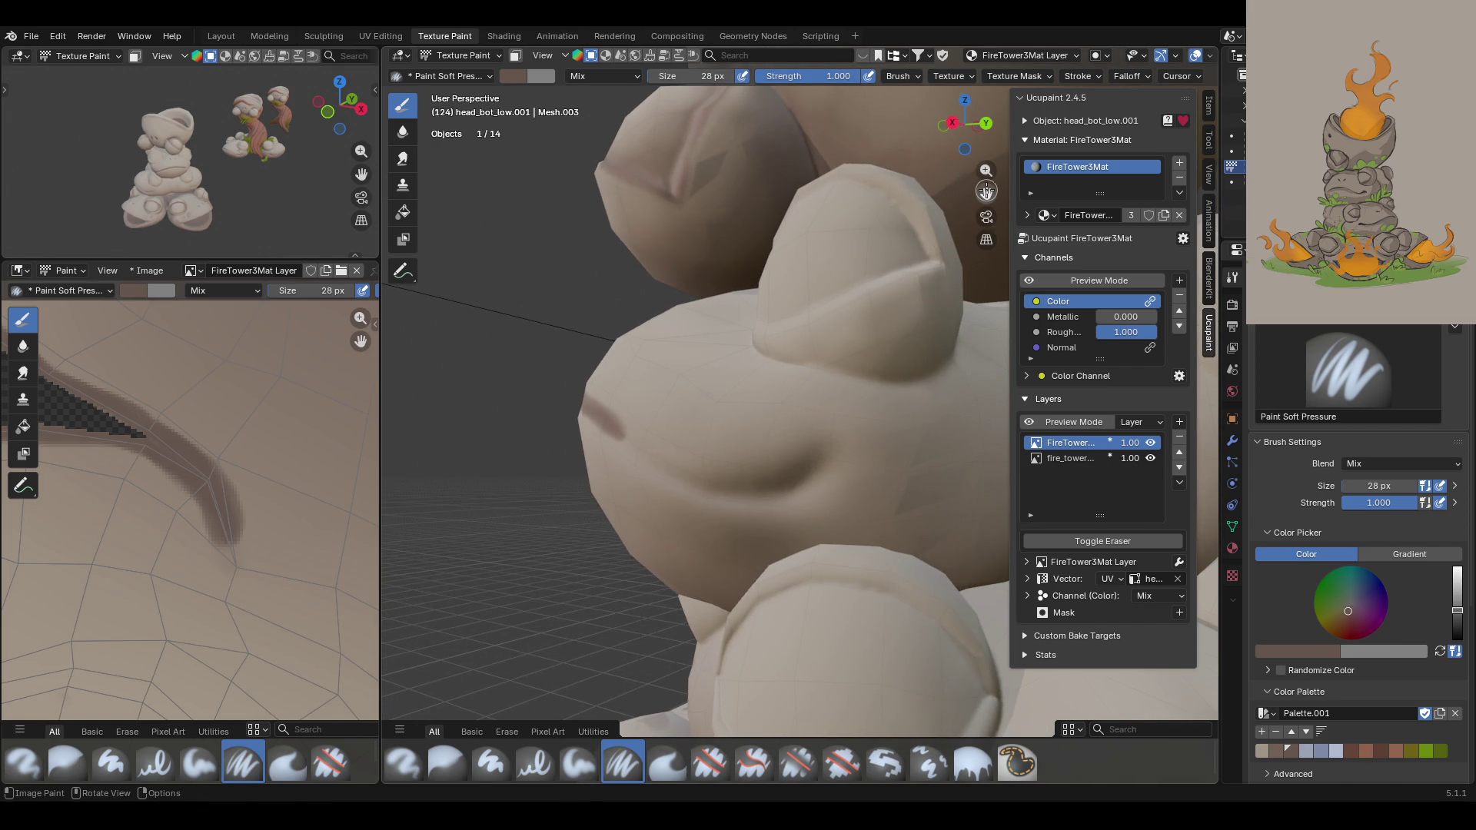
mouse_move(805, 467)
mouse_down()
mouse_move(793, 483)
mouse_move(711, 487)
mouse_move(748, 495)
mouse_move(810, 461)
mouse_up()
key(ctrl+z)
mouse_move(689, 465)
mouse_down()
mouse_move(764, 489)
mouse_move(797, 465)
mouse_move(781, 473)
mouse_up()
mouse_move(624, 380)
middle_down()
mouse_move(730, 312)
mouse_move(656, 335)
middle_up()
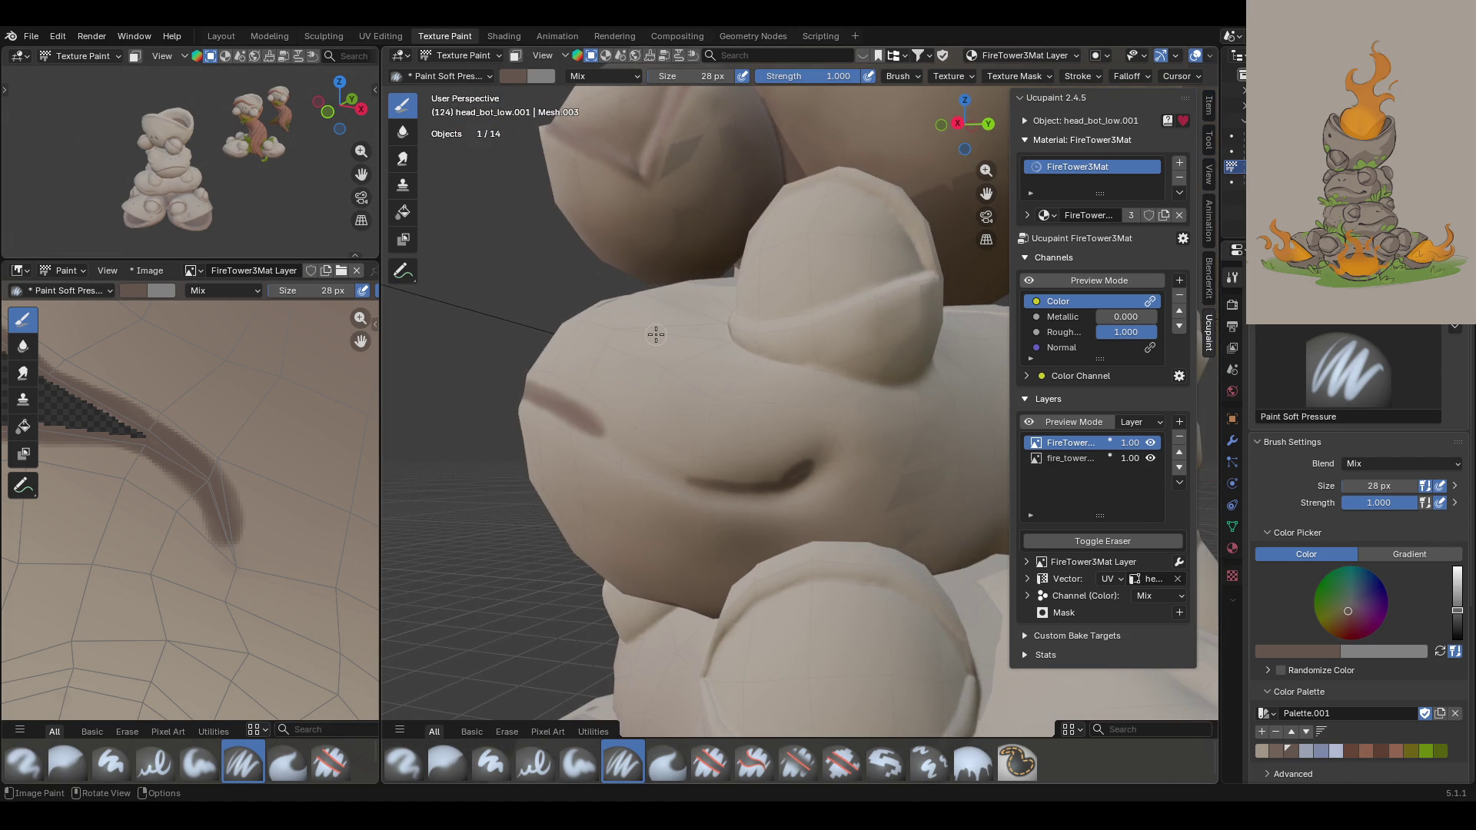
drag(793, 466, 792, 472)
mouse_move(739, 435)
ctrl+middle_down()
mouse_move(699, 372)
mouse_move(685, 402)
mouse_move(748, 511)
mouse_move(669, 458)
mouse_move(676, 438)
ctrl+middle_up()
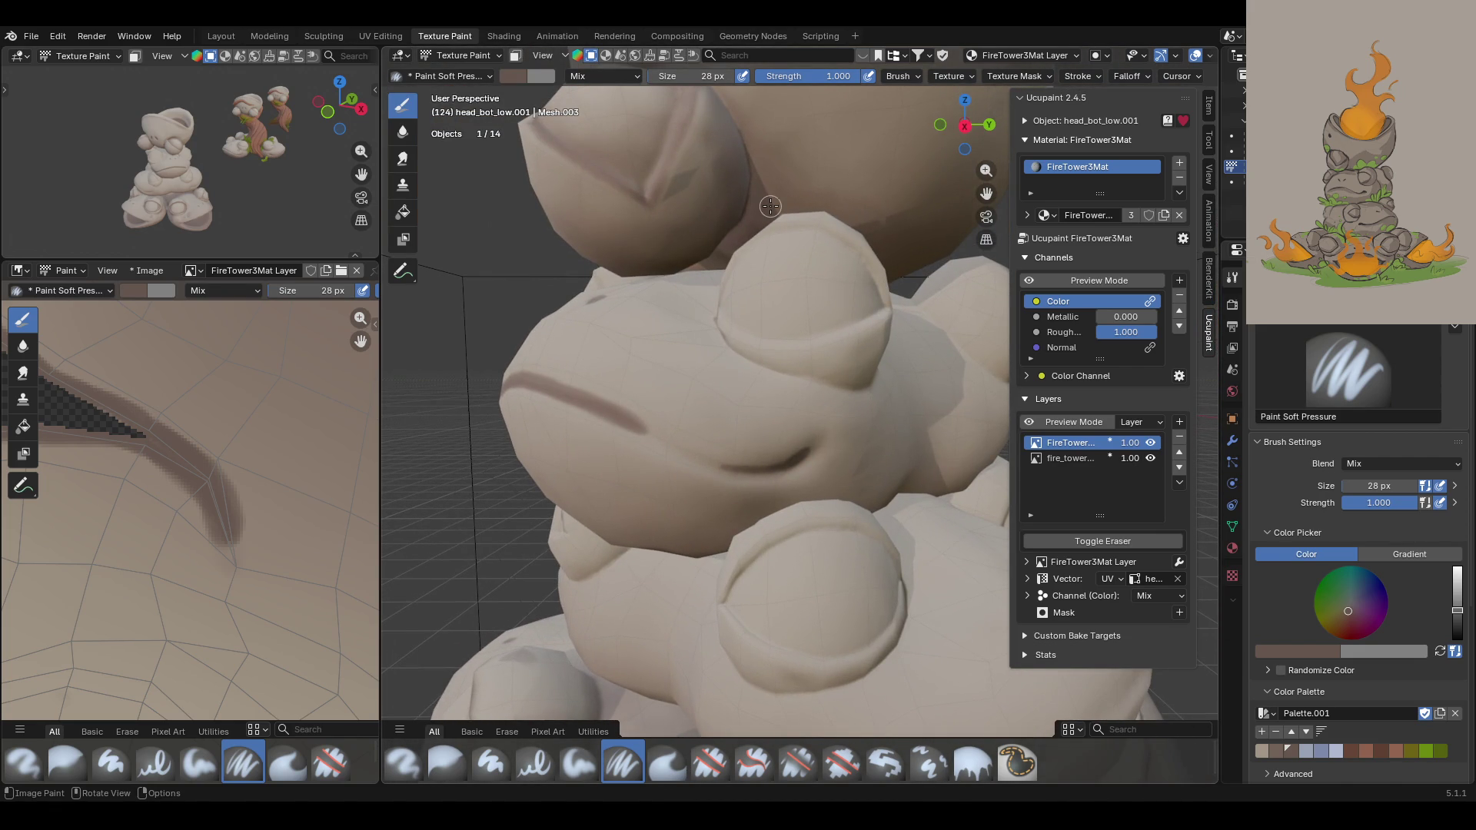
Step: Extend the mouth line to the right and reinforce its darker tip
drag(625, 418, 763, 483)
key(ctrl+z)
key(ctrl+z)
drag(617, 412, 734, 468)
drag(634, 431, 654, 435)
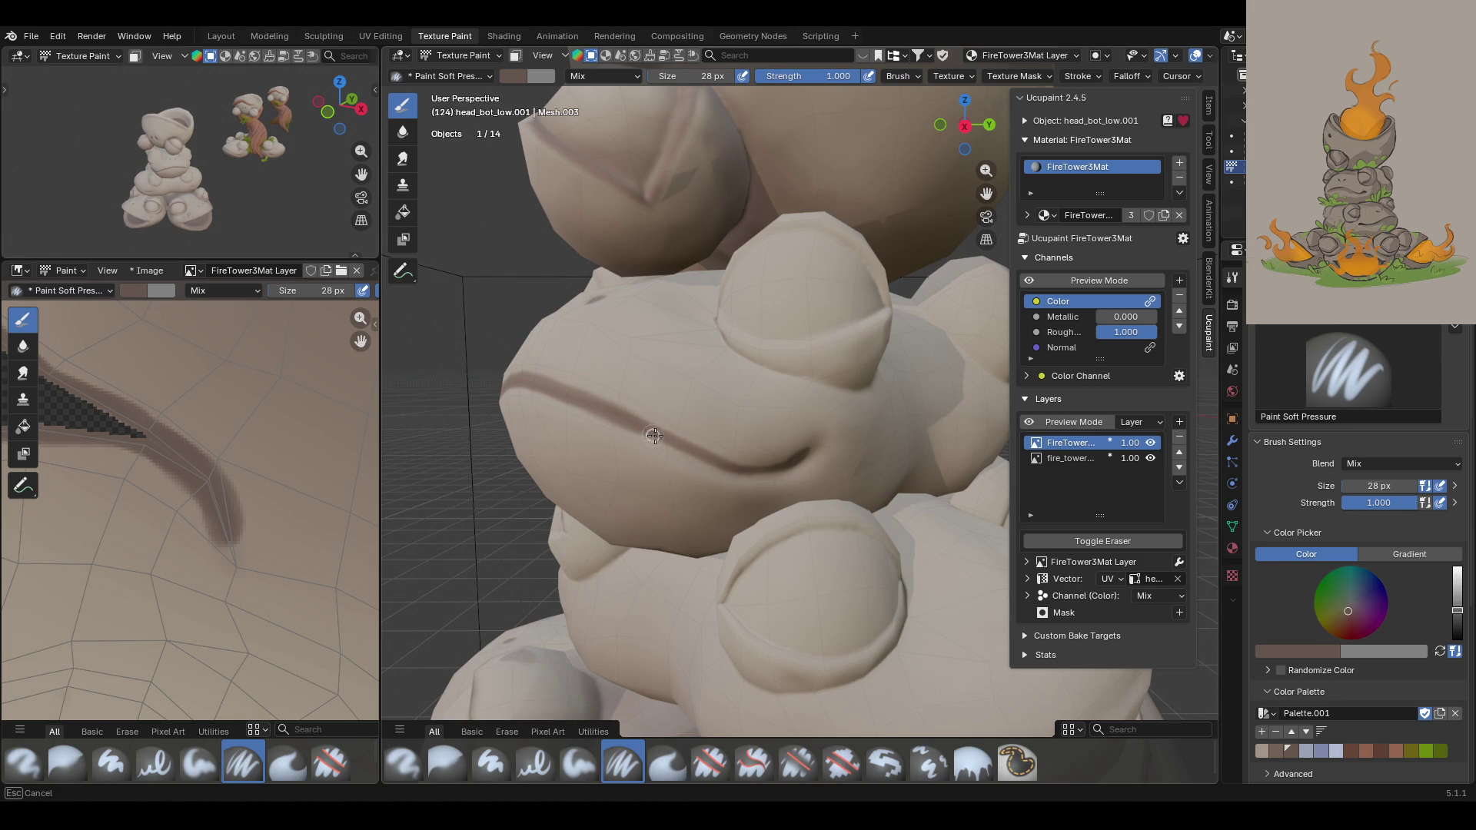
drag(761, 470, 763, 472)
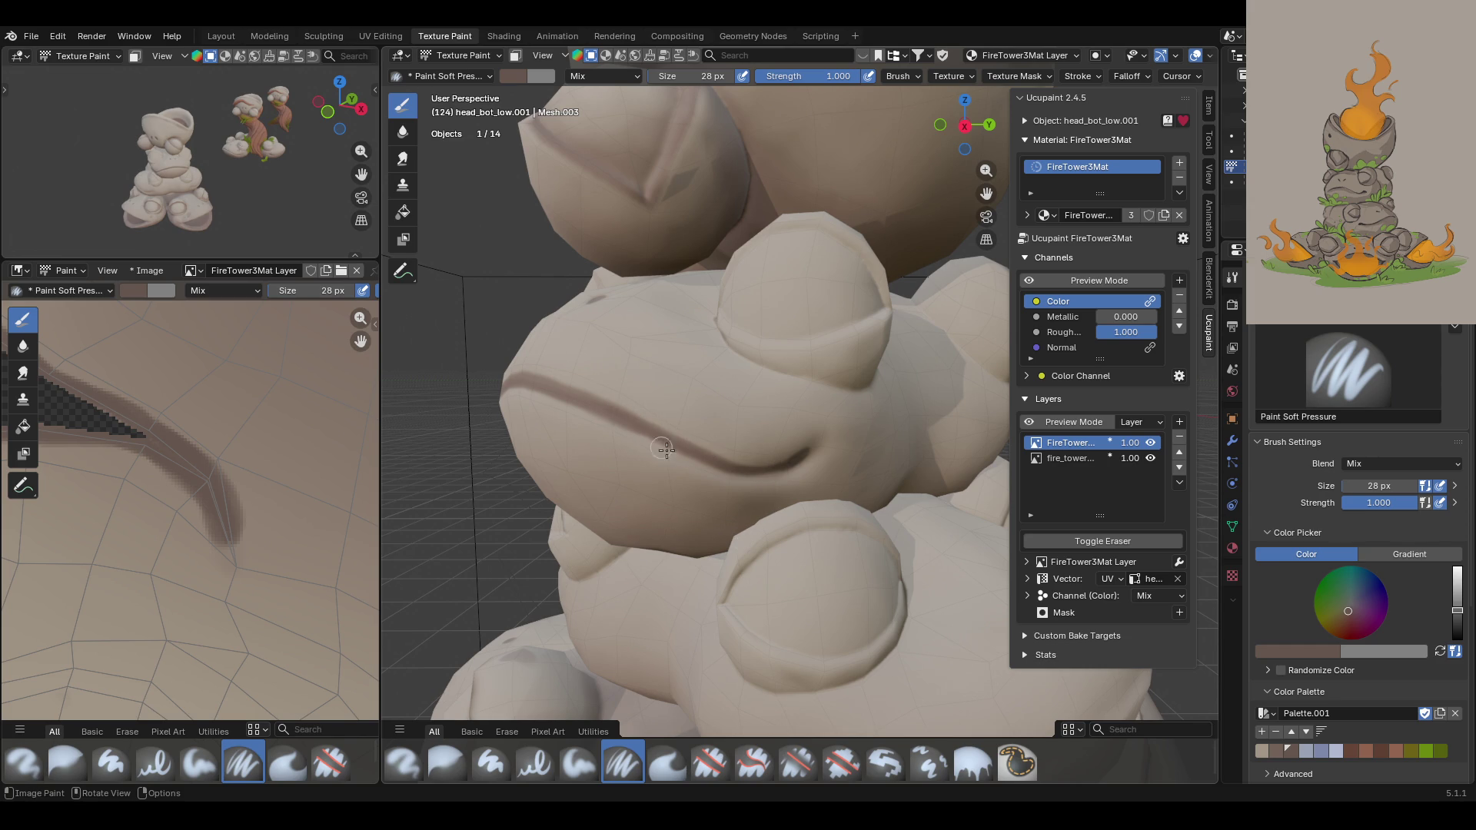
mouse_move(757, 476)
middle_down()
mouse_move(638, 478)
mouse_move(521, 413)
mouse_move(574, 445)
middle_up()
middle_drag(662, 480, 667, 469)
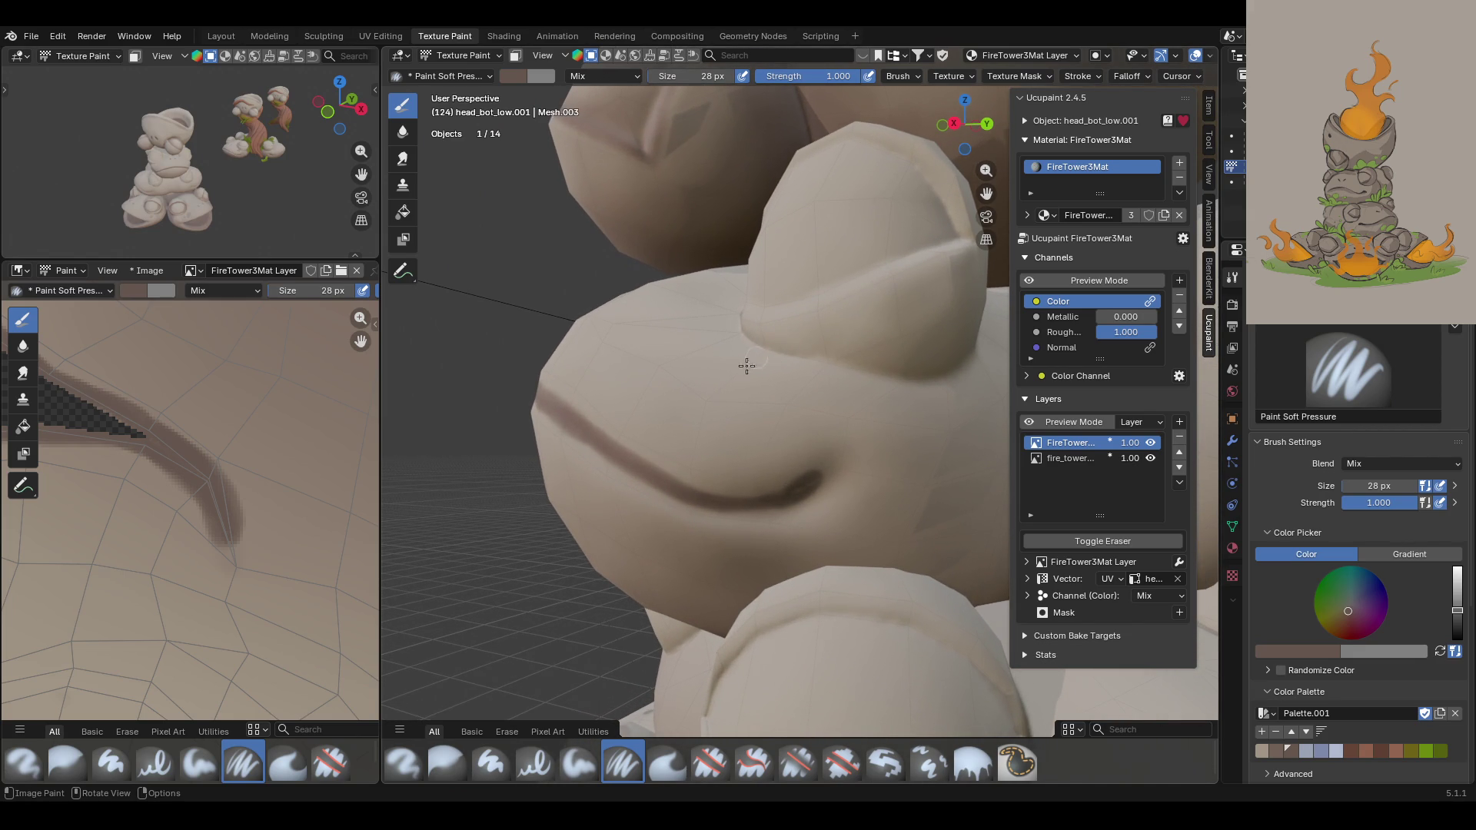
mouse_move(726, 494)
mouse_down()
mouse_move(800, 487)
mouse_move(691, 487)
mouse_move(779, 501)
mouse_up()
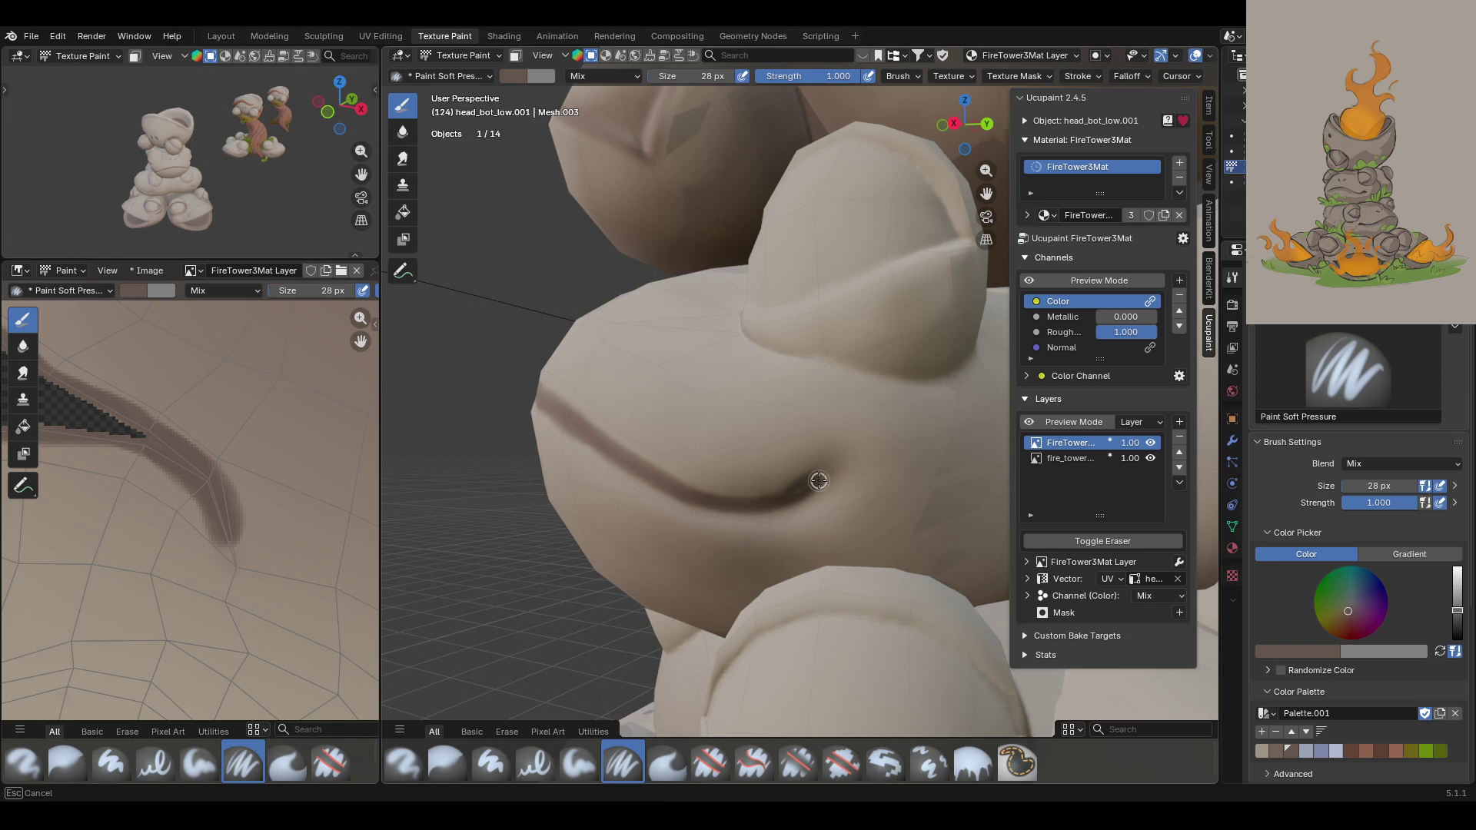
drag(792, 491, 795, 488)
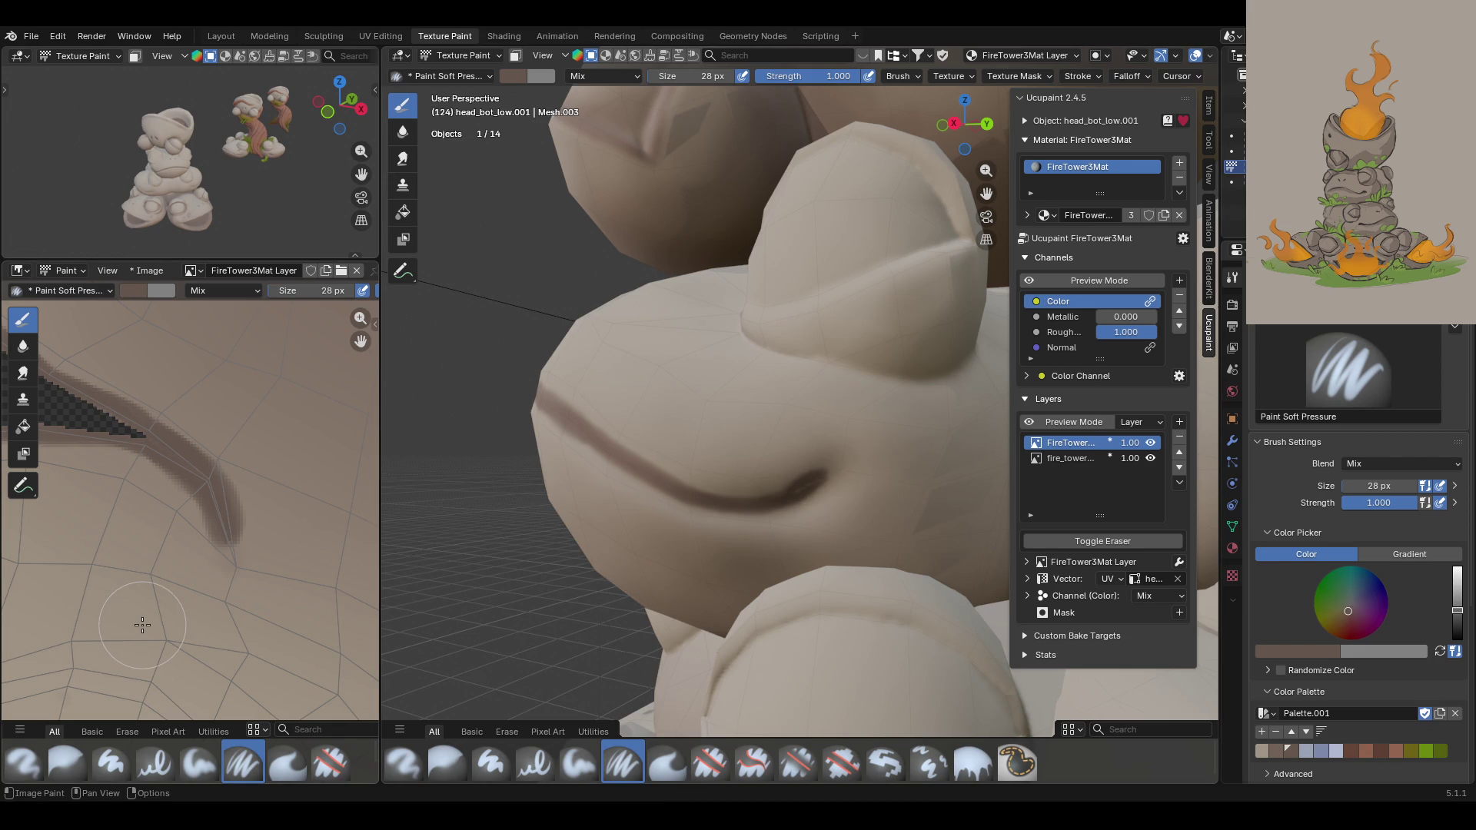
Step: Repaint the crease stroke darker on the texture, then fill its lower tip with a 9 px brush
scroll(141, 624, down, 4)
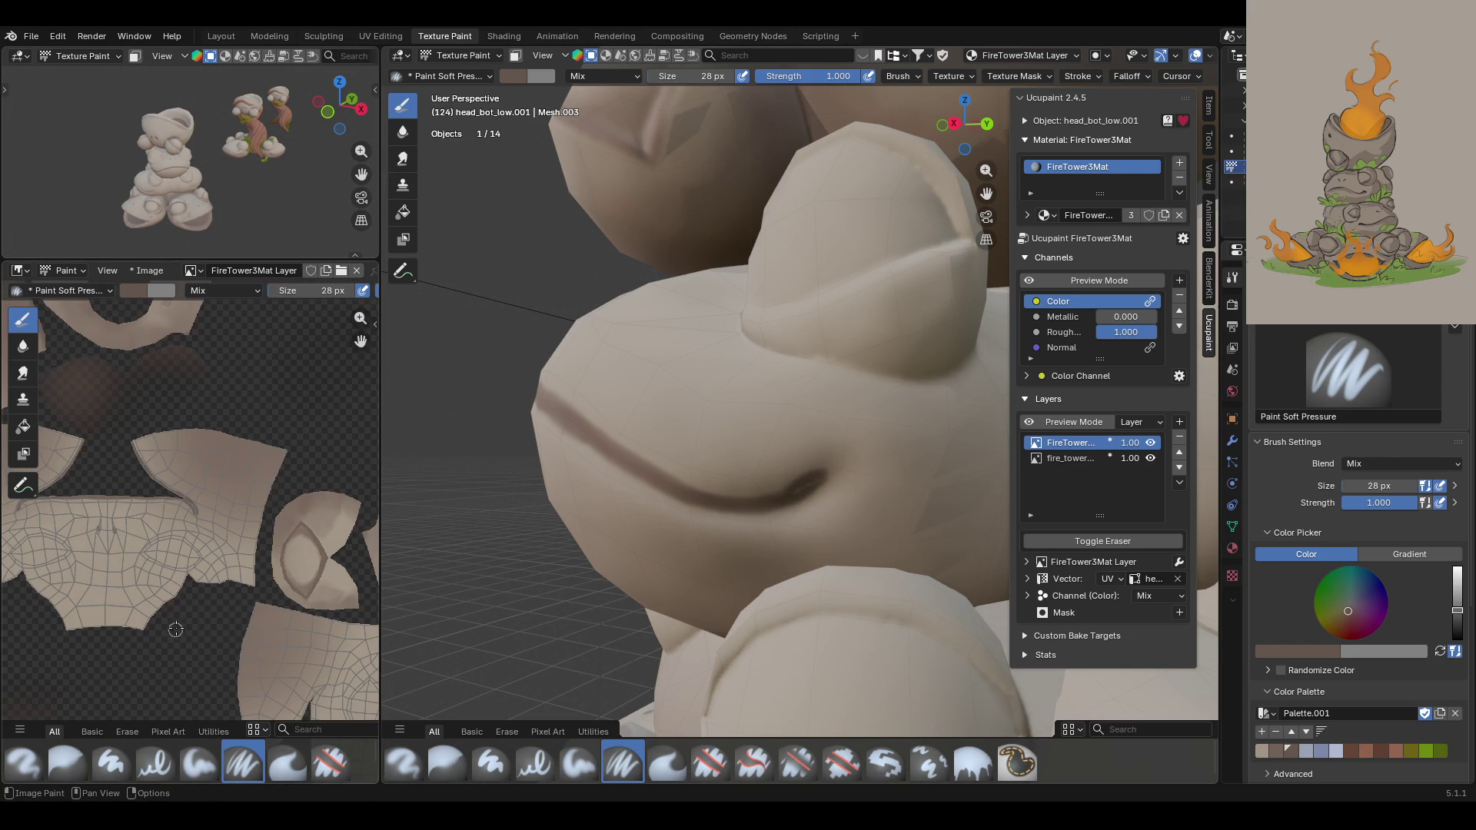
scroll(359, 340, up, 5)
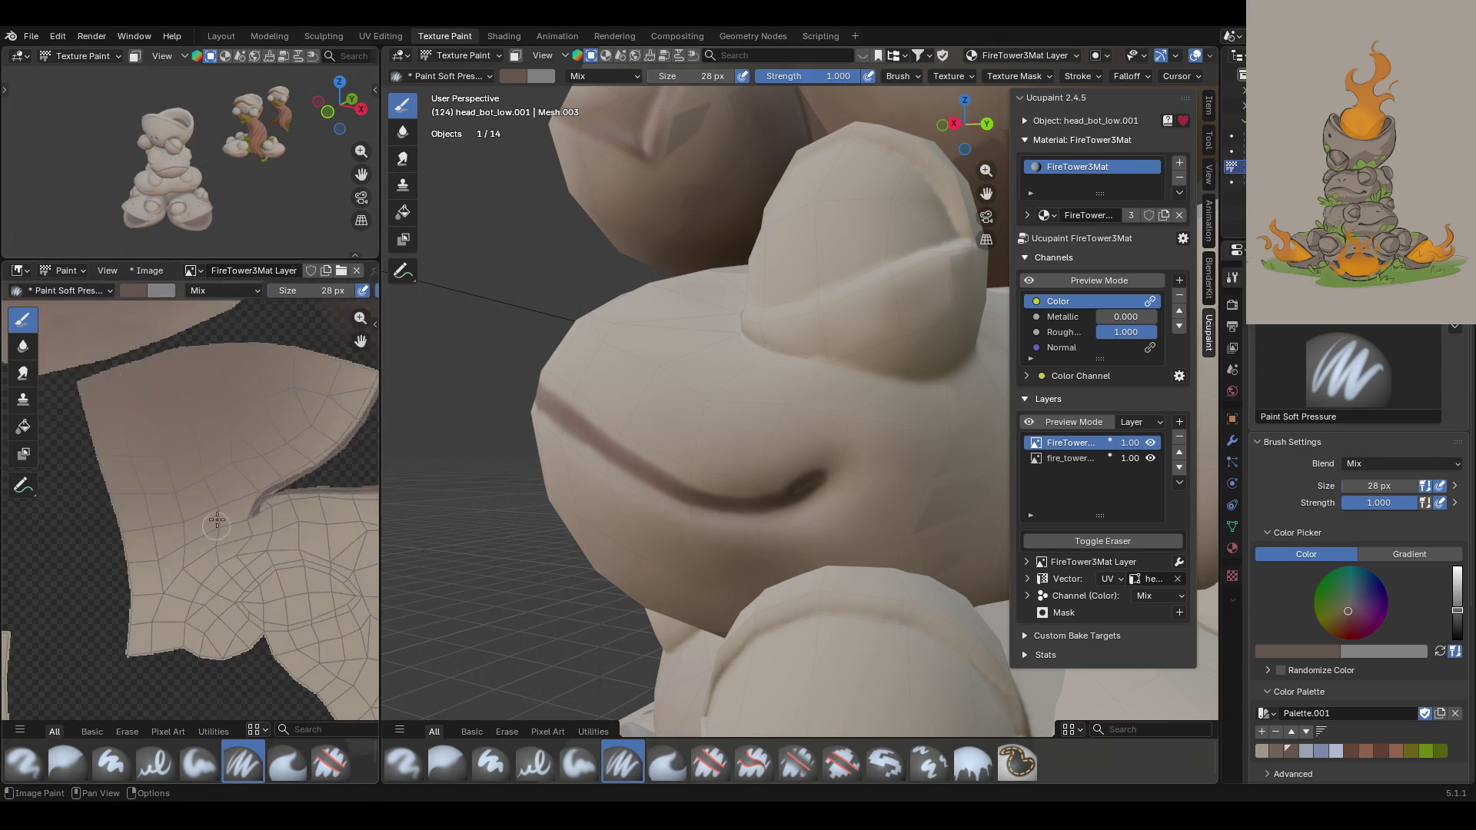
scroll(331, 346, up, 2)
mouse_move(297, 339)
middle_down()
mouse_move(274, 560)
mouse_move(215, 510)
mouse_move(221, 409)
middle_up()
mouse_move(355, 435)
mouse_down()
mouse_move(227, 499)
mouse_move(204, 531)
mouse_up()
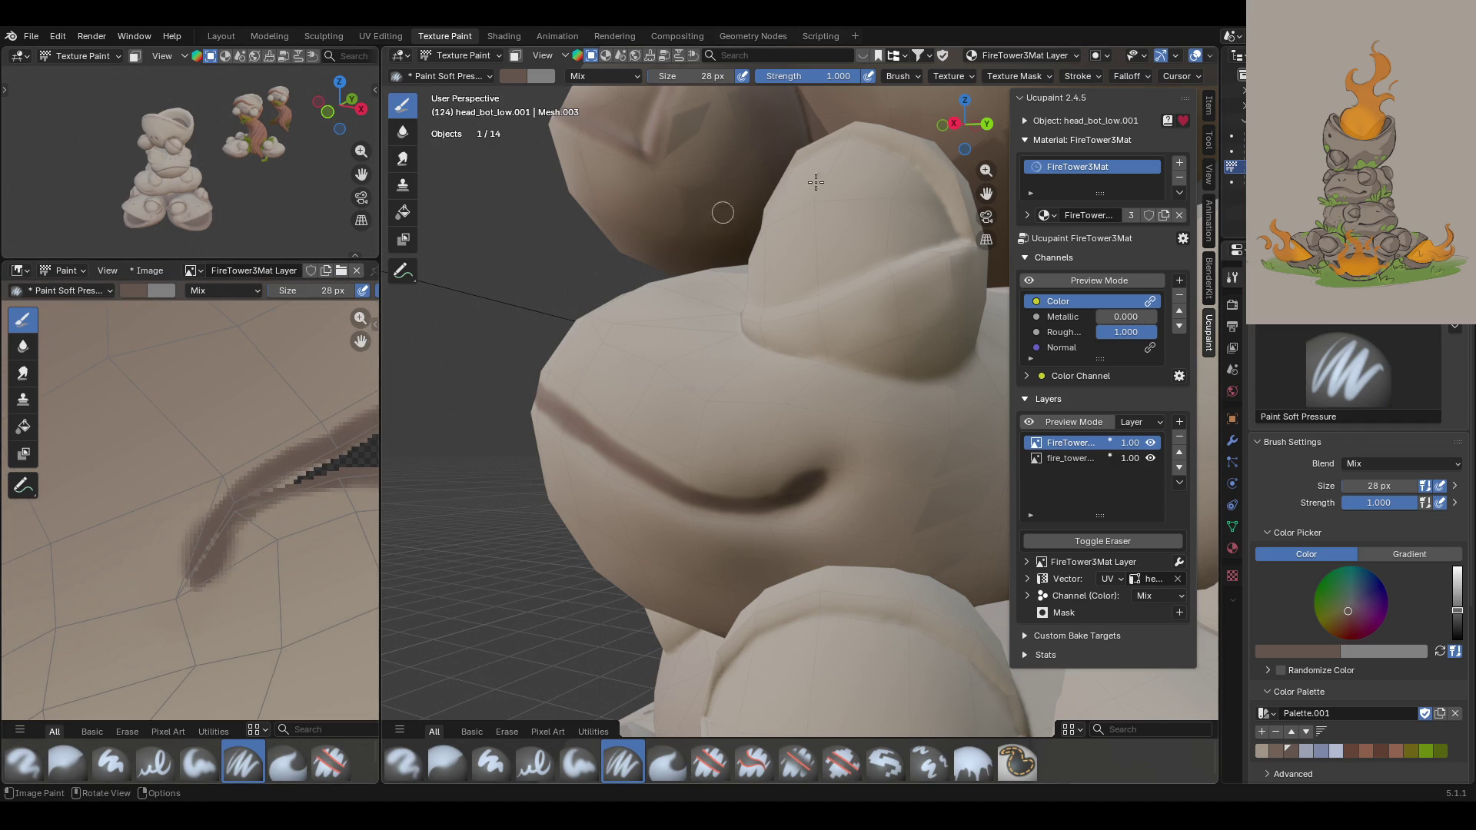
drag(1395, 487, 1365, 487)
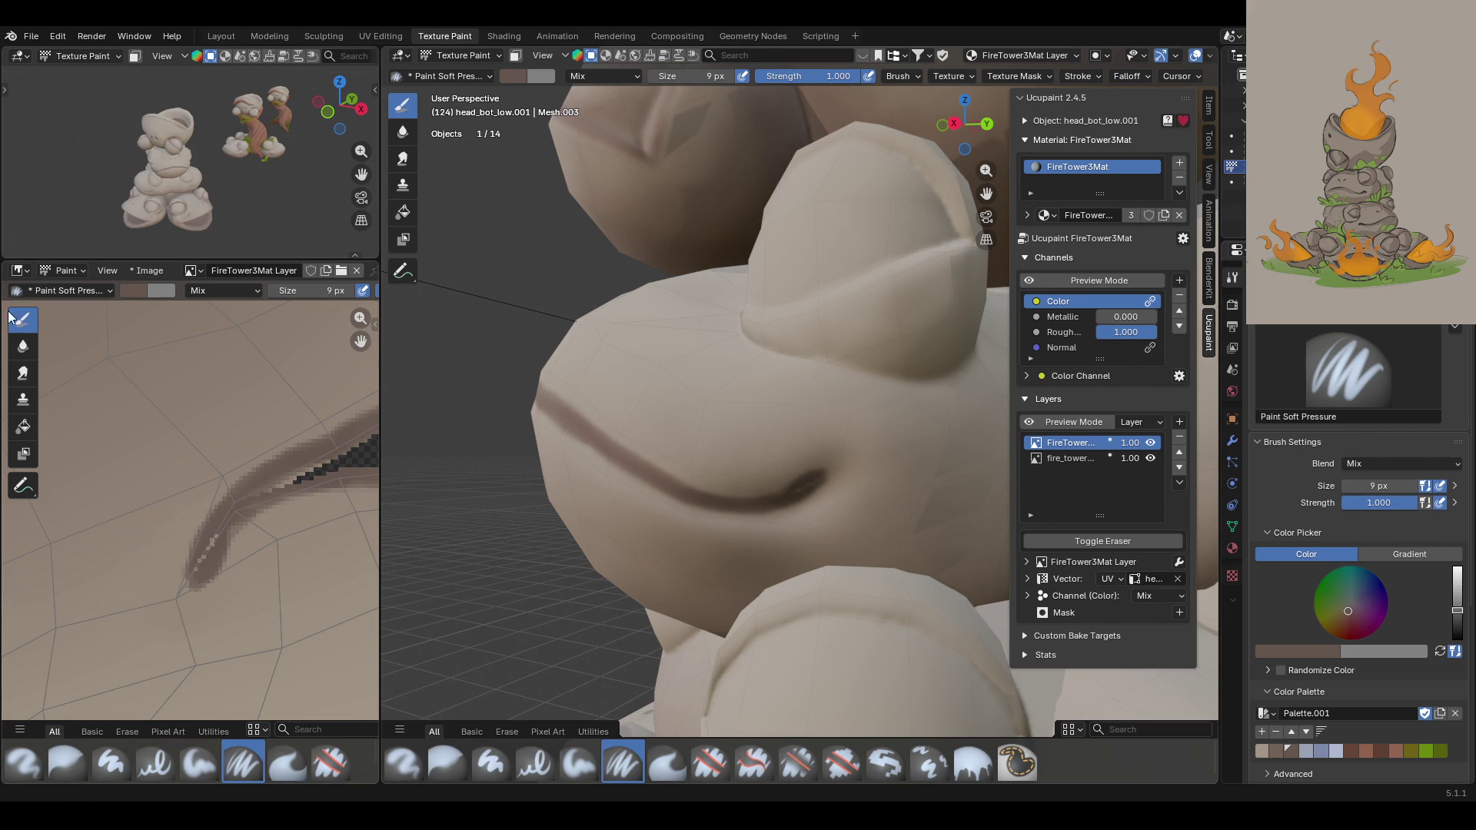
mouse_move(220, 533)
mouse_down()
mouse_move(208, 549)
mouse_move(217, 517)
mouse_move(201, 562)
mouse_move(247, 500)
mouse_move(320, 458)
mouse_move(230, 499)
mouse_up()
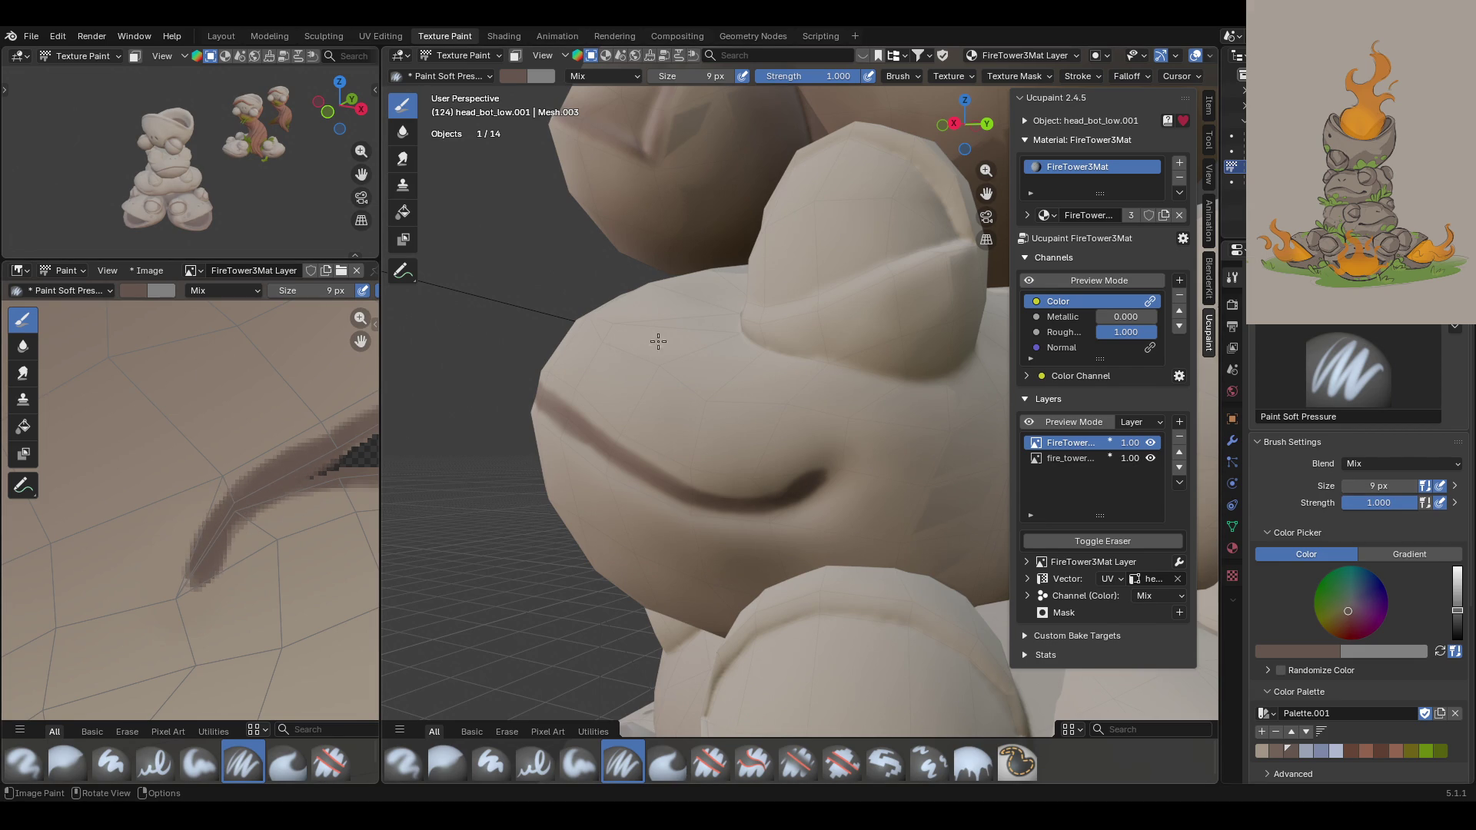
Step: Zoom in on the frog's nose, reset the brush to 28 px, and darken the right nostril dot
mouse_move(621, 246)
middle_down()
mouse_move(638, 293)
mouse_move(785, 435)
middle_up()
scroll(638, 294, down, 5)
scroll(785, 435, up, 6)
scroll(543, 409, down, 2)
shift+middle_drag(745, 295, 875, 293)
ctrl+middle_drag(807, 422, 787, 388)
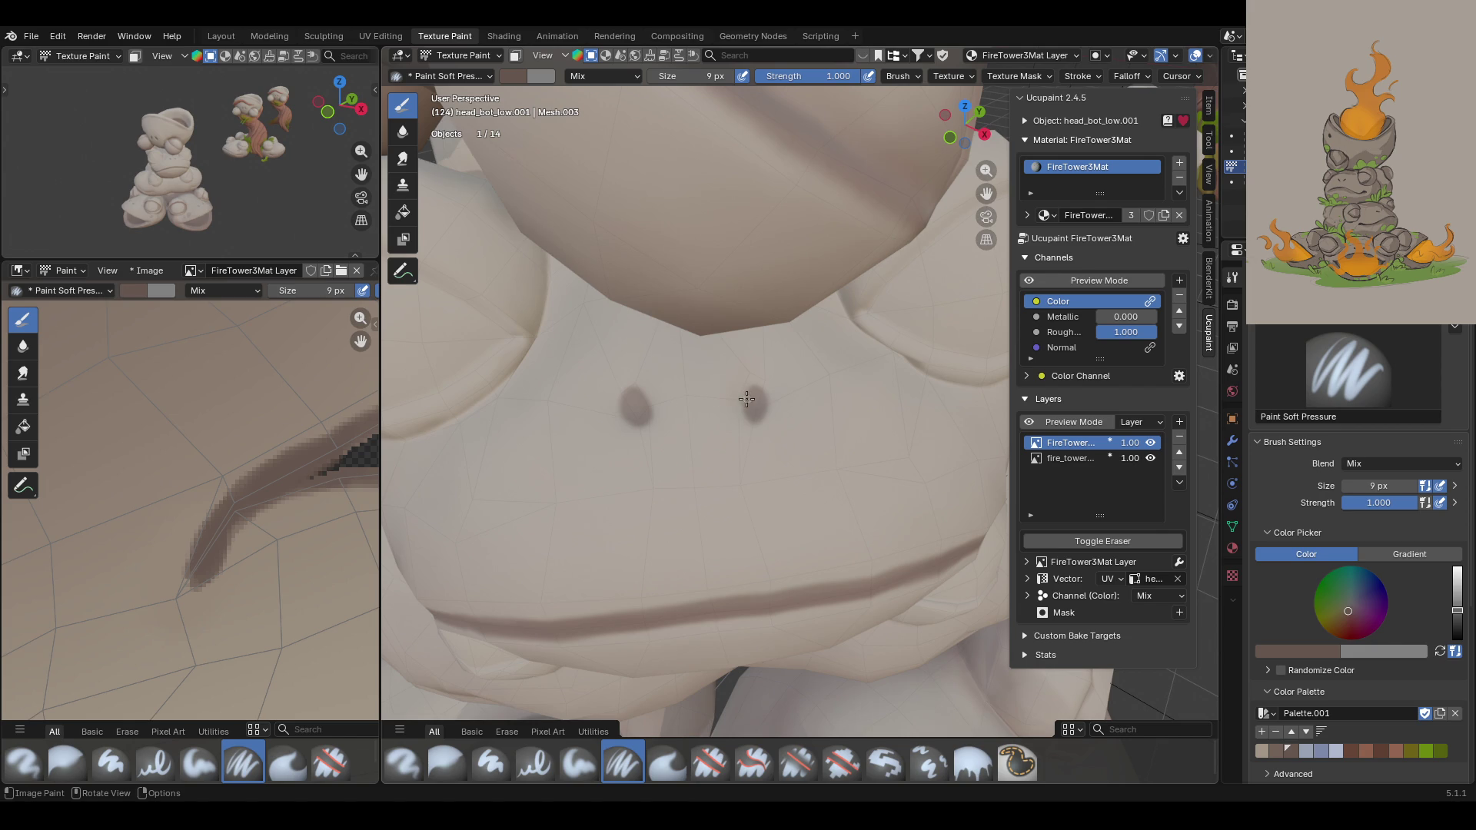
drag(1376, 486, 1376, 486)
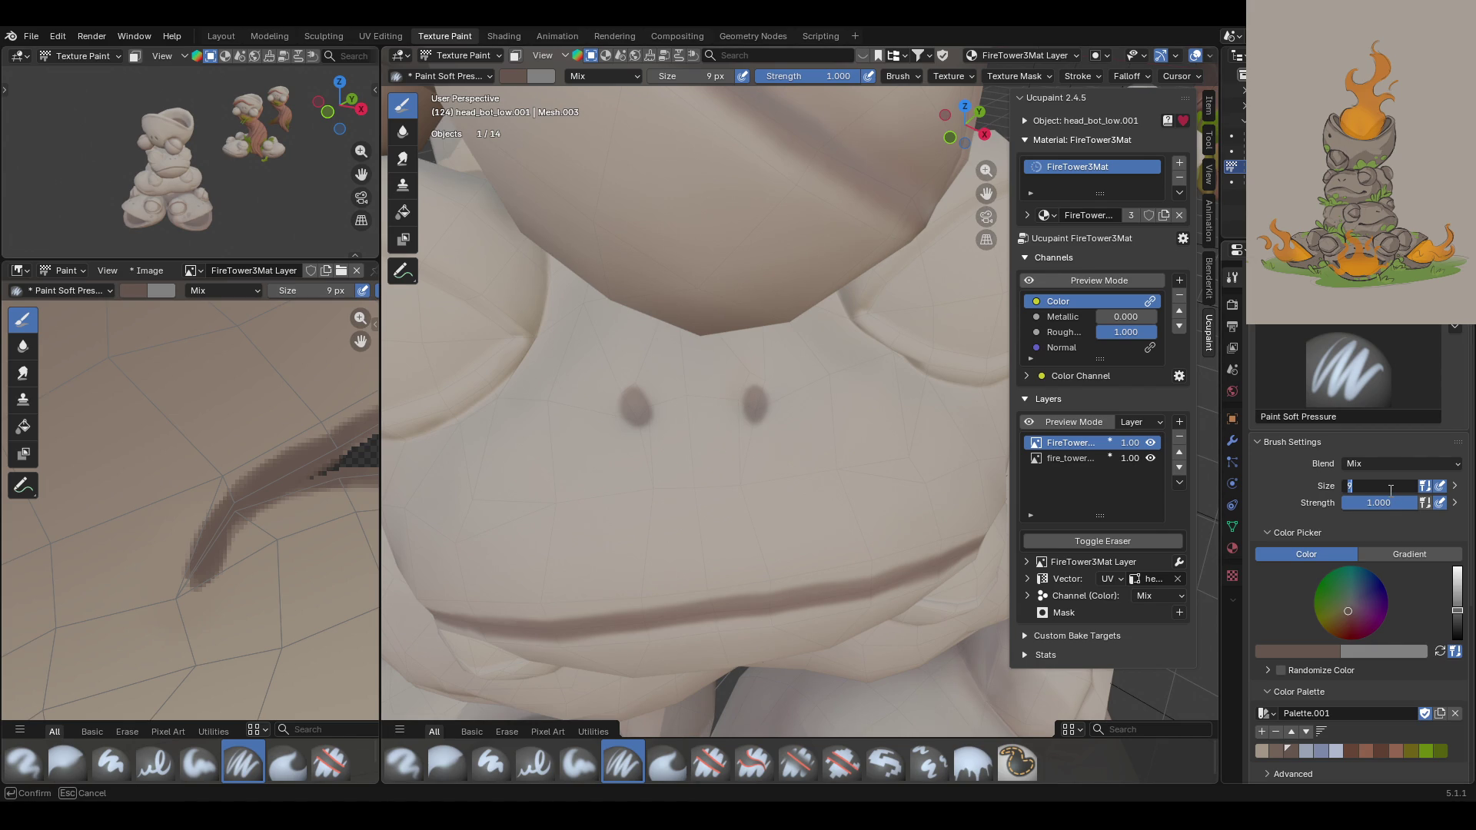
text(28)
key(Return)
drag(758, 389, 758, 398)
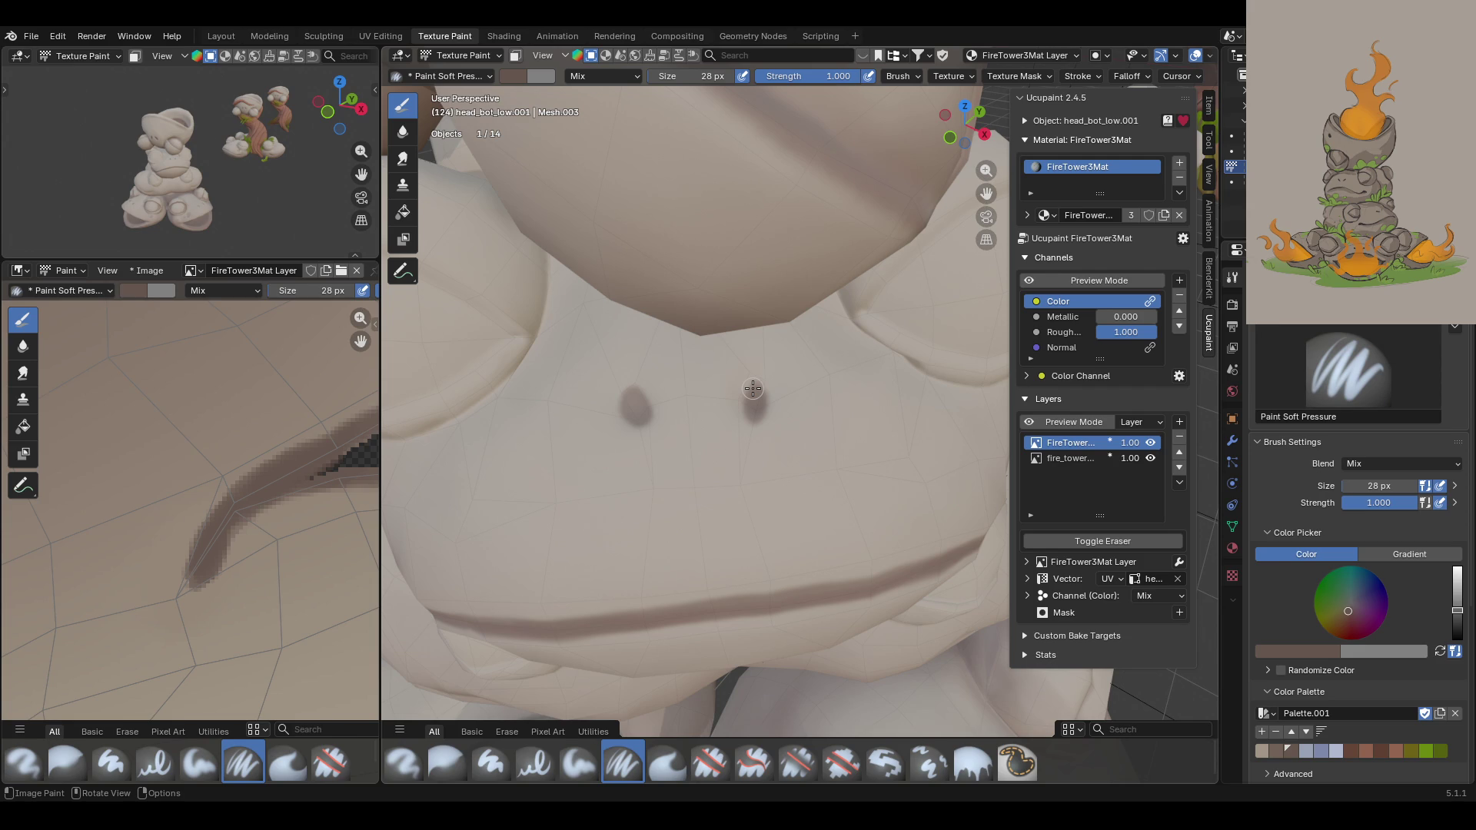
scroll(700, 285, down, 5)
mouse_move(700, 285)
middle_down()
mouse_move(873, 316)
mouse_move(746, 317)
mouse_move(727, 346)
mouse_move(538, 438)
mouse_move(790, 458)
middle_up()
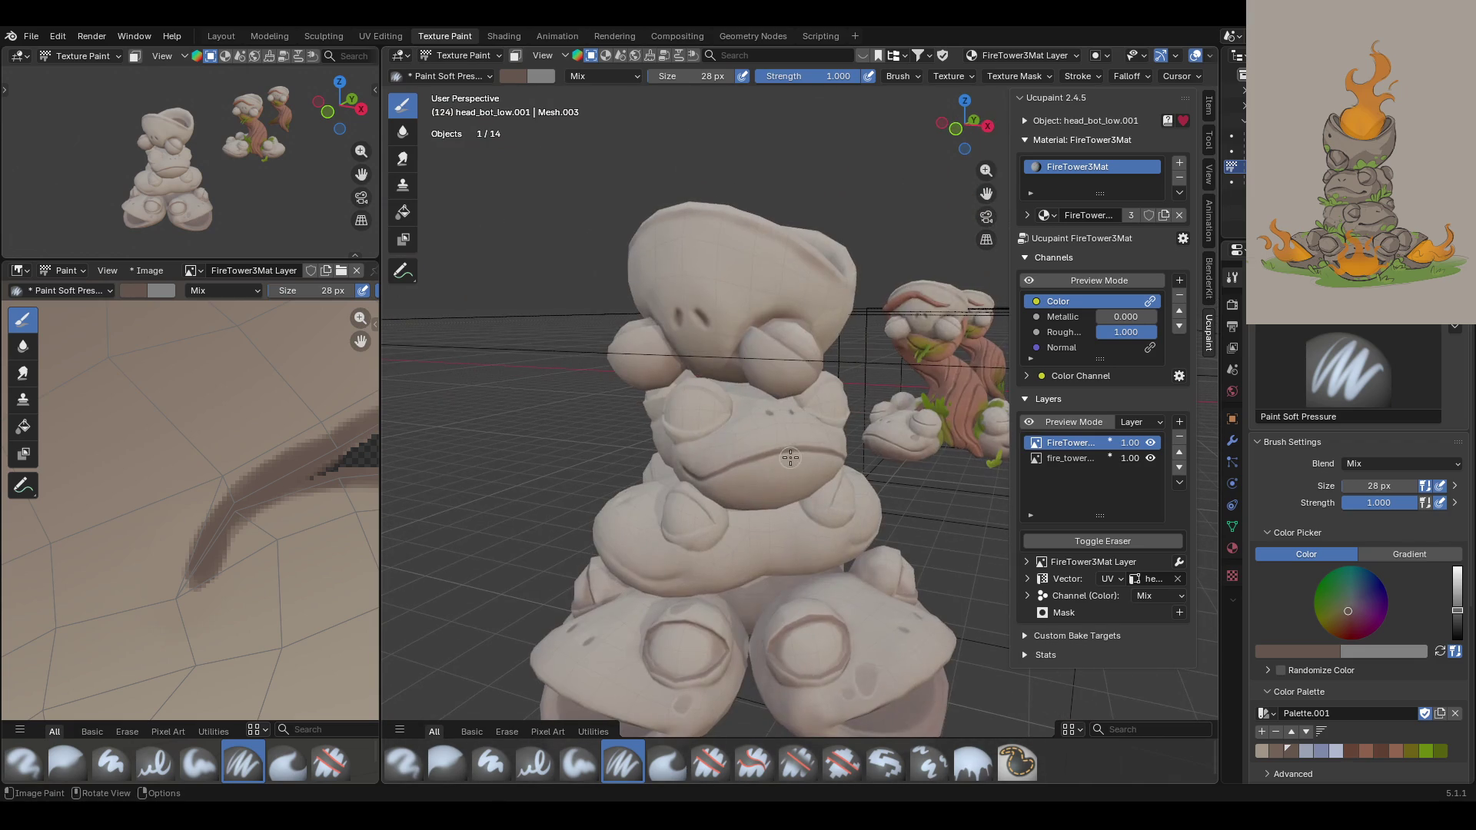
Step: Try a dark mouth line across the frog's face several times, undoing each attempt
mouse_move(573, 486)
middle_down()
mouse_move(821, 474)
mouse_move(817, 386)
mouse_move(663, 451)
middle_up()
mouse_move(588, 516)
mouse_down()
mouse_move(768, 492)
mouse_move(930, 506)
mouse_up()
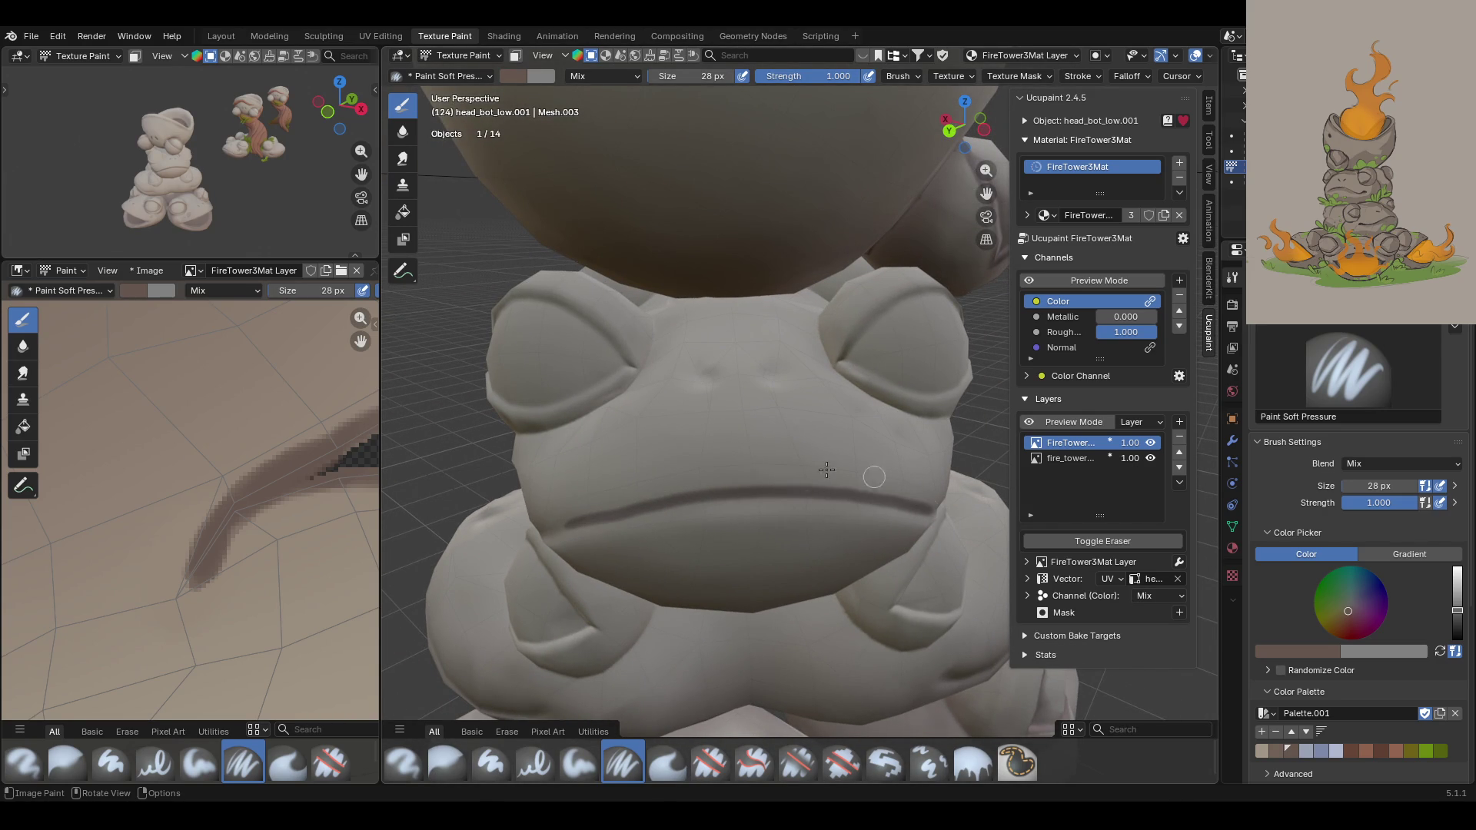
key(ctrl+z)
mouse_move(558, 527)
mouse_down()
mouse_move(740, 496)
mouse_move(924, 504)
mouse_up()
key(ctrl+z)
mouse_move(555, 528)
mouse_down()
mouse_move(738, 494)
mouse_move(924, 504)
mouse_up()
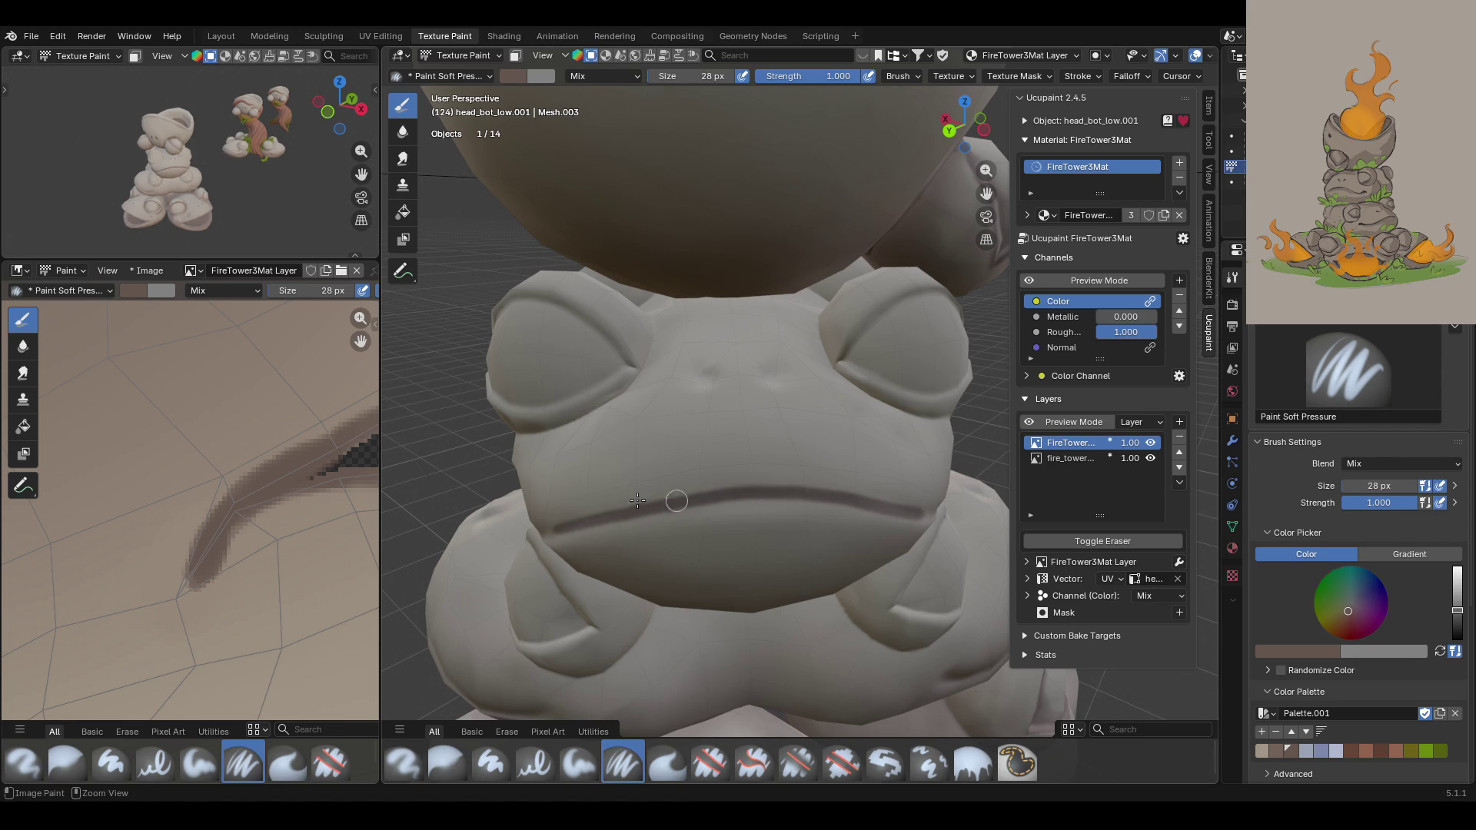
key(ctrl+z)
mouse_move(550, 531)
mouse_down()
mouse_move(715, 495)
mouse_move(853, 493)
mouse_up()
key(ctrl+z)
mouse_move(563, 529)
mouse_down()
mouse_move(672, 497)
mouse_move(833, 488)
mouse_move(934, 519)
mouse_up()
key(ctrl+z)
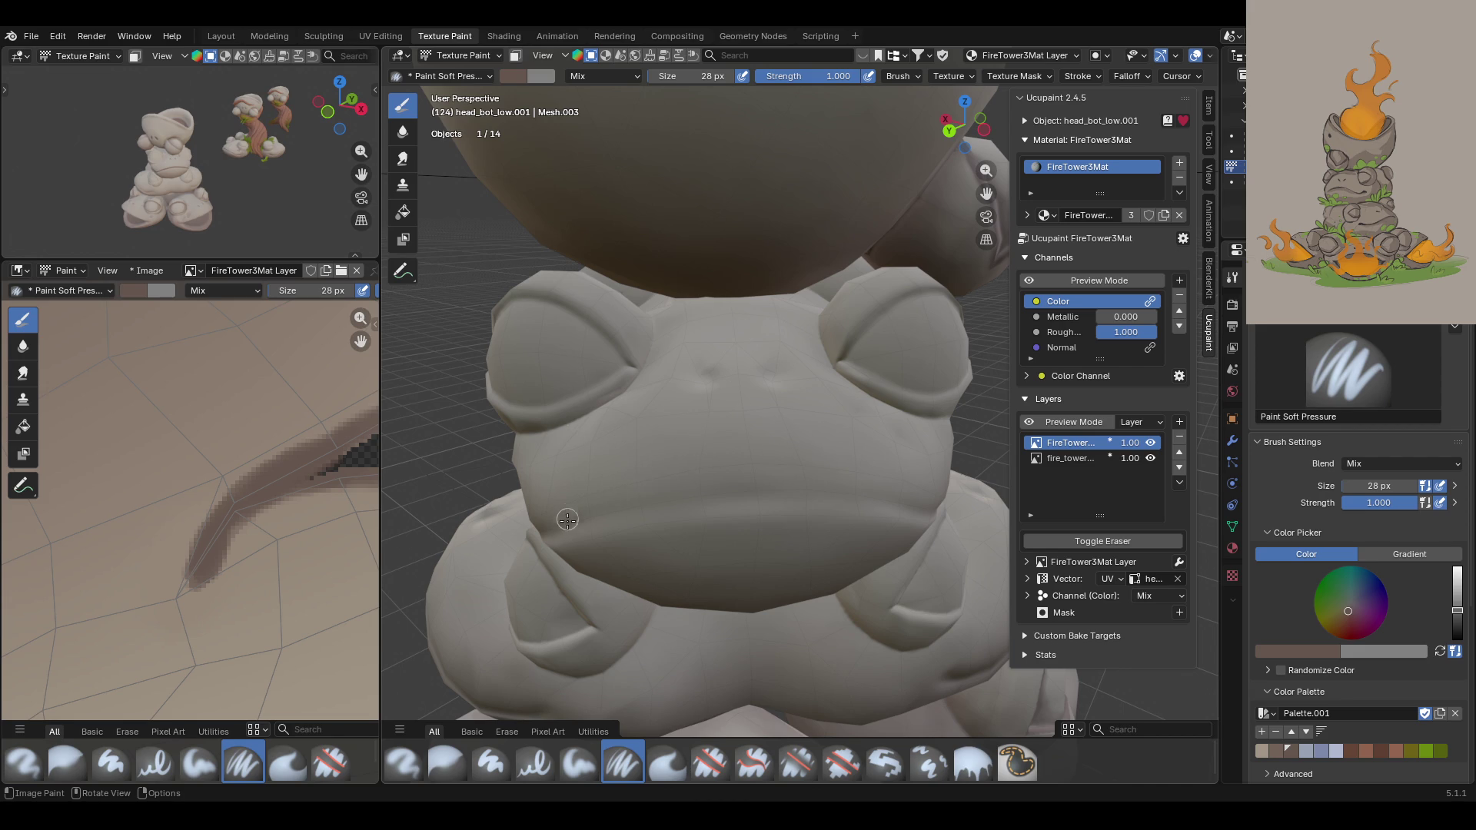
mouse_move(548, 527)
mouse_down()
mouse_move(692, 491)
mouse_move(804, 489)
mouse_up()
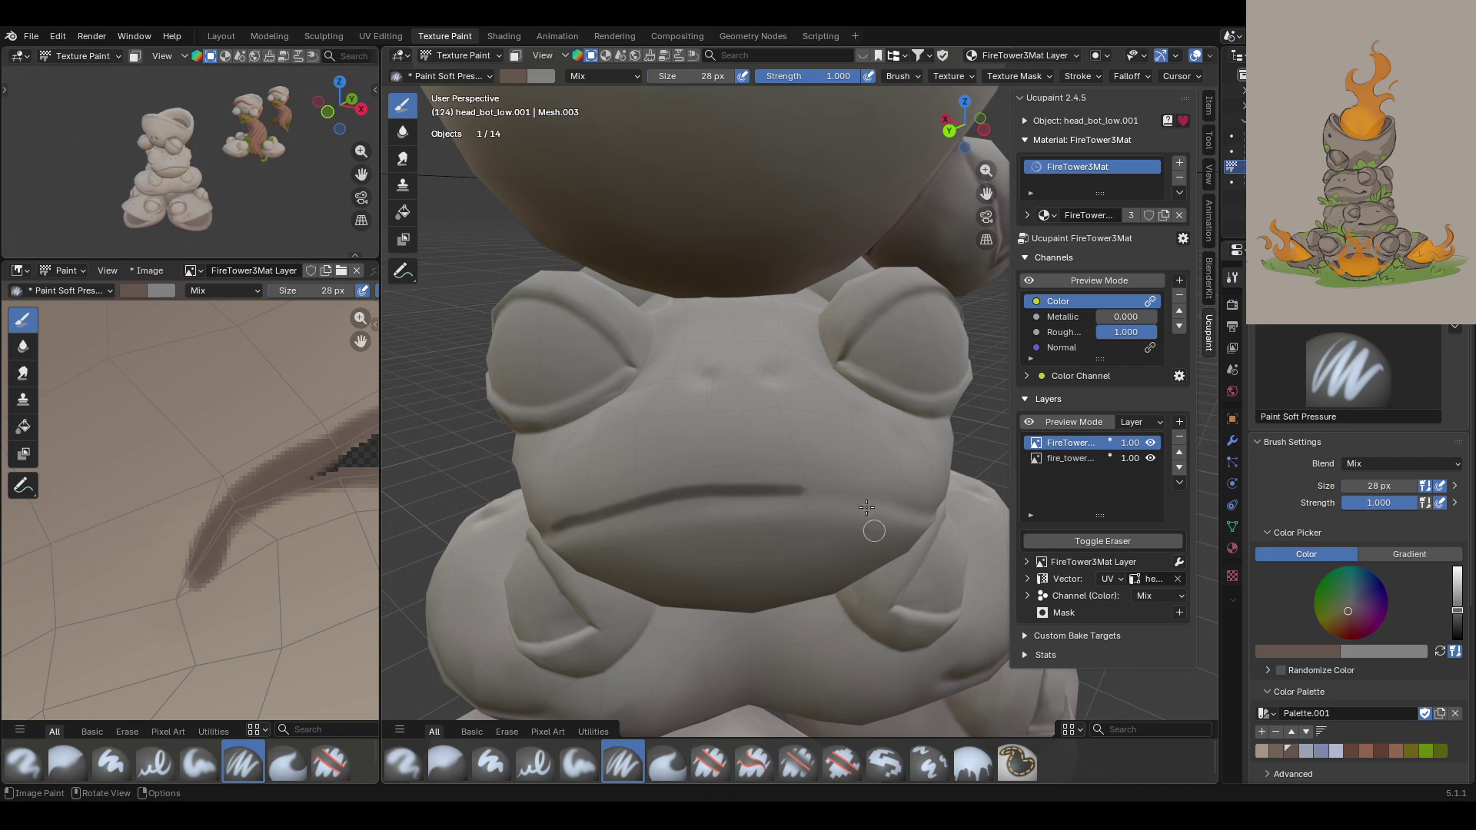
key(ctrl+z)
mouse_move(551, 528)
mouse_down()
mouse_move(777, 491)
mouse_move(920, 511)
mouse_up()
key(ctrl+z)
Step: From a side view, paint a dark curved mouth line along the frog's crease
middle_drag(537, 507, 504, 613)
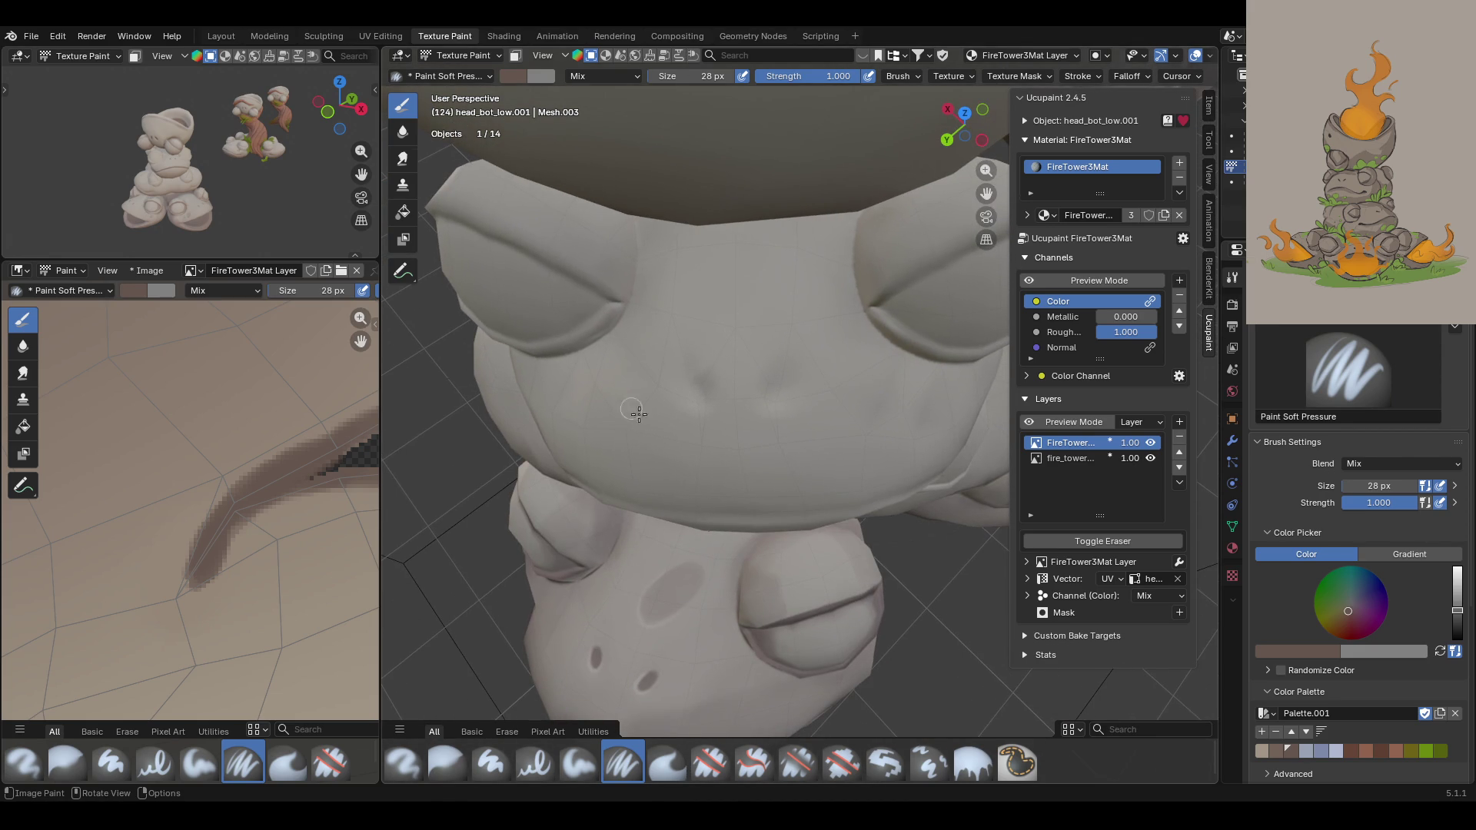
drag(709, 390, 772, 396)
mouse_move(491, 433)
middle_down()
mouse_move(638, 492)
mouse_move(774, 280)
mouse_move(776, 299)
middle_up()
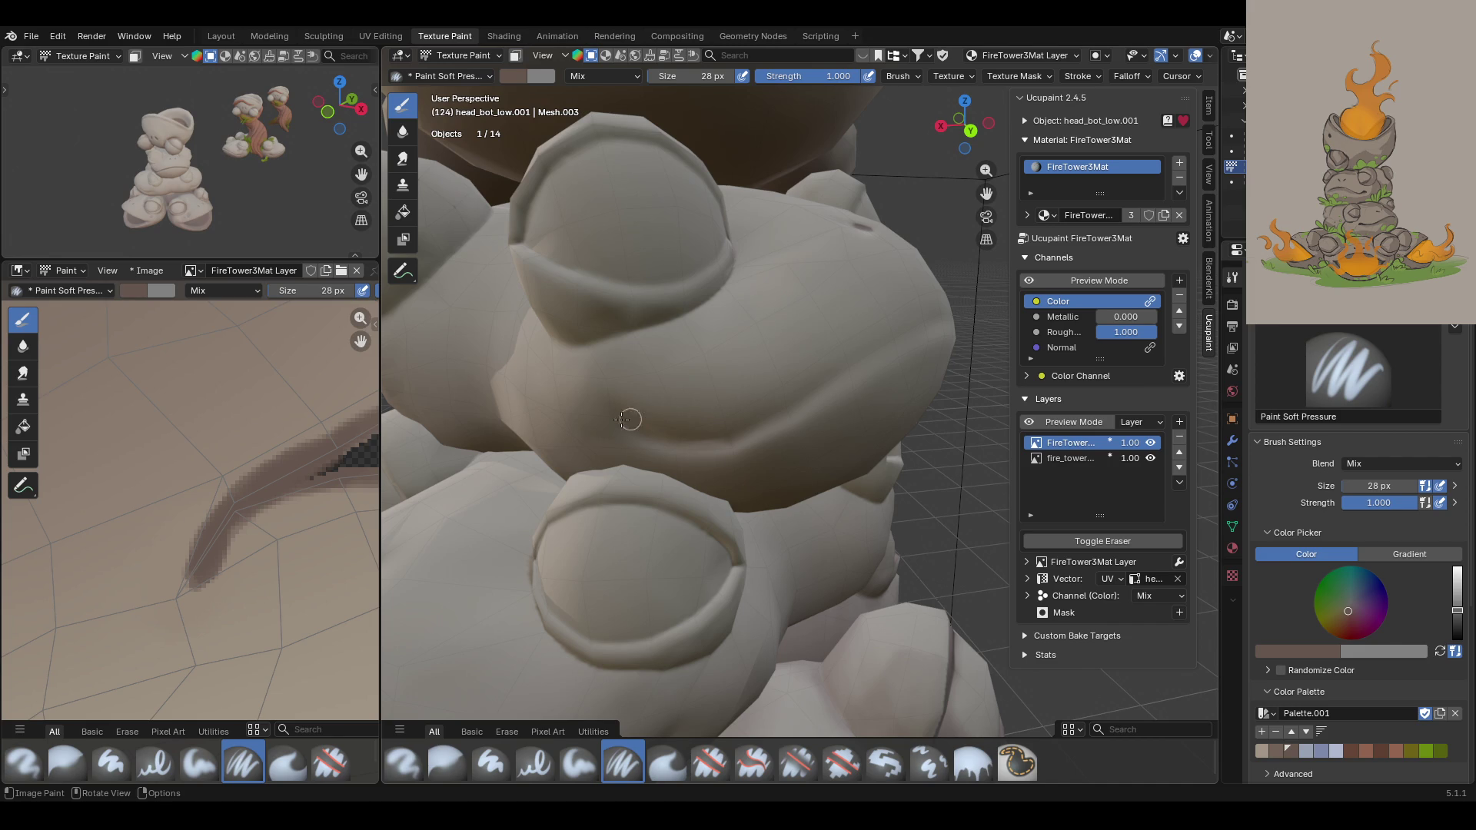
middle_drag(630, 428, 630, 428)
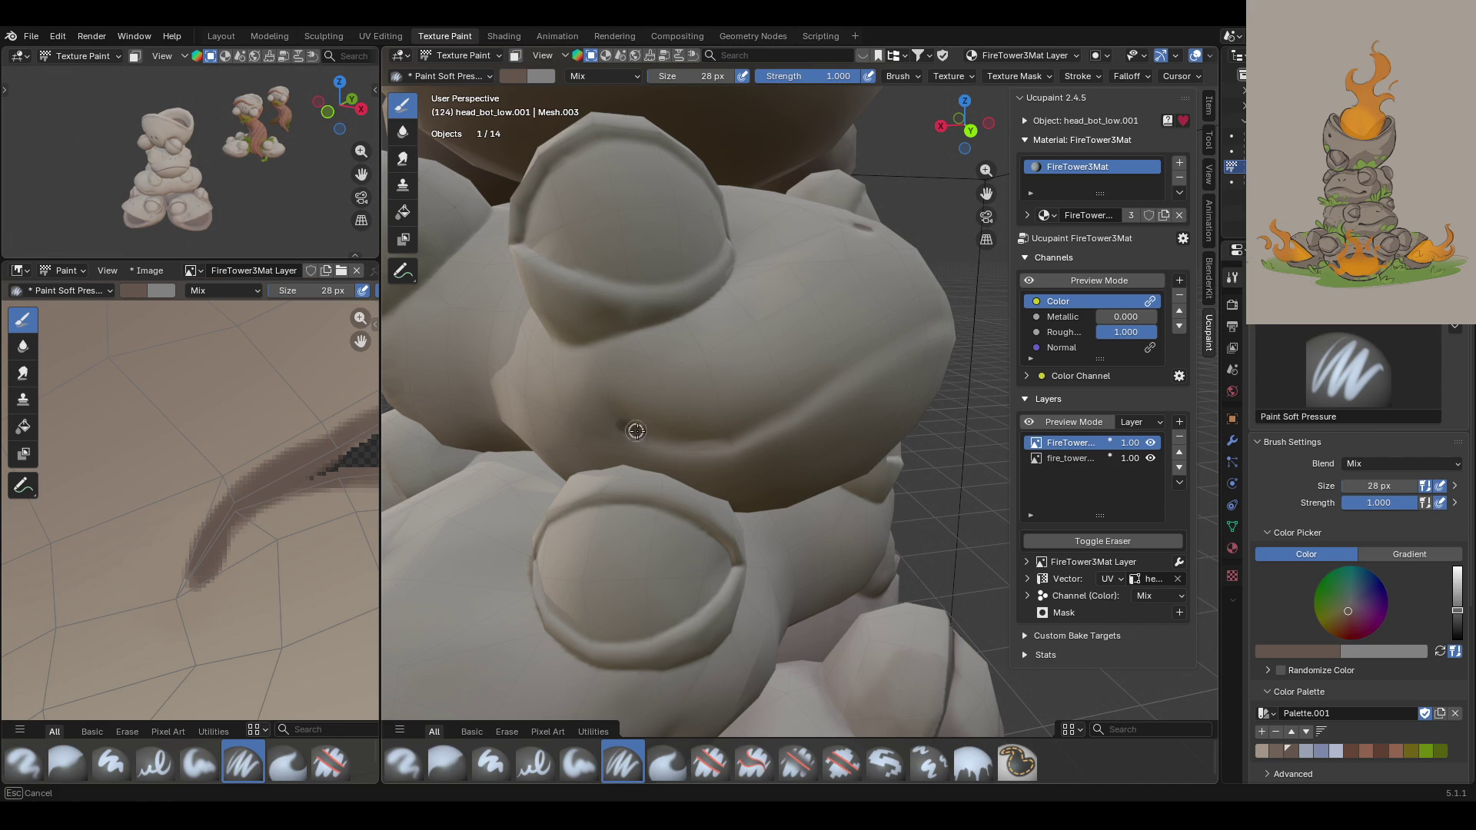
drag(684, 440, 805, 394)
key(ctrl+z)
mouse_move(619, 419)
mouse_down()
mouse_move(702, 436)
mouse_move(853, 367)
mouse_up()
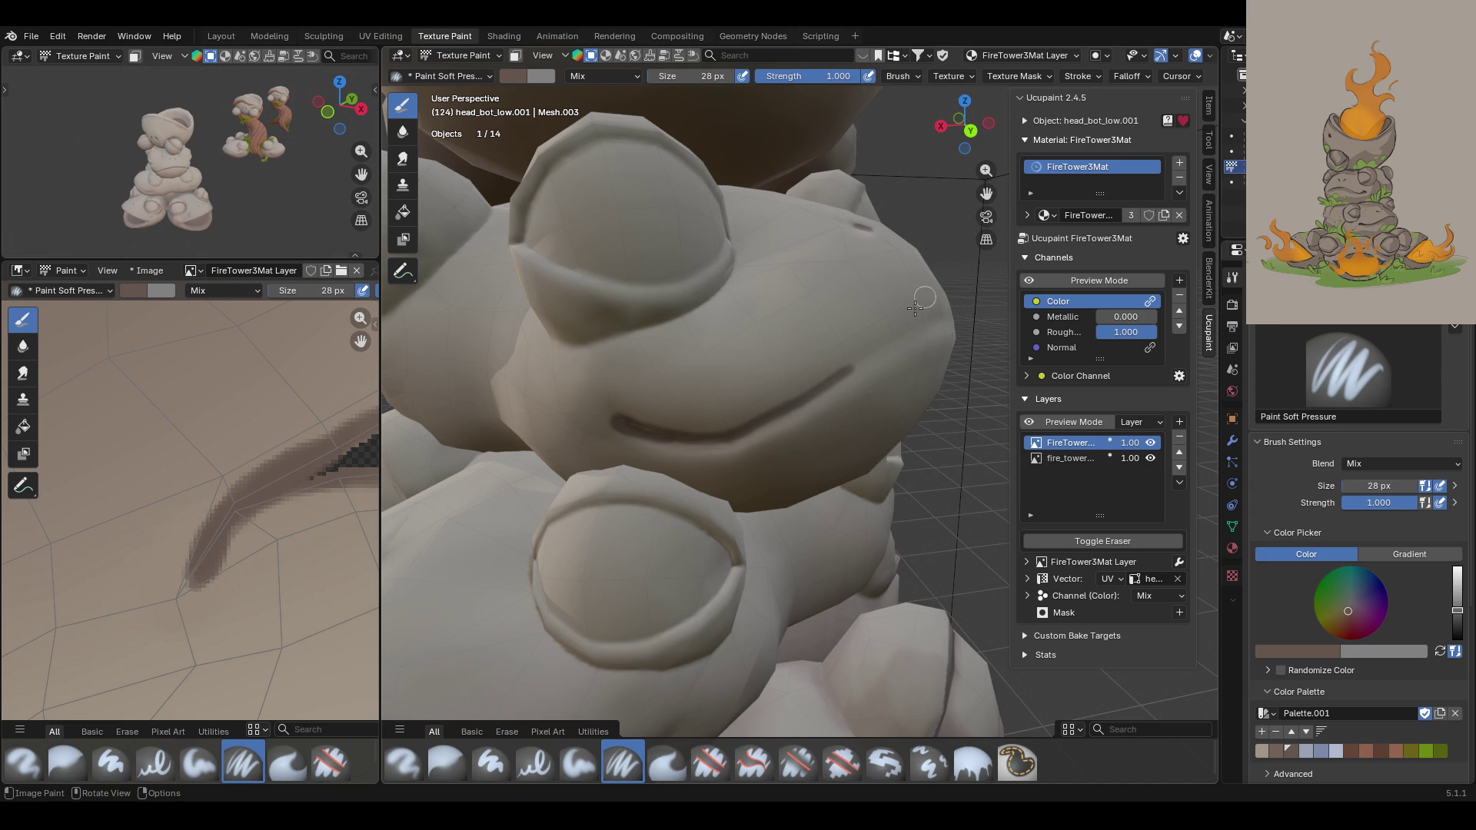
mouse_move(943, 311)
mouse_down()
mouse_move(741, 425)
mouse_move(661, 439)
mouse_up()
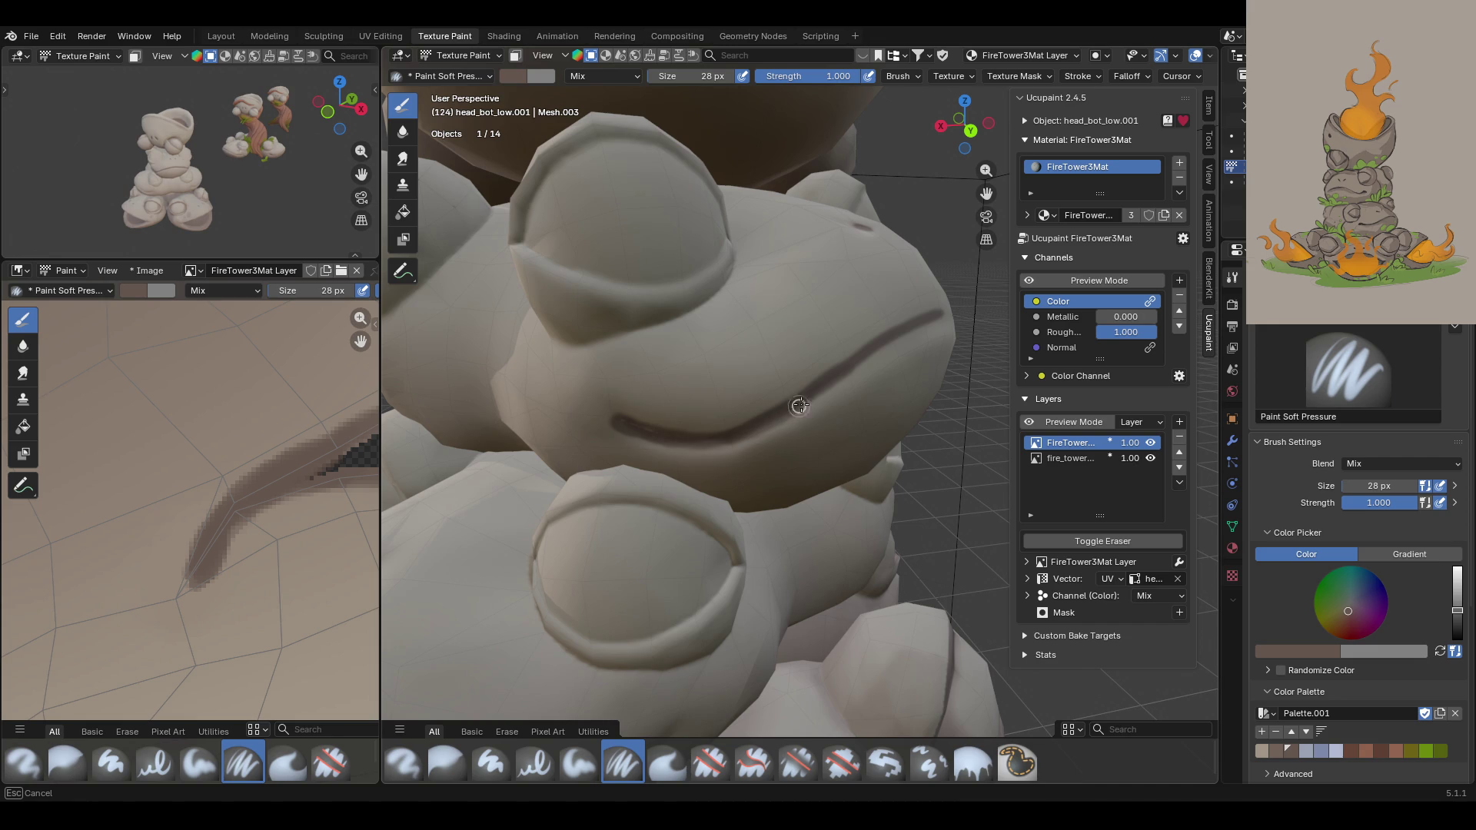
drag(881, 352, 947, 320)
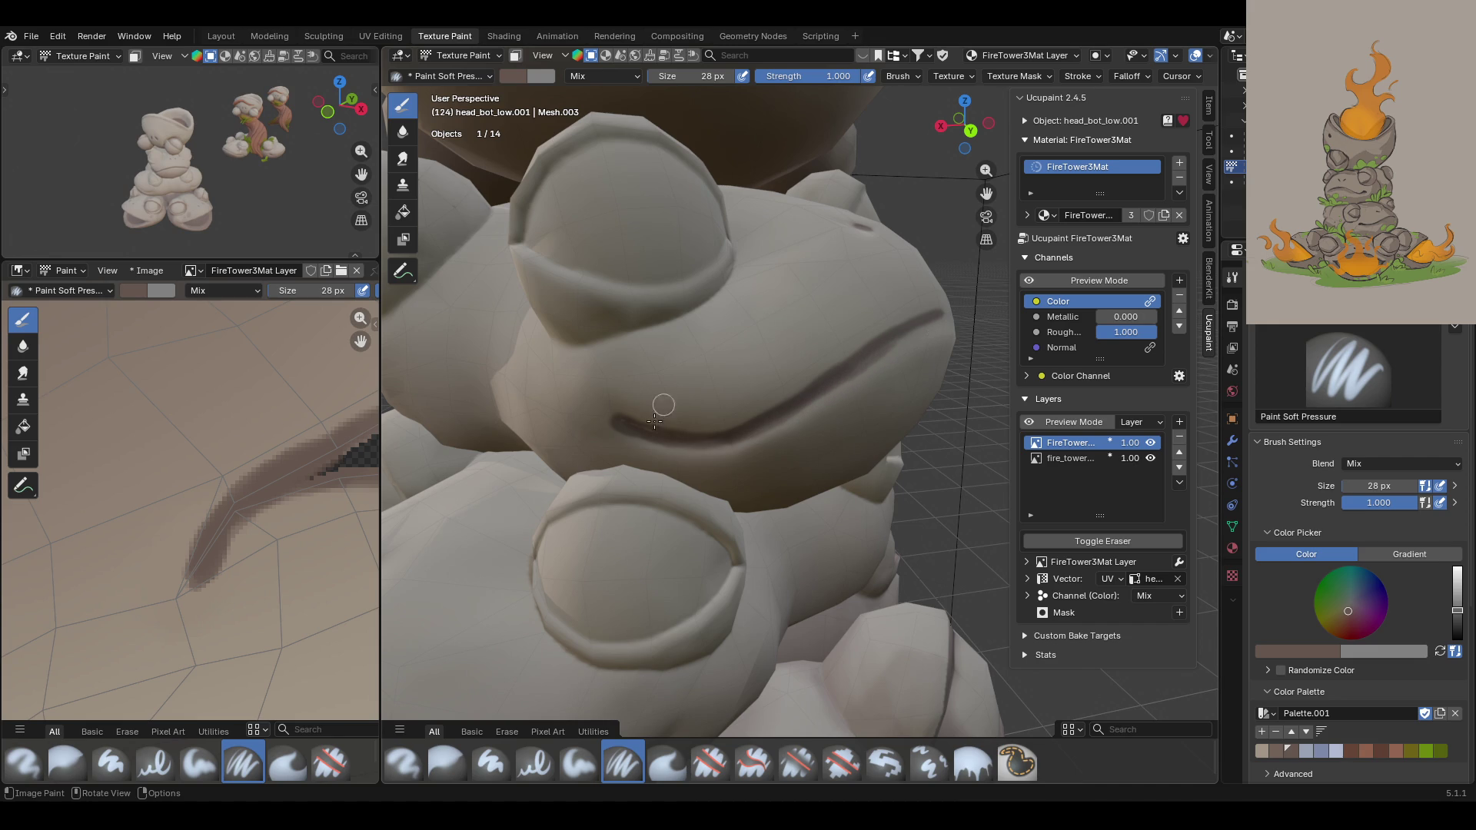
Step: Widen the dark crease patch on the texture and retrace the mouth crease in the viewport
scroll(201, 555, down, 10)
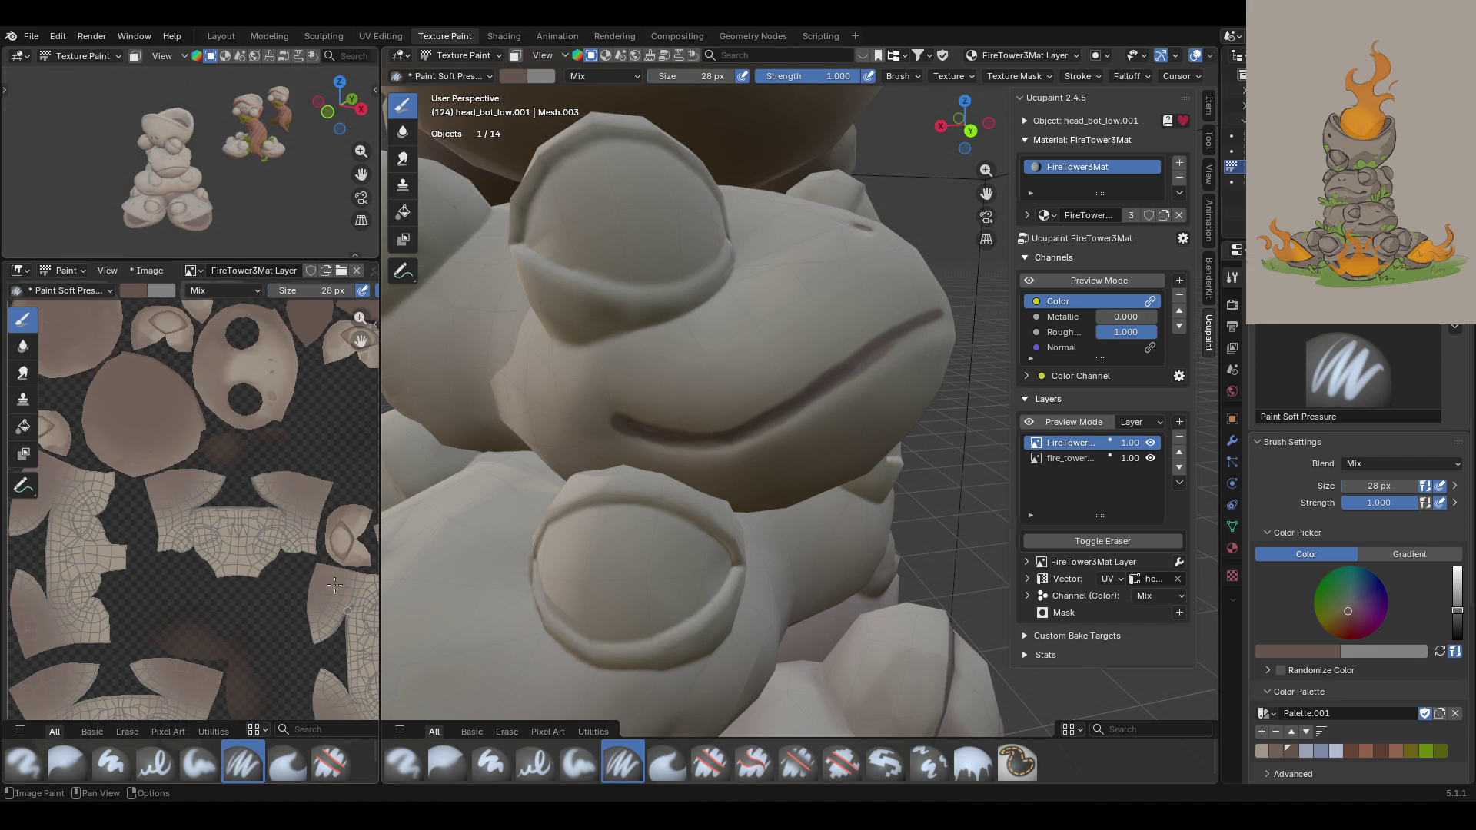
drag(360, 340, 361, 340)
scroll(336, 376, up, 5)
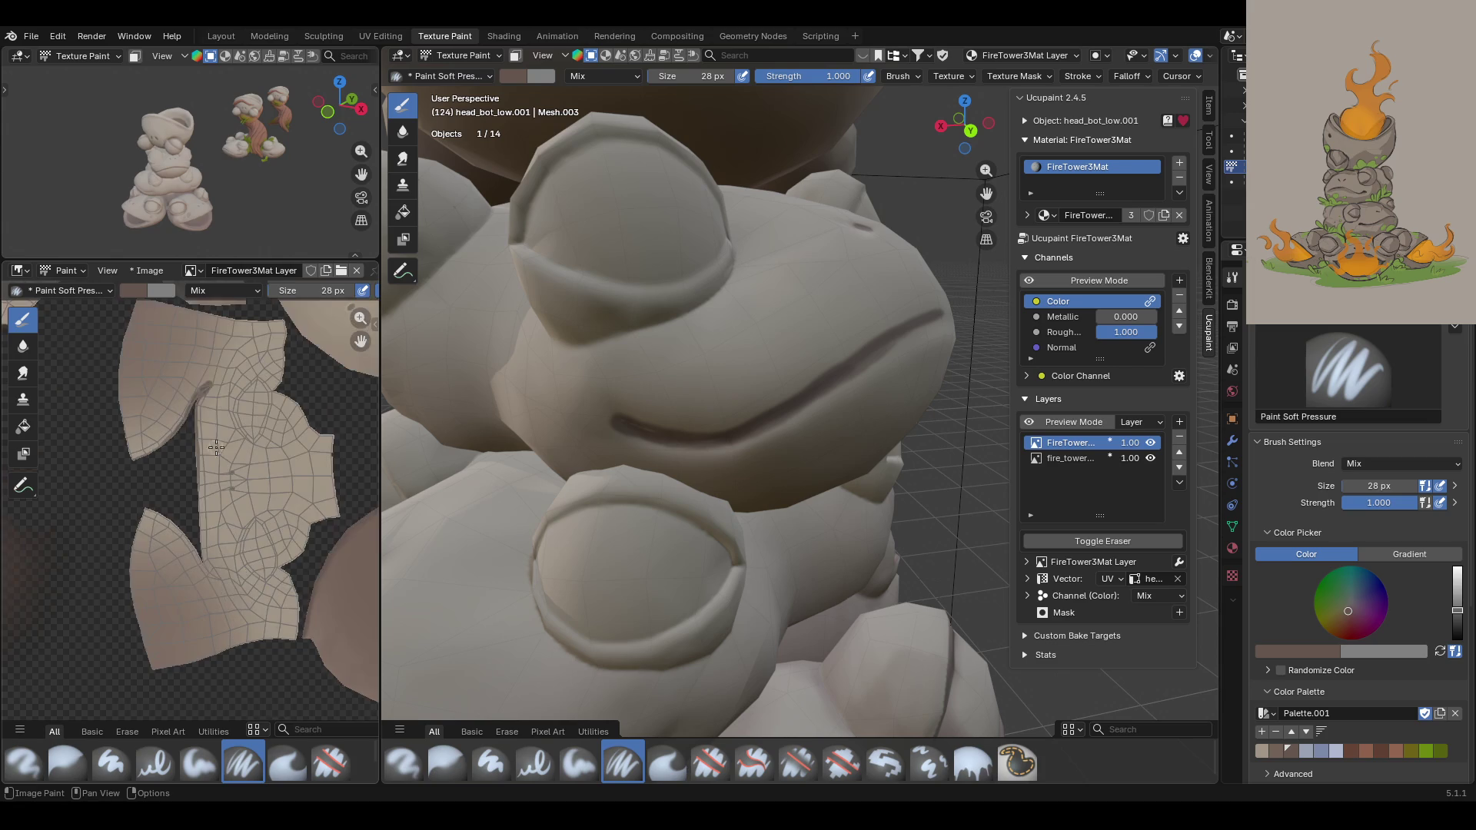
drag(360, 340, 302, 536)
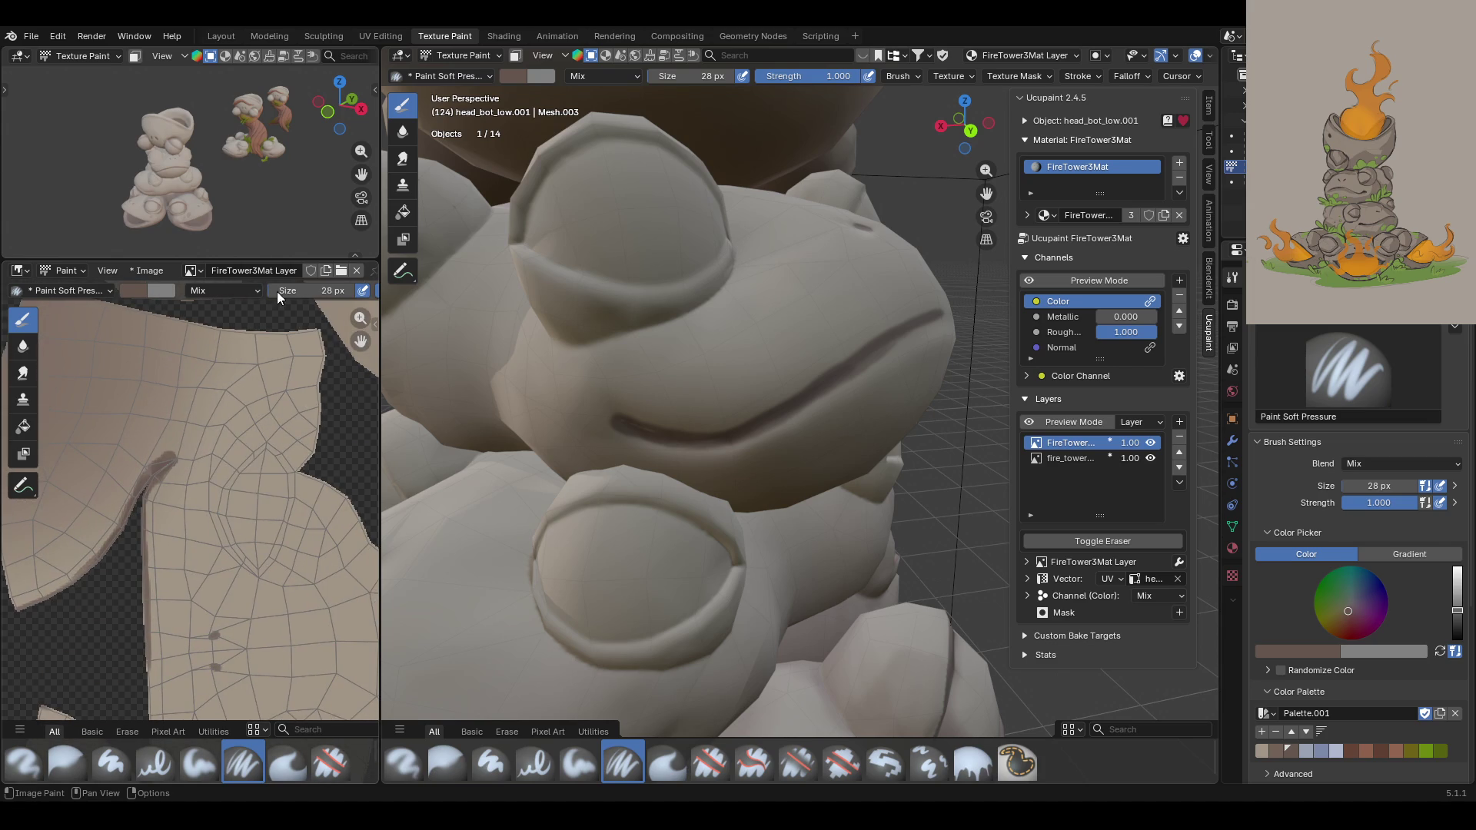
scroll(99, 401, up, 5)
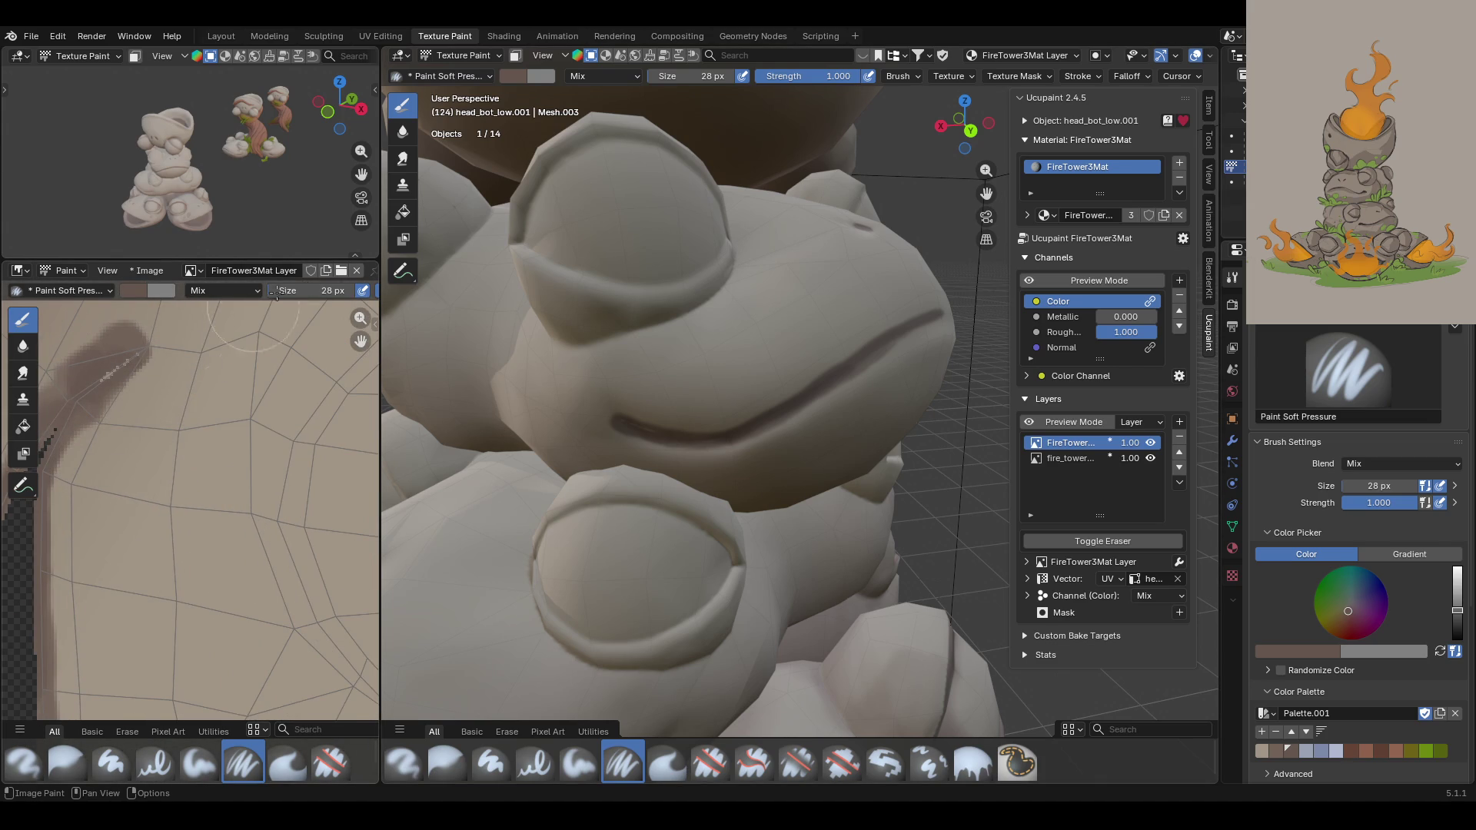
mouse_move(102, 366)
mouse_down()
mouse_move(125, 343)
mouse_move(93, 388)
mouse_up()
mouse_move(462, 492)
middle_down()
mouse_move(807, 469)
mouse_move(892, 378)
middle_up()
mouse_move(528, 396)
mouse_down()
mouse_move(658, 326)
mouse_move(774, 299)
mouse_up()
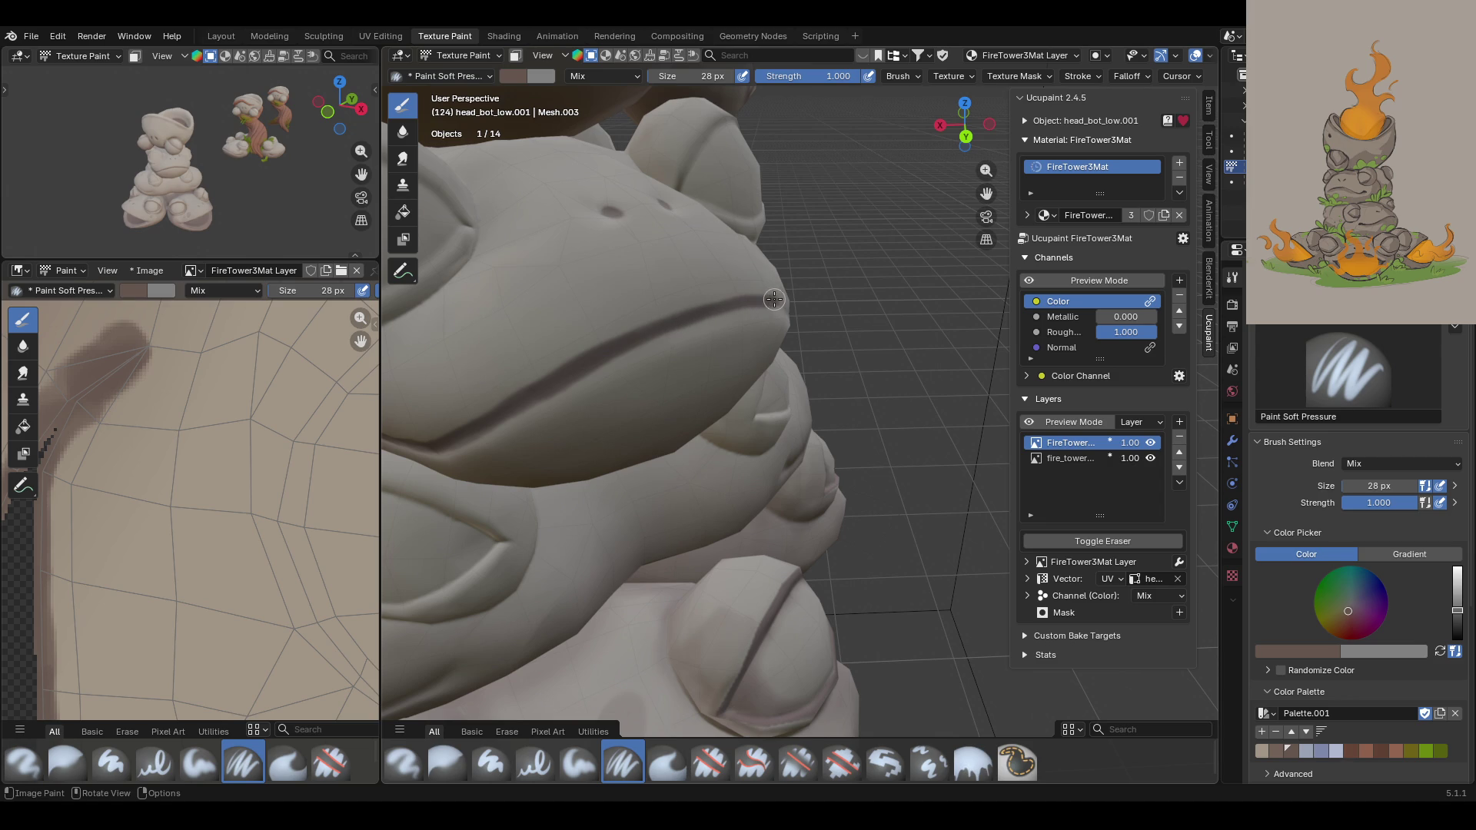
middle_drag(766, 266, 991, 184)
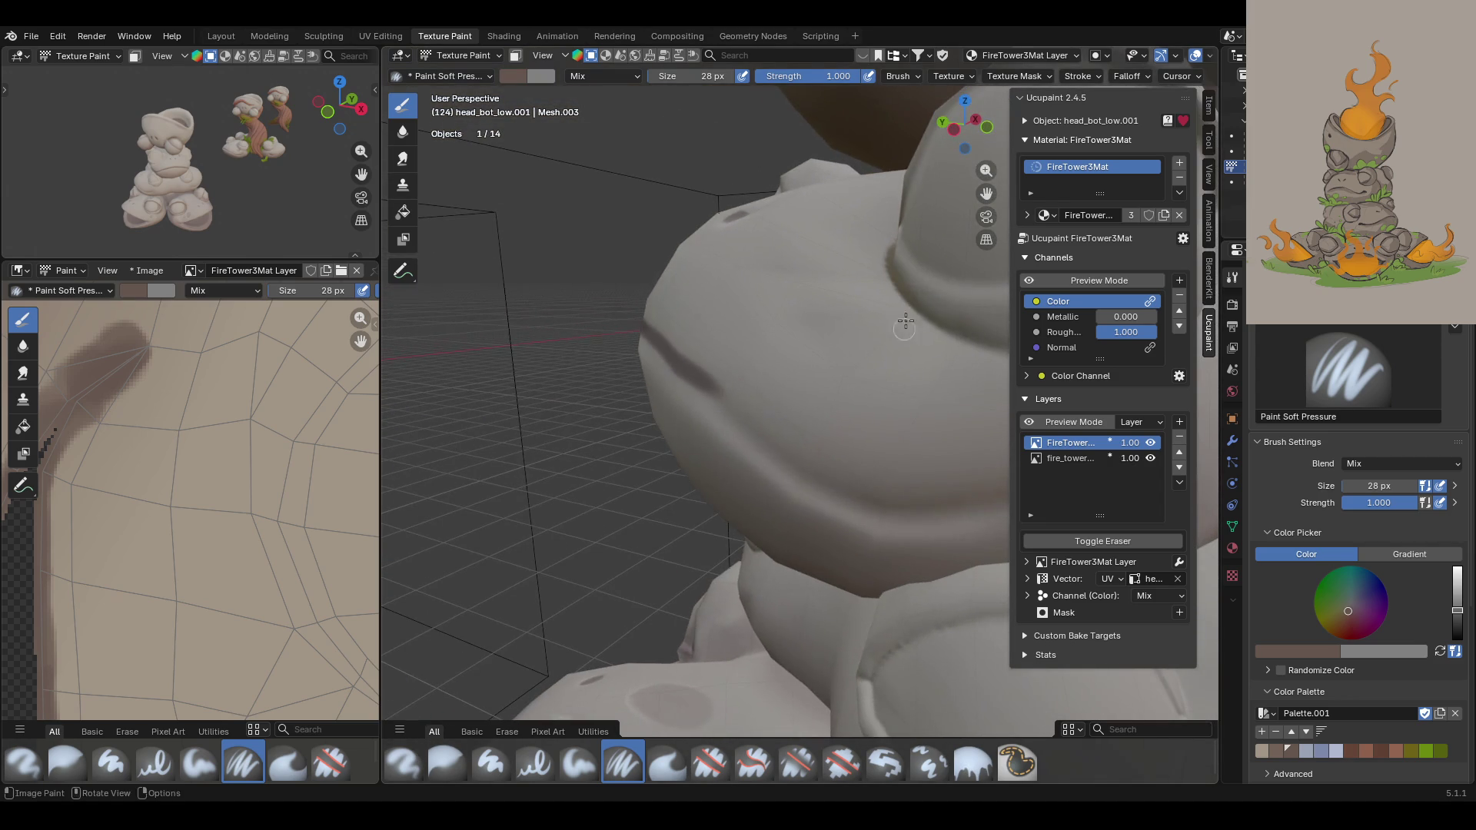
Step: Undo a stray belly dab and paint a dark line along the next frog's mouth crease
drag(986, 192, 878, 108)
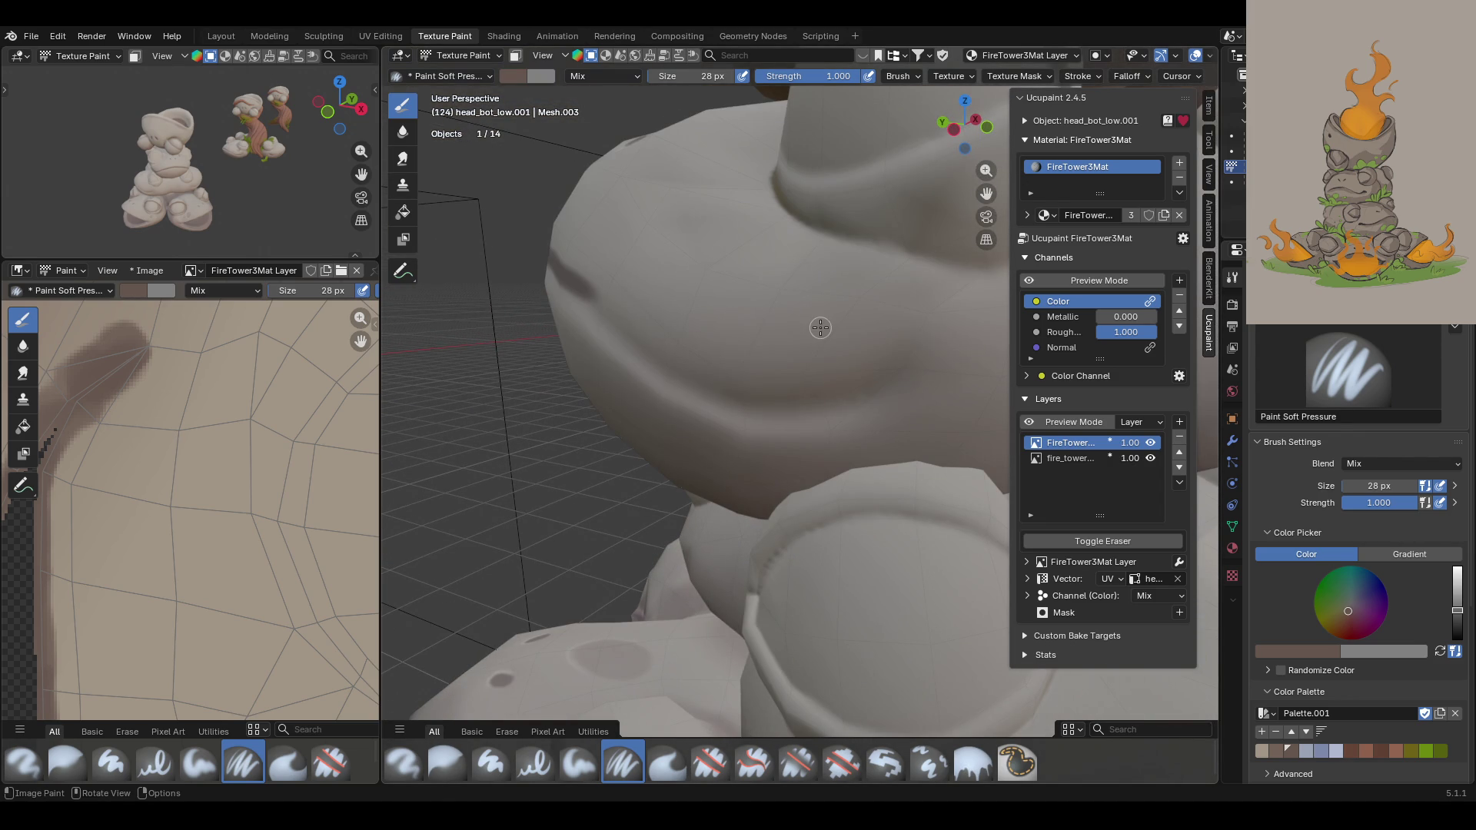
mouse_move(850, 392)
mouse_down()
mouse_move(837, 395)
mouse_move(865, 390)
mouse_move(758, 405)
mouse_move(860, 389)
mouse_move(769, 401)
mouse_move(848, 392)
mouse_up()
key(ctrl+z)
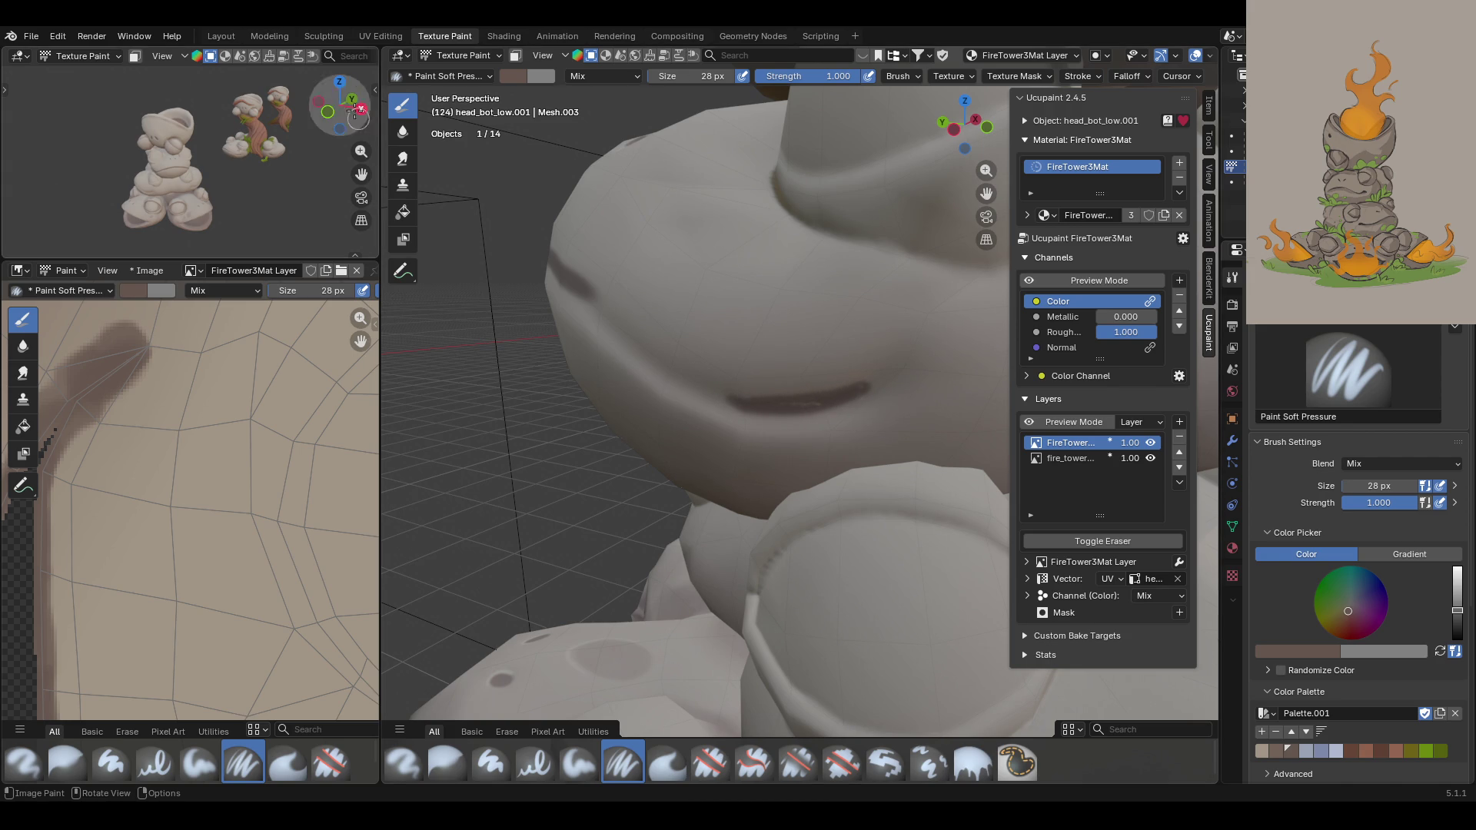
mouse_move(552, 258)
mouse_down()
mouse_move(669, 369)
mouse_move(747, 404)
mouse_move(597, 299)
mouse_move(749, 404)
mouse_up()
scroll(704, 415, down, 6)
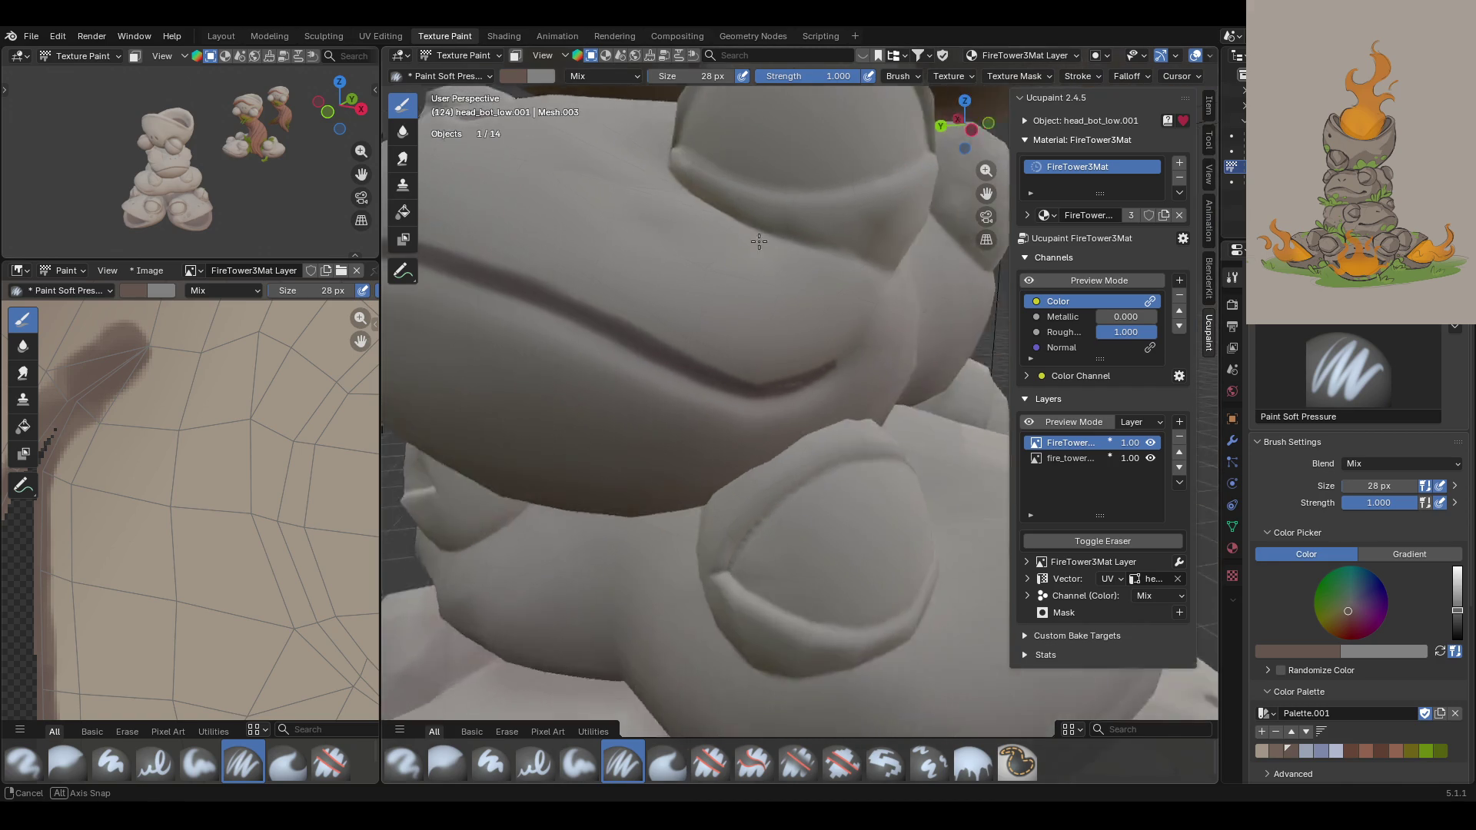
mouse_move(703, 416)
middle_down()
mouse_move(656, 296)
mouse_move(615, 320)
middle_up()
drag(986, 193, 984, 203)
middle_drag(868, 445, 786, 342)
middle_drag(886, 340, 830, 407)
scroll(164, 445, down, 3)
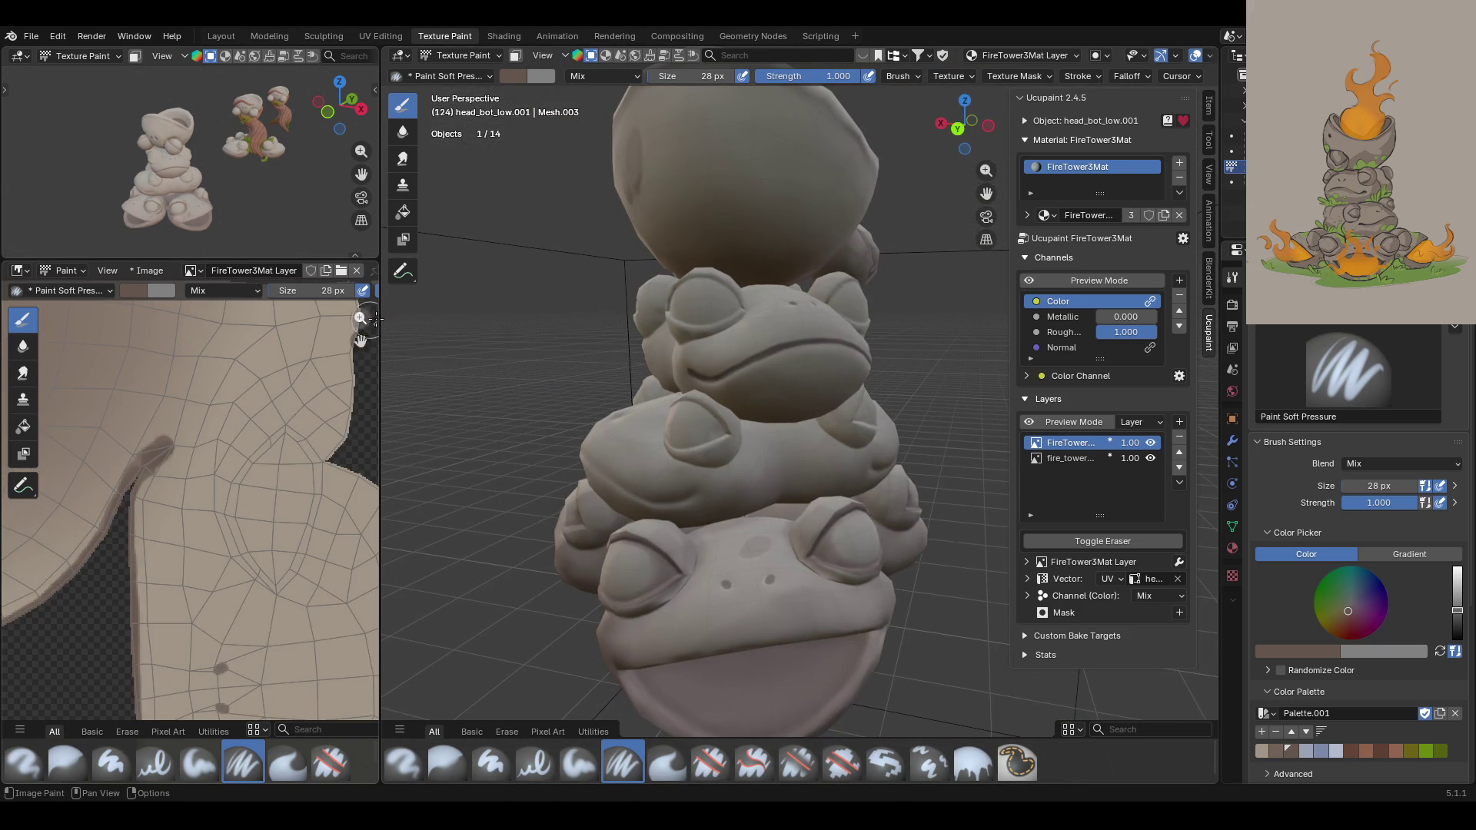
Step: Paint a short dark stroke along the curved edge of a texture island
drag(360, 340, 307, 446)
scroll(225, 544, up, 3)
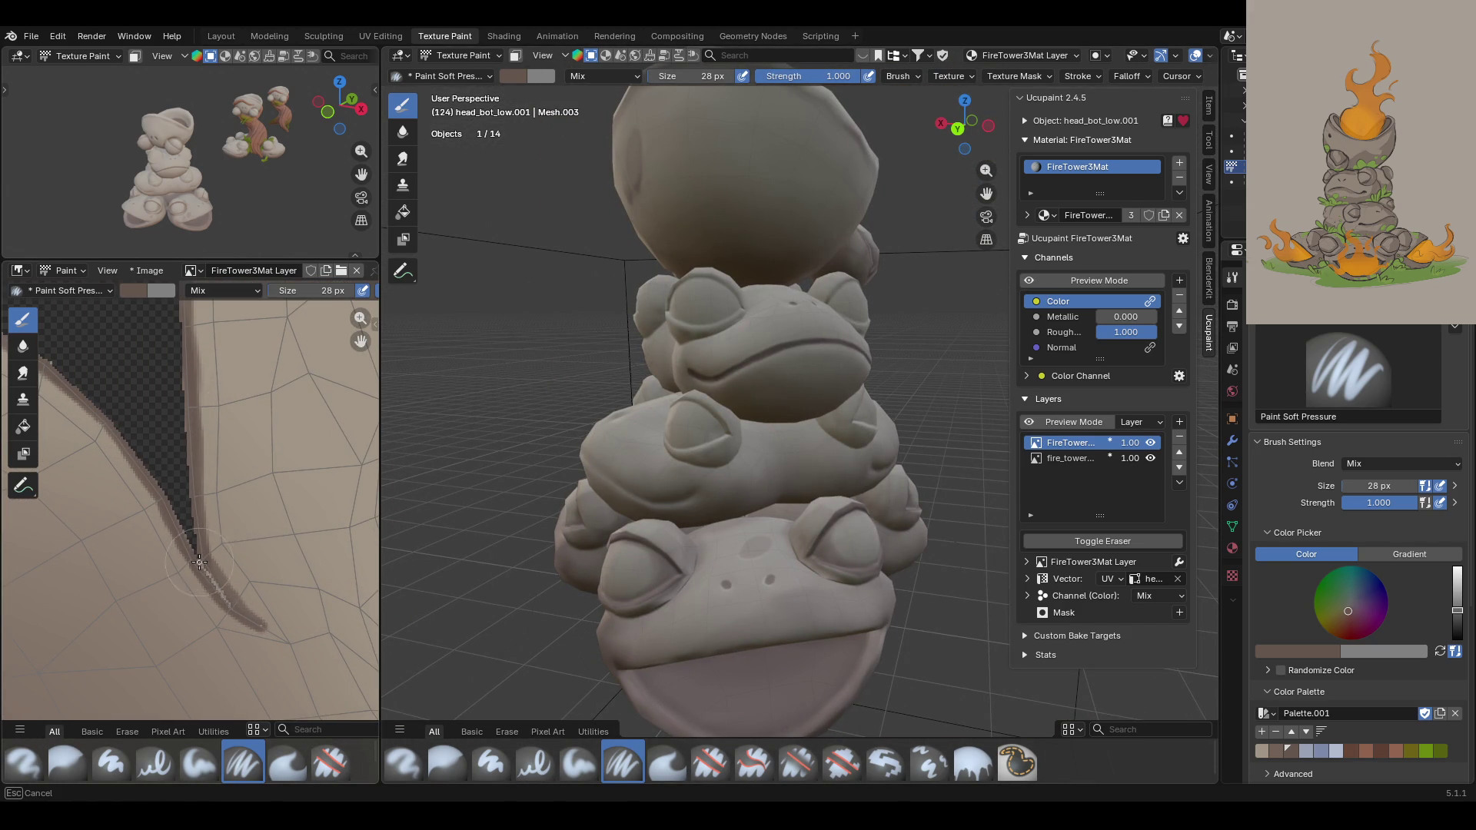
drag(201, 561, 224, 598)
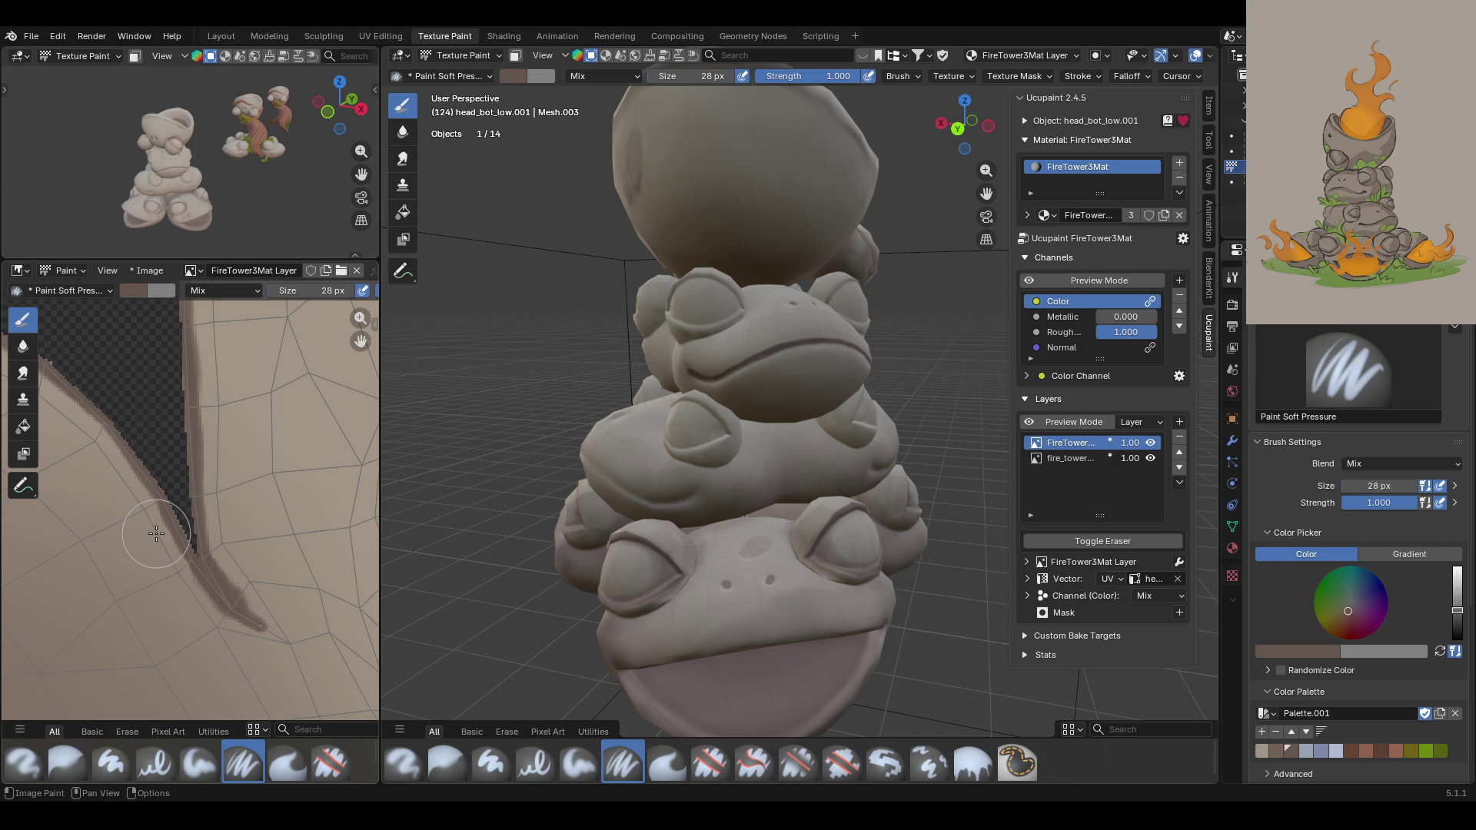
scroll(853, 446, up, 5)
Step: Pan the texture view across the UV islands and orbit the viewport to the frog's side
middle_drag(853, 446, 776, 530)
drag(986, 194, 986, 69)
scroll(163, 533, down, 5)
scroll(348, 377, up, 3)
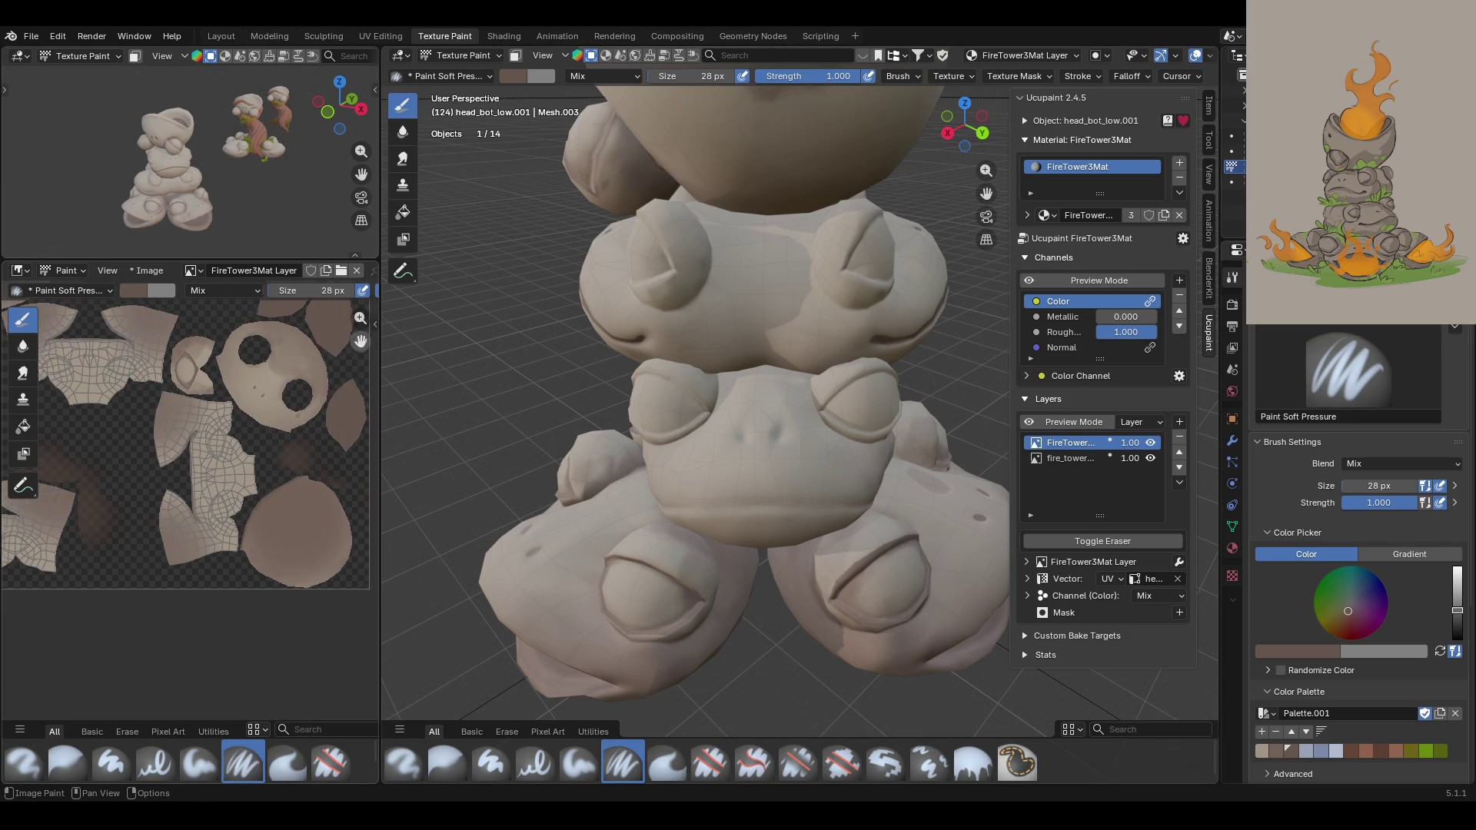
middle_drag(348, 377, 334, 328)
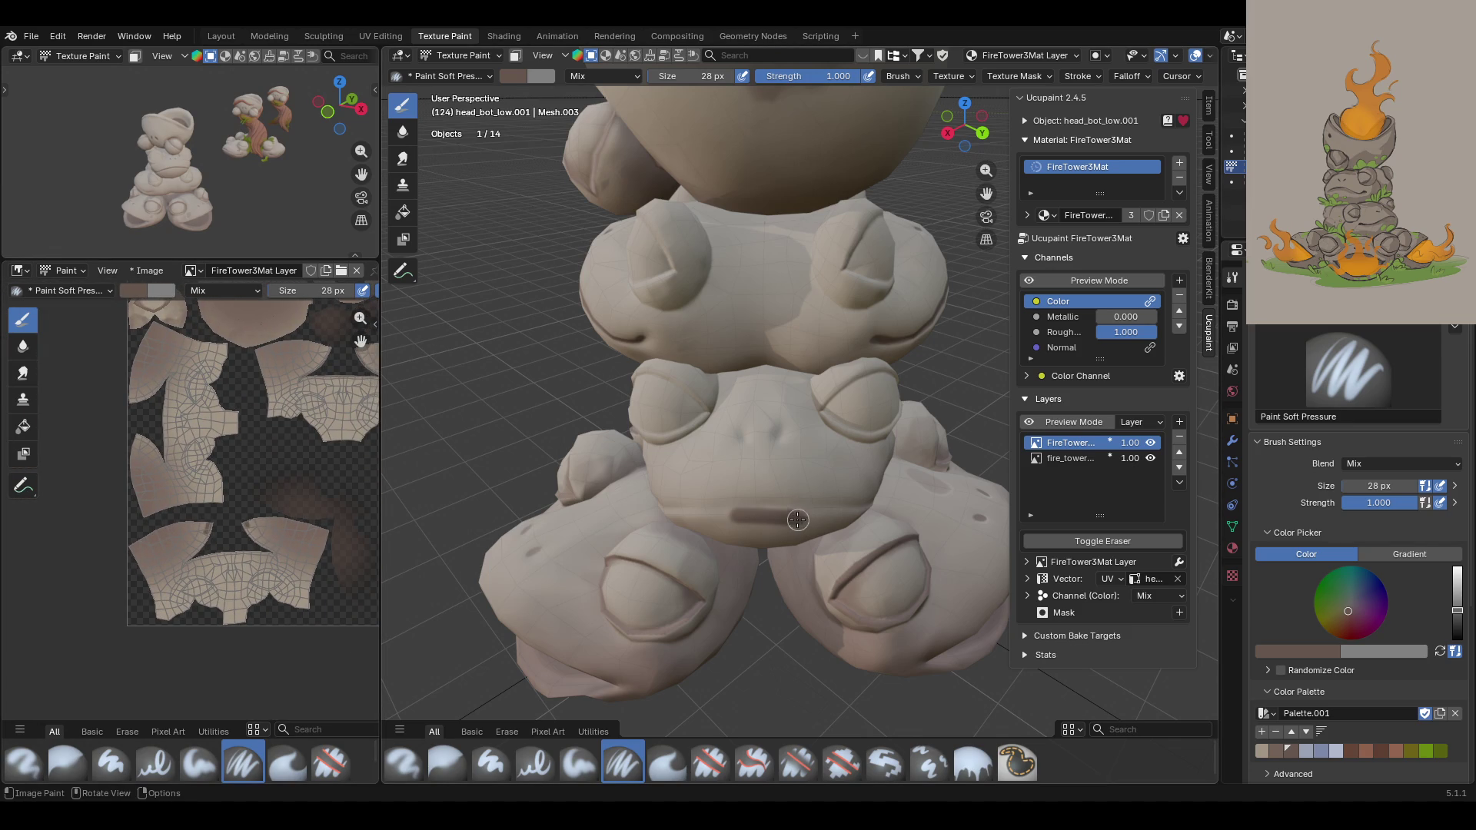
scroll(192, 499, up, 5)
middle_drag(231, 500, 227, 501)
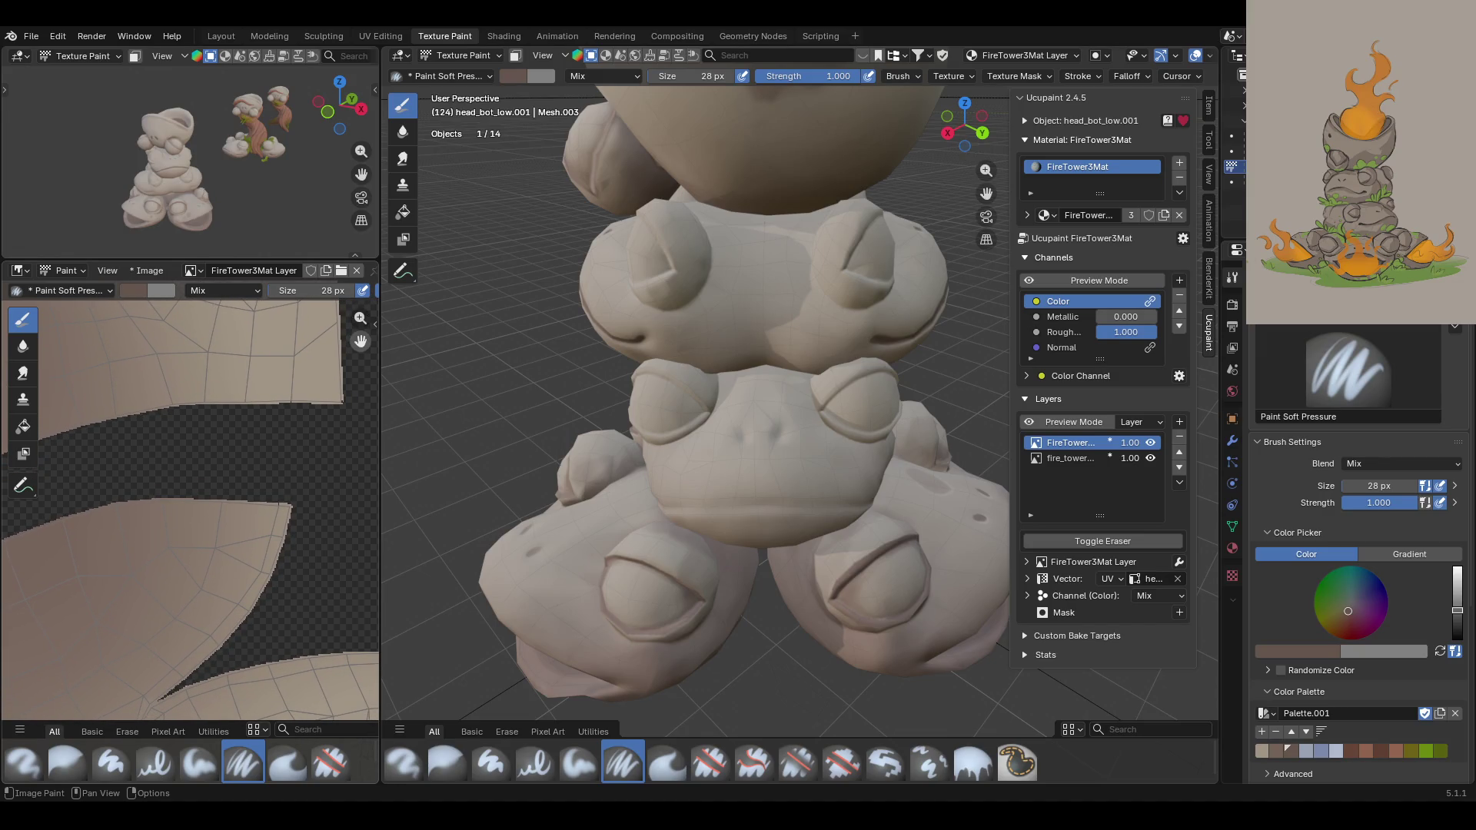
middle_drag(350, 272, 353, 363)
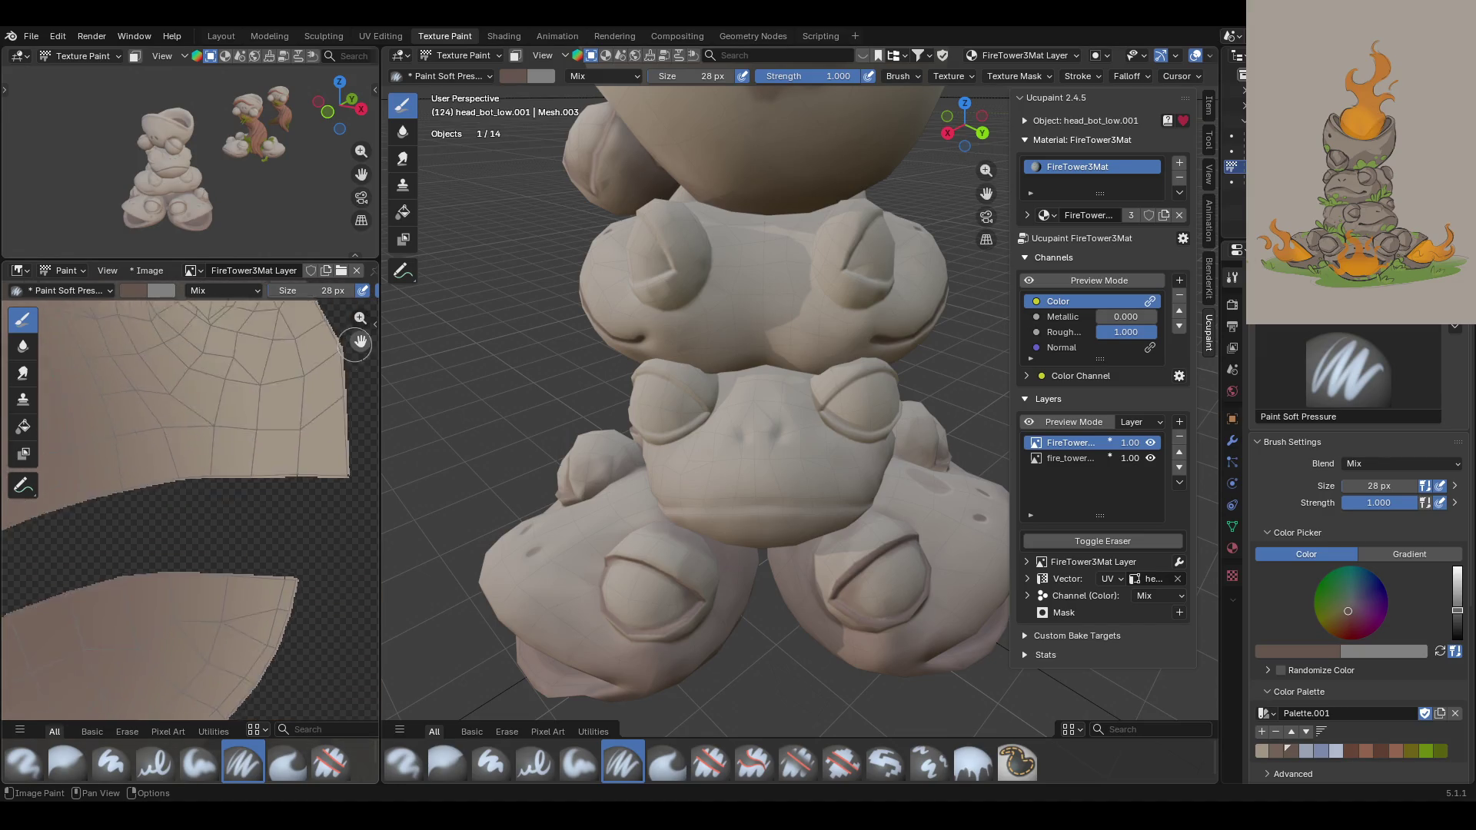
scroll(202, 446, down, 5)
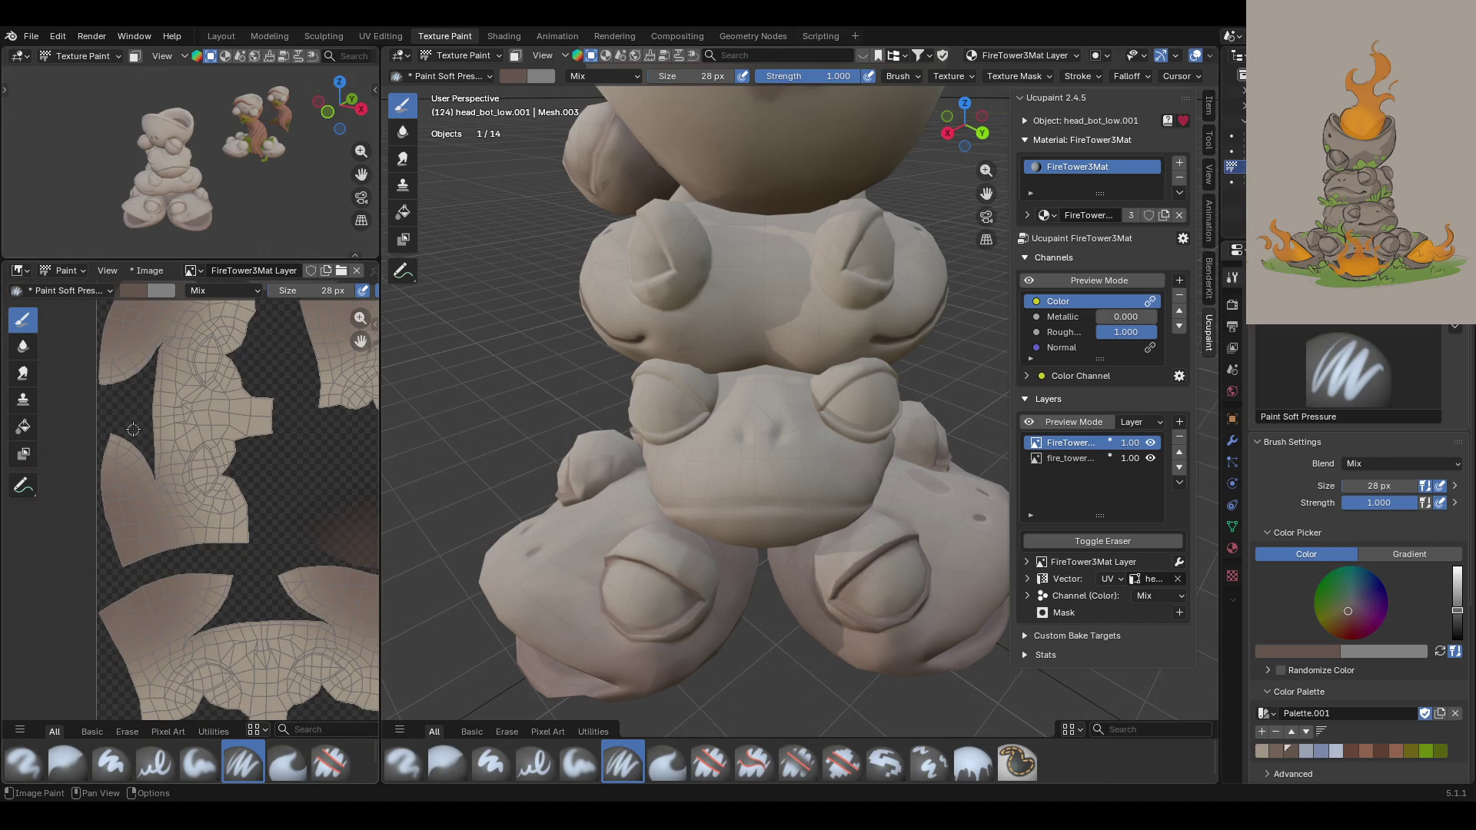
scroll(130, 430, up, 2)
middle_drag(707, 461, 788, 481)
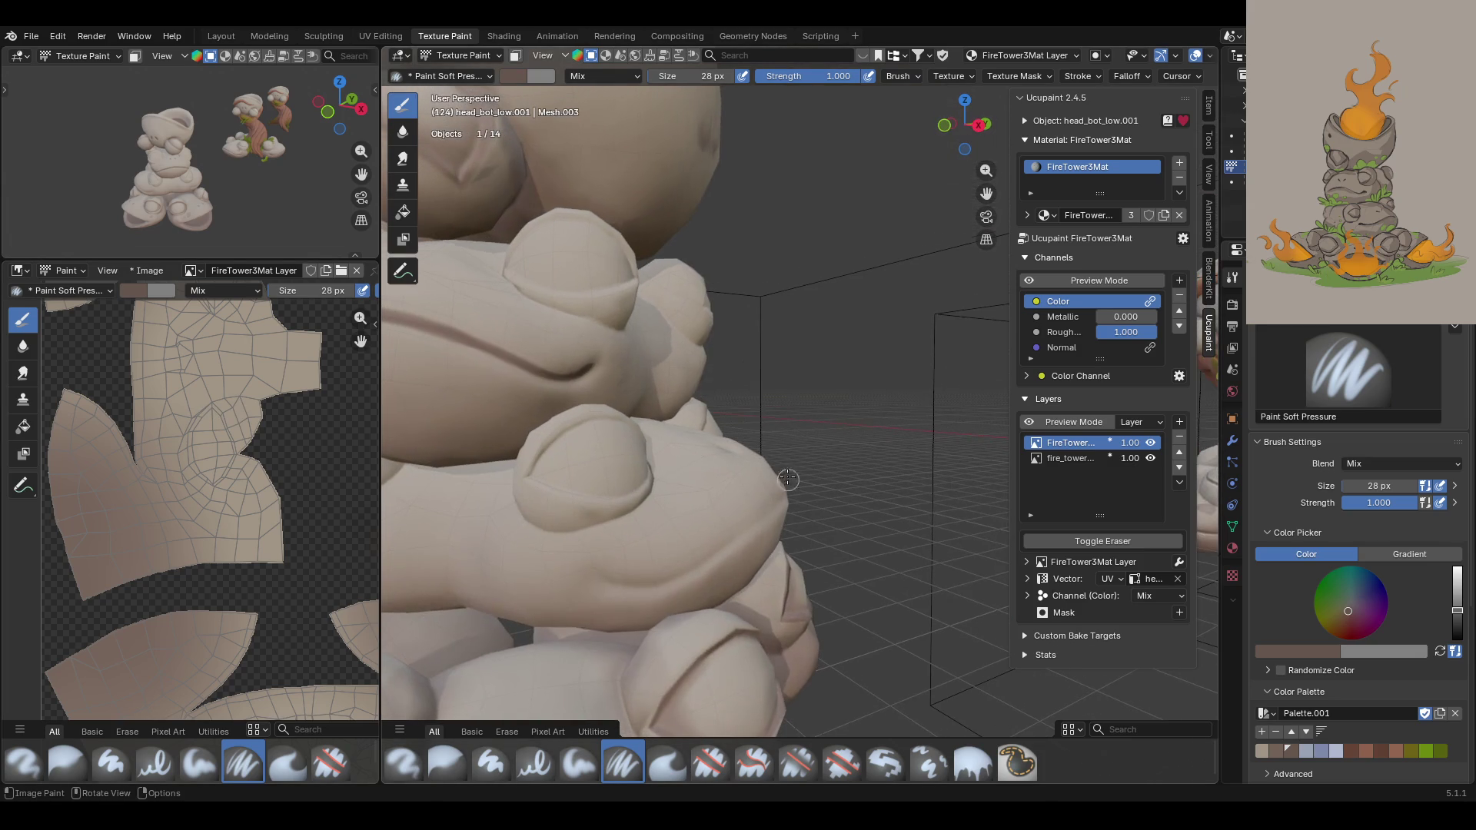
Step: Paint and retrace a dark crease curving up the side of the frog's head toward its cheek
drag(986, 194, 1048, 70)
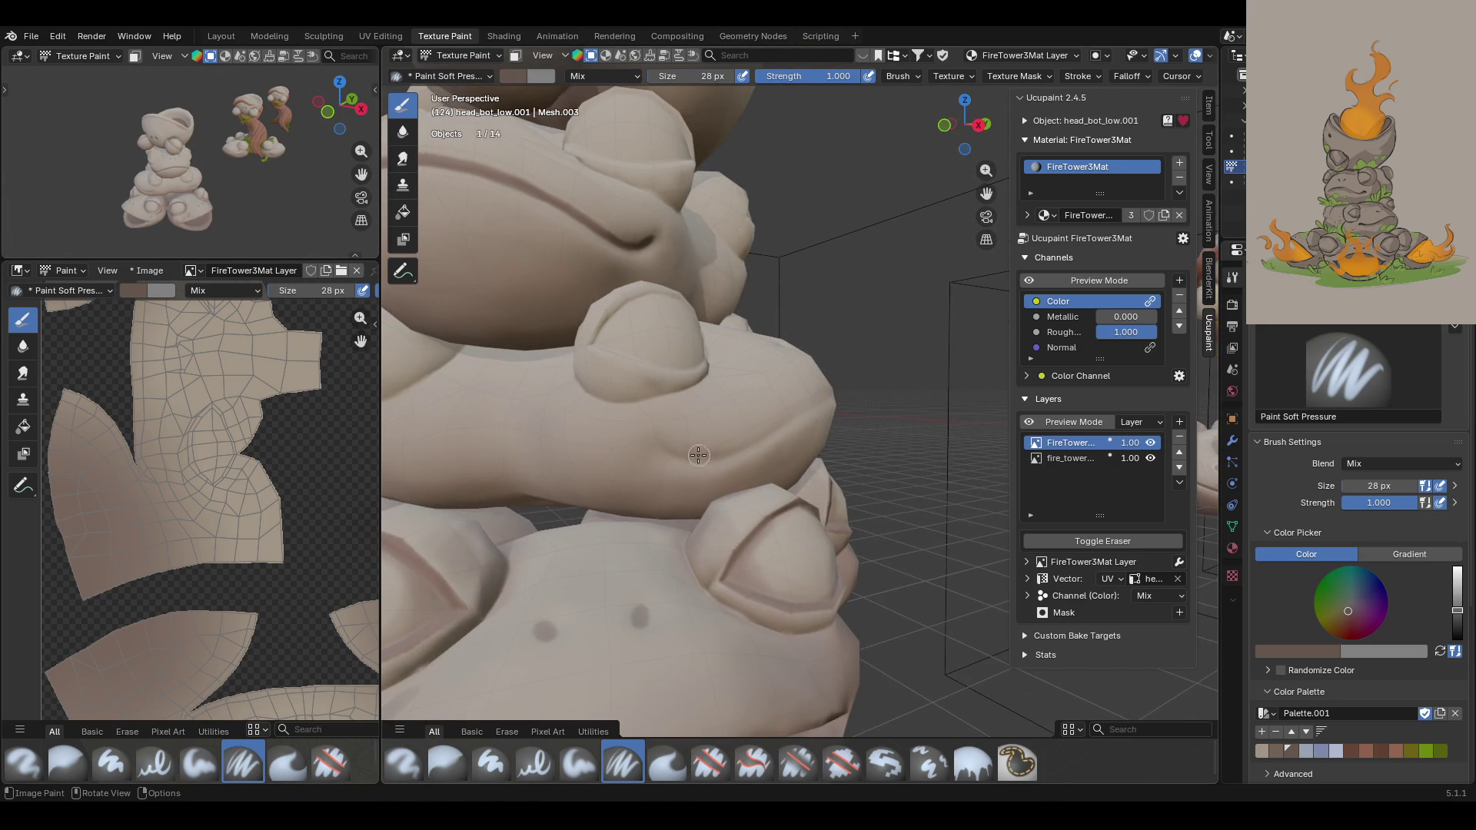
scroll(700, 455, up, 1)
scroll(689, 463, up, 3)
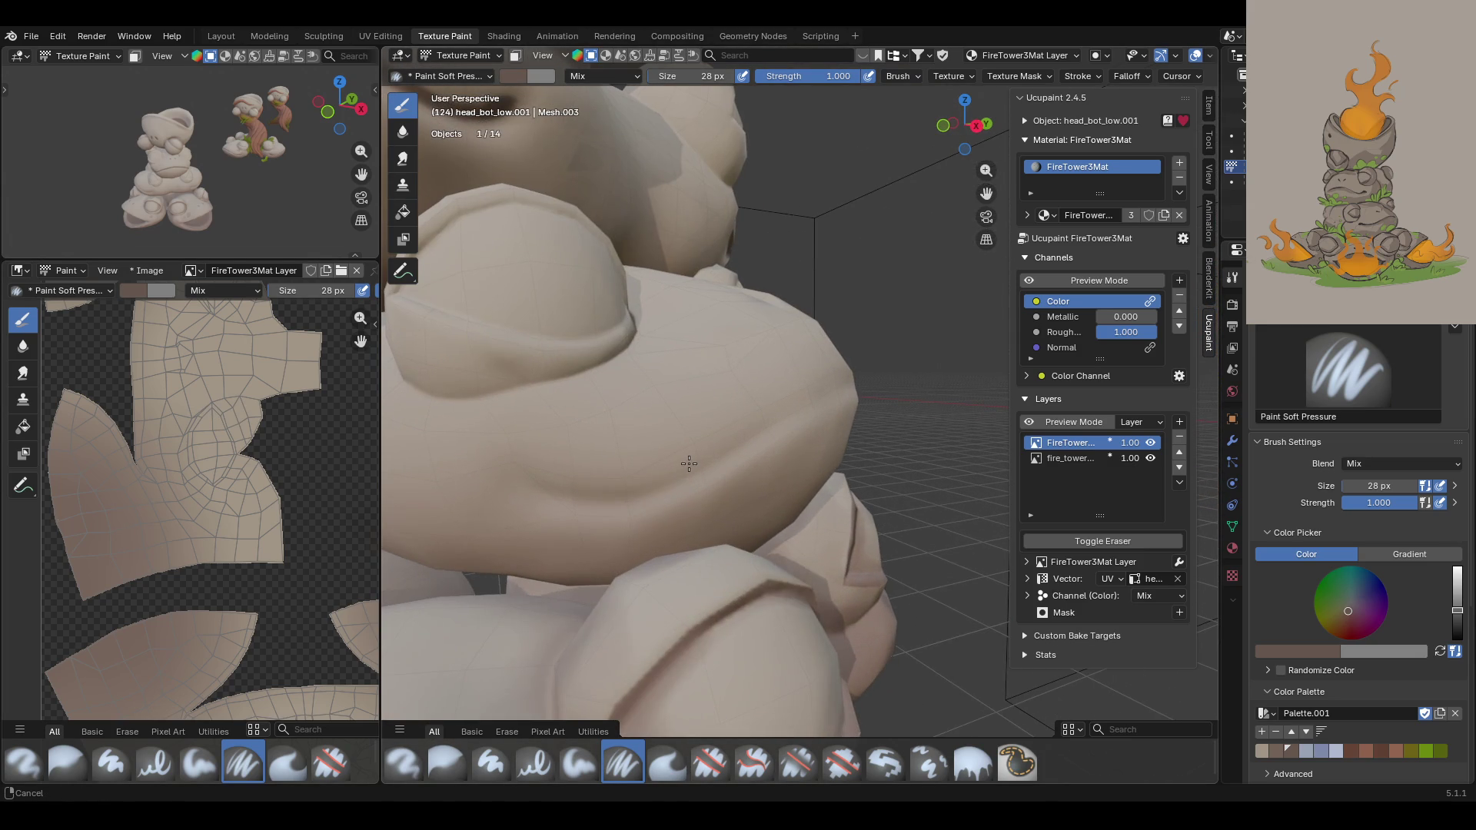
scroll(653, 473, down, 3)
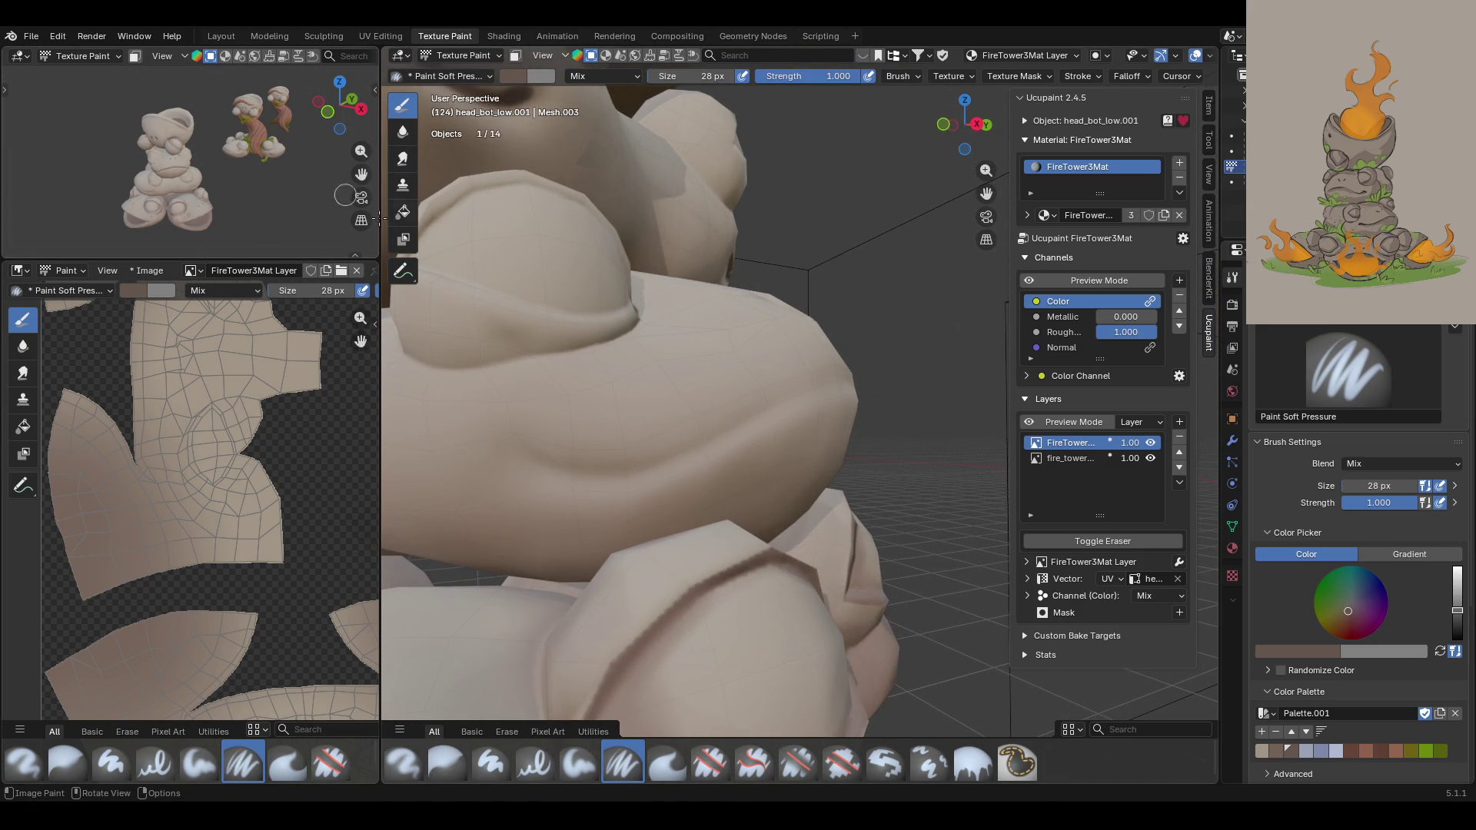
drag(536, 456, 608, 478)
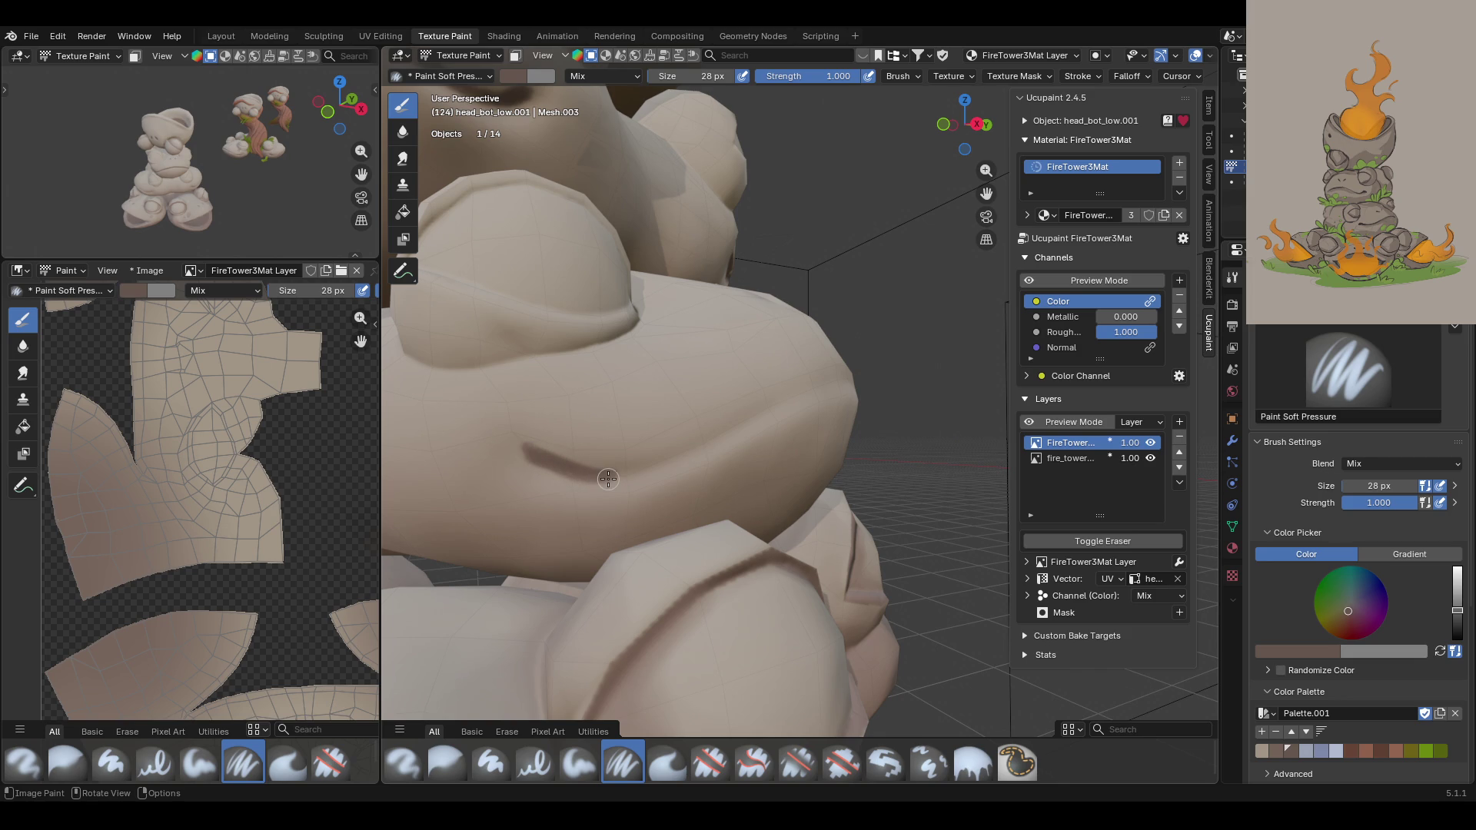
mouse_move(840, 378)
mouse_down()
mouse_move(604, 475)
mouse_move(844, 375)
mouse_up()
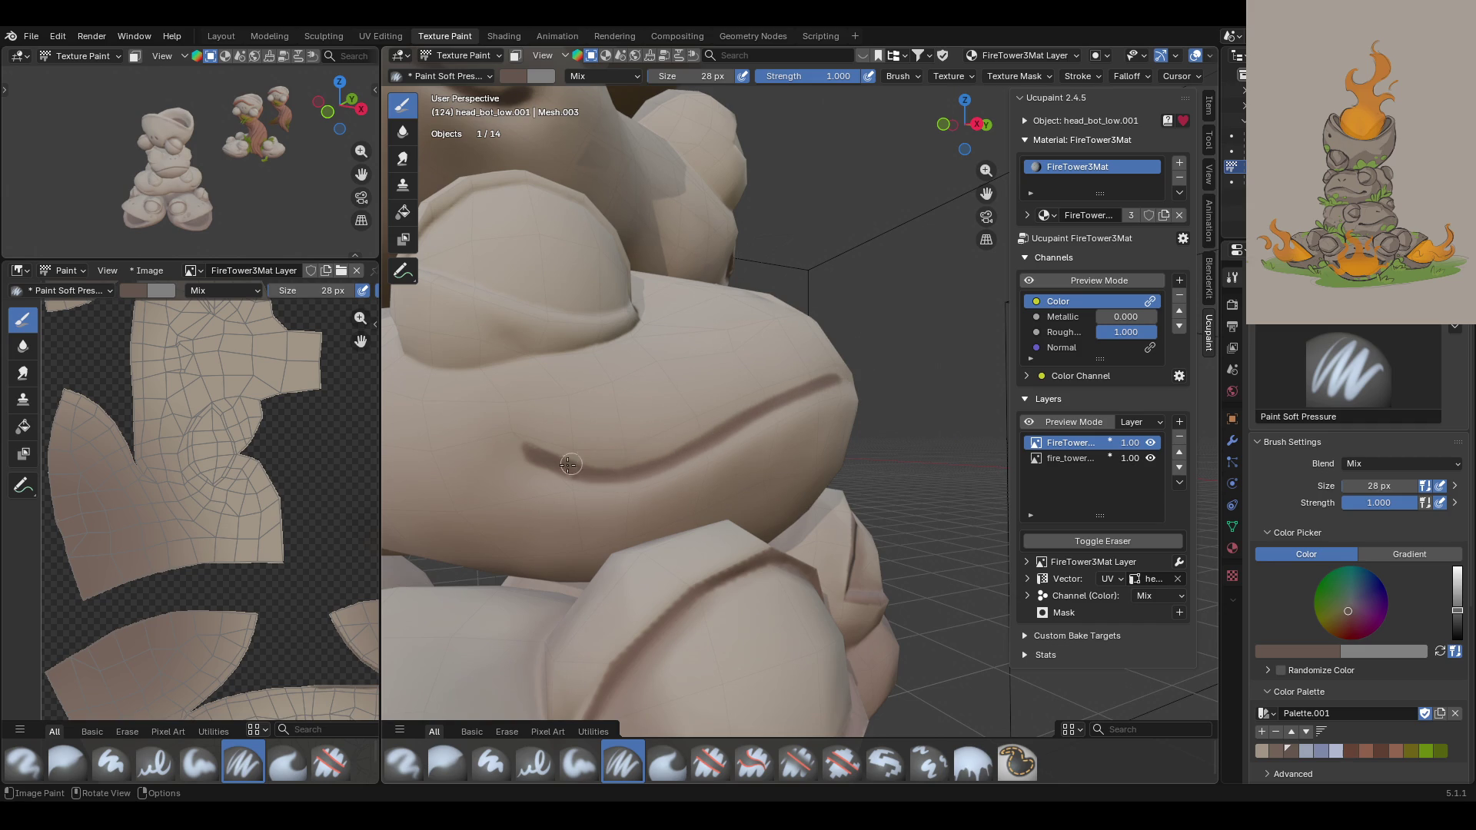
drag(560, 465, 648, 465)
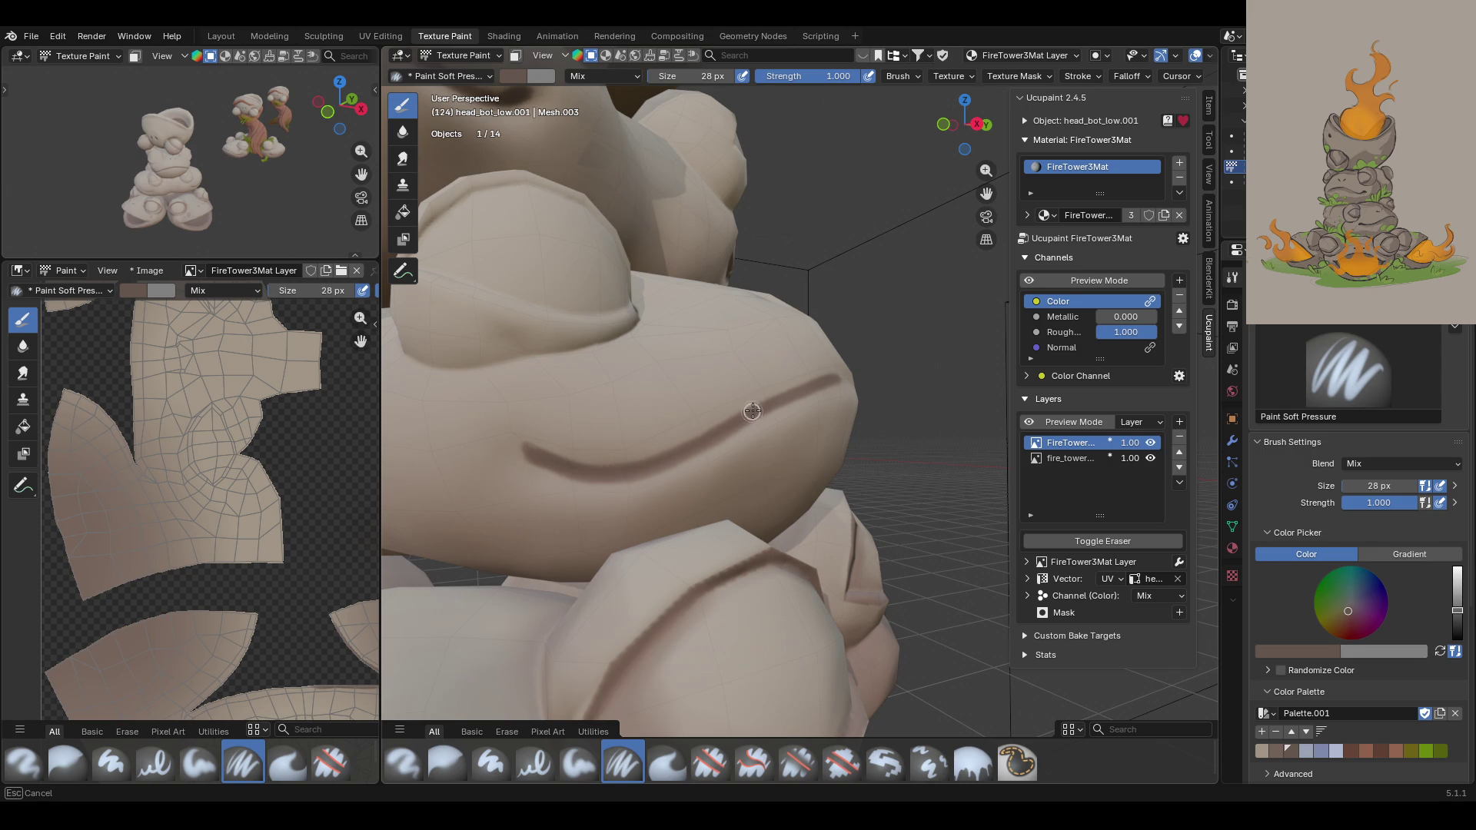
drag(821, 380, 841, 376)
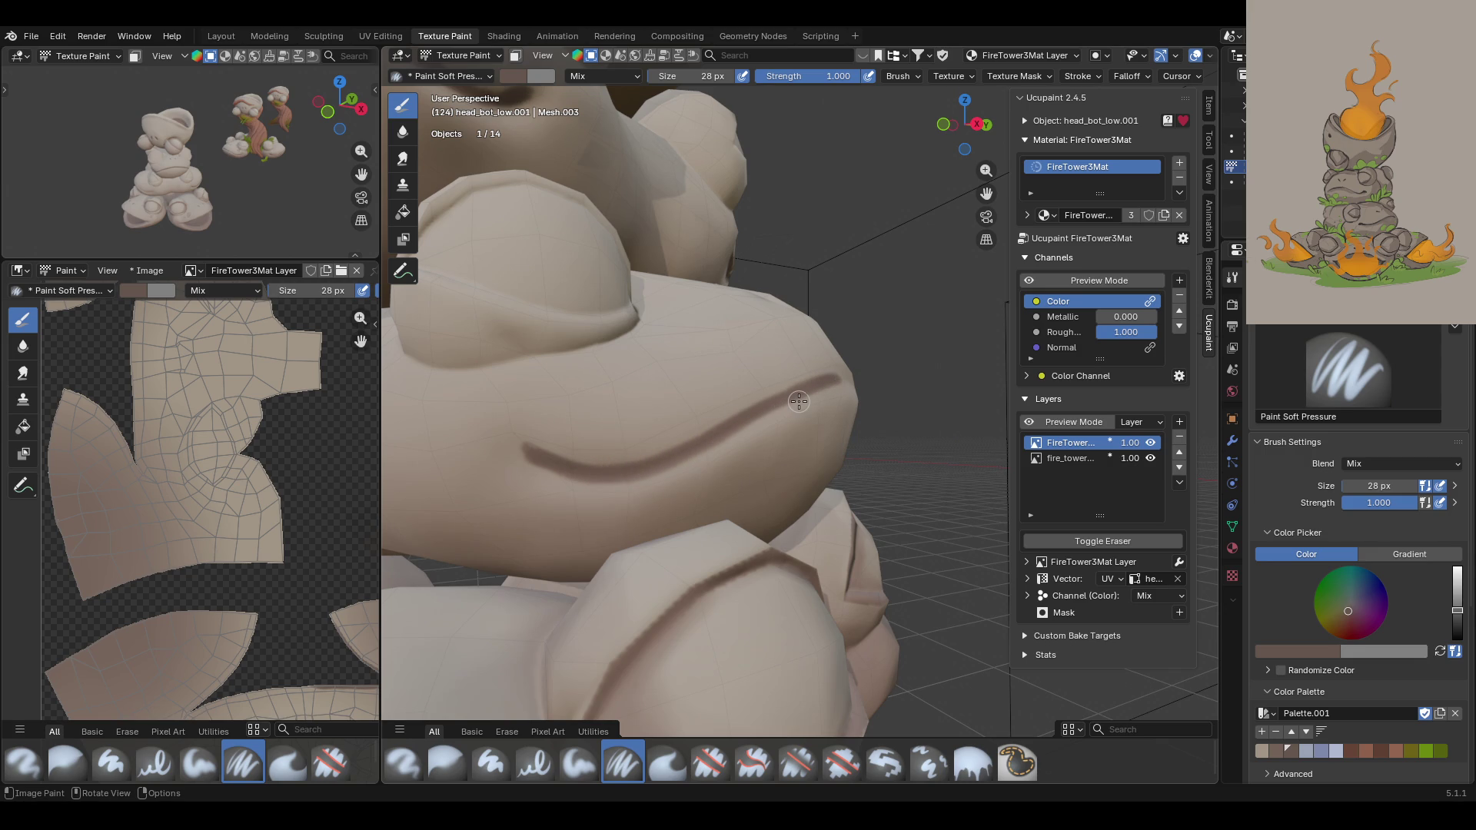
mouse_move(692, 461)
middle_down()
mouse_move(718, 441)
mouse_move(780, 470)
mouse_move(800, 364)
mouse_move(883, 273)
mouse_move(725, 431)
mouse_move(790, 470)
middle_up()
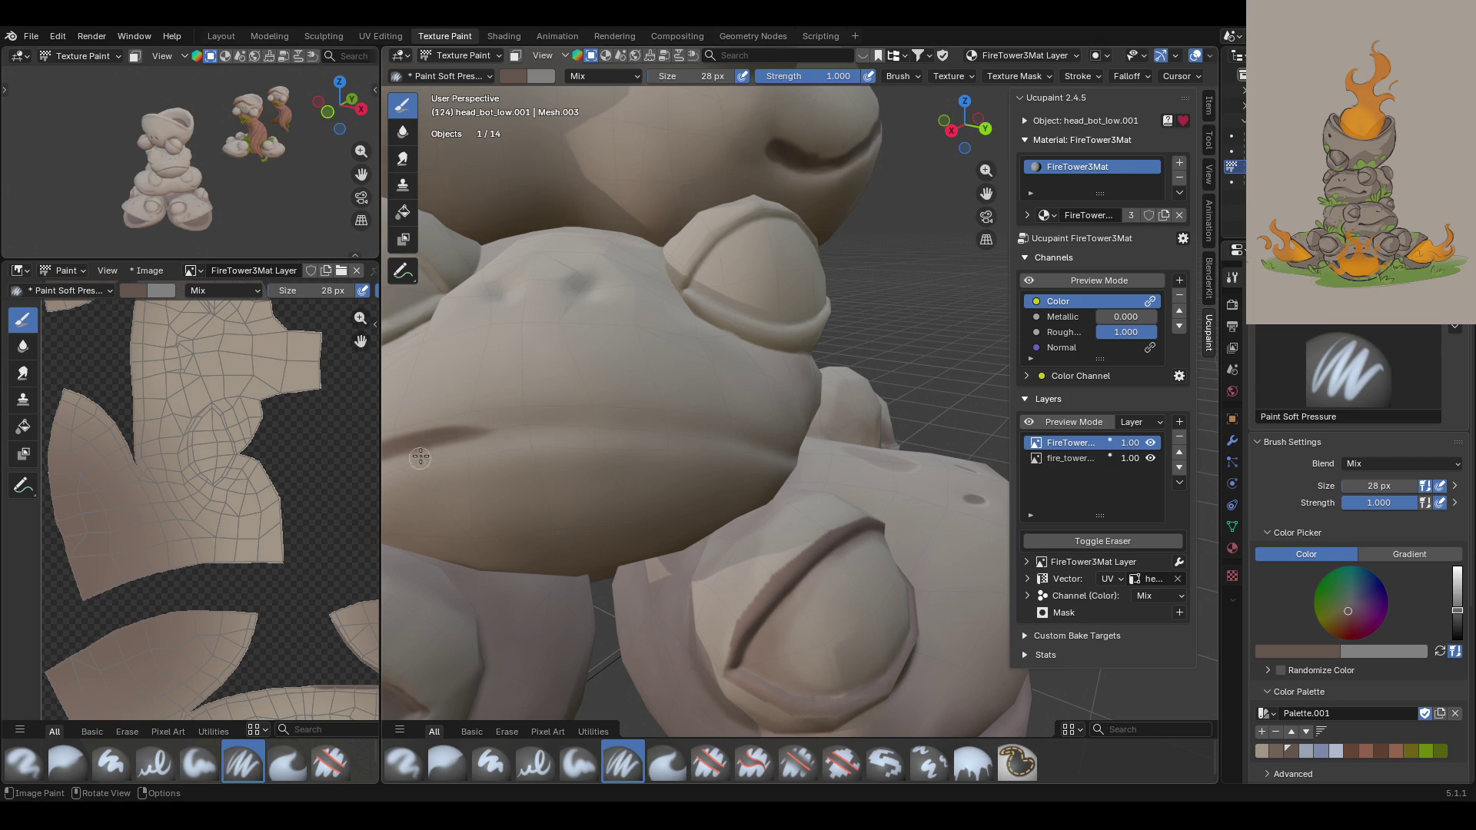
Step: Paint a dark mouth line across the frog's front with three overlapping strokes
mouse_move(428, 439)
mouse_down()
mouse_move(556, 425)
mouse_move(409, 437)
mouse_move(626, 422)
mouse_move(750, 442)
mouse_up()
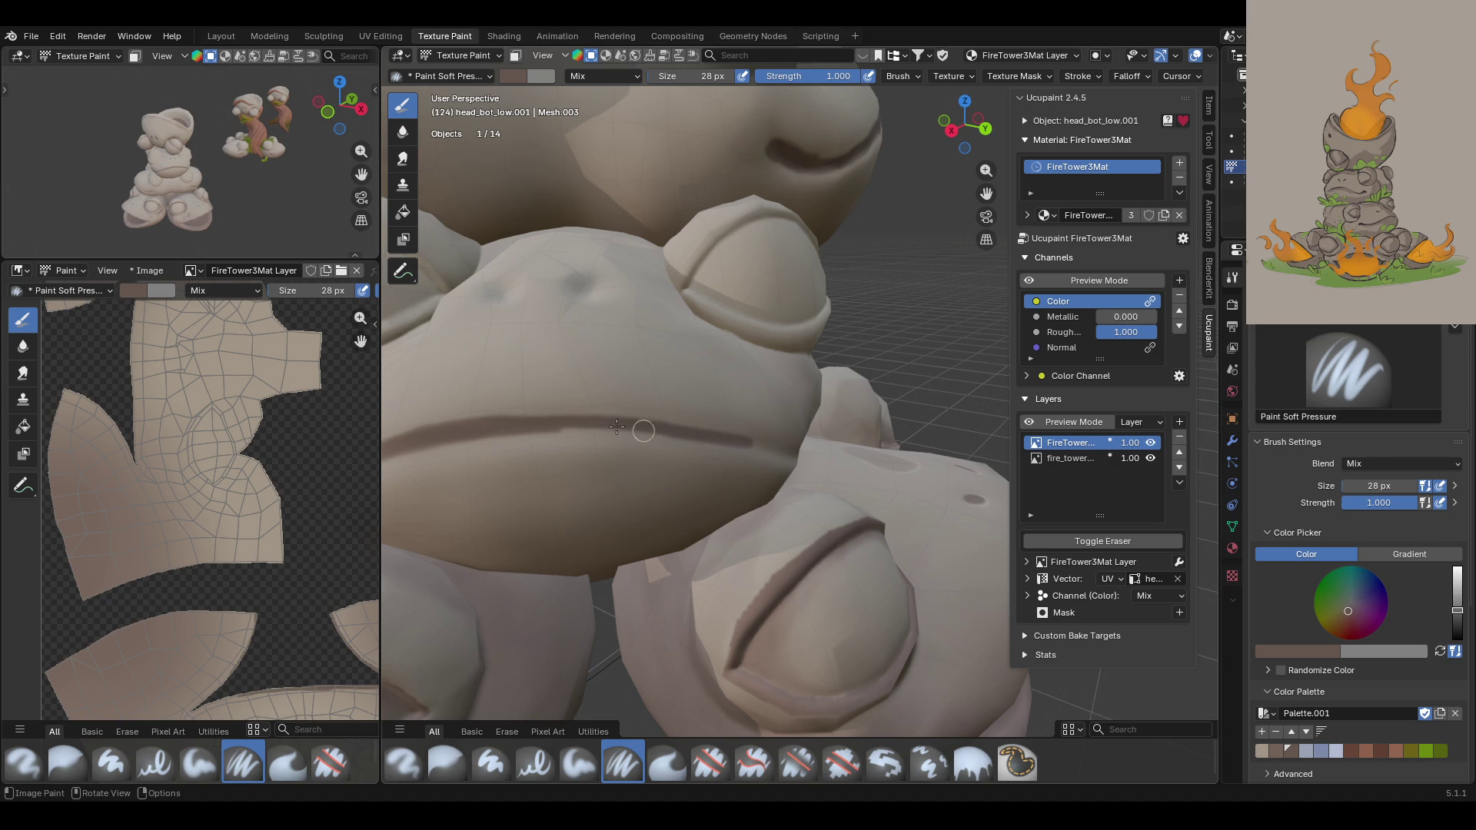
drag(533, 419, 748, 444)
drag(548, 426, 751, 446)
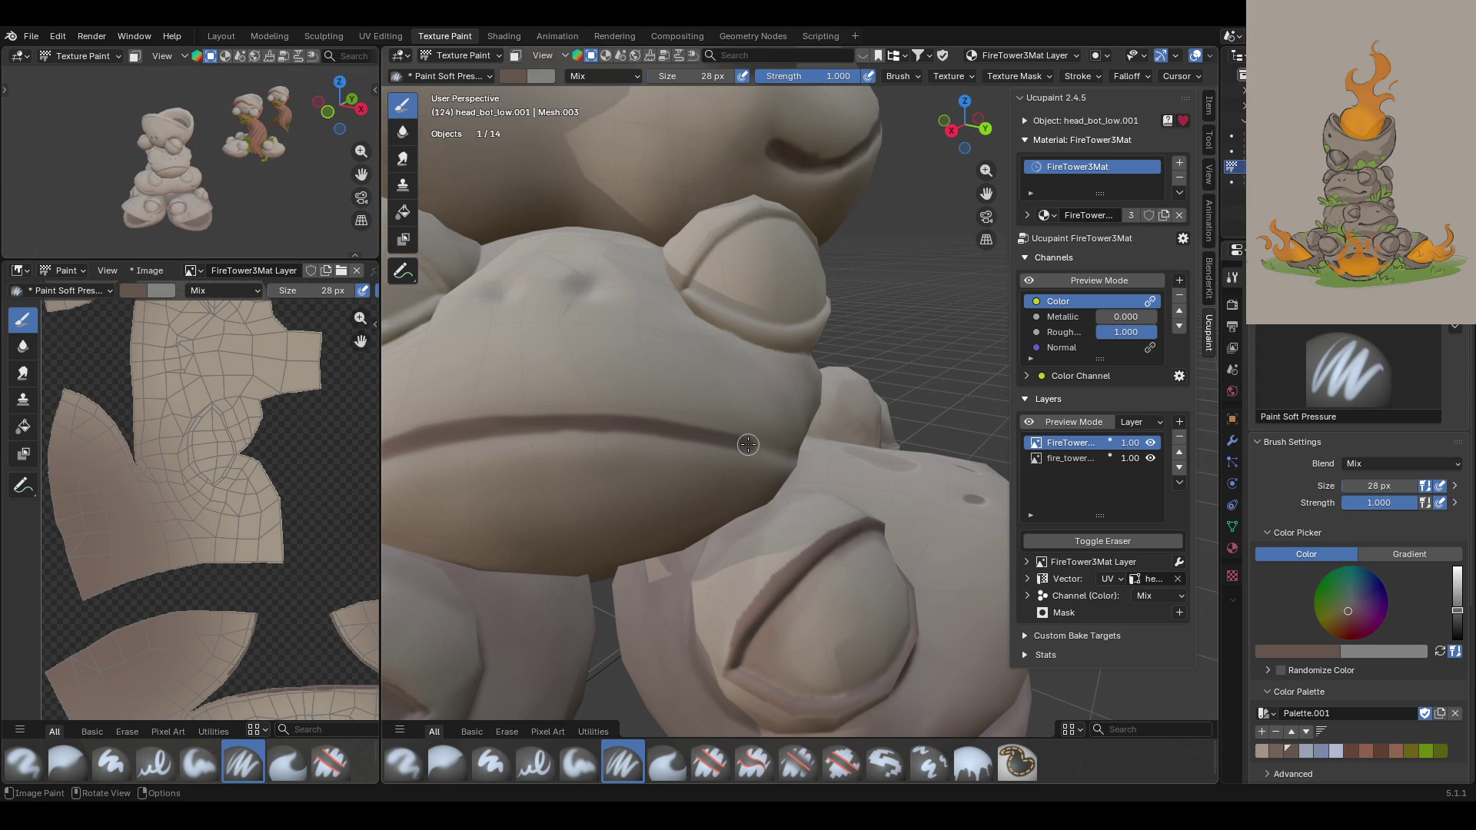
Step: Trace and darken another frog's mouth crease with several strokes
middle_drag(880, 436, 672, 482)
mouse_move(986, 217)
mouse_down()
mouse_move(953, 235)
mouse_move(968, 231)
mouse_move(907, 308)
mouse_up()
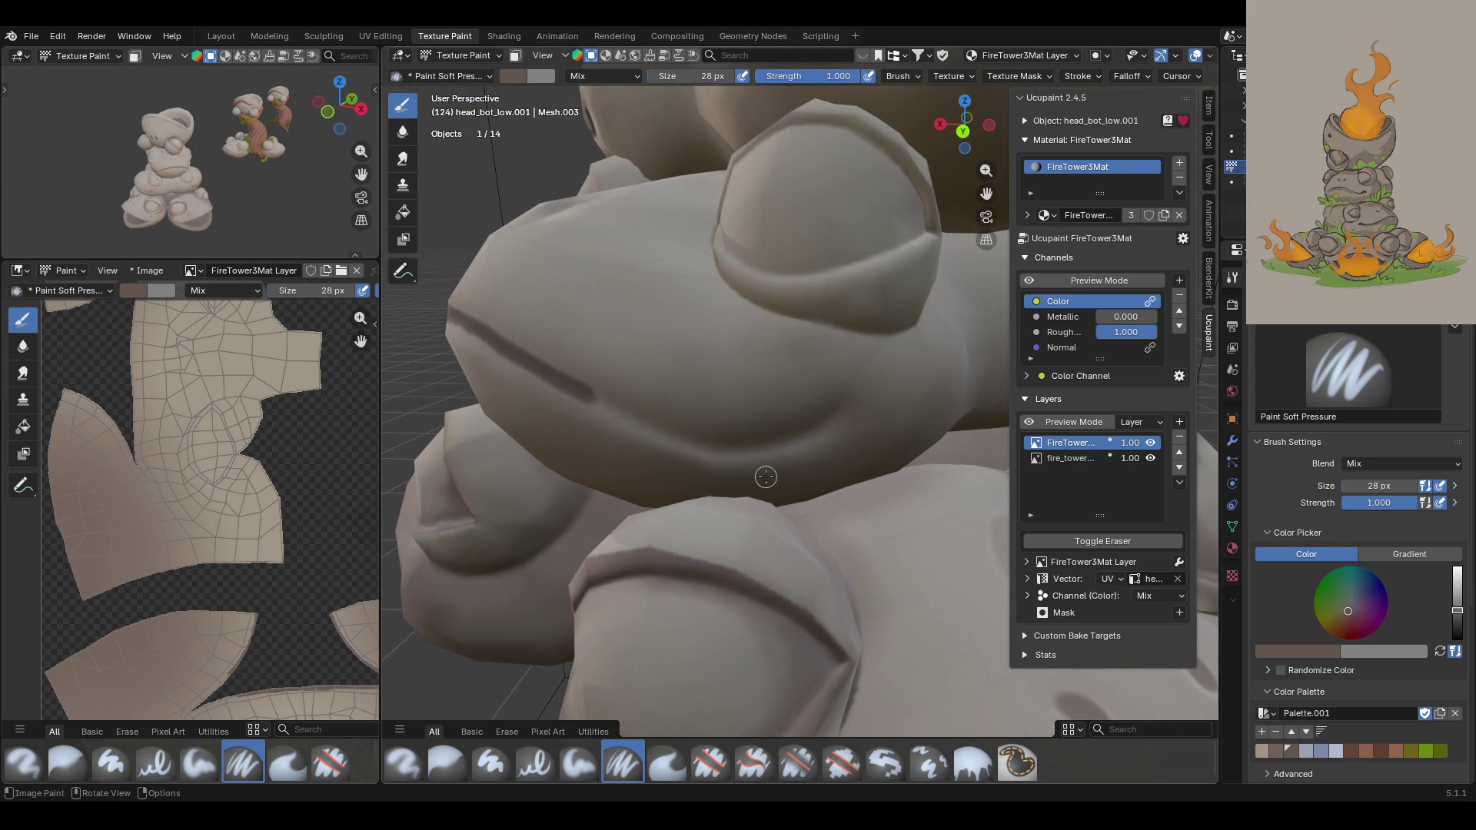
mouse_move(809, 424)
mouse_down()
mouse_move(694, 441)
mouse_move(569, 385)
mouse_up()
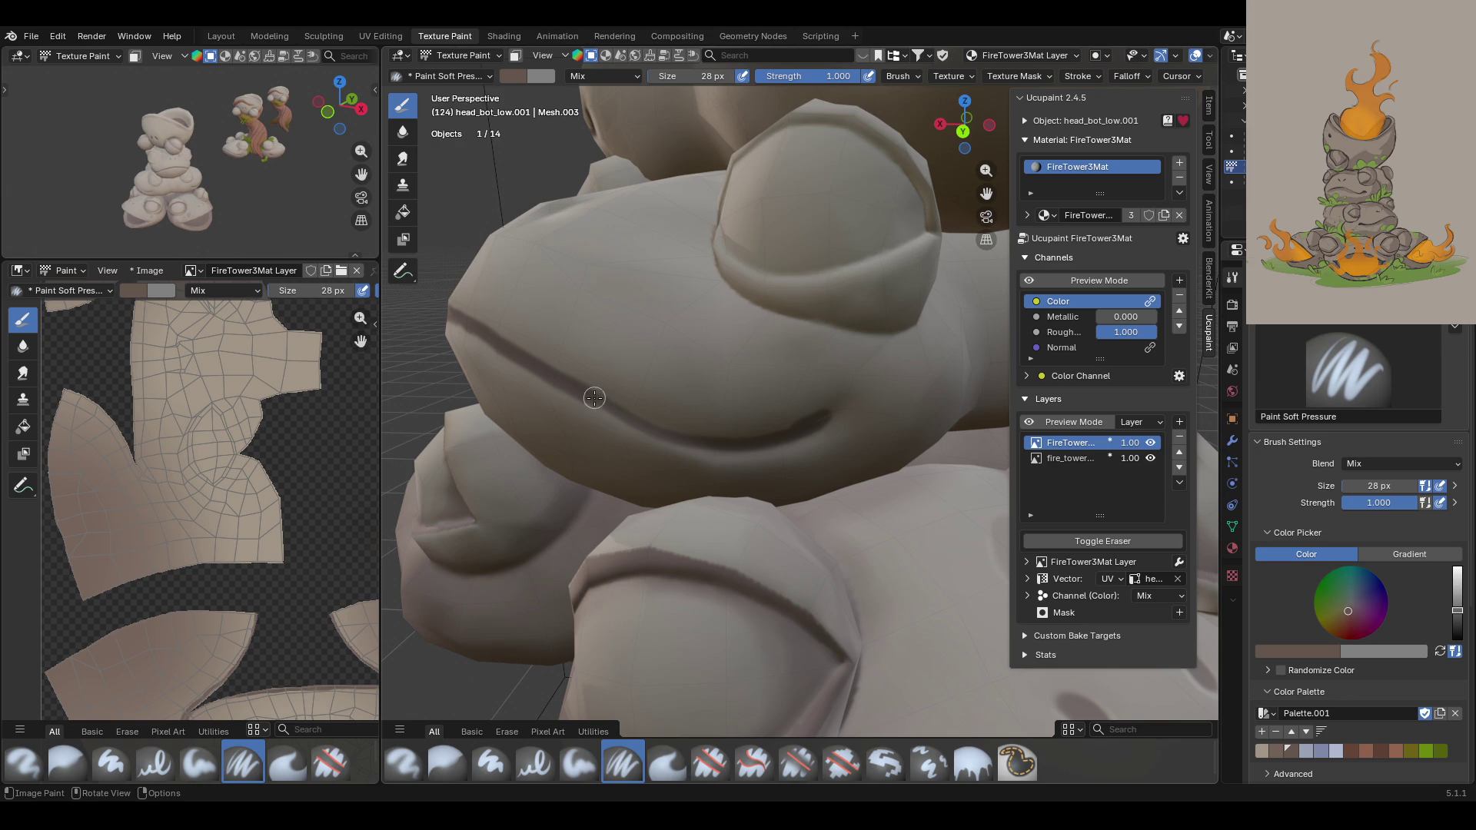
mouse_move(581, 390)
mouse_down()
mouse_move(599, 399)
mouse_move(575, 402)
mouse_up()
mouse_move(584, 395)
mouse_down()
mouse_move(695, 438)
mouse_move(588, 396)
mouse_move(722, 438)
mouse_move(794, 438)
mouse_move(774, 432)
mouse_move(831, 409)
mouse_move(809, 404)
mouse_up()
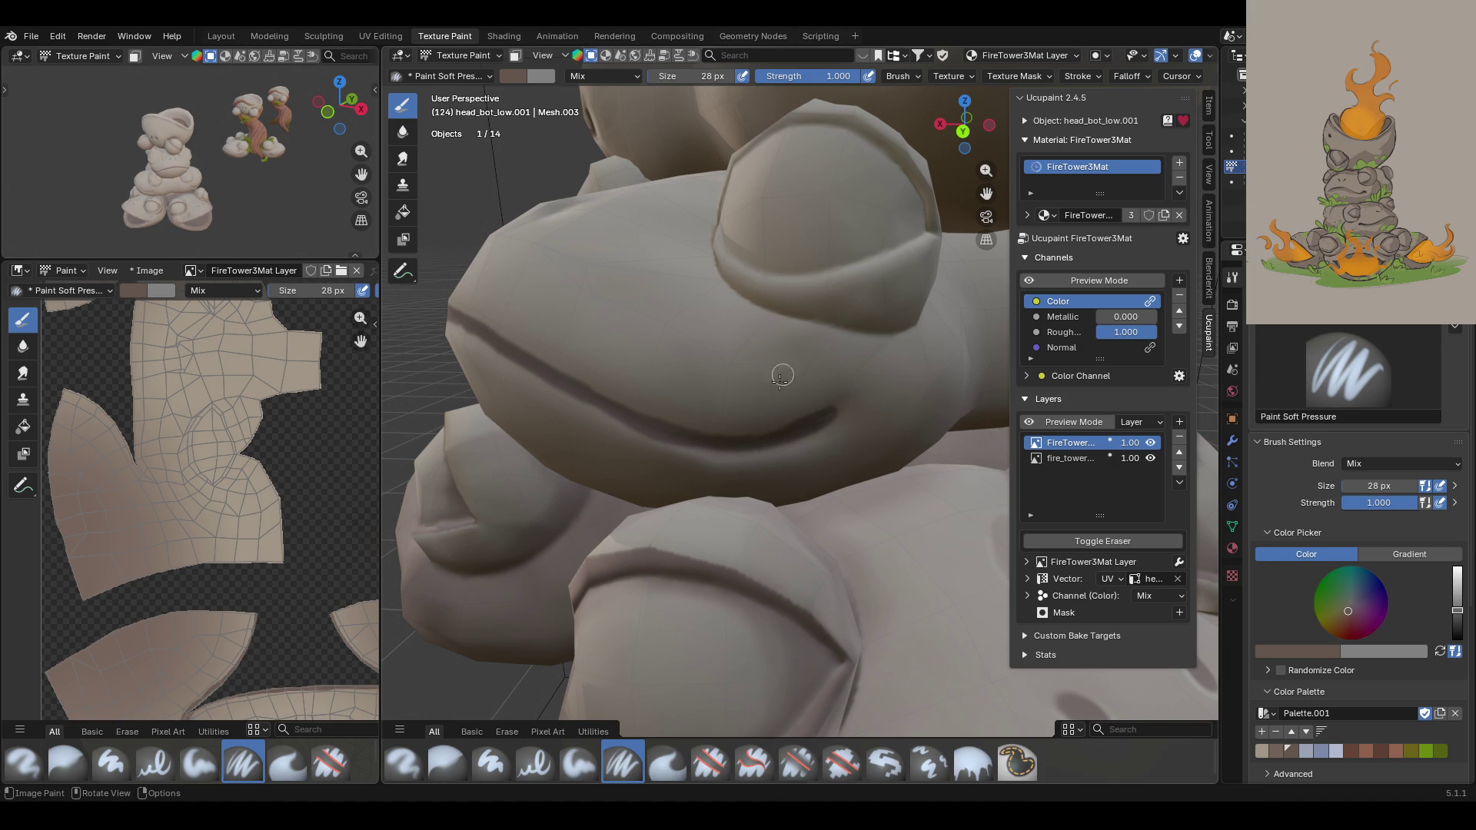
scroll(781, 377, down, 10)
mouse_move(781, 377)
middle_down()
mouse_move(681, 469)
mouse_move(1138, 427)
middle_up()
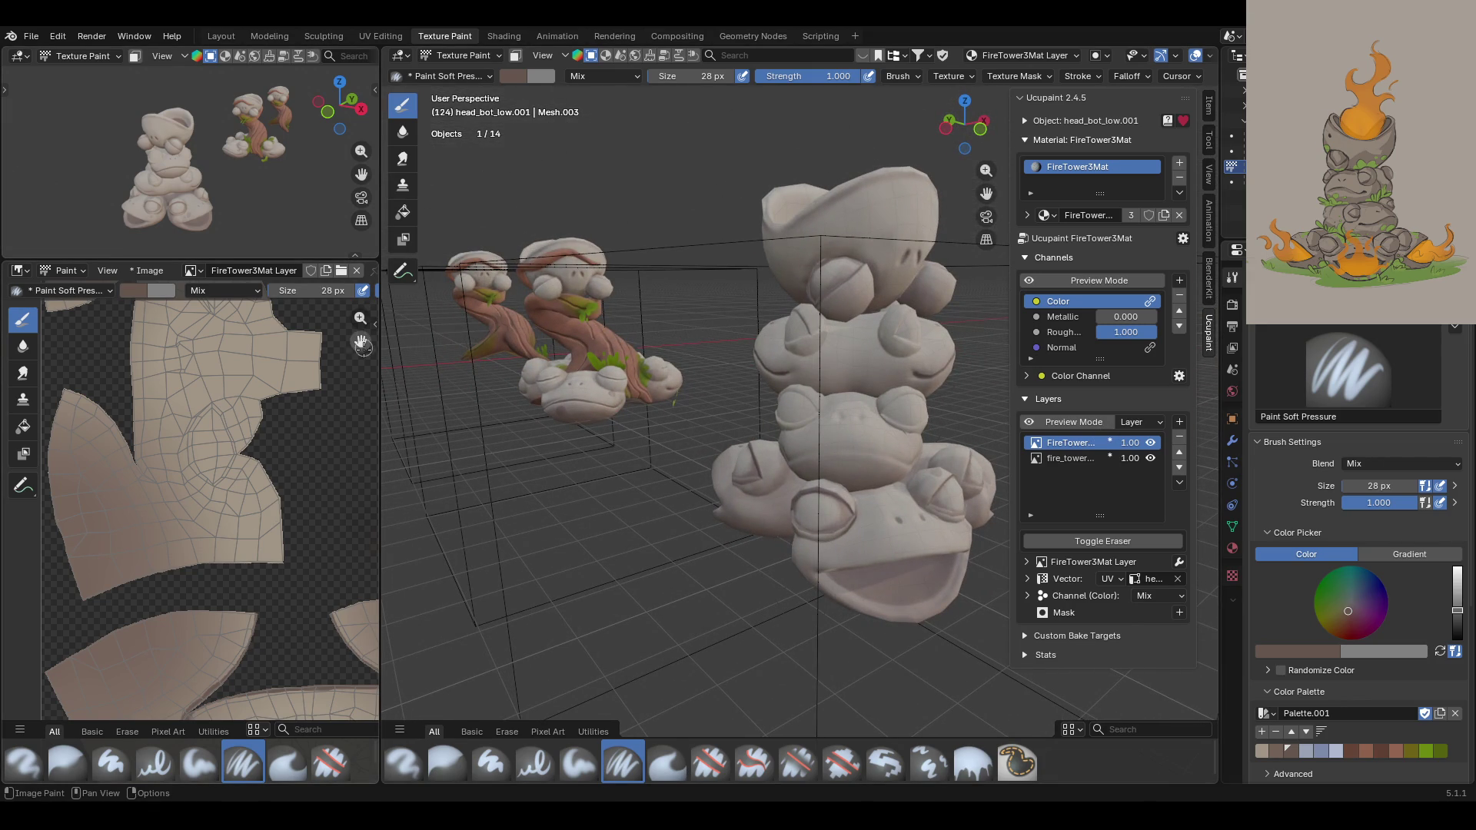
Step: Zoom the Image Editor onto a UV island's notched edge and paint a dark line along it
drag(362, 346, 350, 138)
scroll(173, 660, up, 6)
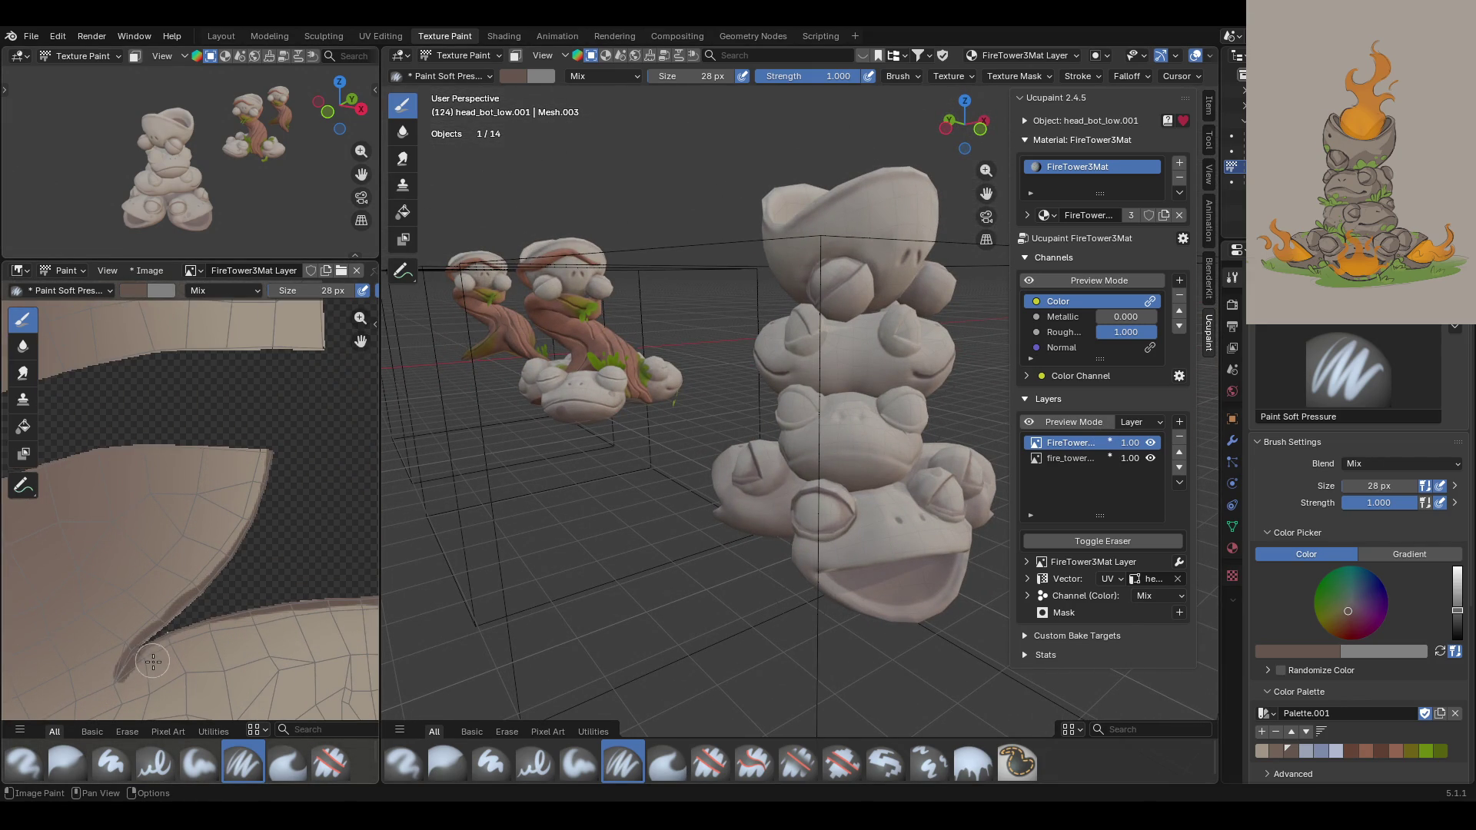
scroll(85, 684, up, 1)
scroll(46, 723, up, 1)
scroll(46, 718, up, 1)
mouse_move(176, 604)
mouse_down()
mouse_move(164, 618)
mouse_move(185, 588)
mouse_up()
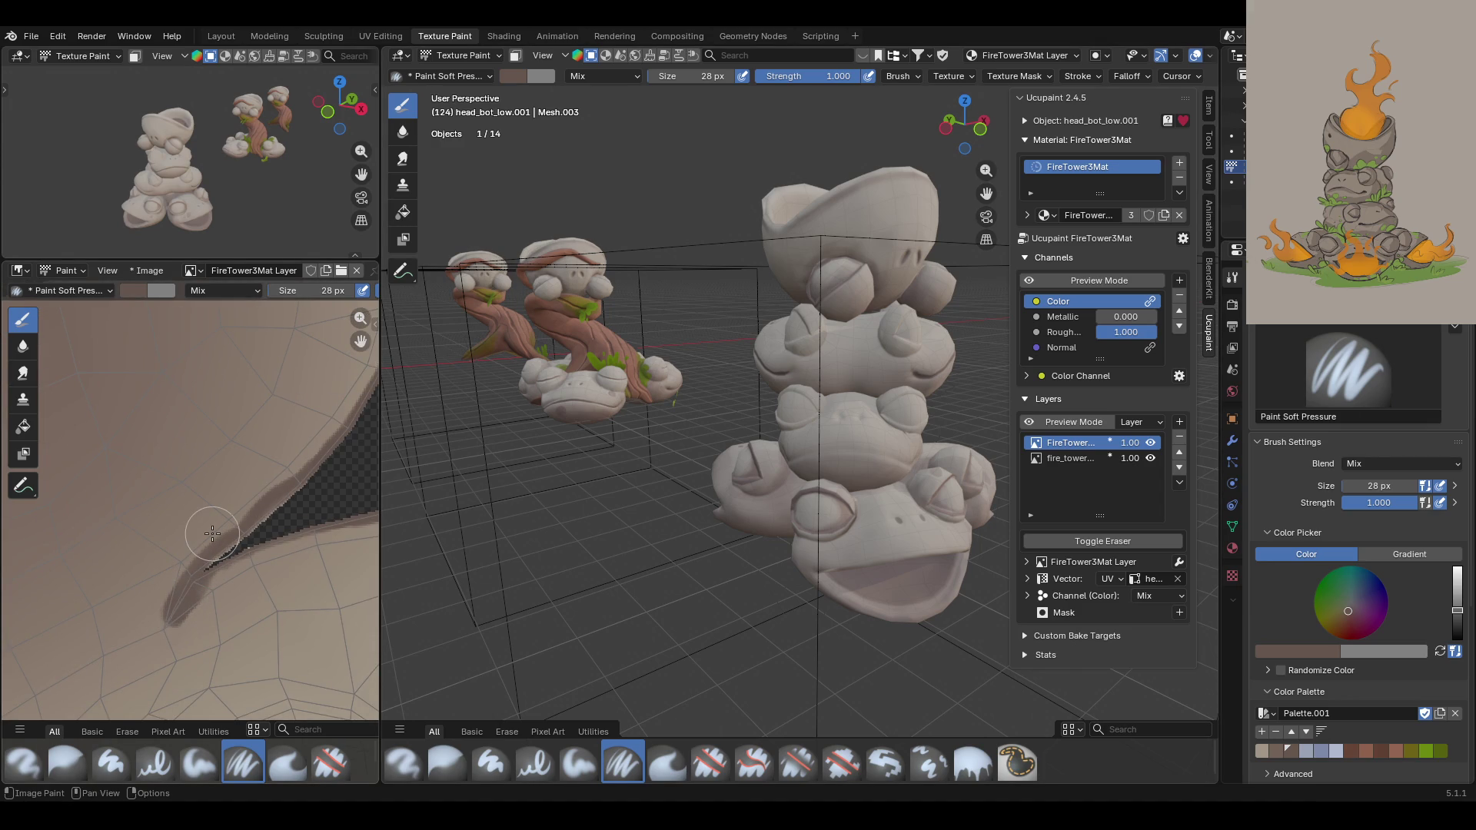
Step: Pan the texture view back out and zoom the viewport close on the lower frog head
scroll(213, 533, down, 3)
mouse_move(361, 341)
mouse_down()
mouse_move(342, 461)
mouse_move(285, 537)
mouse_up()
middle_drag(285, 537, 330, 531)
scroll(222, 442, down, 3)
middle_drag(139, 538, 282, 575)
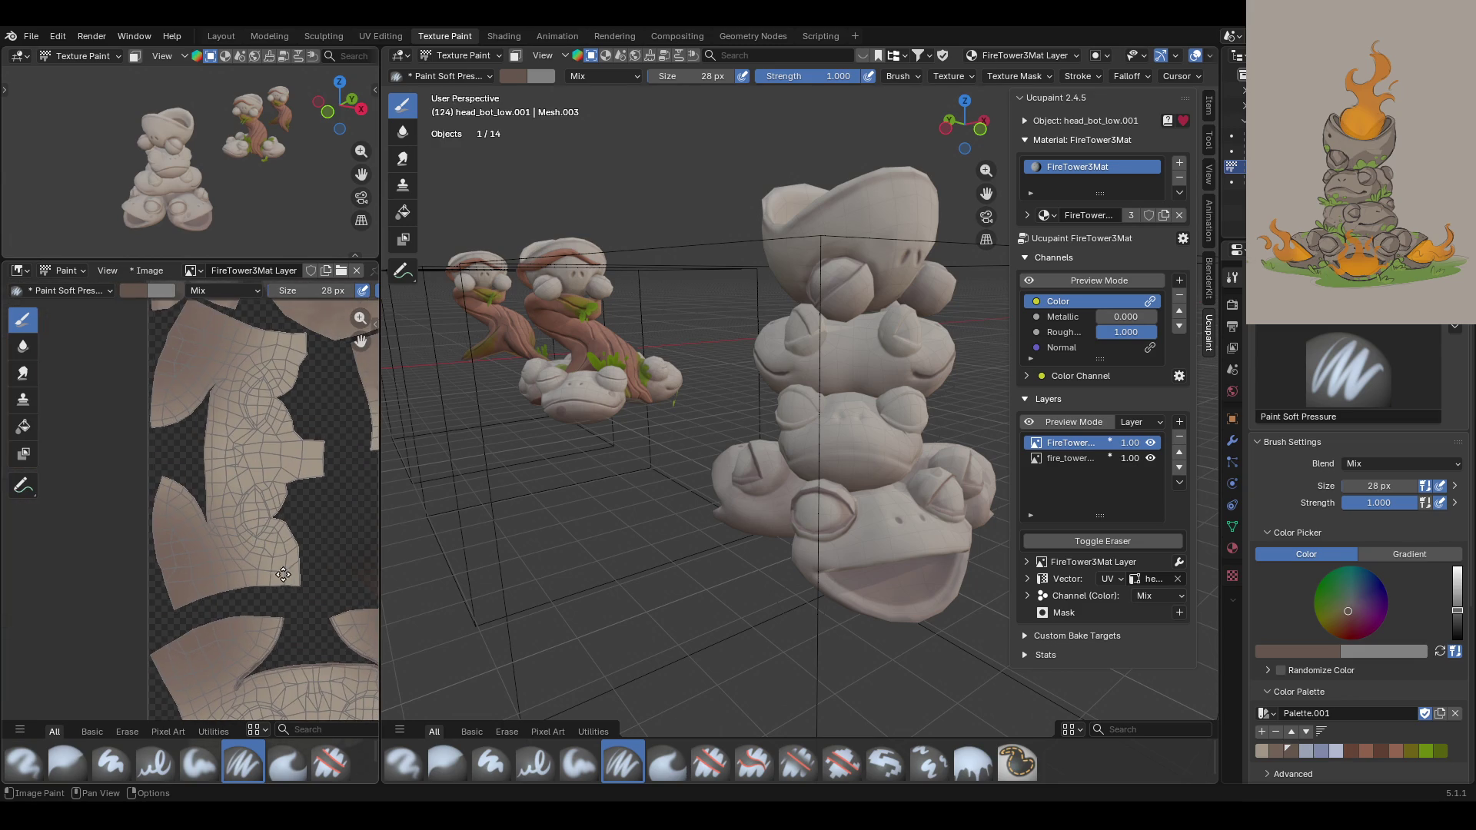
mouse_move(455, 523)
middle_down()
mouse_move(563, 445)
mouse_move(619, 454)
mouse_move(922, 239)
middle_up()
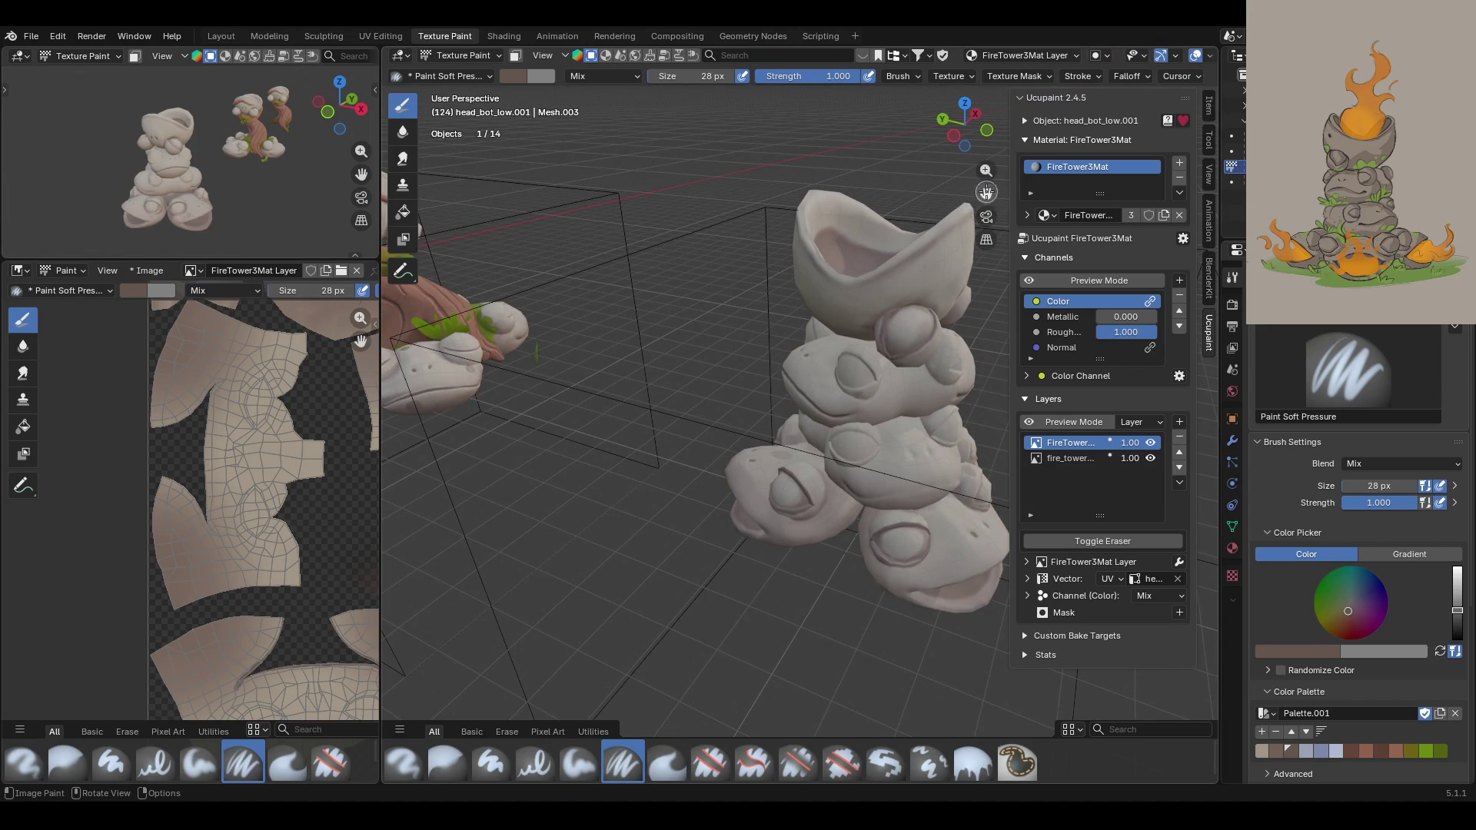
drag(986, 192, 777, 230)
mouse_move(776, 230)
ctrl+middle_down()
mouse_move(605, 465)
mouse_move(616, 421)
mouse_move(662, 479)
ctrl+middle_up()
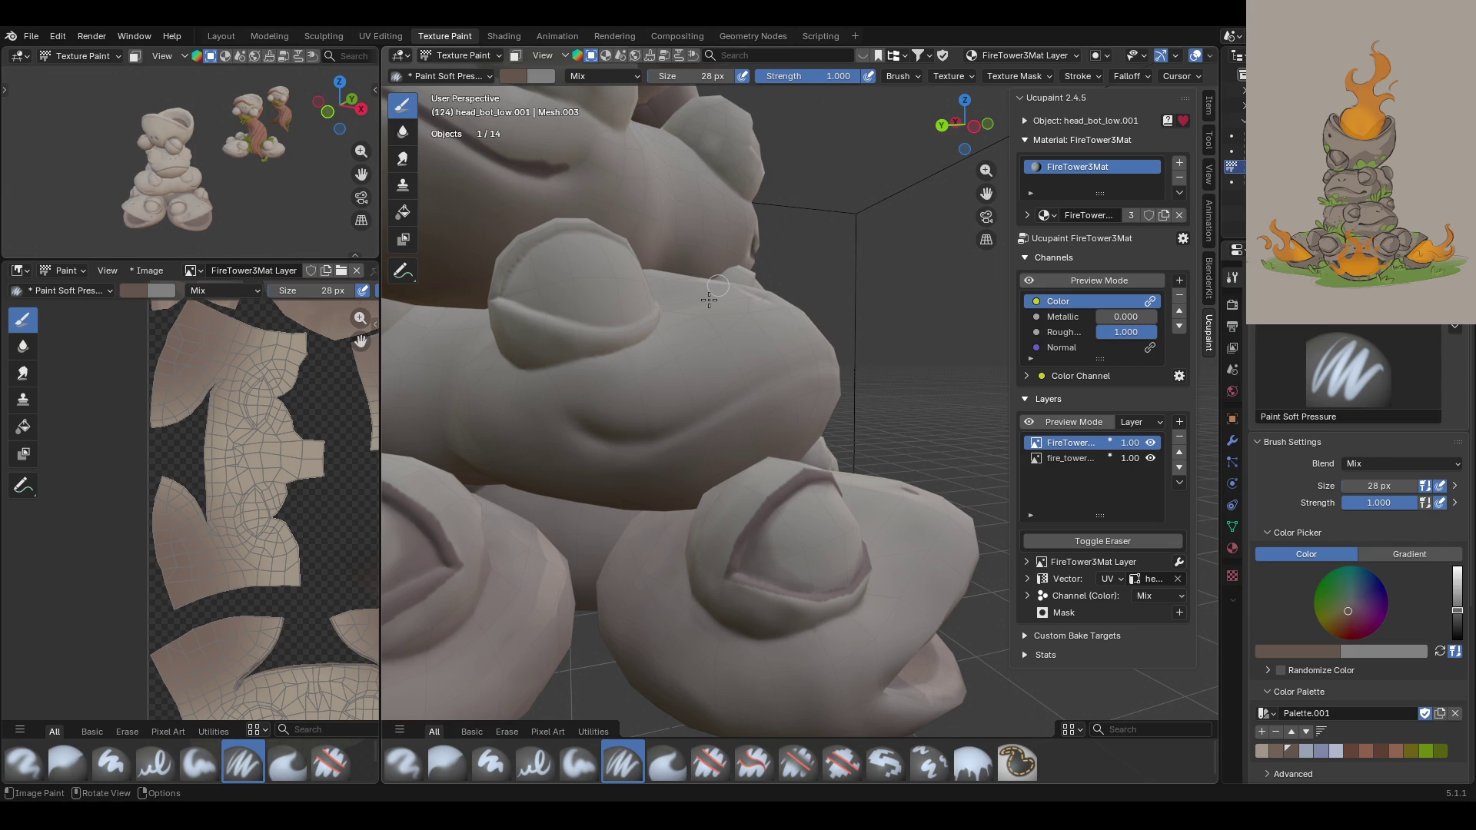
Step: Paint a dark line along the frog's mouth crease, undoing and redoing the bad stroke
drag(589, 425, 658, 438)
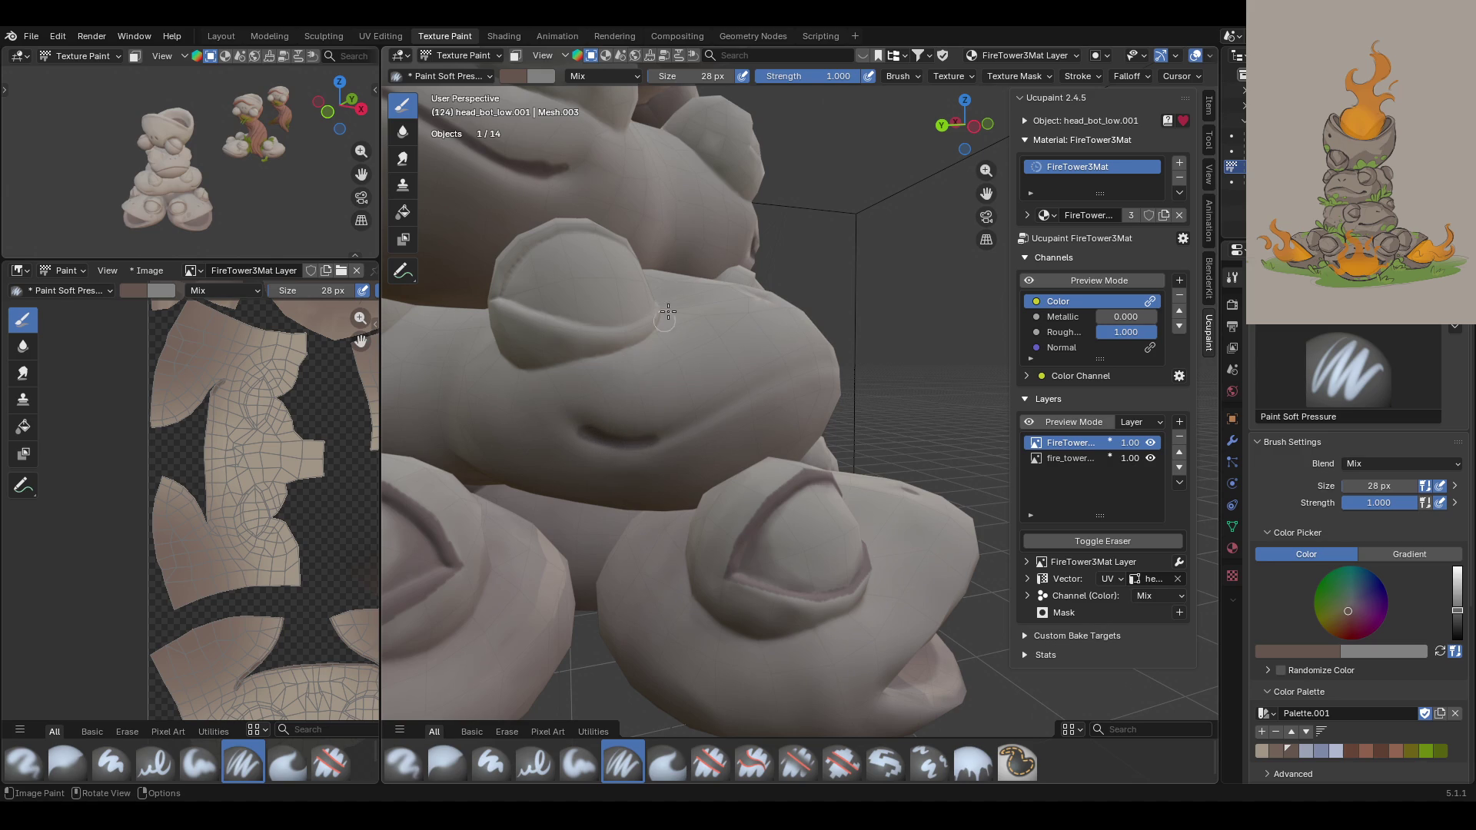
mouse_move(827, 362)
mouse_down()
mouse_move(624, 447)
mouse_move(586, 435)
mouse_up()
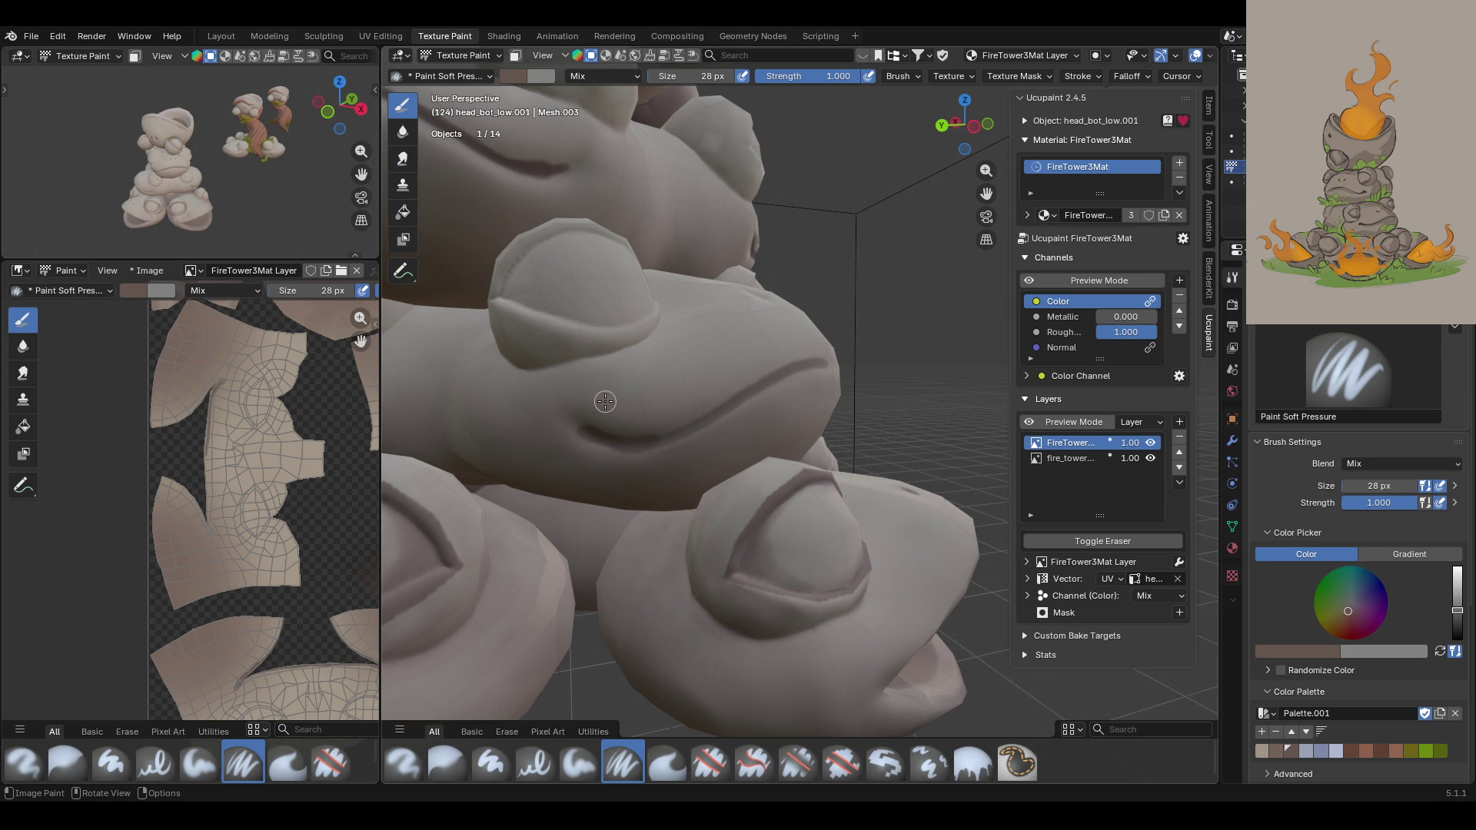
key(ctrl+z)
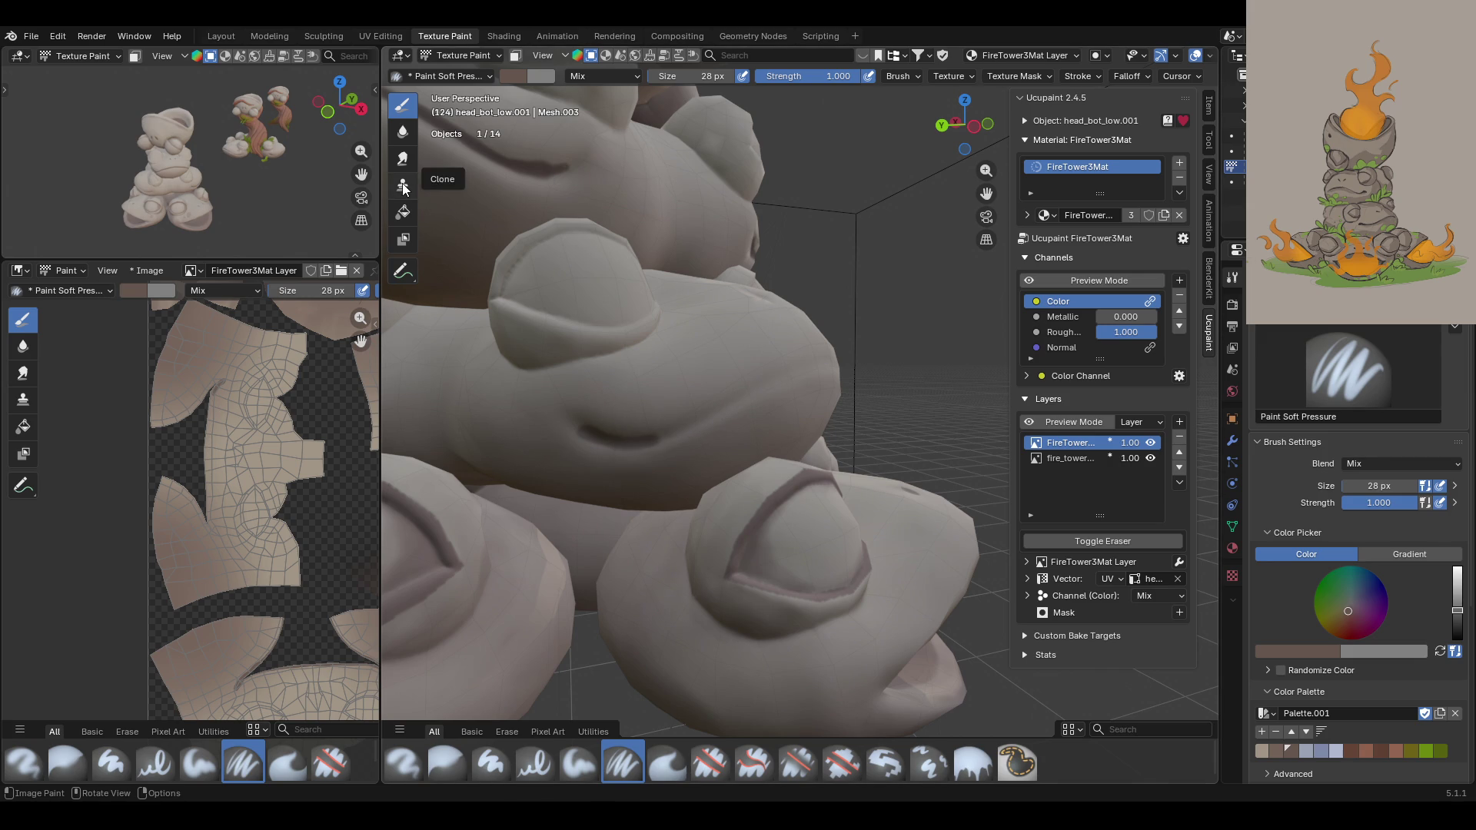
mouse_move(576, 425)
mouse_down()
mouse_move(645, 438)
mouse_move(799, 366)
mouse_move(855, 358)
mouse_up()
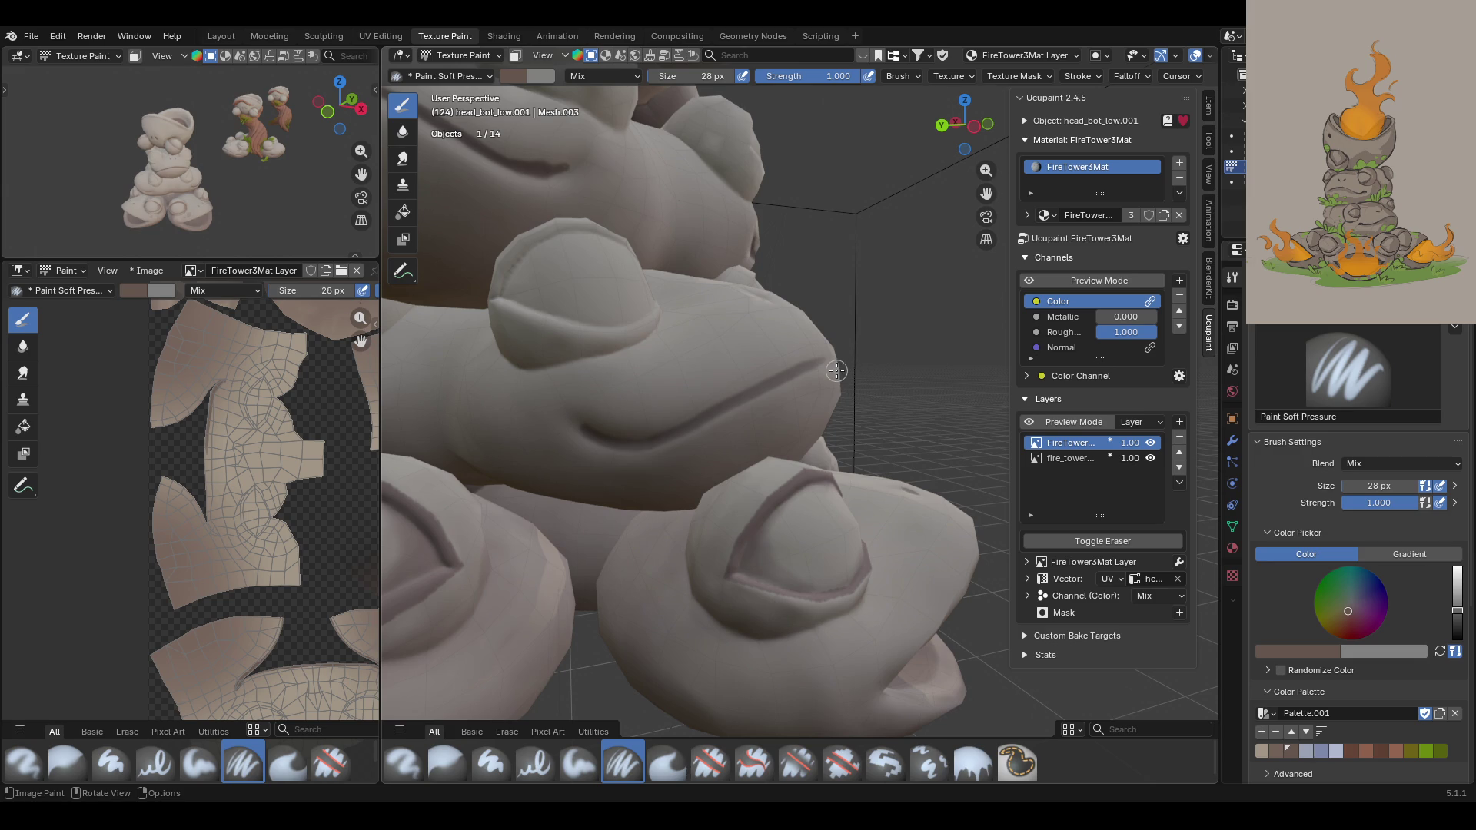
Step: Orbit around the frog stack to inspect the painted crease on the head
middle_drag(725, 411, 1103, 188)
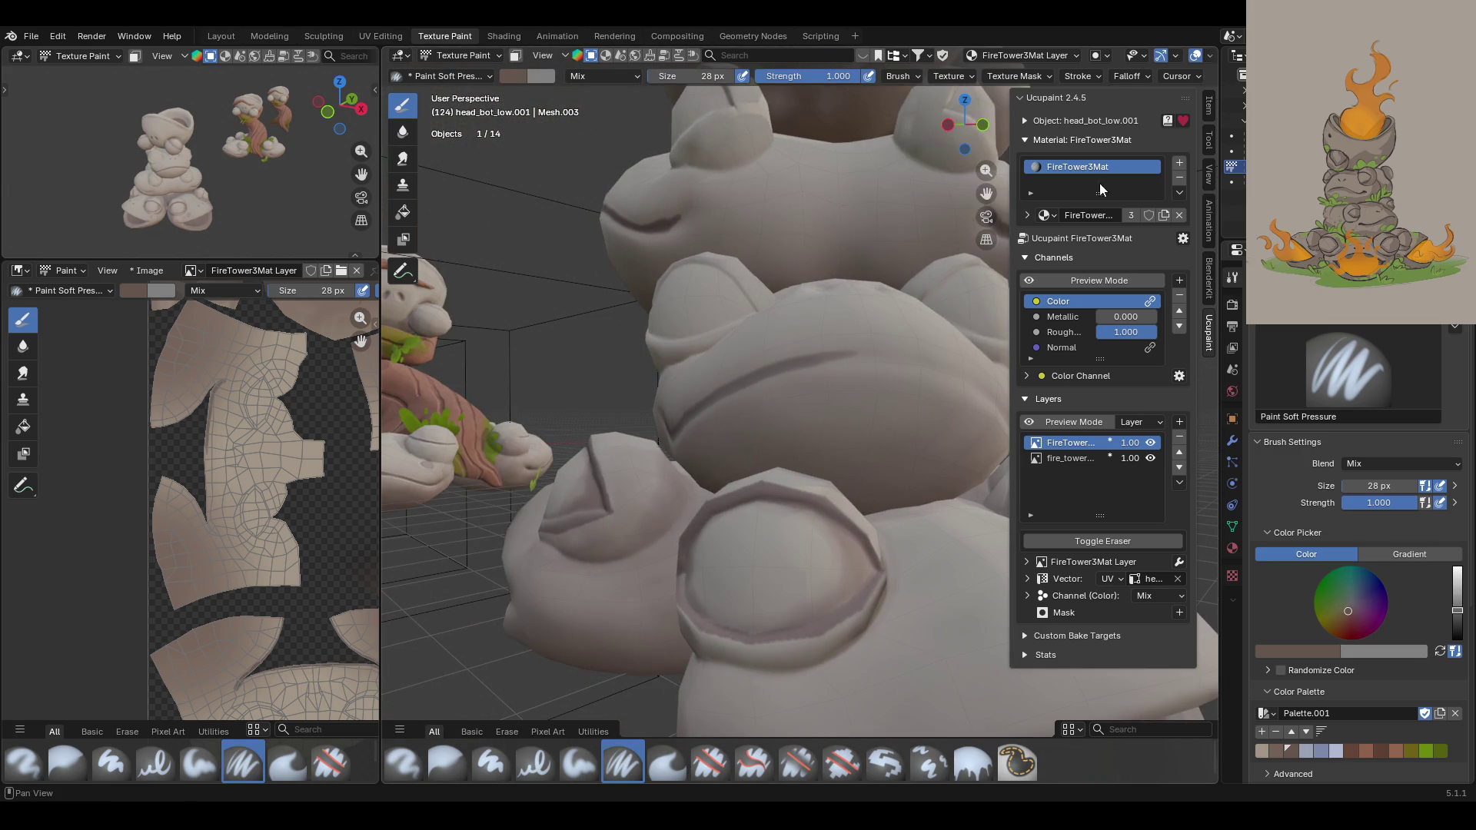
mouse_move(991, 204)
middle_down()
mouse_move(945, 219)
mouse_move(1026, 206)
middle_up()
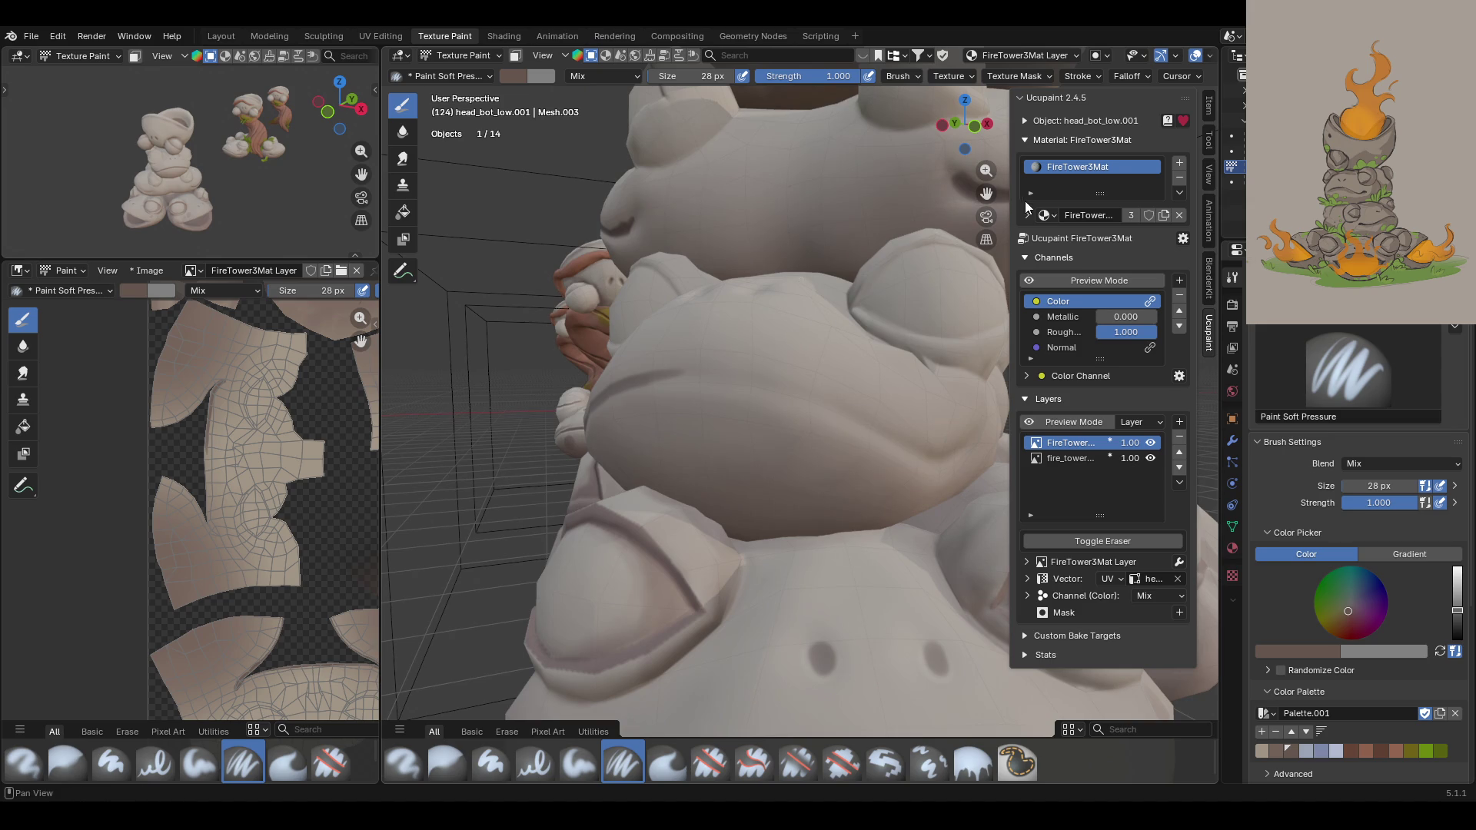
scroll(884, 292, up, 3)
mouse_move(845, 308)
middle_down()
mouse_move(794, 326)
mouse_move(815, 338)
mouse_move(784, 307)
mouse_move(761, 323)
mouse_move(772, 312)
middle_up()
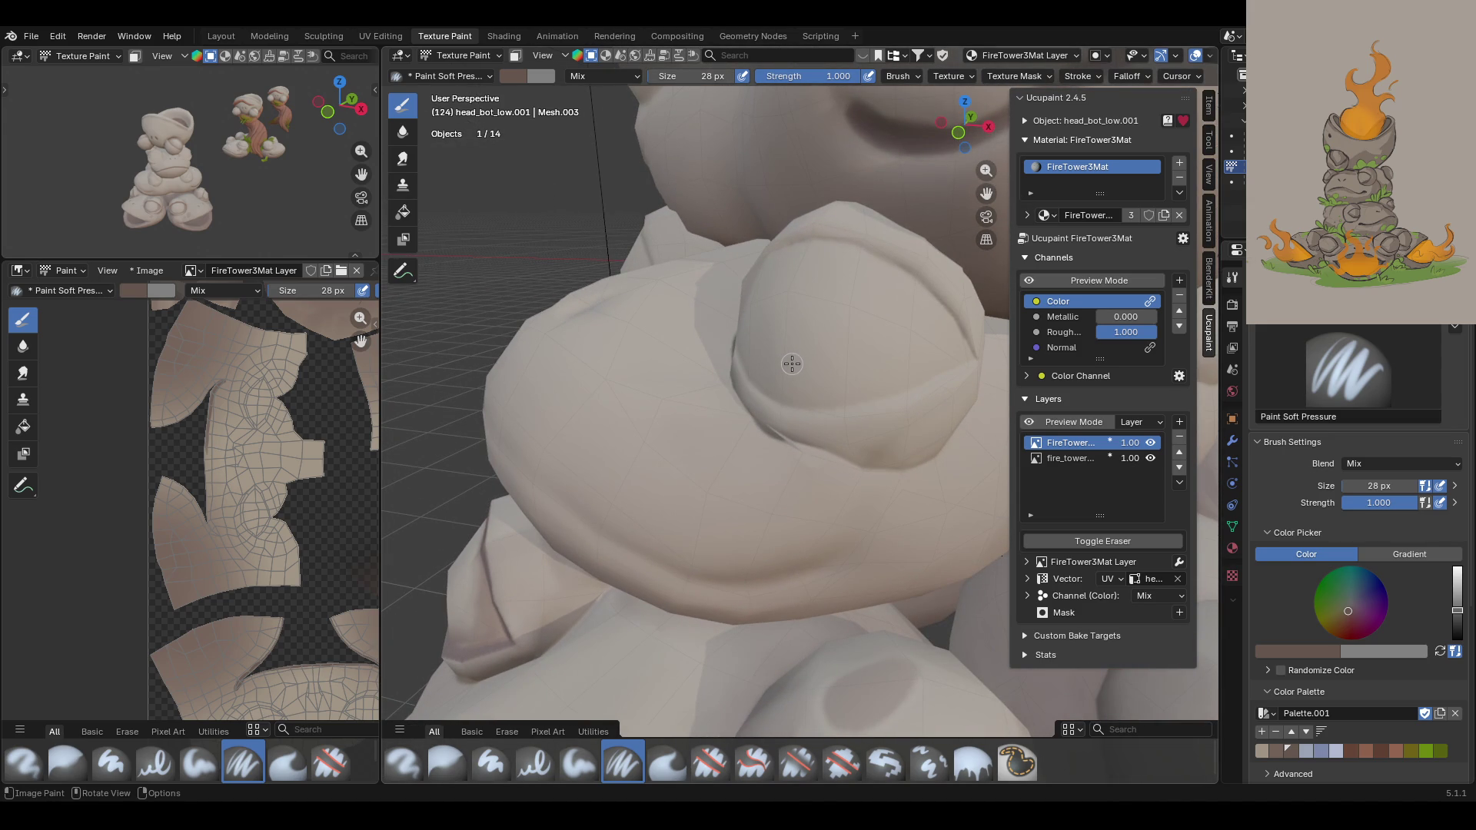
mouse_move(835, 449)
middle_down()
mouse_move(826, 471)
mouse_move(826, 432)
mouse_move(854, 432)
mouse_move(823, 454)
mouse_move(781, 276)
middle_up()
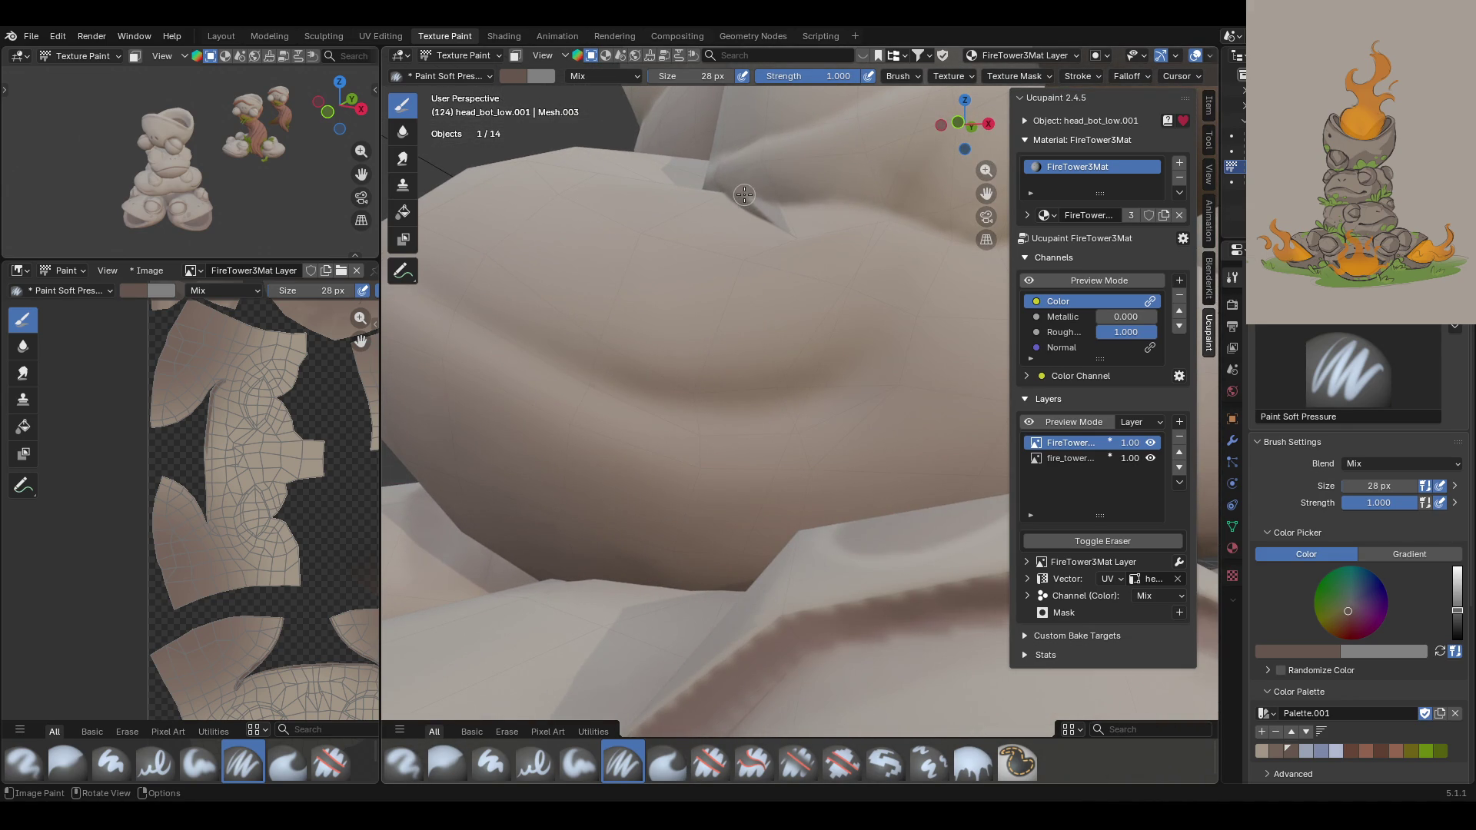
mouse_move(778, 216)
middle_down()
mouse_move(791, 257)
mouse_move(826, 275)
middle_up()
mouse_move(890, 415)
middle_down()
mouse_move(656, 408)
mouse_move(751, 445)
mouse_move(738, 438)
mouse_move(894, 455)
mouse_move(796, 487)
mouse_move(867, 459)
mouse_move(761, 455)
mouse_move(899, 423)
middle_up()
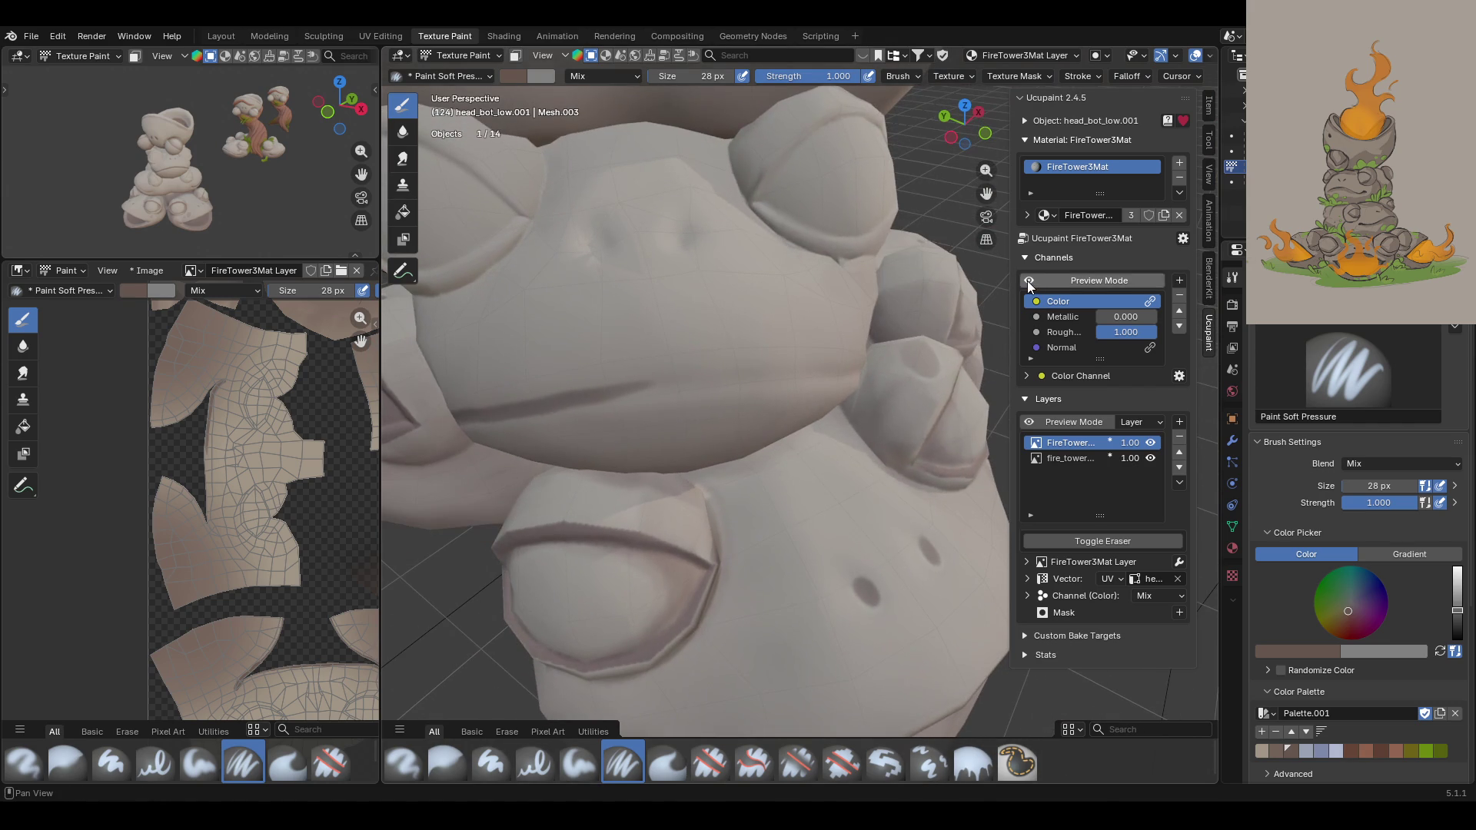
Step: Toggle the colour channel Preview Mode on and off to compare, ending with it off
click(1028, 281)
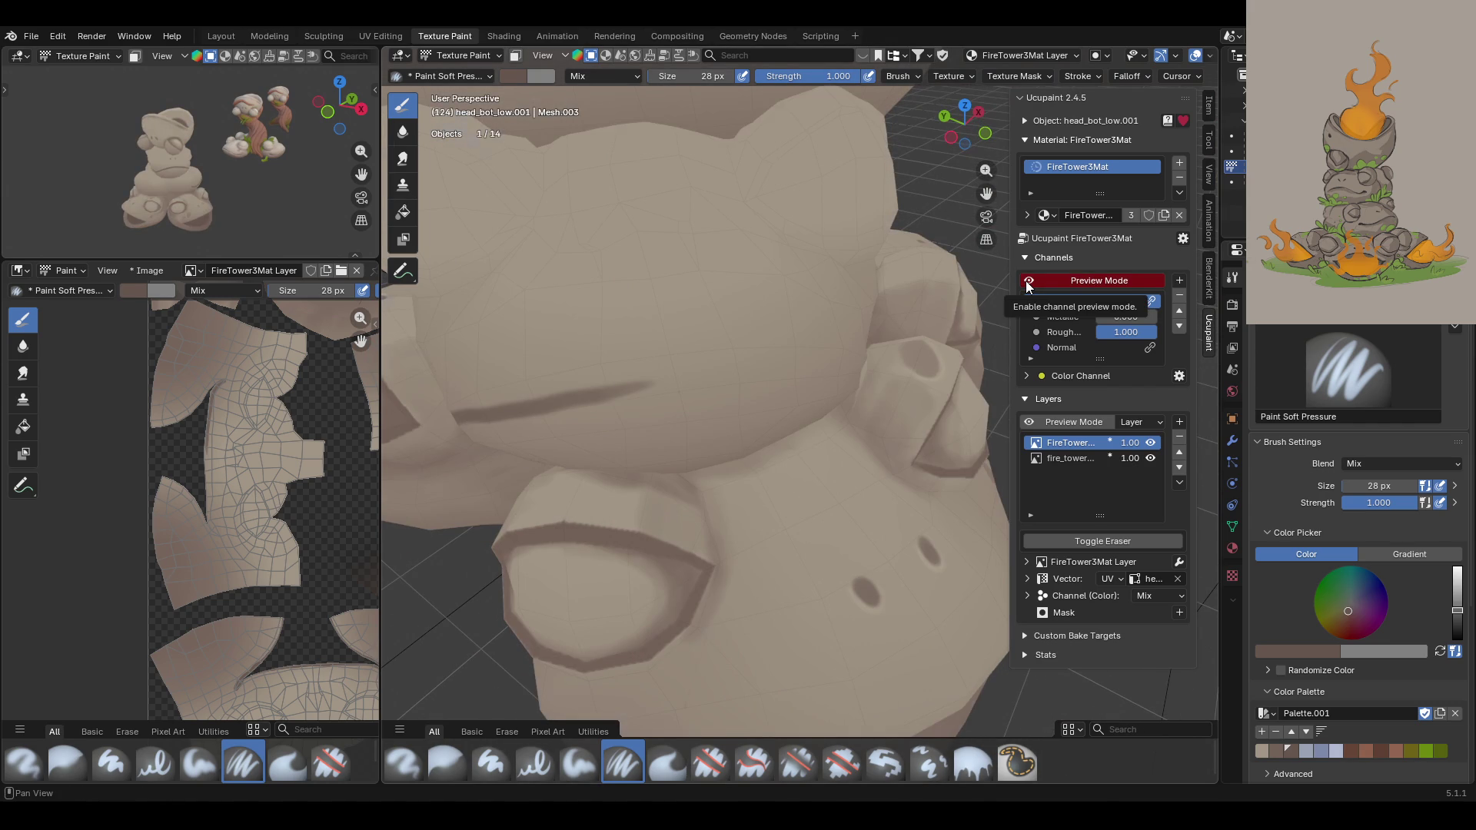
click(1028, 281)
click(1028, 282)
click(1028, 281)
click(1028, 282)
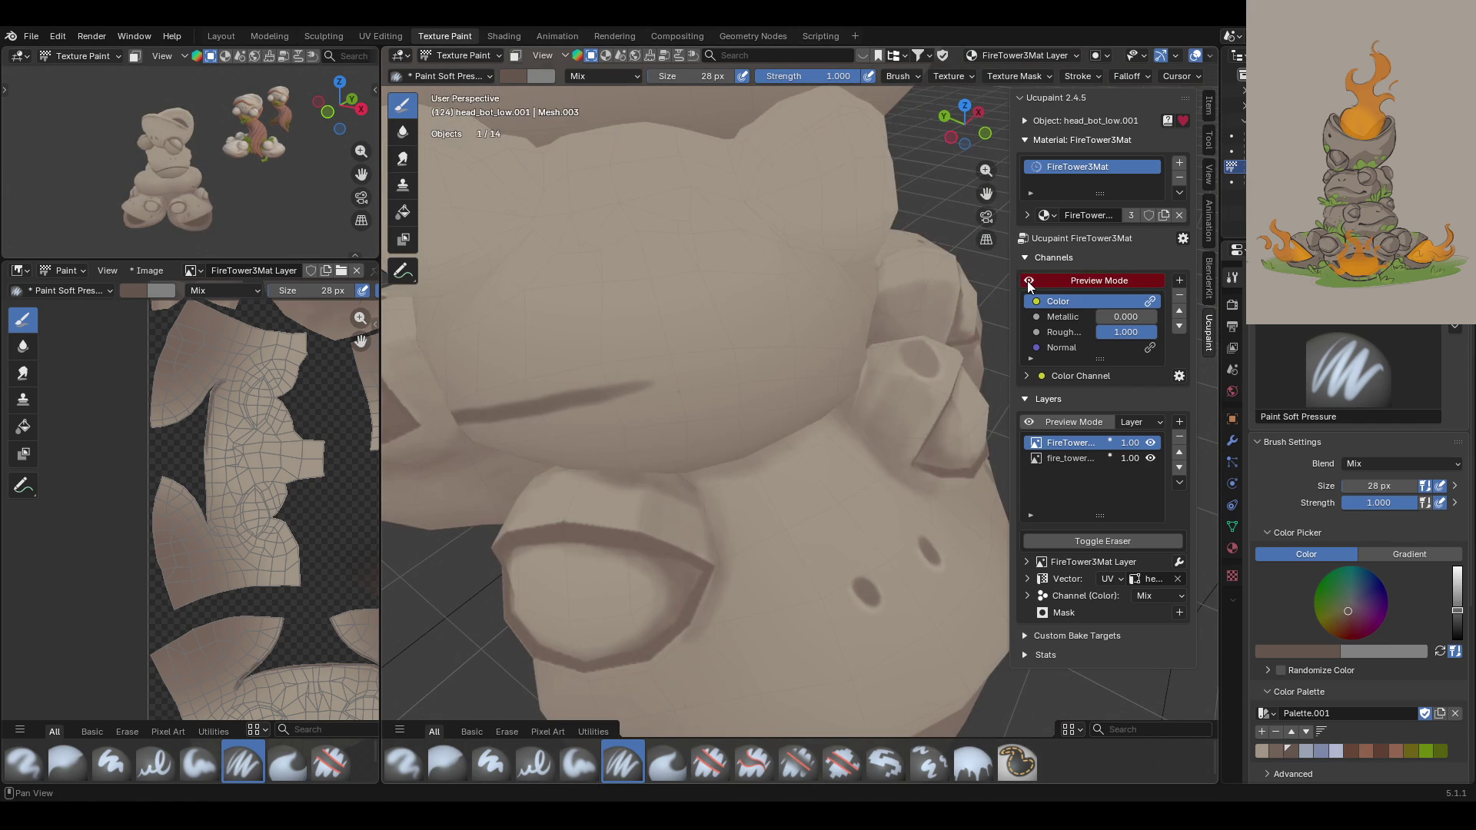
click(1029, 281)
Step: Repaint the mouth crease as a longer dark line across the face, replacing the undone stray stroke
mouse_move(761, 307)
middle_down()
mouse_move(785, 323)
mouse_move(761, 319)
mouse_move(772, 290)
middle_up()
mouse_move(543, 379)
mouse_down()
mouse_move(648, 379)
mouse_move(464, 385)
mouse_move(606, 383)
mouse_move(863, 441)
mouse_move(915, 431)
mouse_up()
key(ctrl+z)
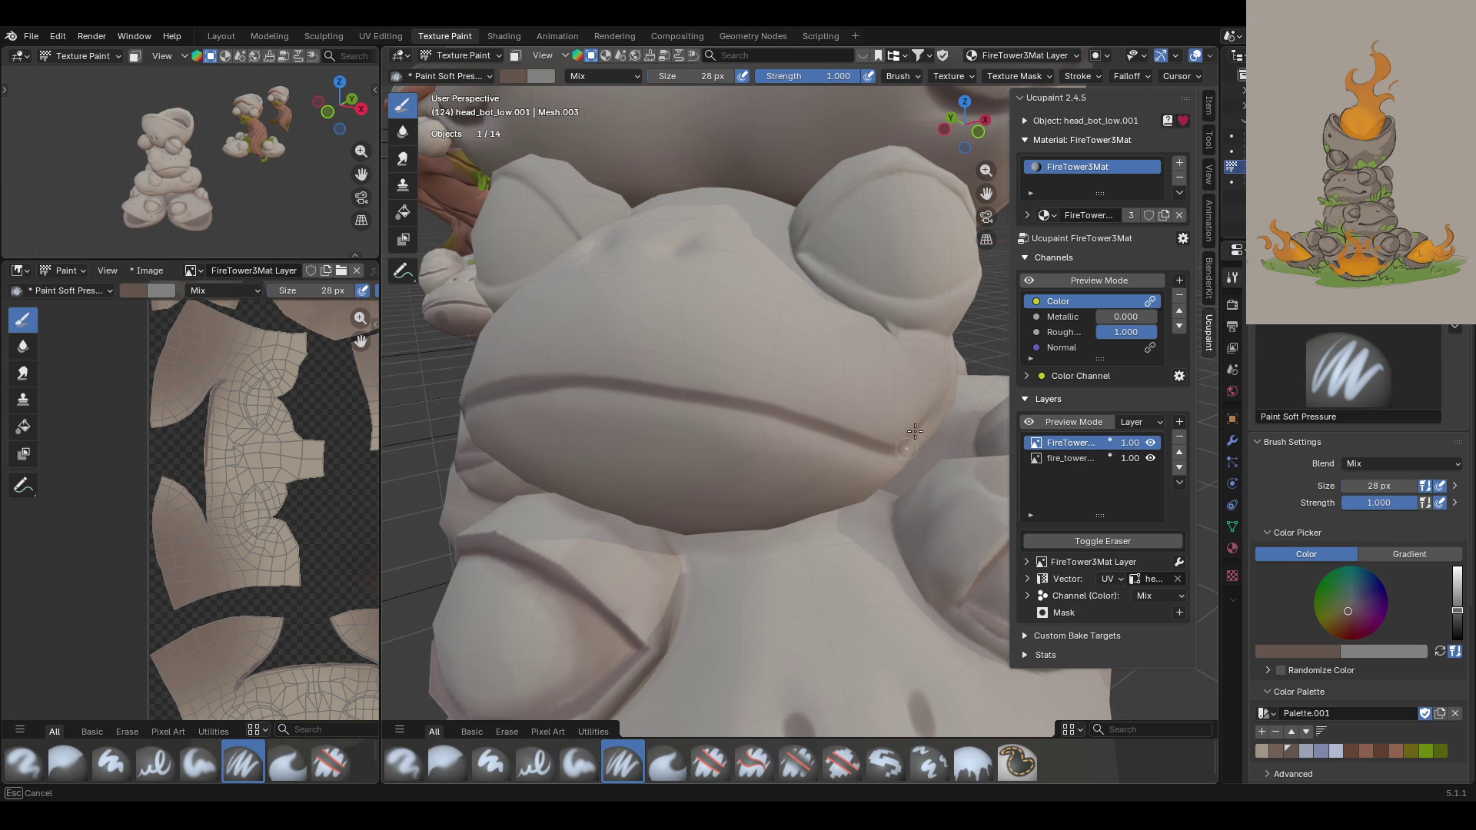
mouse_move(499, 386)
mouse_down()
mouse_move(676, 389)
mouse_move(896, 447)
mouse_up()
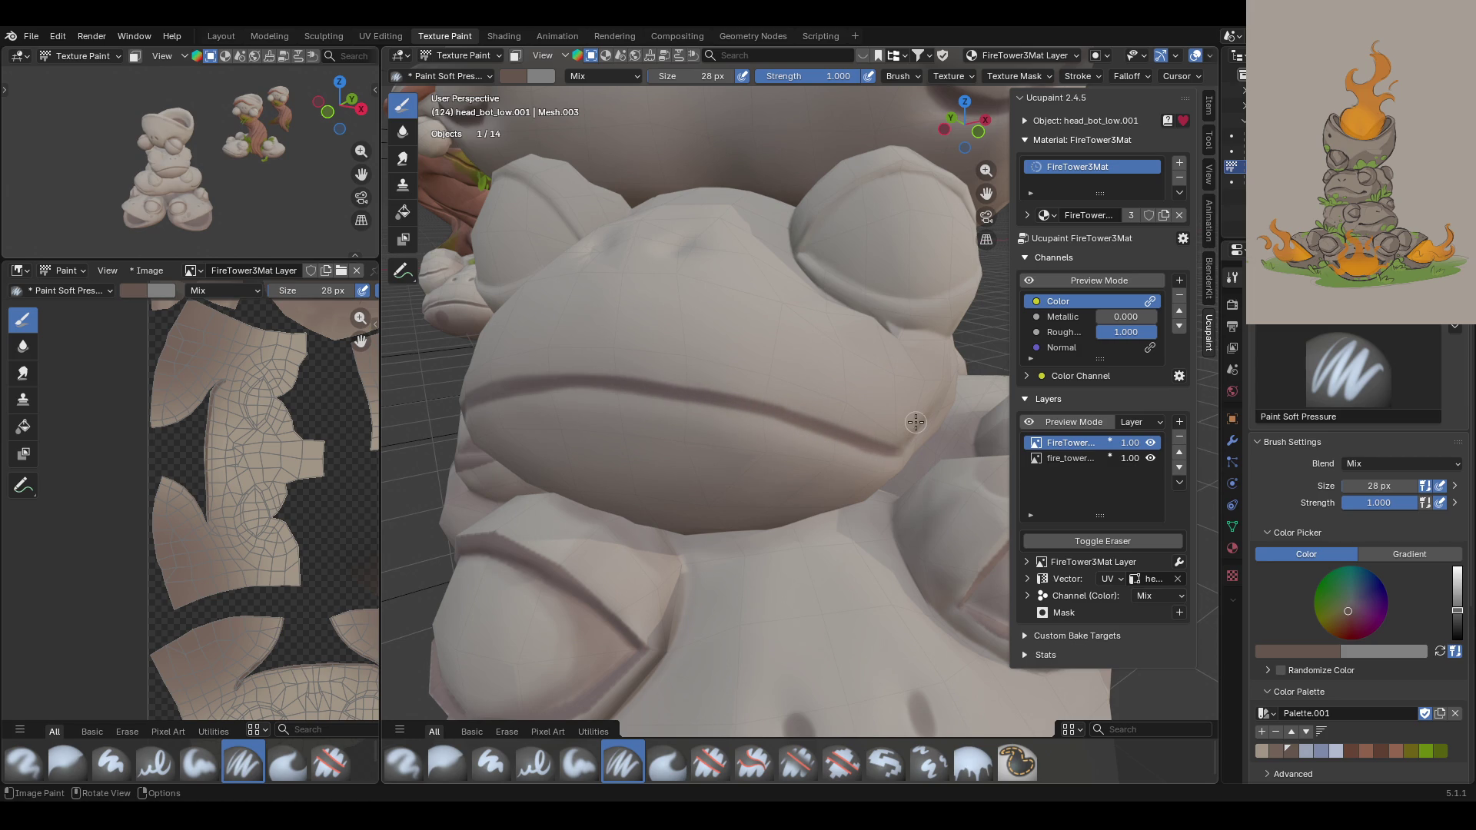
middle_drag(893, 400, 784, 385)
middle_drag(984, 196, 978, 223)
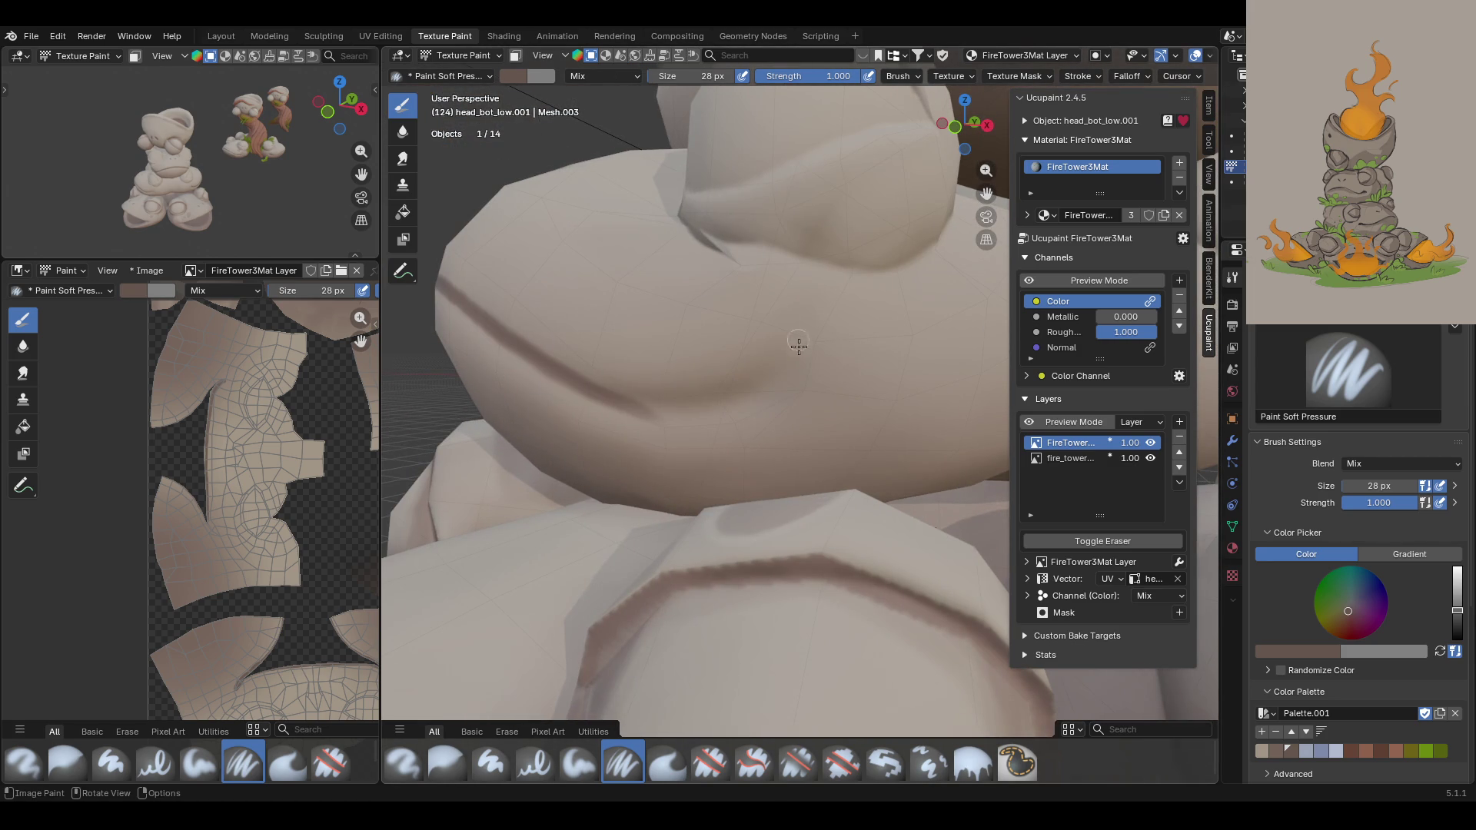
mouse_move(586, 392)
mouse_down()
mouse_move(718, 405)
mouse_move(634, 406)
mouse_move(715, 399)
mouse_move(566, 380)
mouse_up()
mouse_move(649, 398)
mouse_down()
mouse_move(589, 379)
mouse_move(682, 406)
mouse_move(655, 410)
mouse_move(717, 396)
mouse_up()
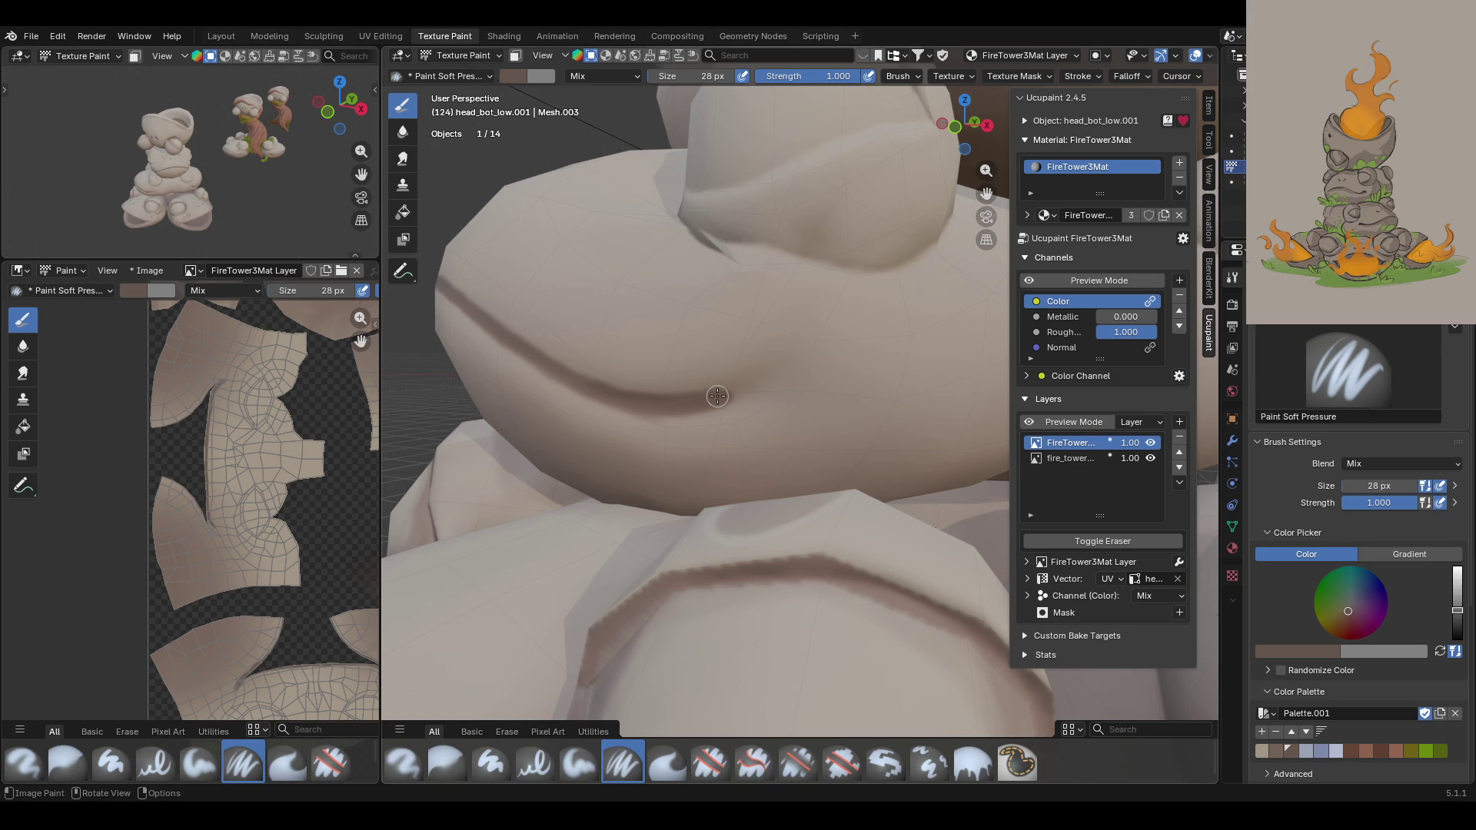
Step: Dab dark brown spots onto the frog's two nostril dents above the mouth line
scroll(715, 396, down, 5)
mouse_move(716, 395)
middle_down()
mouse_move(719, 374)
mouse_move(613, 412)
mouse_move(768, 317)
mouse_move(767, 290)
mouse_move(740, 301)
middle_up()
scroll(692, 353, up, 3)
scroll(769, 317, up, 4)
scroll(757, 300, down, 4)
drag(723, 239, 720, 286)
mouse_move(550, 303)
mouse_down()
mouse_move(565, 326)
mouse_move(564, 304)
mouse_up()
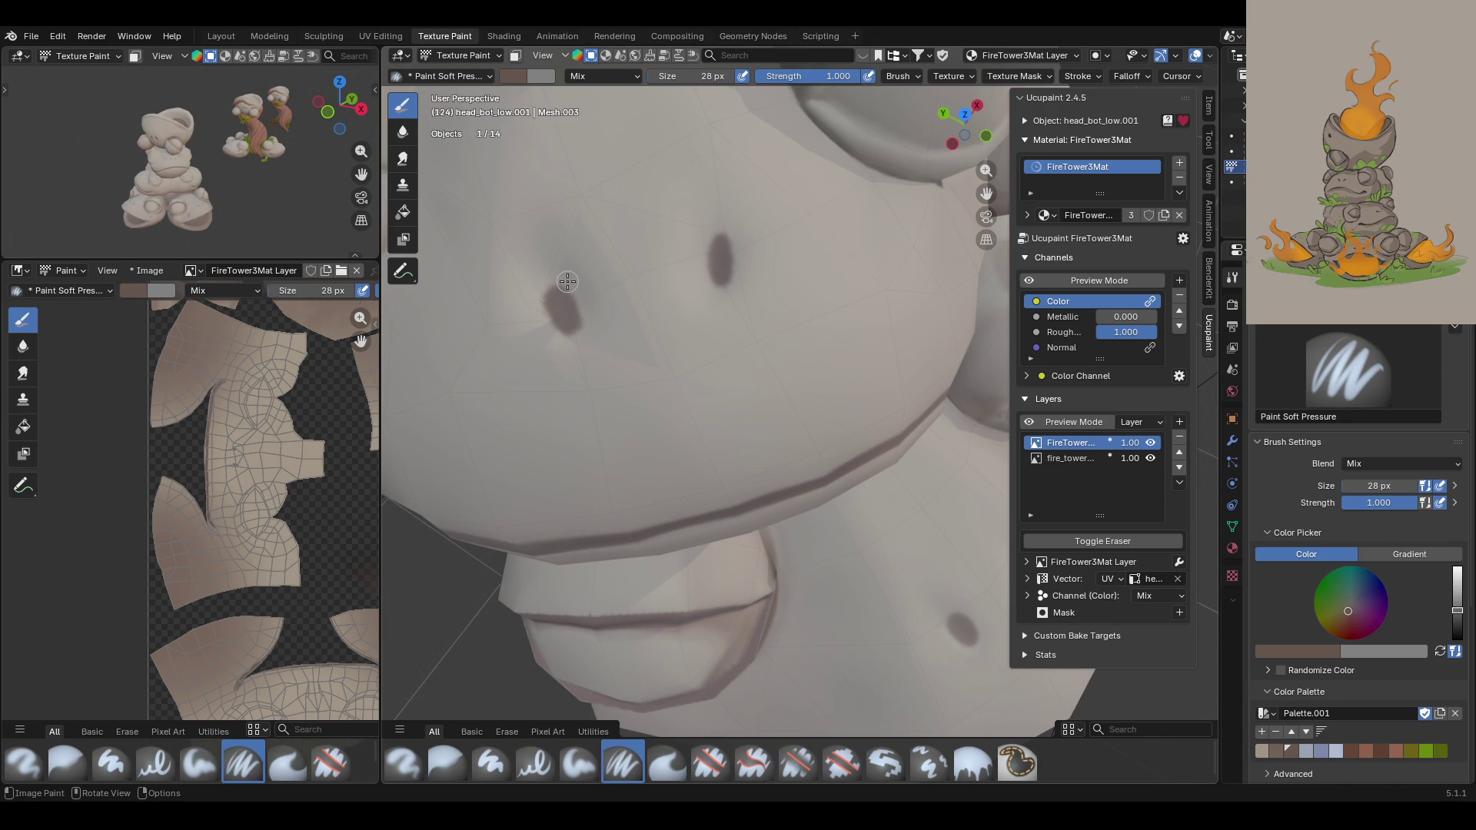
mouse_move(742, 247)
mouse_down()
mouse_move(725, 242)
mouse_move(720, 277)
mouse_up()
mouse_move(791, 428)
ctrl+middle_down()
mouse_move(789, 471)
mouse_move(694, 399)
mouse_move(707, 450)
mouse_move(676, 430)
mouse_move(538, 438)
ctrl+middle_up()
scroll(238, 554, up, 5)
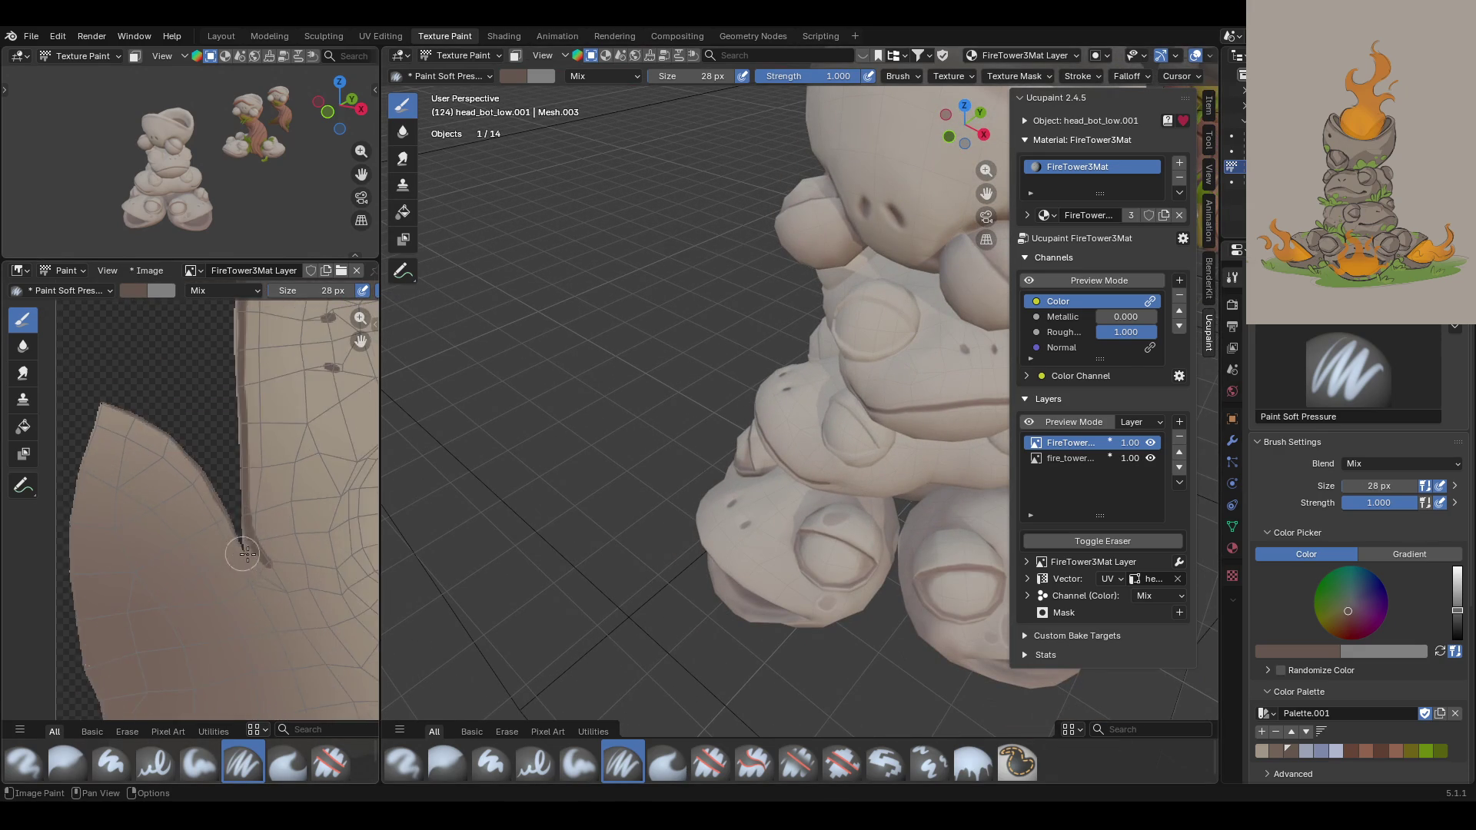
scroll(238, 554, up, 2)
middle_drag(737, 430, 770, 413)
middle_drag(815, 531, 874, 528)
scroll(880, 519, up, 4)
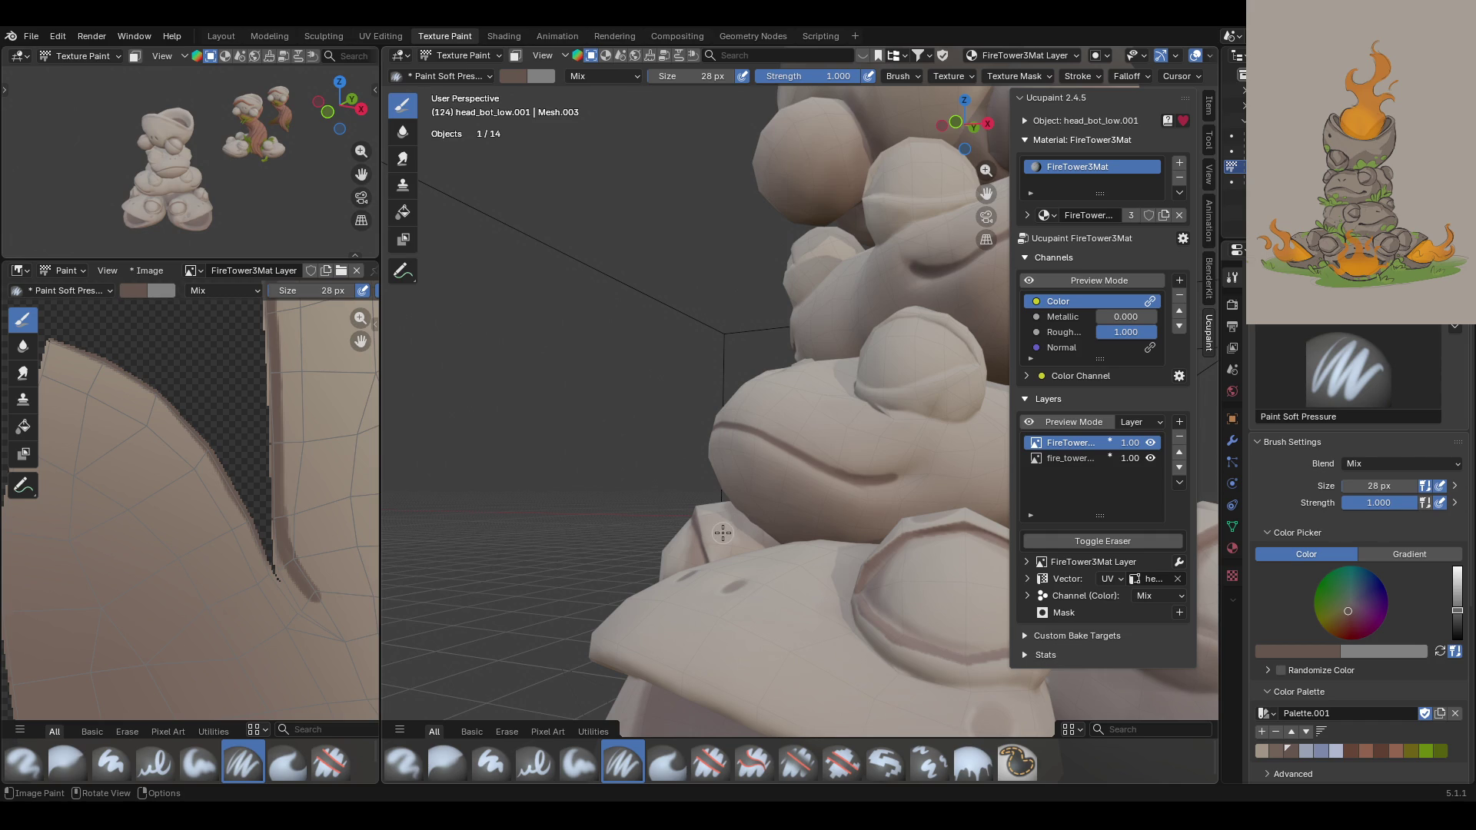
scroll(831, 536, up, 3)
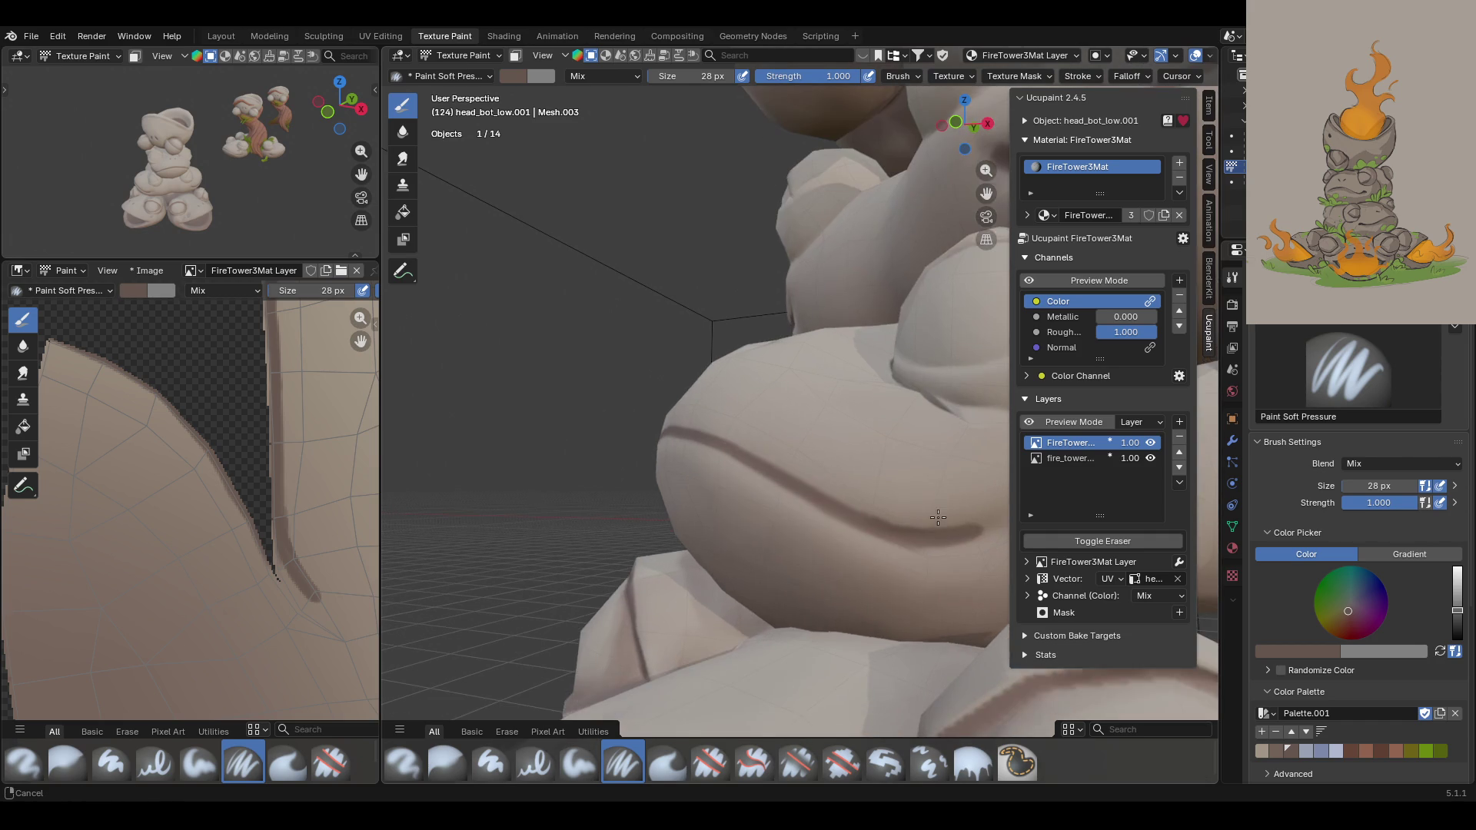
drag(992, 192, 921, 280)
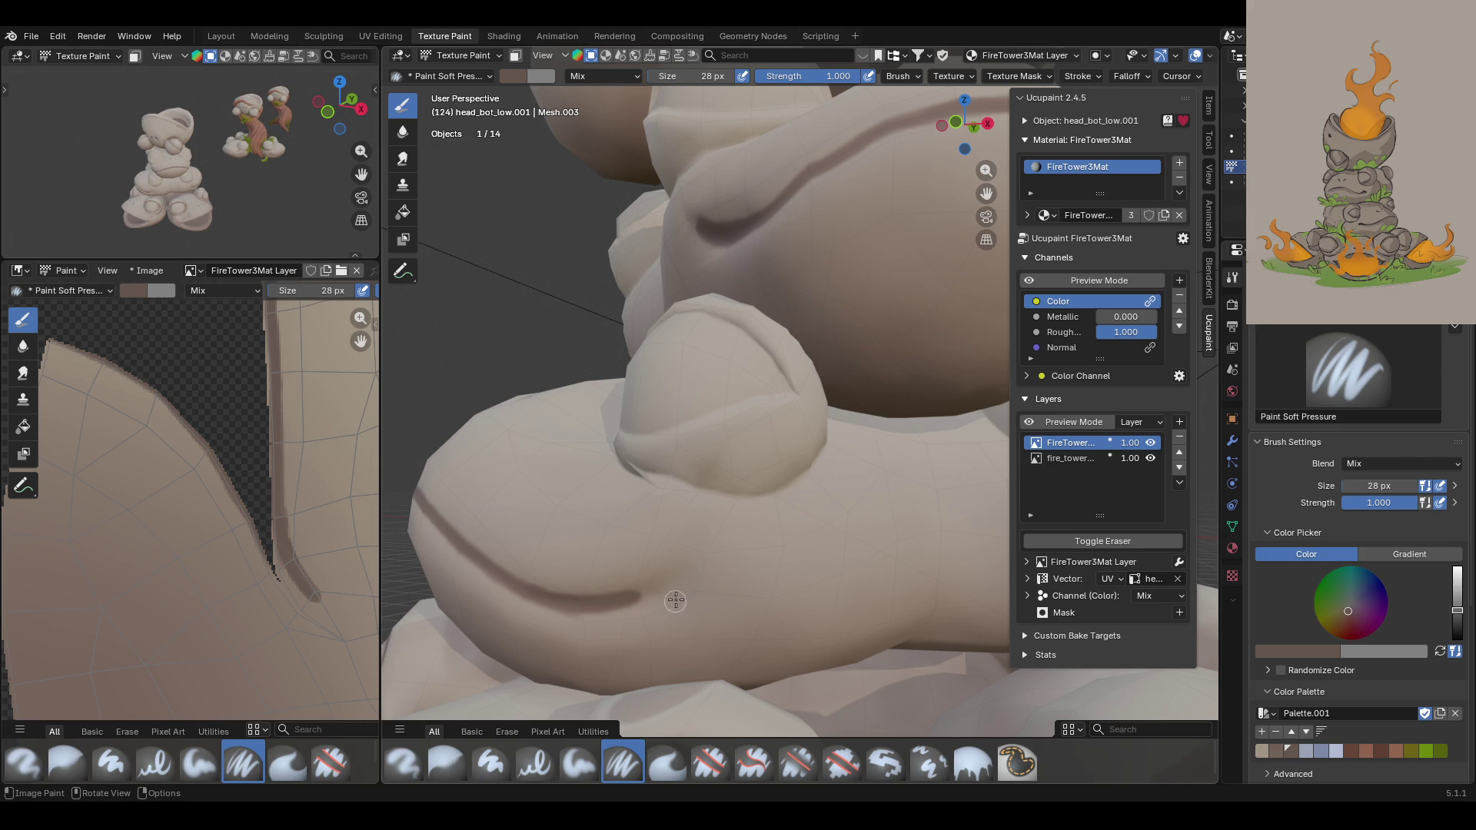
drag(677, 600, 653, 619)
key(ctrl+z)
middle_drag(524, 678, 642, 586)
scroll(559, 613, down, 4)
Step: Briefly toggle the colour channel preview on and back off
mouse_move(559, 612)
middle_down()
mouse_move(668, 487)
mouse_move(1097, 432)
mouse_move(673, 439)
mouse_move(623, 533)
mouse_move(613, 511)
mouse_move(477, 428)
mouse_move(630, 452)
mouse_move(659, 487)
mouse_move(526, 428)
mouse_move(554, 427)
middle_up()
click(1029, 280)
click(1028, 279)
scroll(105, 559, down, 5)
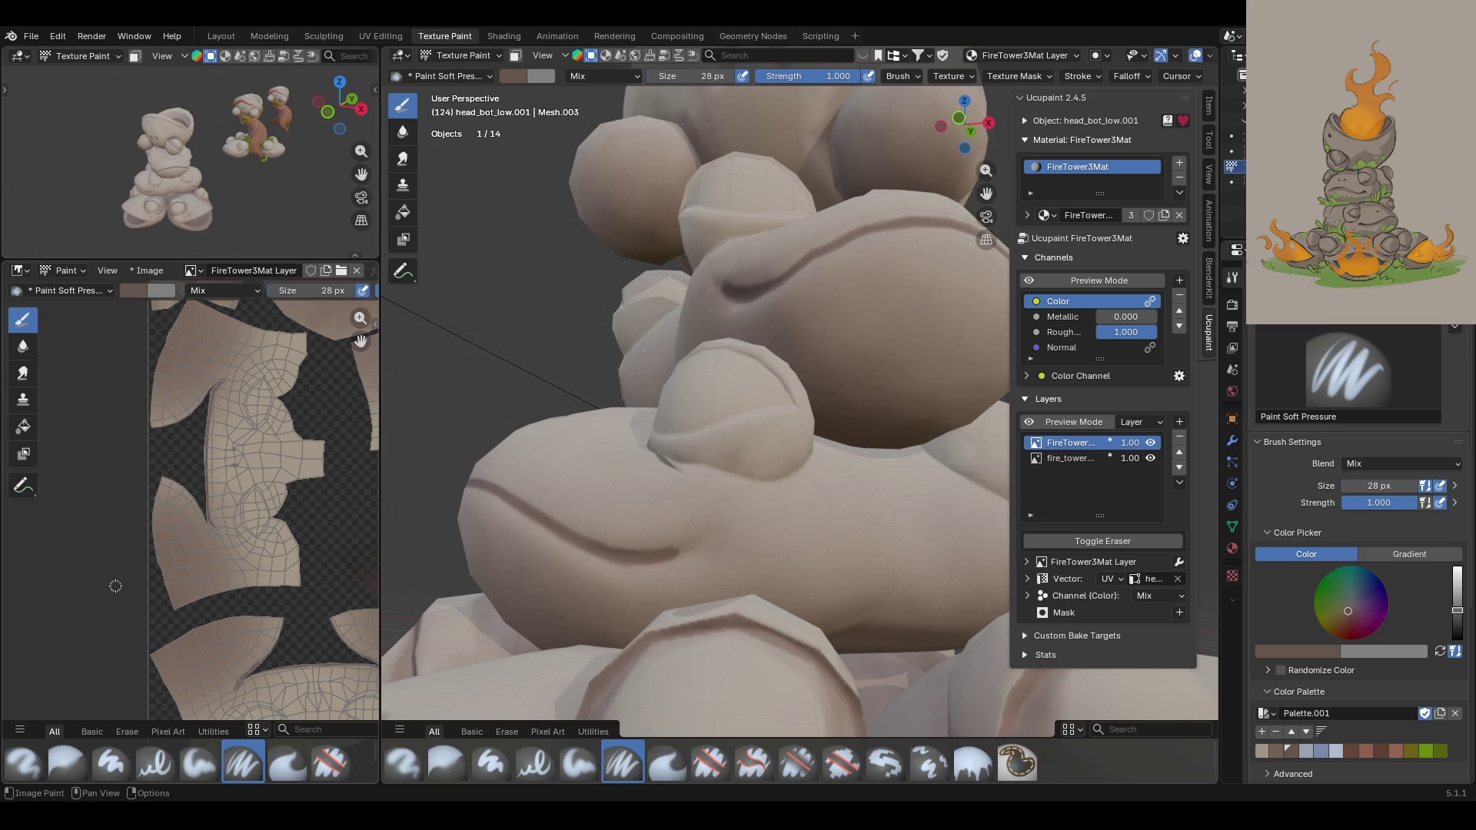
Step: Darken the middle frog's mouth line with two dark strokes from the front
middle_drag(587, 495, 781, 524)
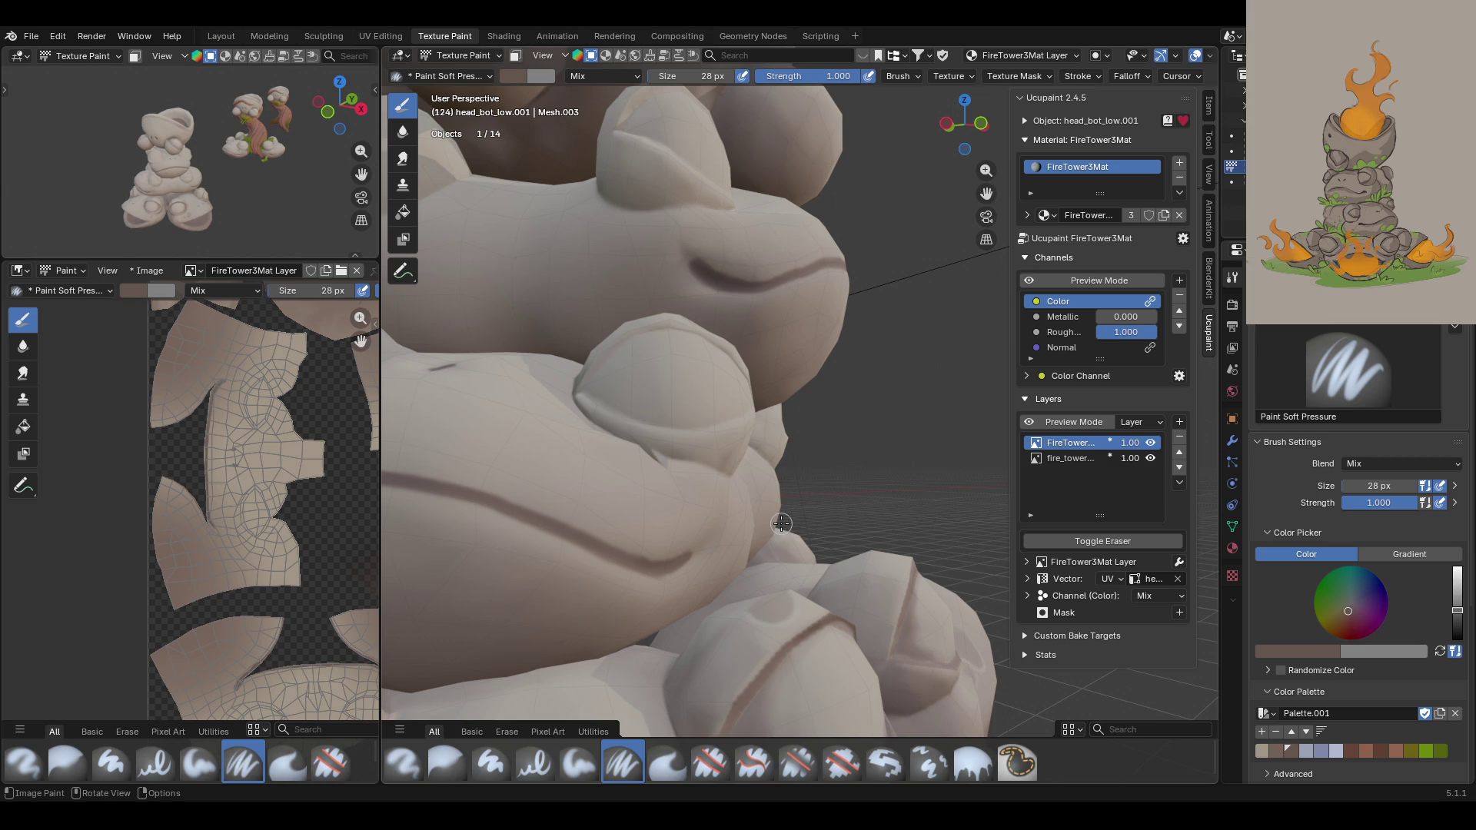
middle_drag(773, 511, 683, 244)
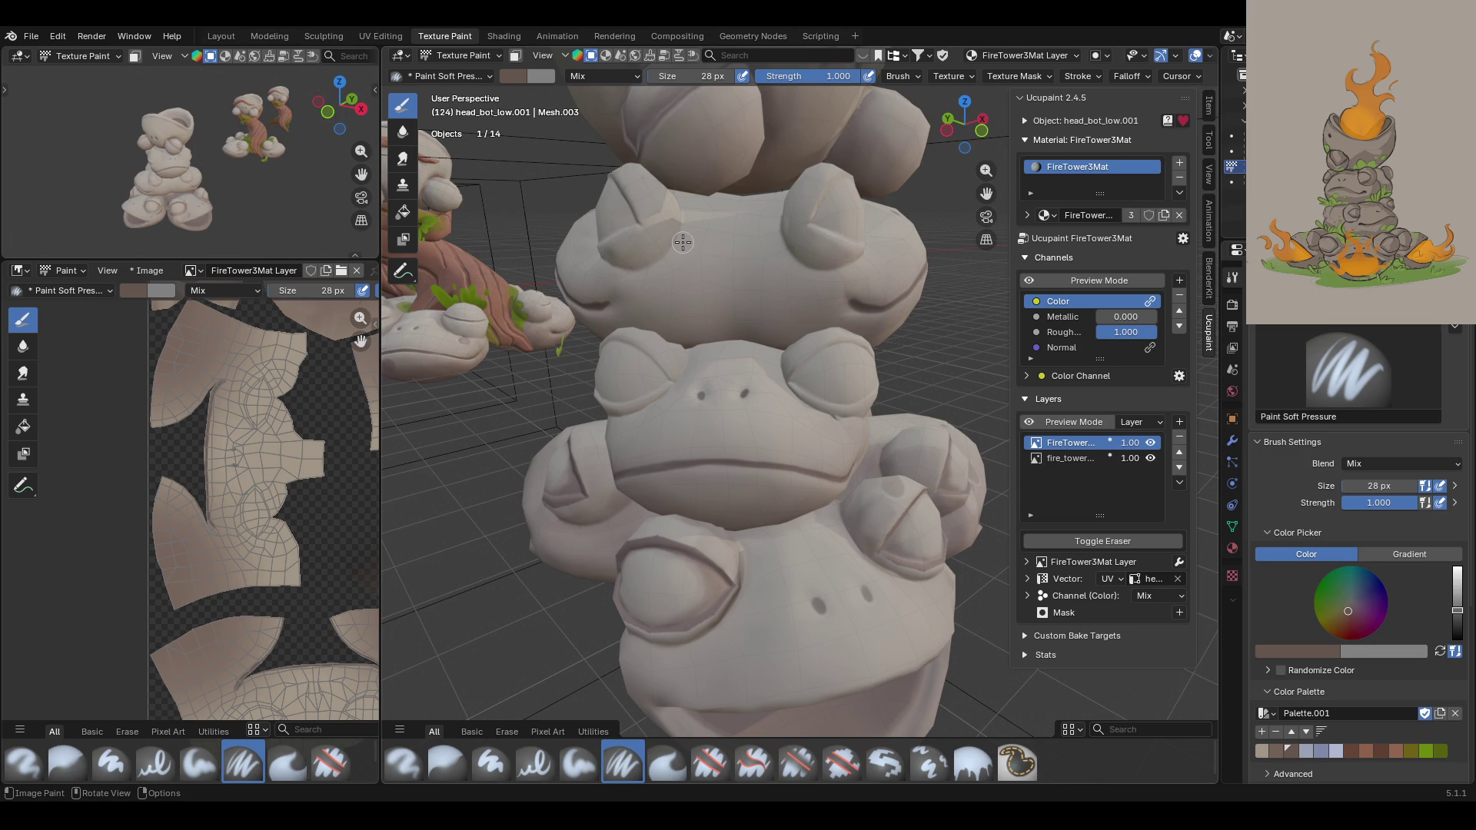
mouse_move(735, 194)
middle_down()
mouse_move(601, 337)
mouse_move(630, 365)
middle_up()
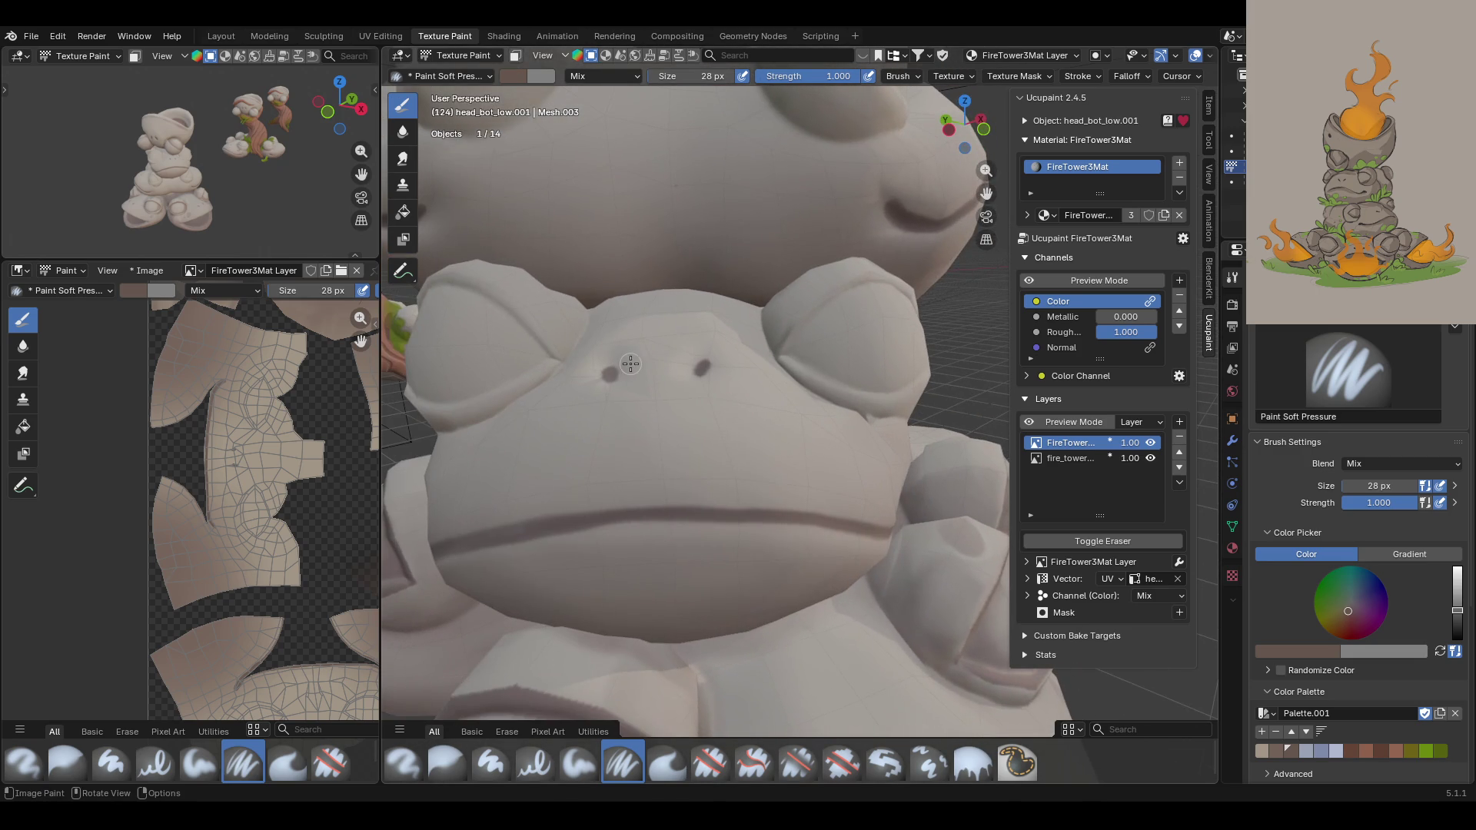
drag(577, 519, 807, 533)
drag(565, 528, 909, 537)
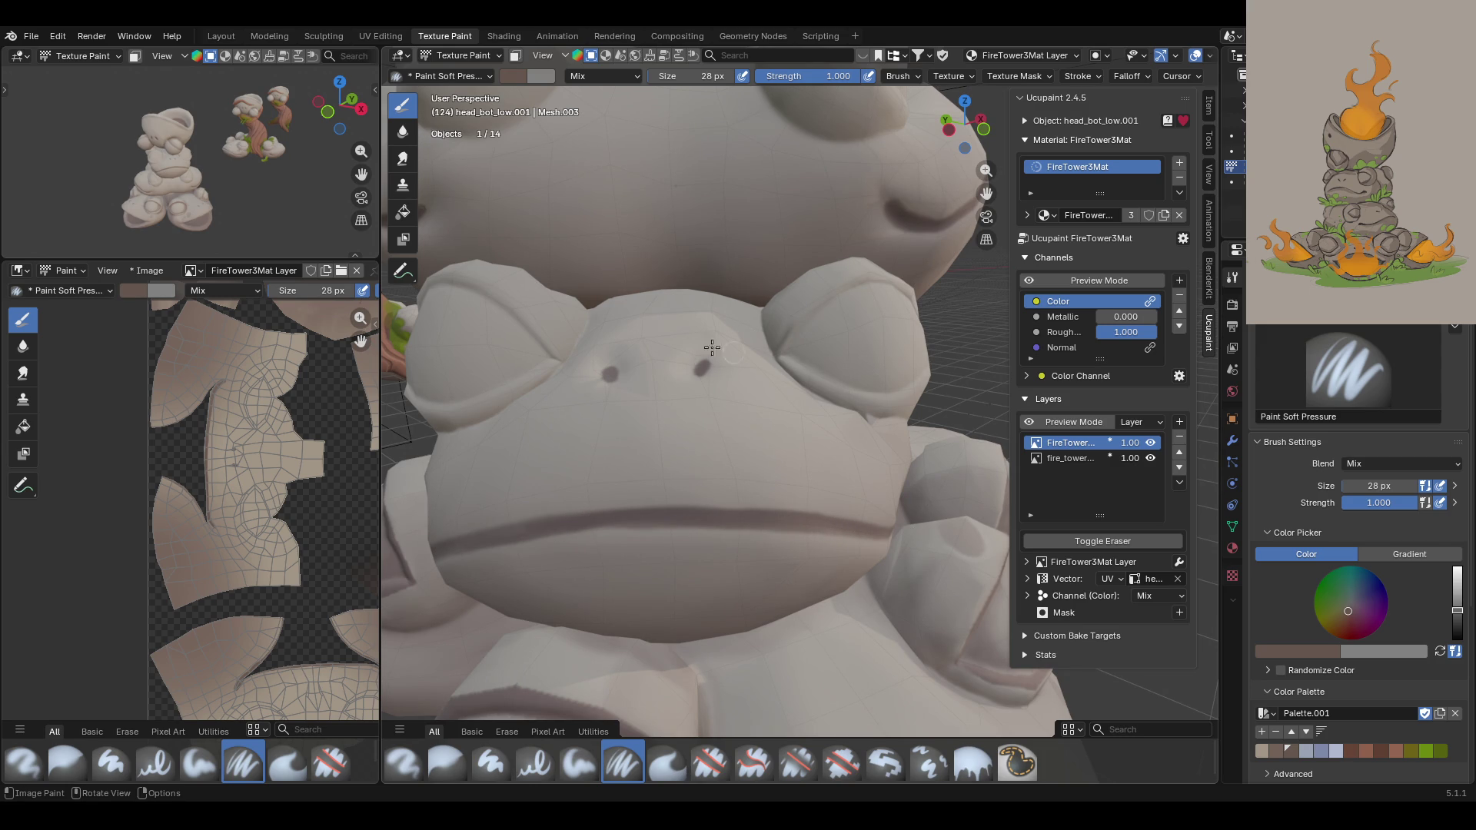
scroll(711, 347, down, 5)
mouse_move(712, 347)
middle_down()
mouse_move(838, 400)
mouse_move(568, 435)
middle_up()
Step: Turn on the colour channel preview and restrict painting to selected faces with box select
click(1027, 279)
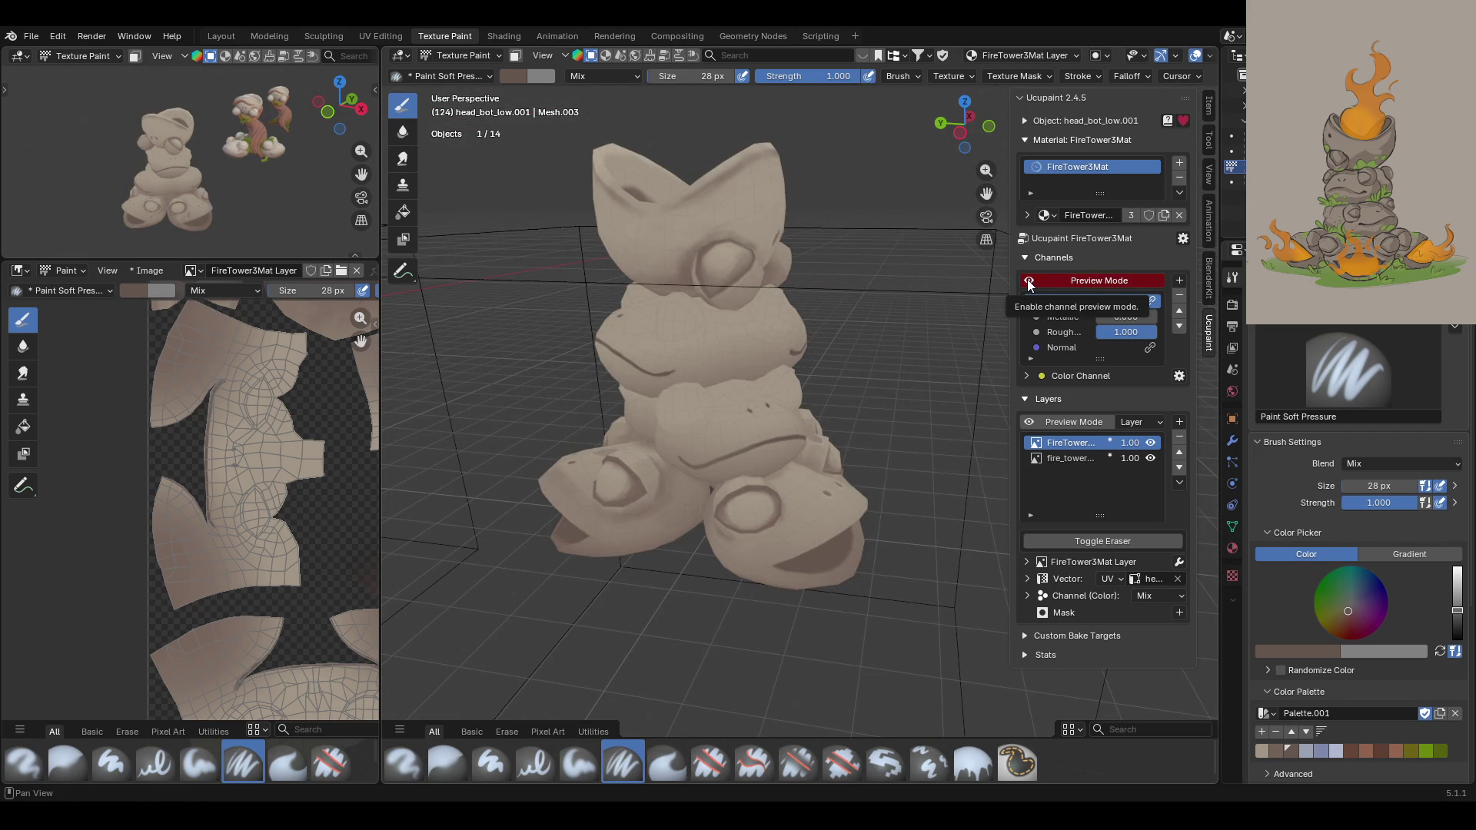
mouse_move(691, 307)
middle_down()
mouse_move(492, 165)
mouse_move(476, 223)
mouse_move(415, 246)
middle_up()
scroll(479, 156, up, 4)
click(515, 56)
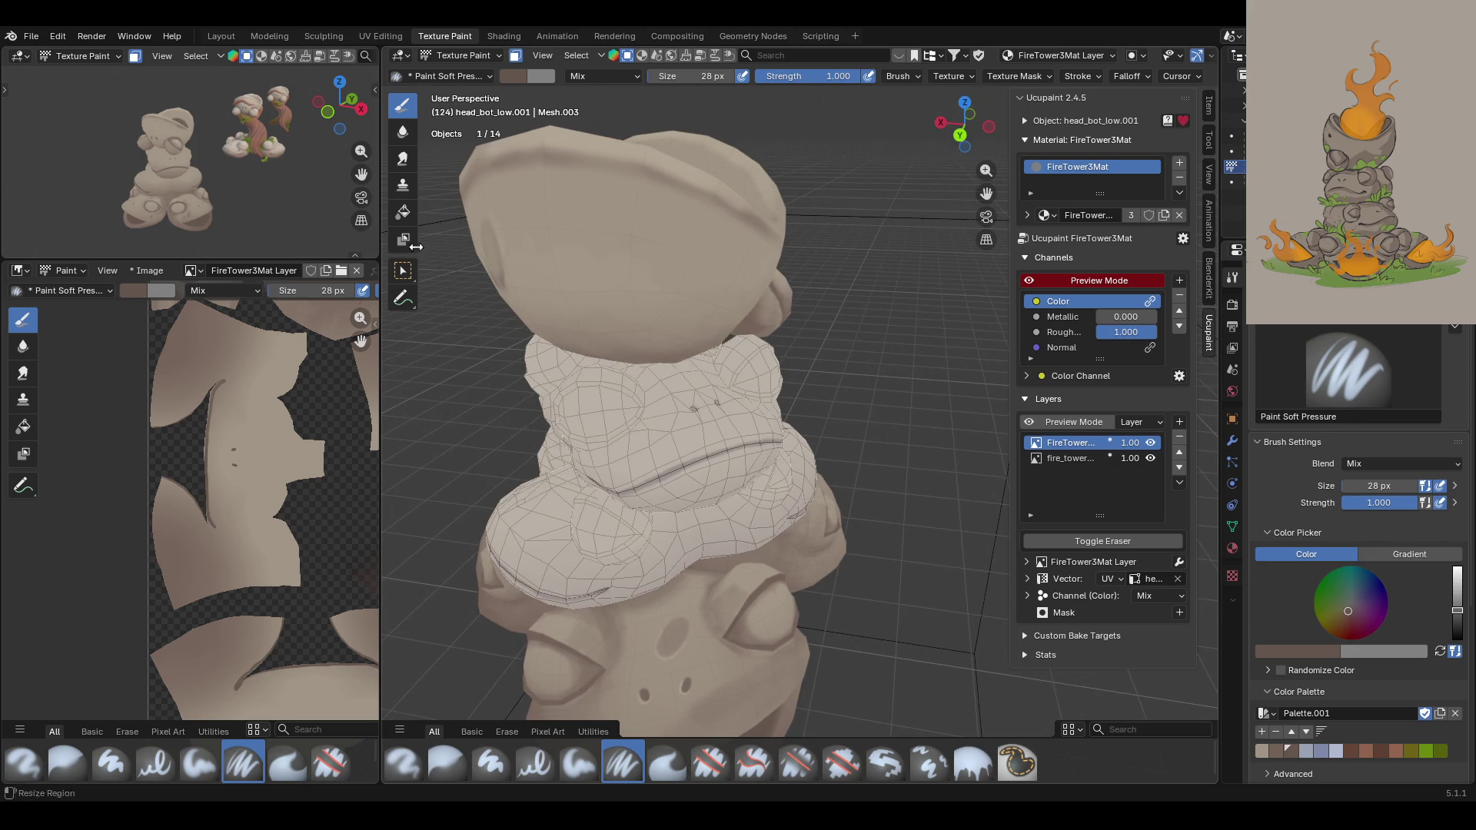
click(403, 271)
Step: Paint a brown outline stroke around the frog's eye bump and check it from several angles
middle_drag(833, 353, 591, 324)
shift+middle_drag(590, 300, 644, 416)
drag(626, 427, 655, 401)
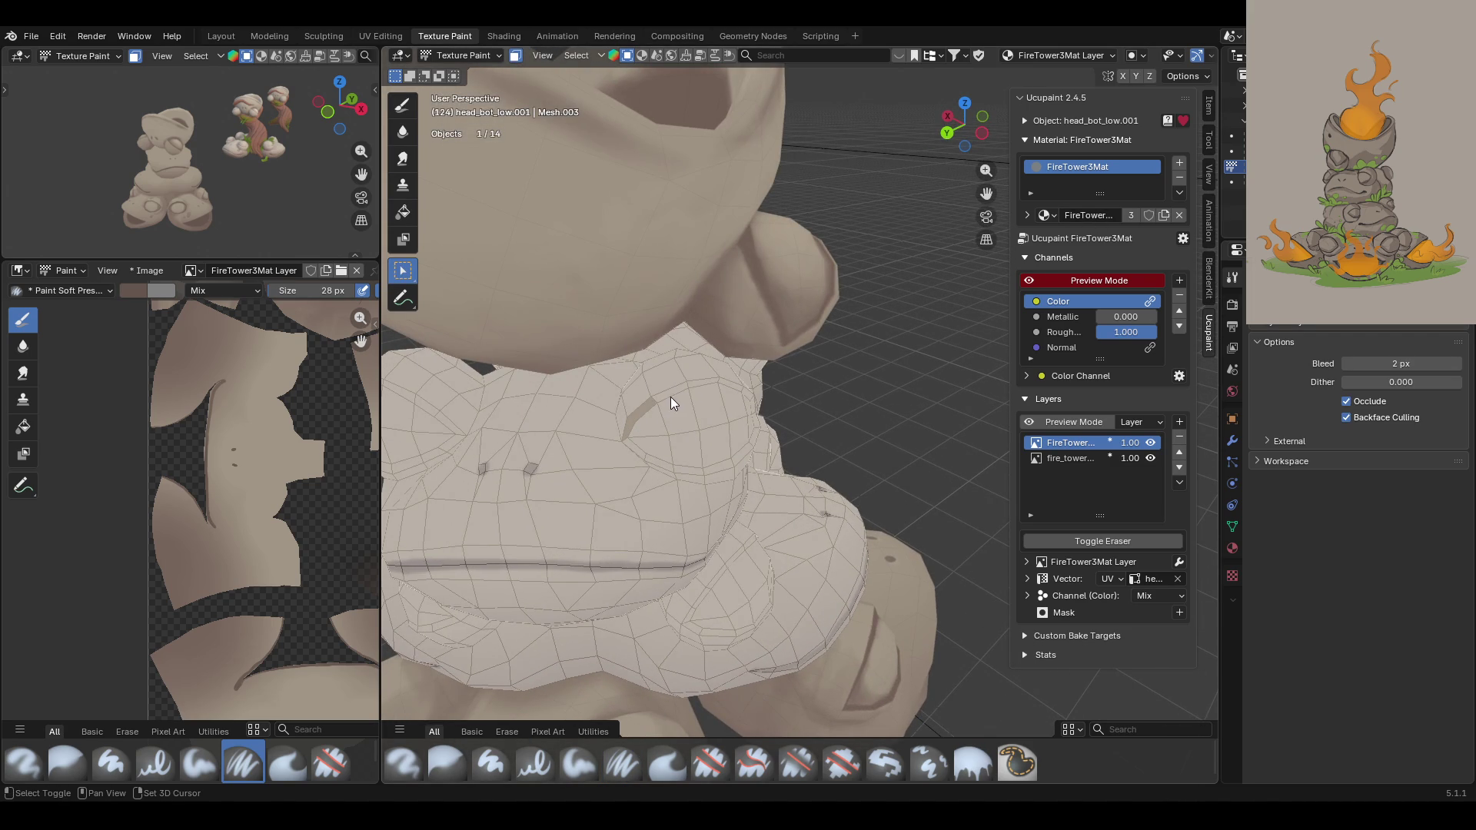
mouse_move(746, 389)
middle_down()
mouse_move(801, 409)
mouse_move(727, 376)
middle_up()
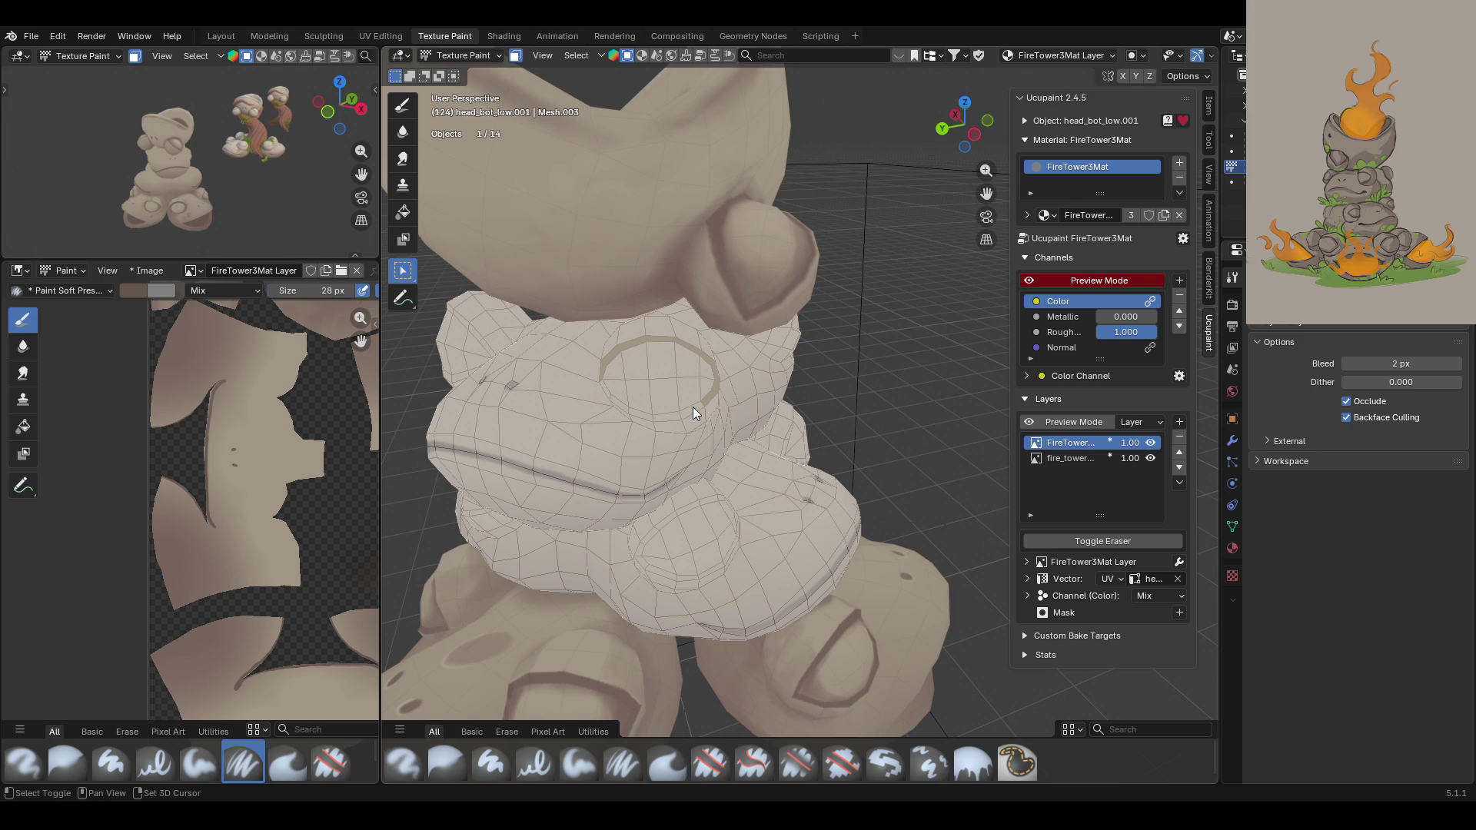
mouse_move(634, 496)
middle_down()
mouse_move(698, 458)
mouse_move(515, 508)
middle_up()
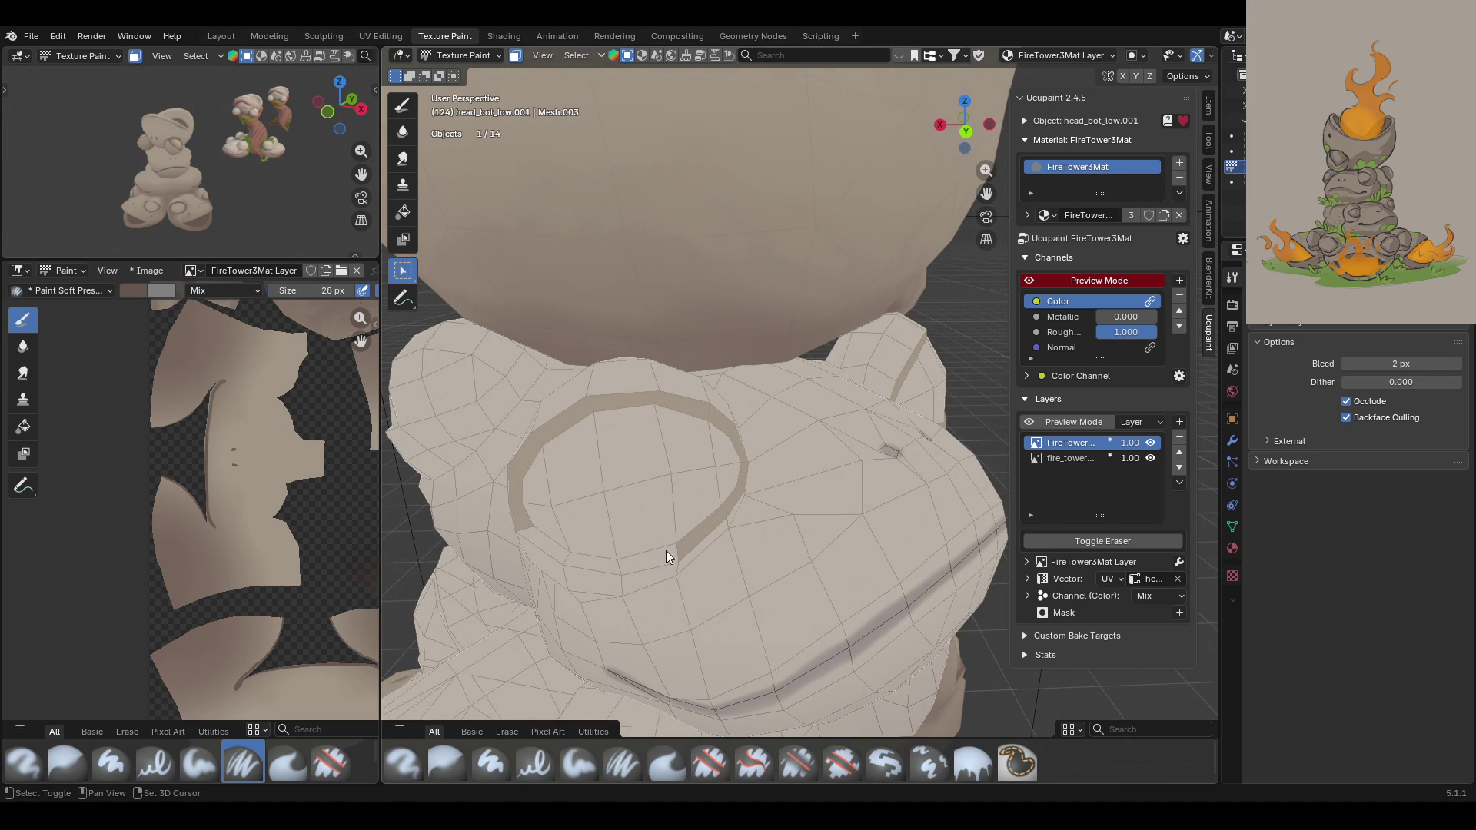
mouse_move(476, 451)
middle_down()
mouse_move(630, 446)
mouse_move(670, 263)
mouse_move(665, 295)
mouse_move(793, 292)
mouse_move(1002, 171)
mouse_move(753, 318)
mouse_move(636, 345)
middle_up()
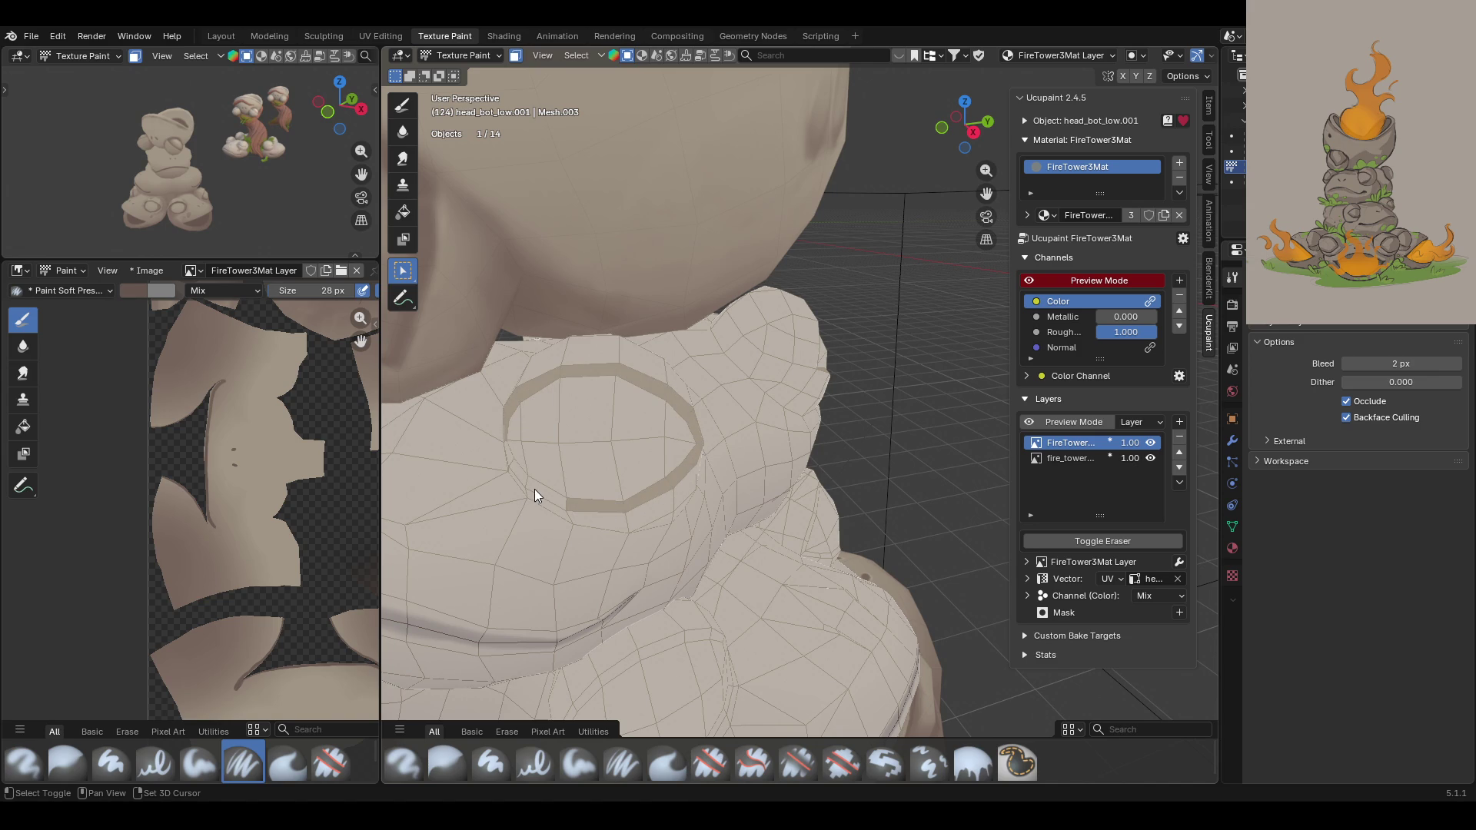
mouse_move(509, 459)
middle_down()
mouse_move(483, 469)
mouse_move(690, 445)
middle_up()
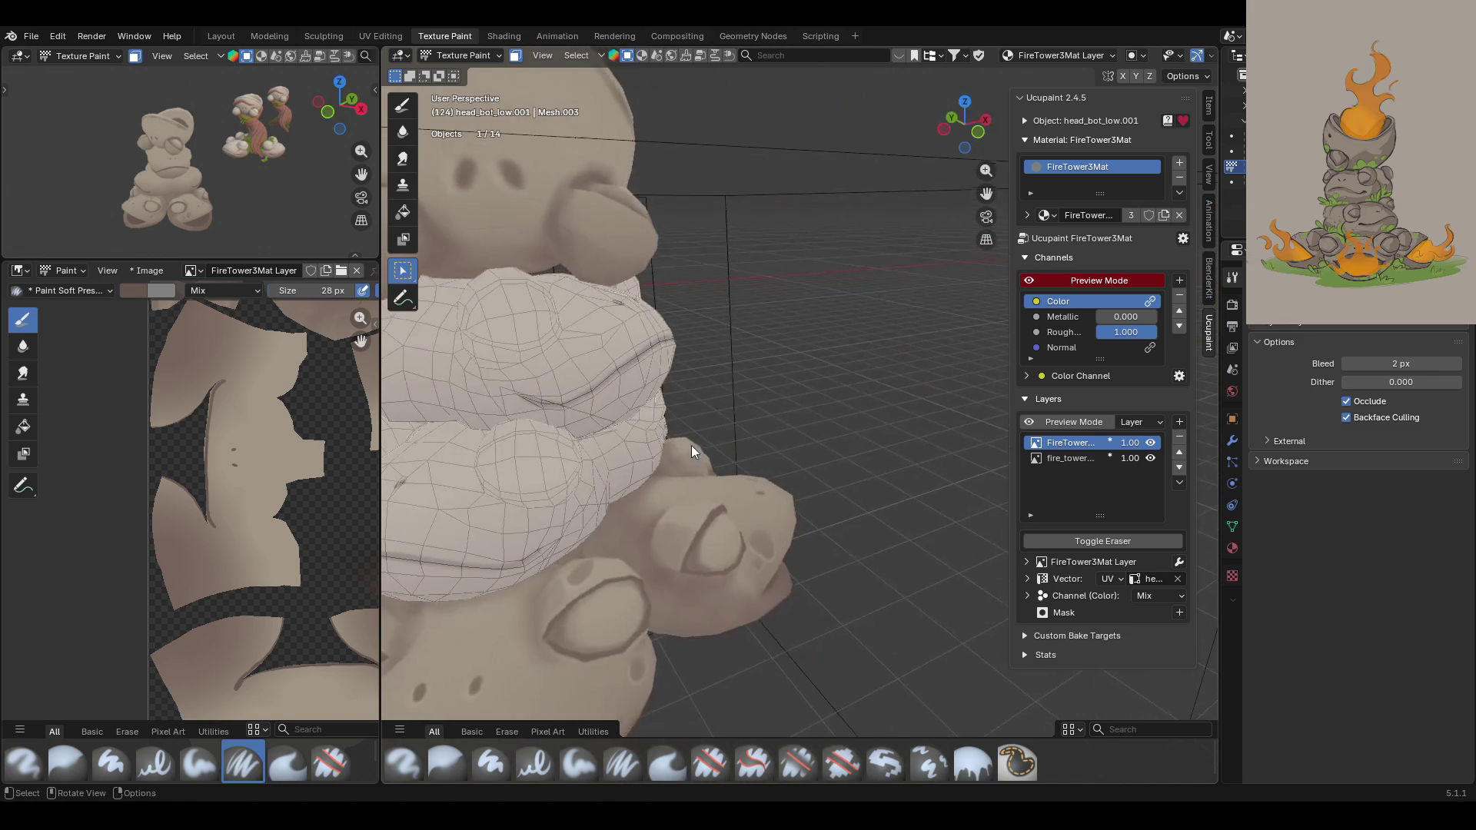
Step: Orbit and zoom in around the frog's neck and body to reach the remaining eye bumps
scroll(602, 509, up, 6)
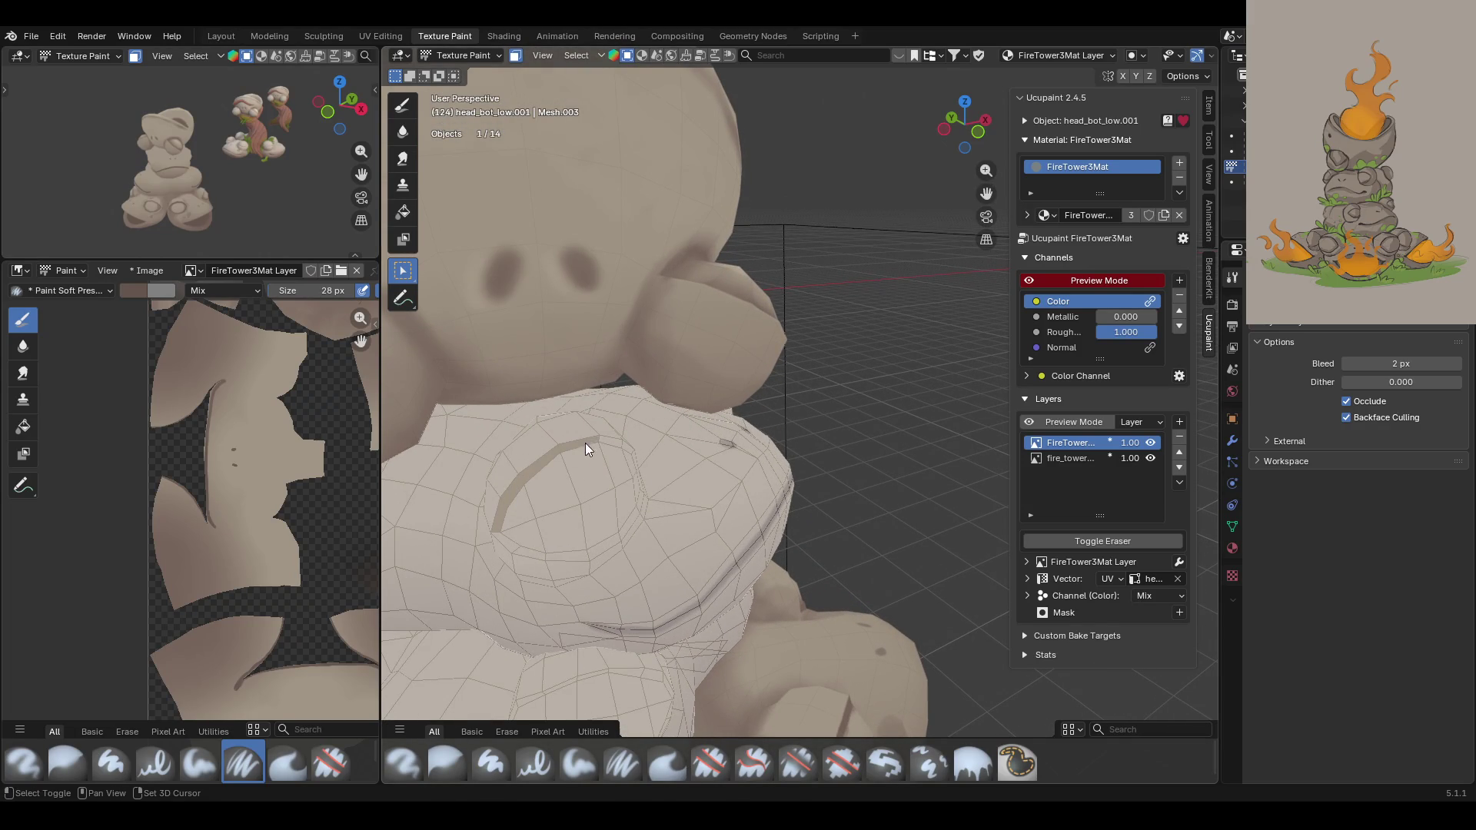
mouse_move(623, 451)
middle_down()
mouse_move(642, 495)
mouse_move(597, 484)
mouse_move(710, 518)
middle_up()
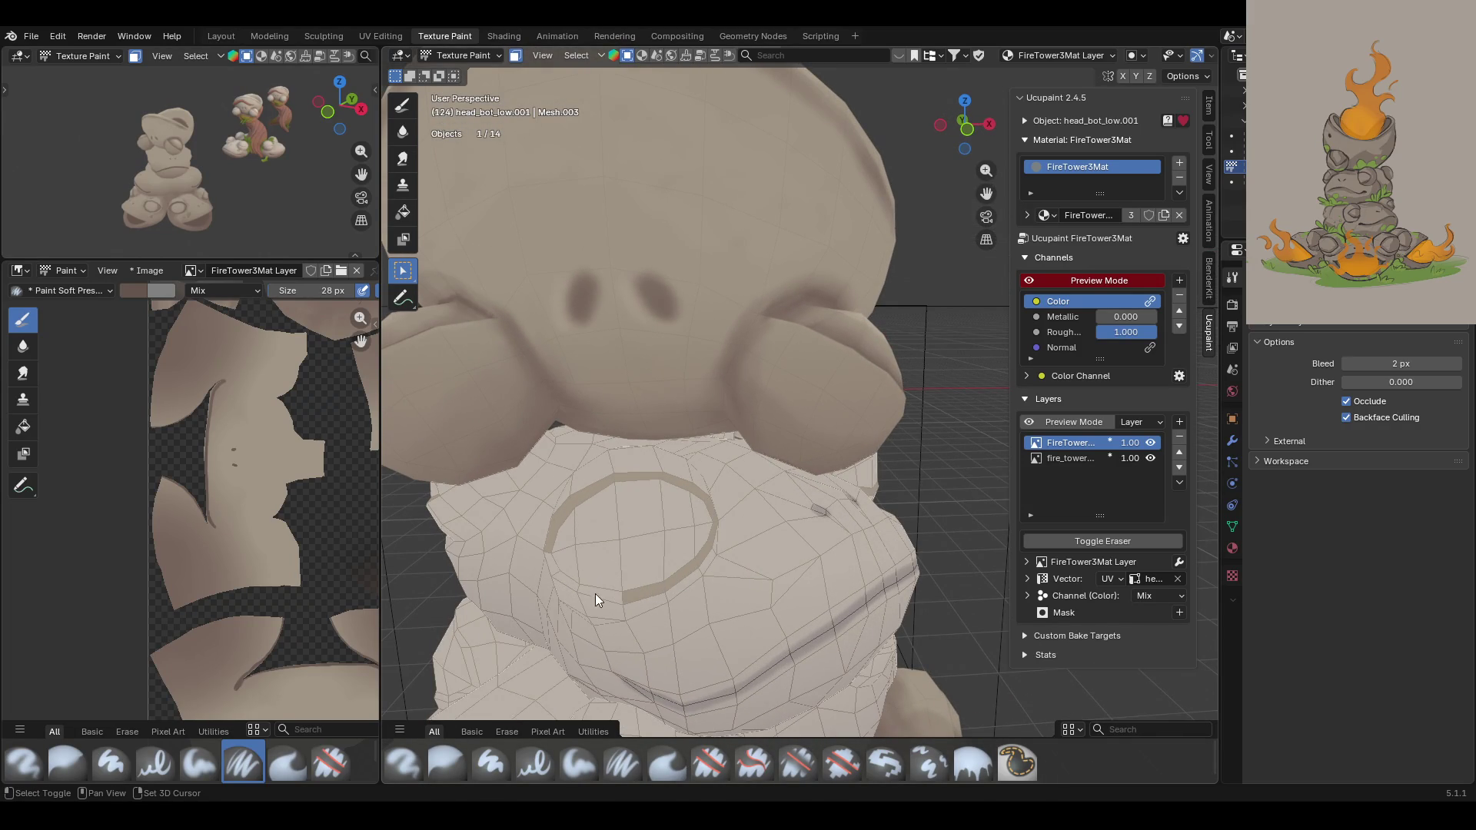
mouse_move(546, 572)
middle_down()
mouse_move(531, 523)
mouse_move(749, 451)
mouse_move(736, 464)
middle_up()
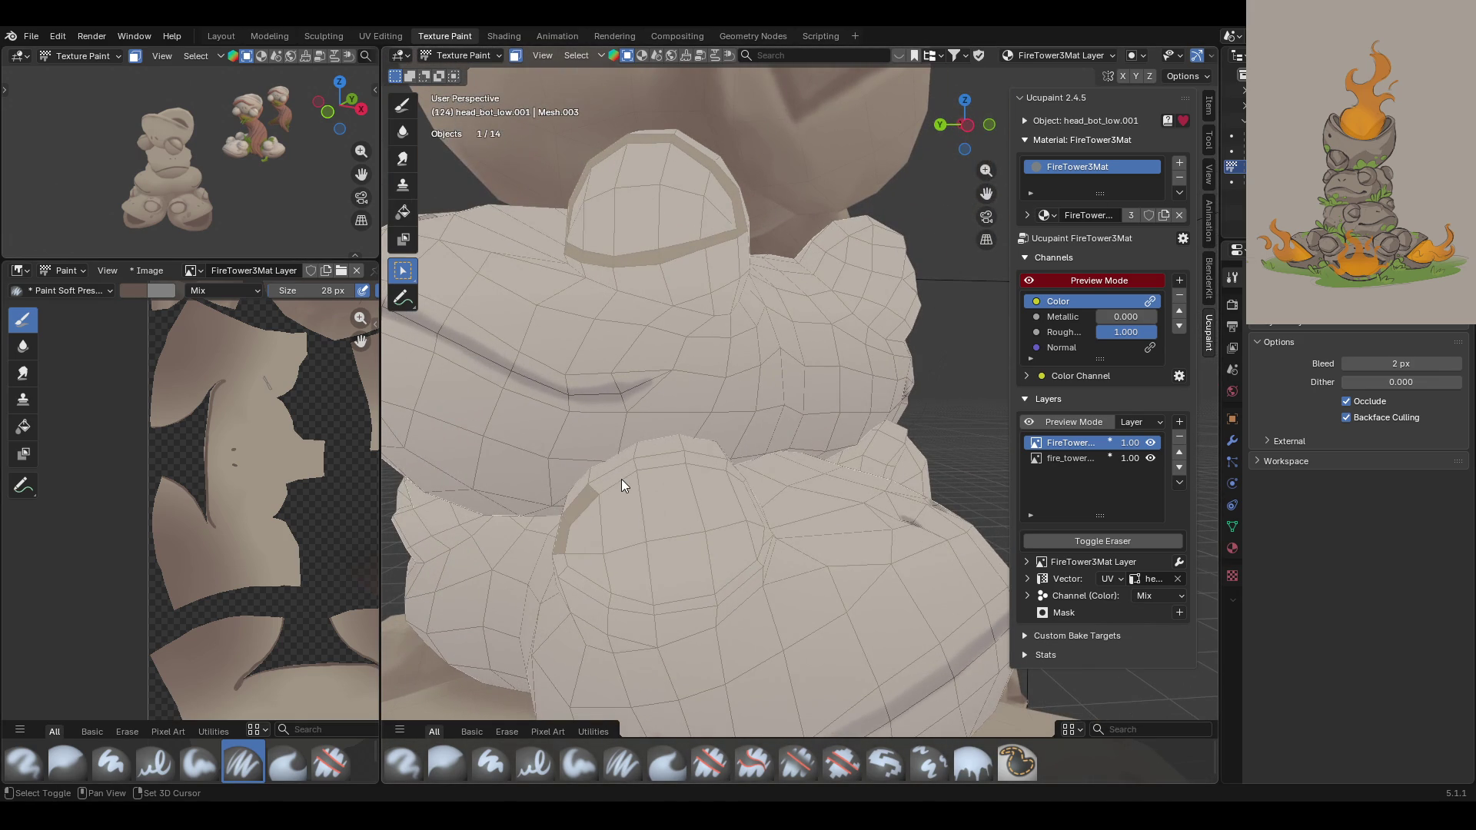
mouse_move(703, 458)
shift+middle_down()
mouse_move(782, 497)
mouse_move(744, 464)
shift+middle_up()
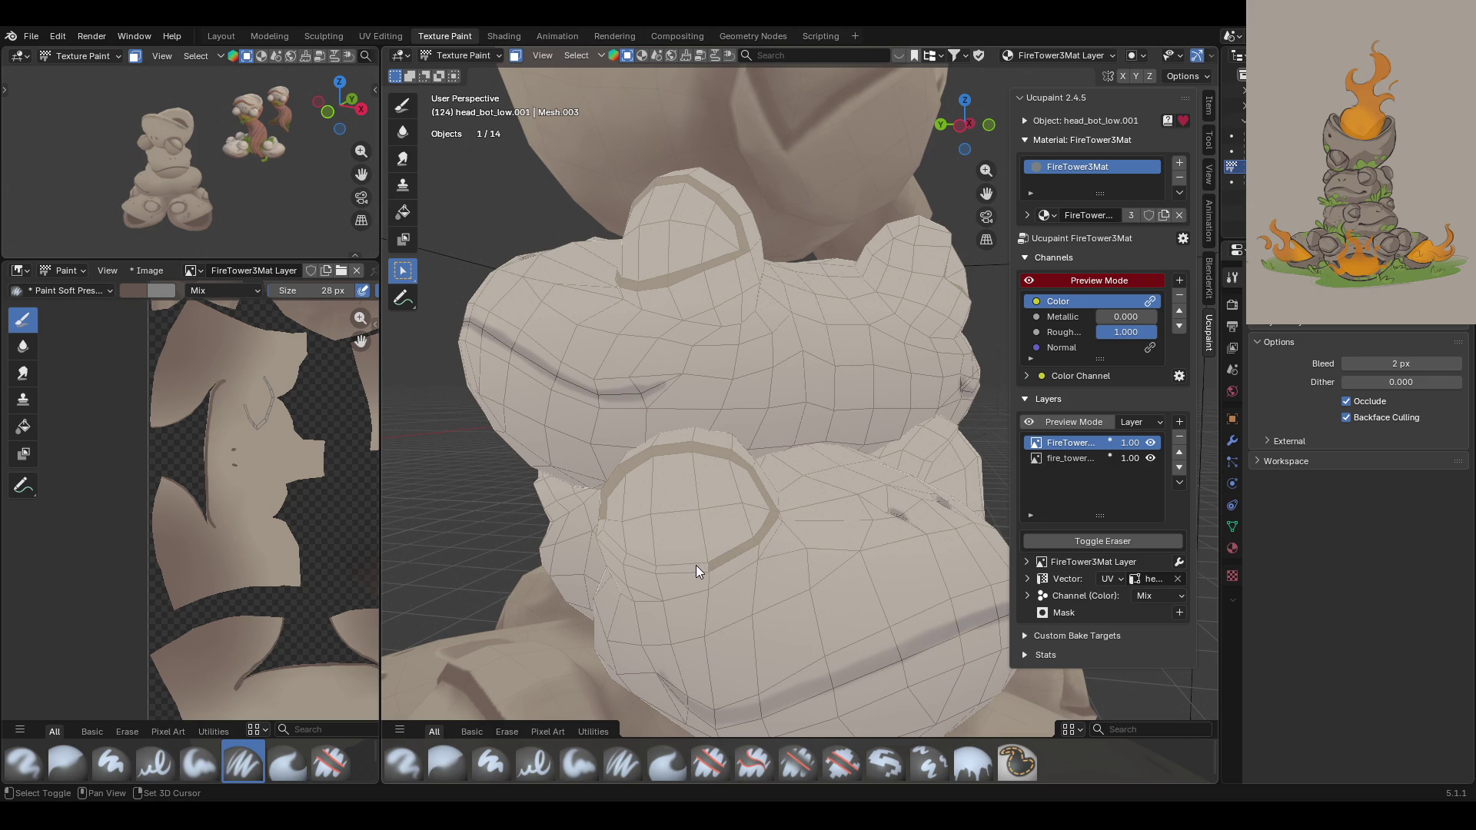
mouse_move(601, 535)
ctrl+middle_down()
mouse_move(805, 507)
mouse_move(775, 476)
mouse_move(574, 489)
mouse_move(704, 487)
mouse_move(785, 407)
ctrl+middle_up()
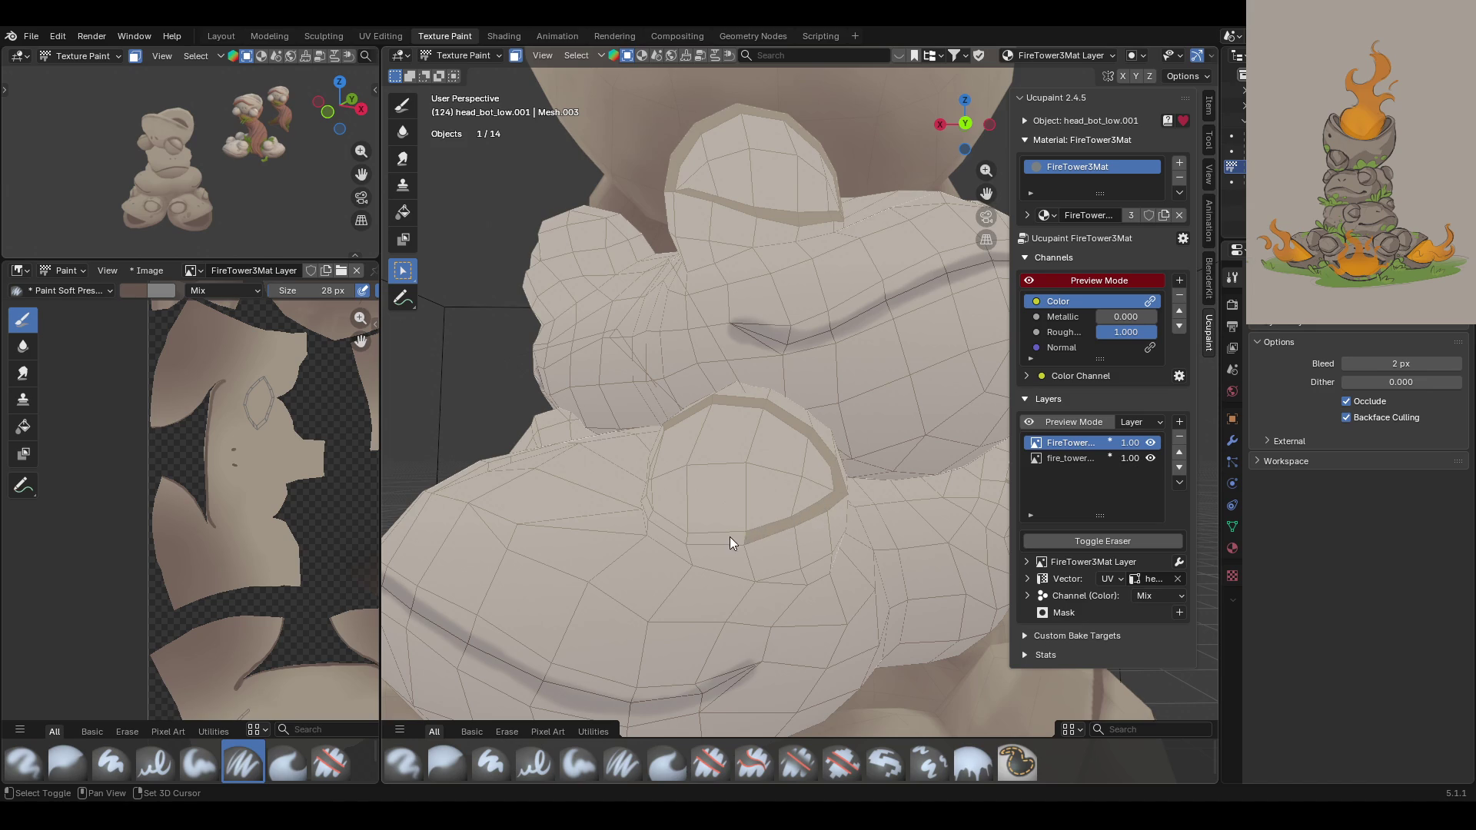
mouse_move(672, 501)
ctrl+middle_down()
mouse_move(744, 504)
mouse_move(883, 569)
ctrl+middle_up()
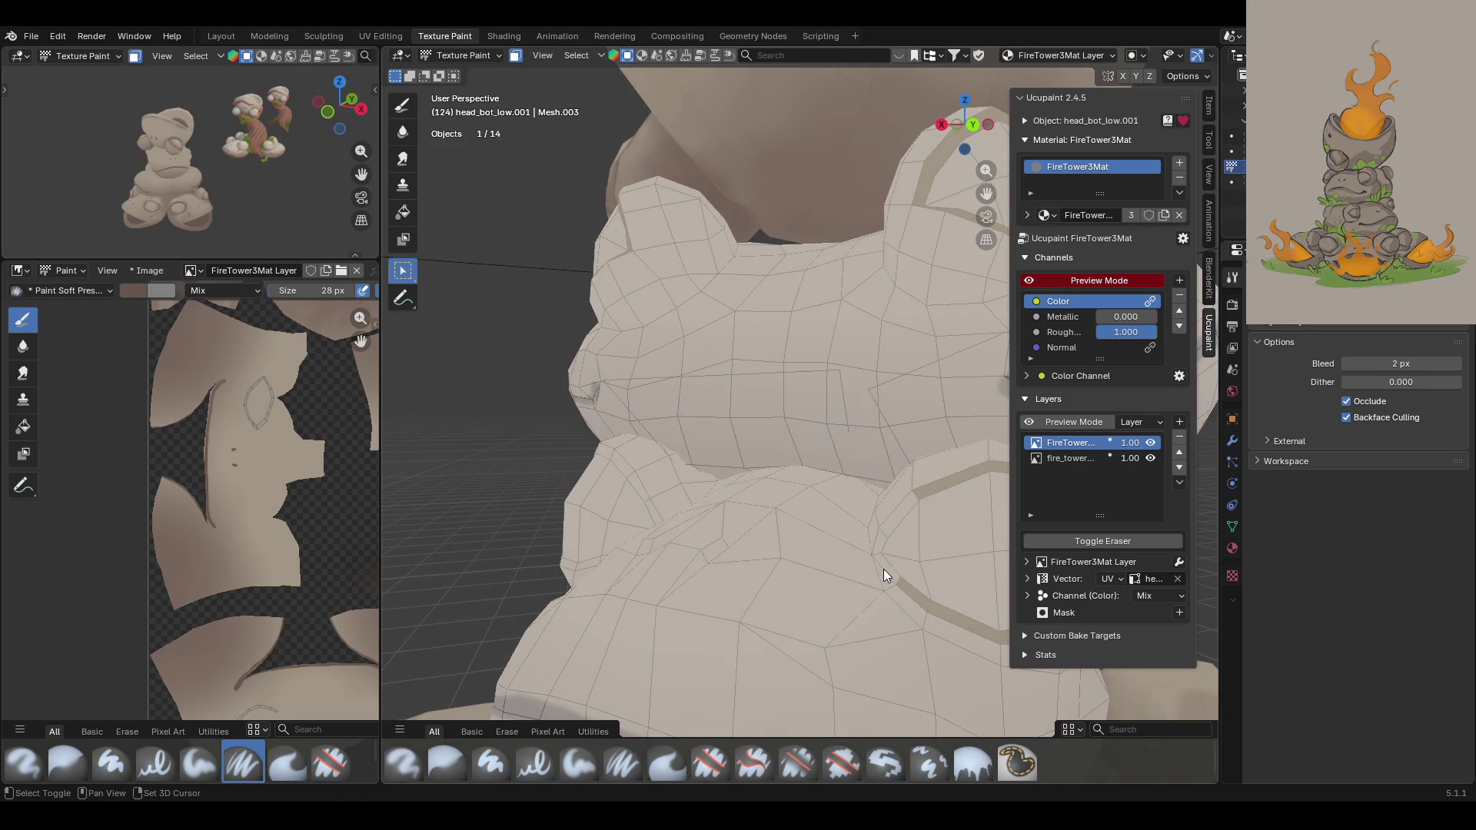
mouse_move(757, 511)
ctrl+middle_down()
mouse_move(692, 476)
mouse_move(807, 530)
mouse_move(702, 399)
mouse_move(769, 395)
ctrl+middle_up()
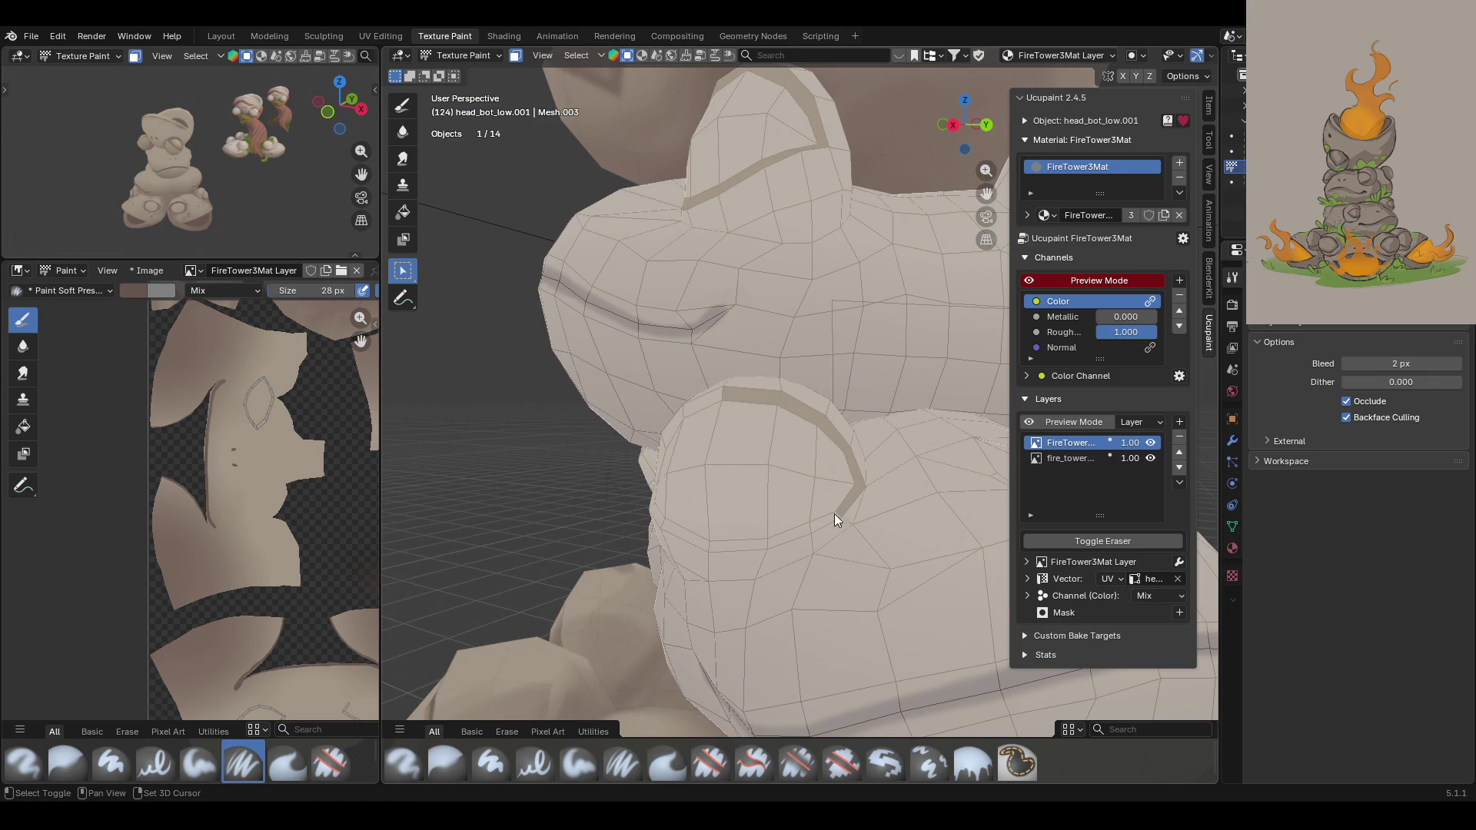
mouse_move(763, 543)
middle_down()
mouse_move(817, 537)
mouse_move(924, 420)
middle_up()
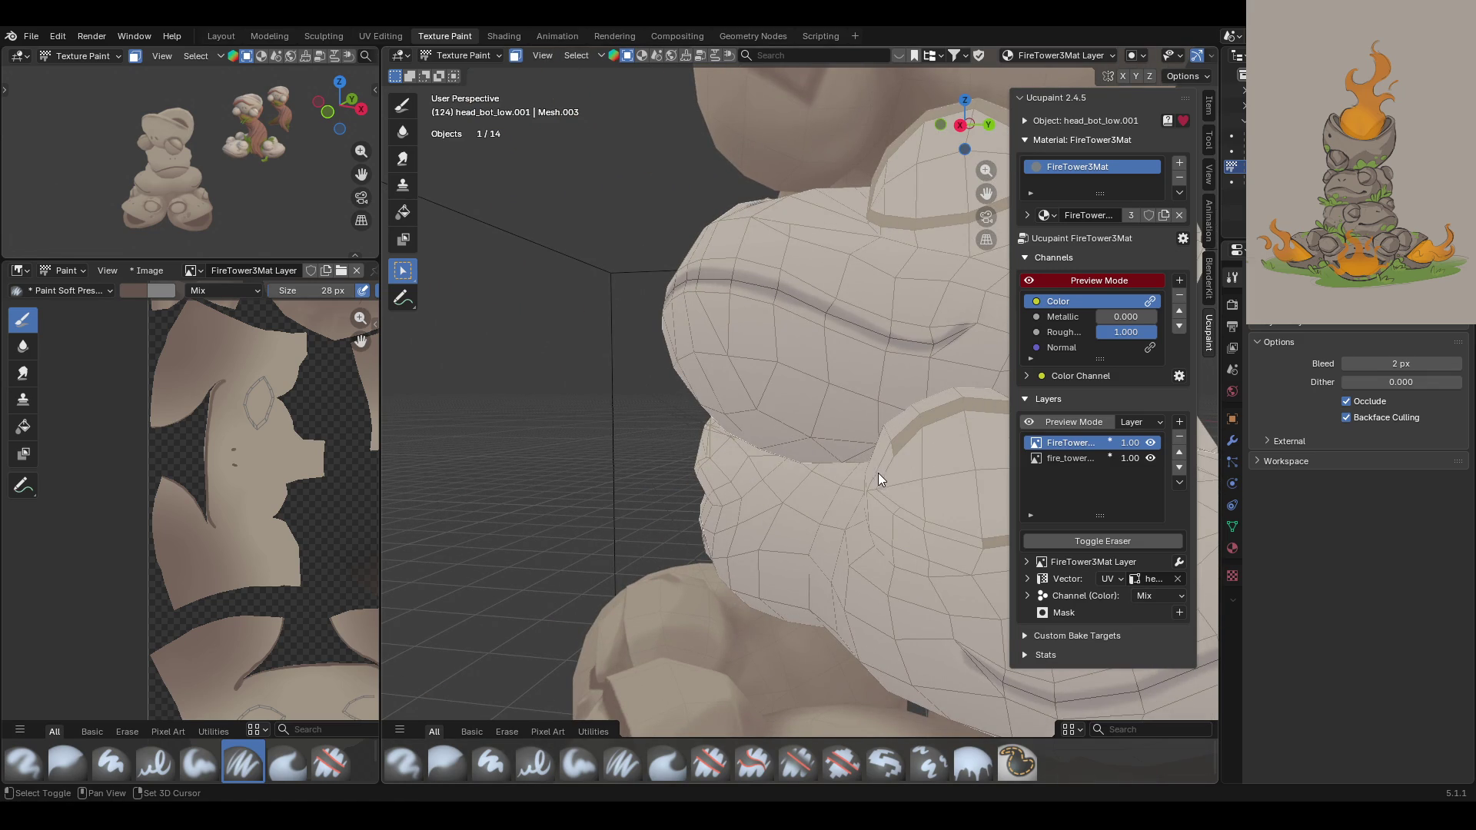
scroll(895, 514, down, 4)
mouse_move(807, 475)
middle_down()
mouse_move(888, 445)
mouse_move(994, 445)
mouse_move(882, 414)
mouse_move(661, 455)
mouse_move(658, 436)
mouse_move(640, 454)
middle_up()
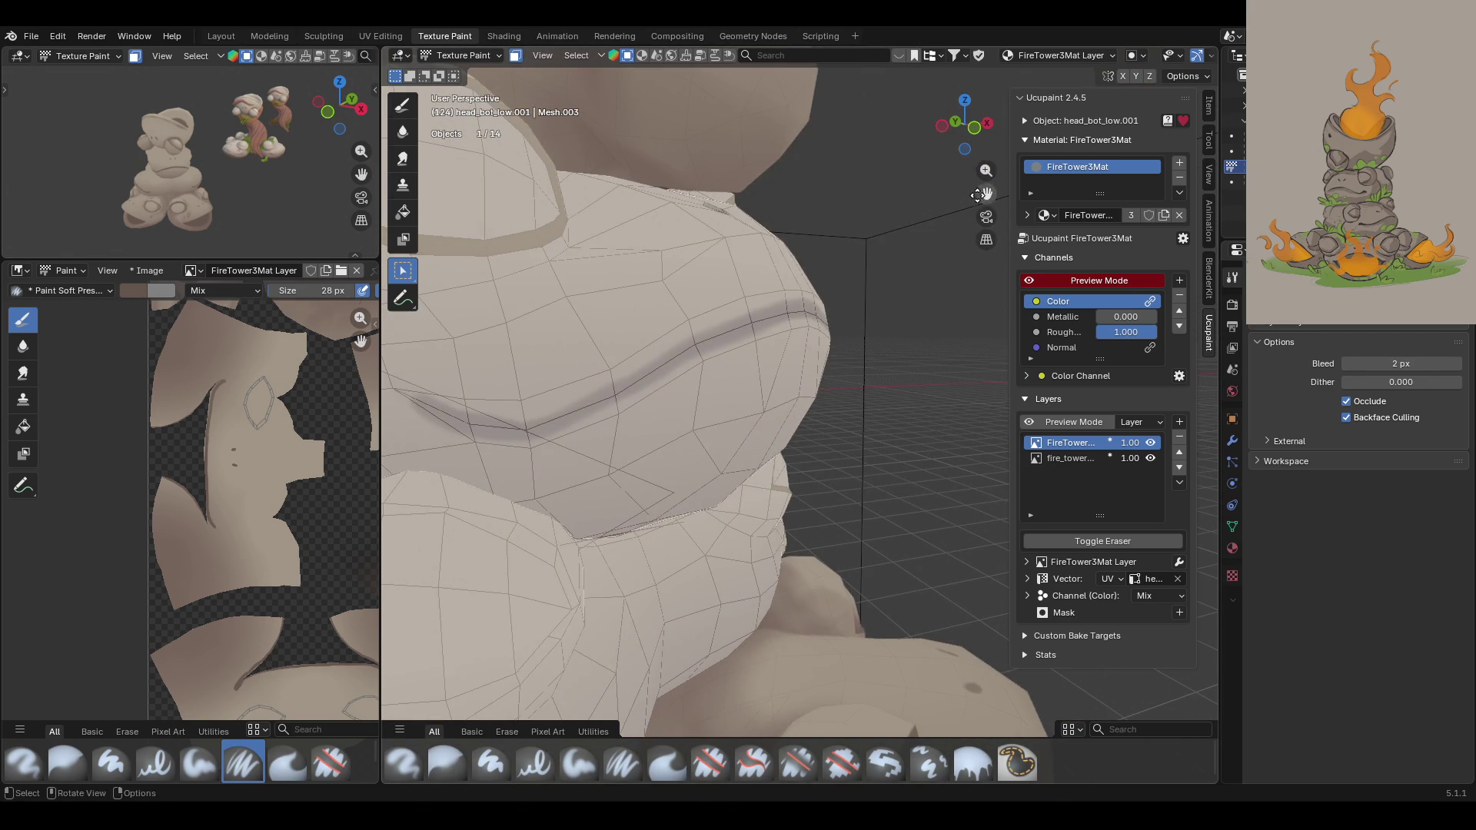
Step: Circle the eye bumps on both middle frog heads with brown outline rings, then view the tower
drag(986, 194, 986, 230)
mouse_move(585, 353)
middle_down()
mouse_move(621, 360)
mouse_move(577, 409)
middle_up()
scroll(564, 389, down, 6)
mouse_move(678, 544)
middle_down()
mouse_move(661, 520)
mouse_move(724, 525)
mouse_move(729, 578)
mouse_move(609, 404)
mouse_move(612, 440)
mouse_move(608, 409)
mouse_move(609, 426)
mouse_move(661, 417)
mouse_move(640, 394)
mouse_move(659, 363)
mouse_move(699, 371)
mouse_move(671, 511)
middle_up()
mouse_move(581, 514)
middle_down()
mouse_move(675, 491)
mouse_move(890, 221)
middle_up()
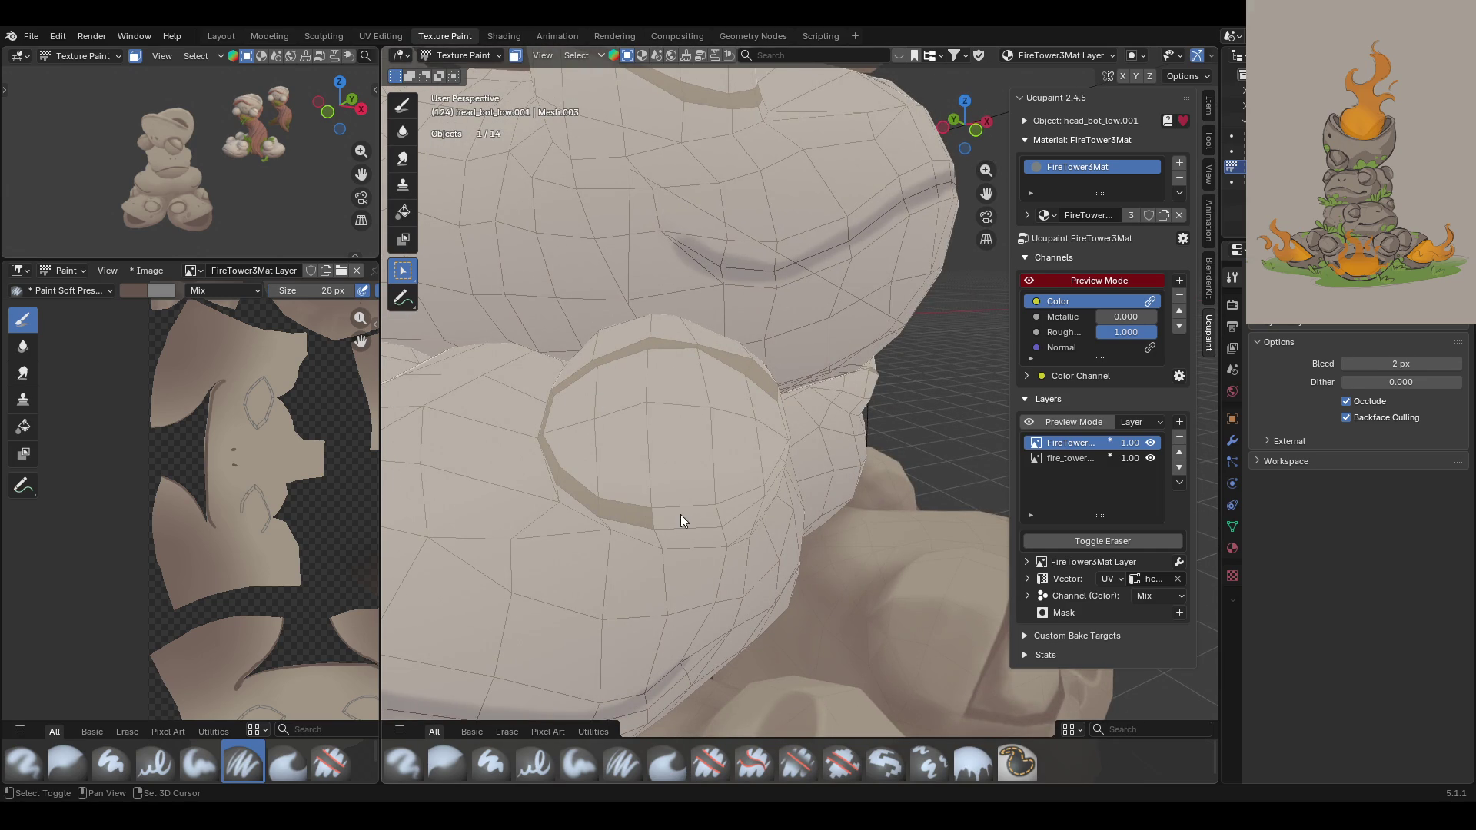
mouse_move(743, 505)
middle_down()
mouse_move(767, 494)
mouse_move(817, 568)
middle_up()
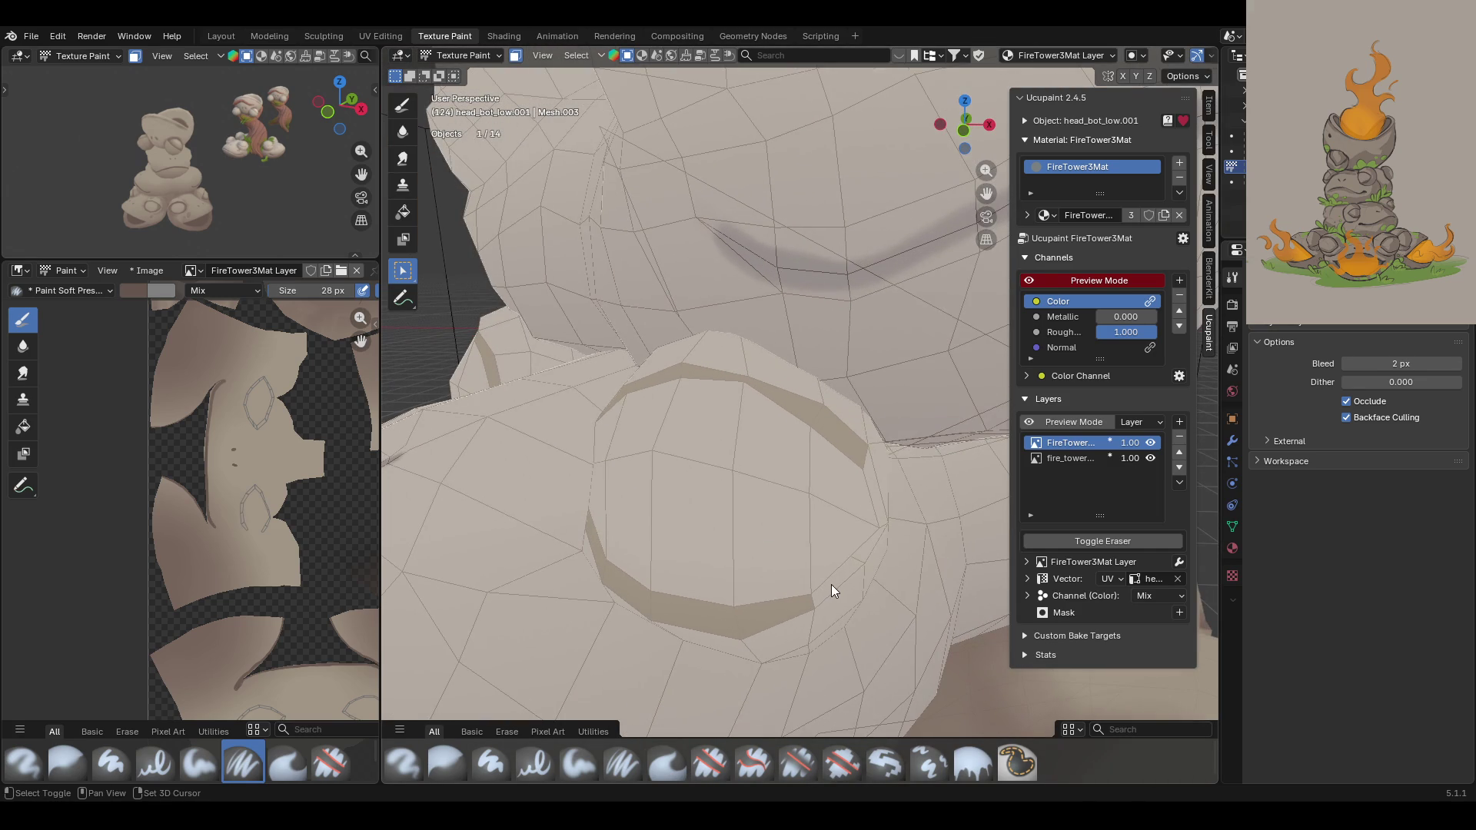
mouse_move(878, 511)
middle_down()
mouse_move(588, 389)
mouse_move(589, 429)
mouse_move(926, 440)
mouse_move(876, 463)
mouse_move(750, 450)
mouse_move(675, 400)
mouse_move(449, 404)
mouse_move(787, 398)
mouse_move(569, 367)
mouse_move(655, 550)
middle_up()
mouse_move(675, 464)
middle_down()
mouse_move(583, 519)
mouse_move(916, 484)
mouse_move(999, 499)
middle_up()
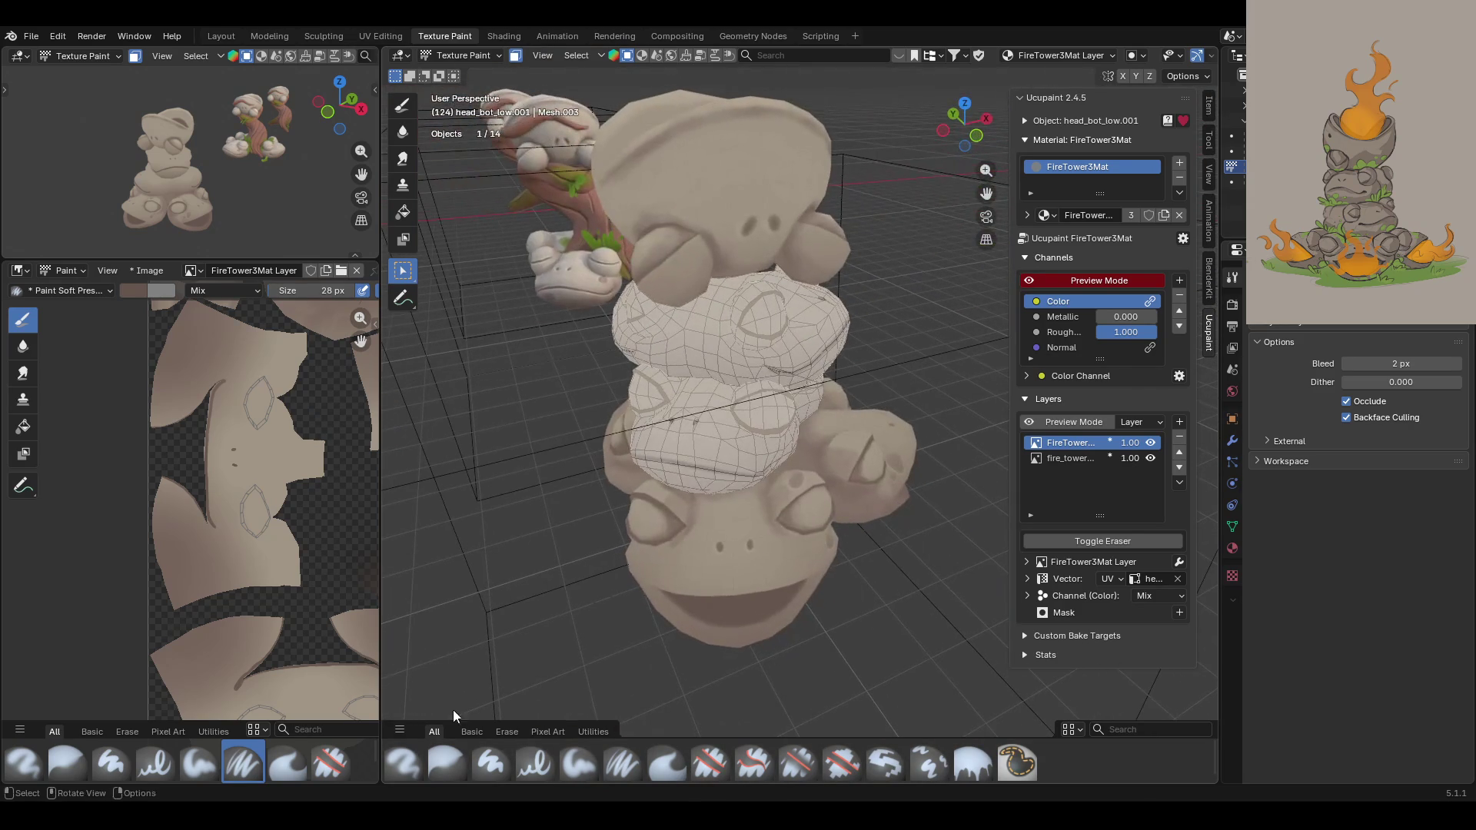
Step: Switch to the Fill brush with the Color Picker set to a plain colour wheel
click(973, 763)
click(1302, 554)
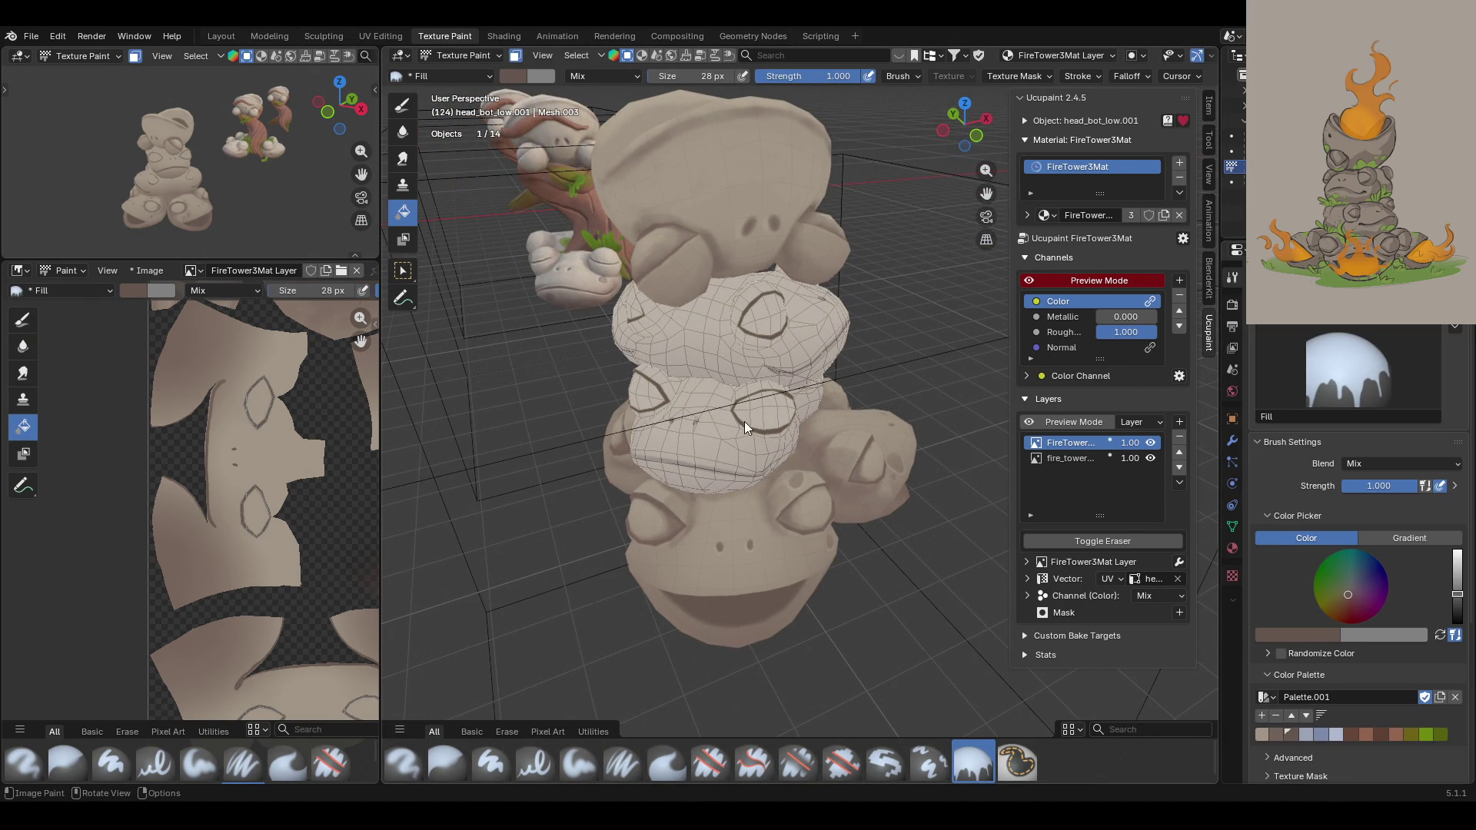
mouse_move(866, 428)
middle_down()
mouse_move(778, 351)
mouse_move(565, 369)
middle_up()
scroll(232, 501, up, 2)
scroll(343, 546, down, 5)
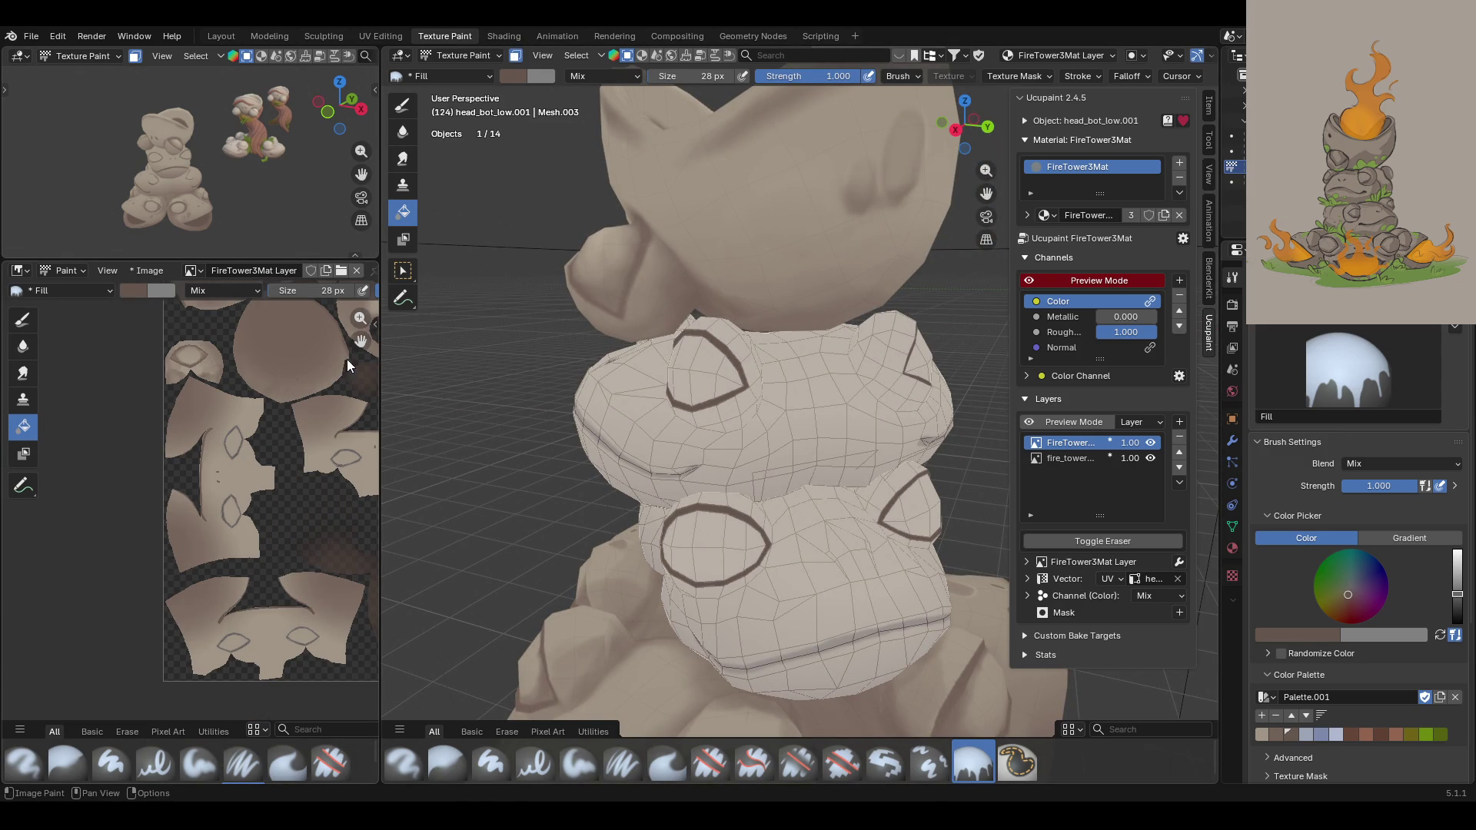
scroll(342, 352, down, 1)
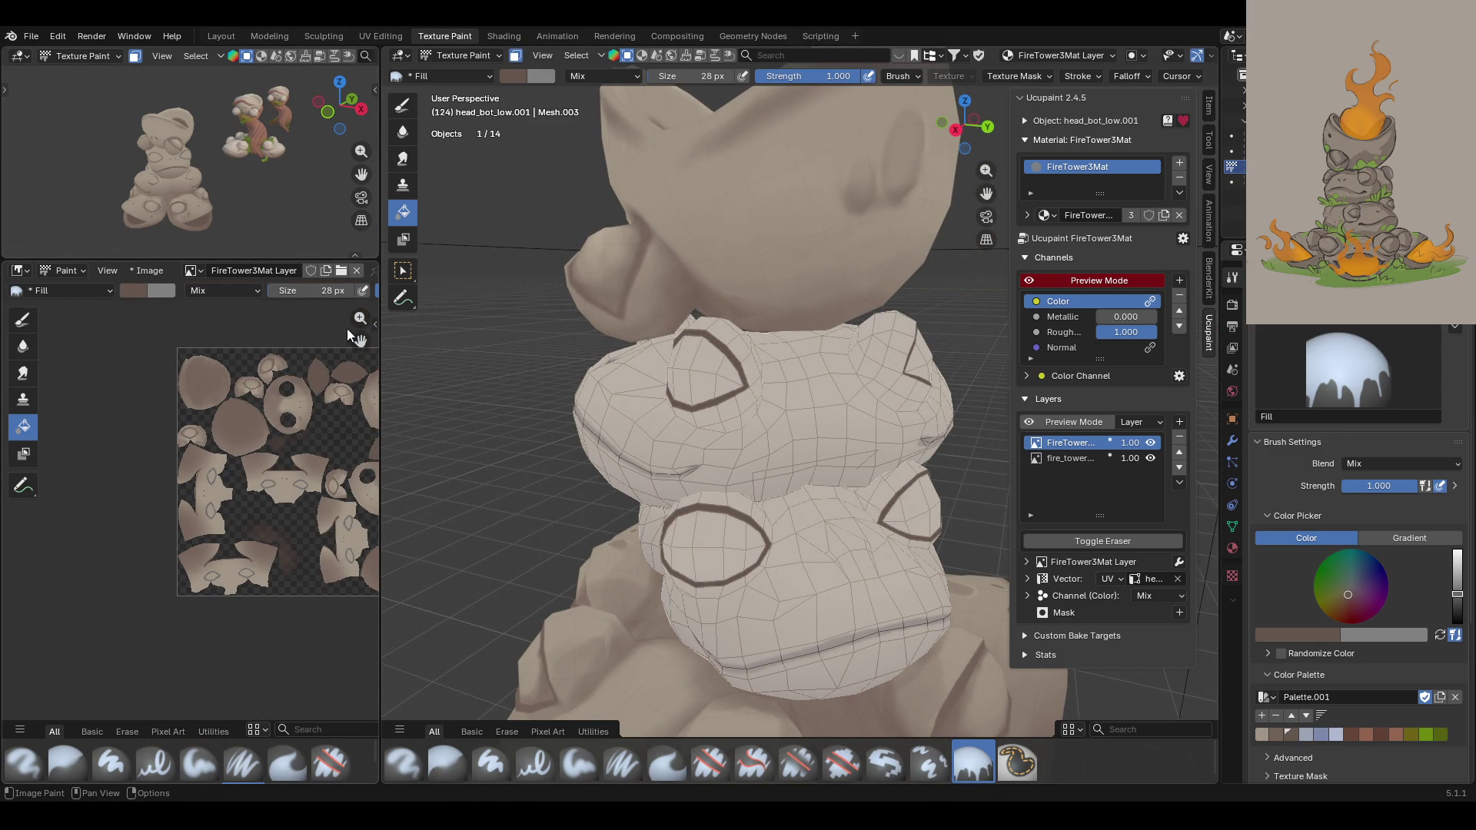
drag(361, 341, 305, 353)
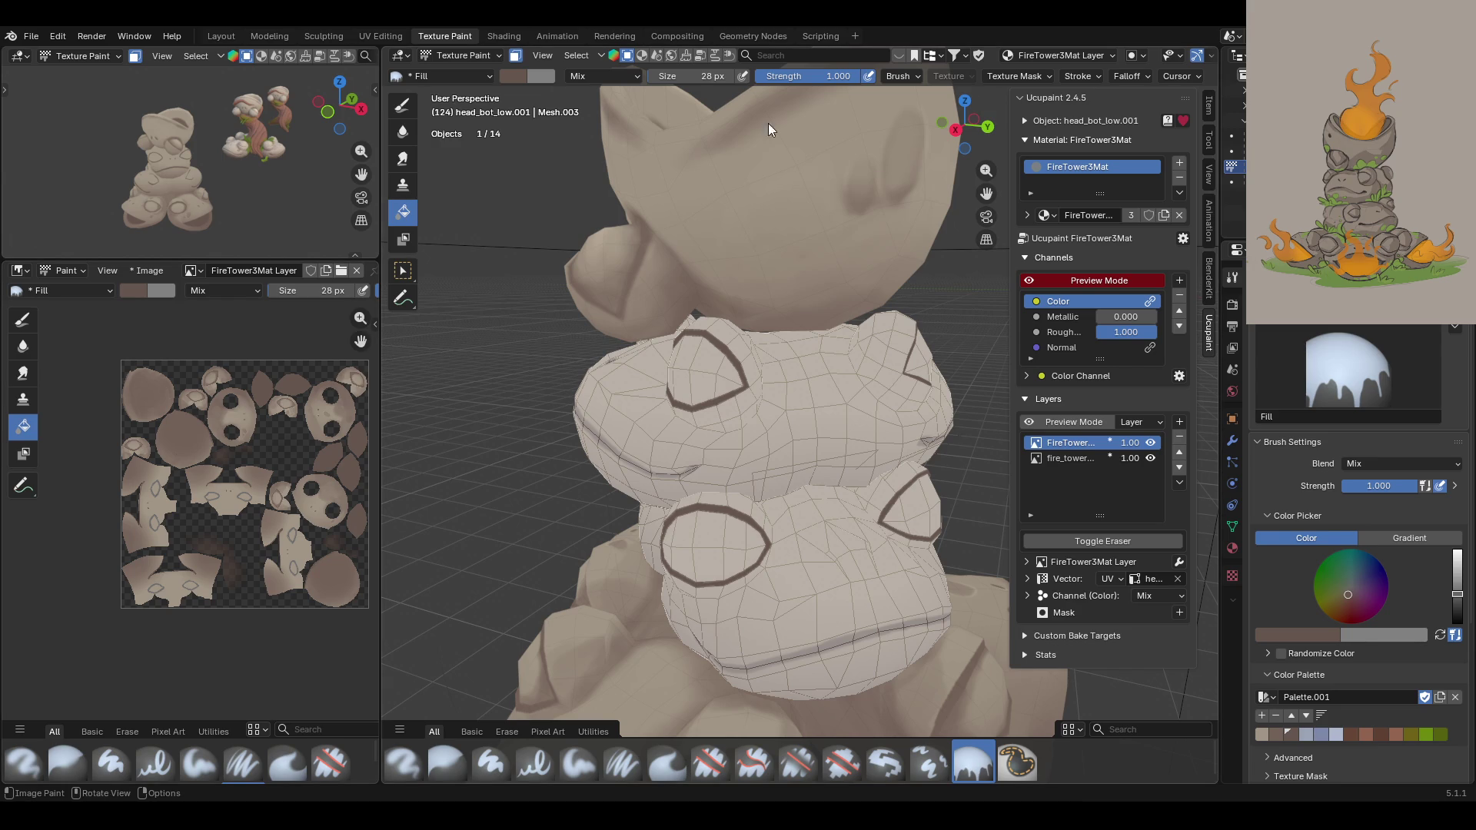
Step: Turn off face-selection masking and zoom out to show all scene objects
click(514, 60)
scroll(604, 329, down, 8)
mouse_move(604, 328)
middle_down()
mouse_move(900, 476)
mouse_move(803, 480)
middle_up()
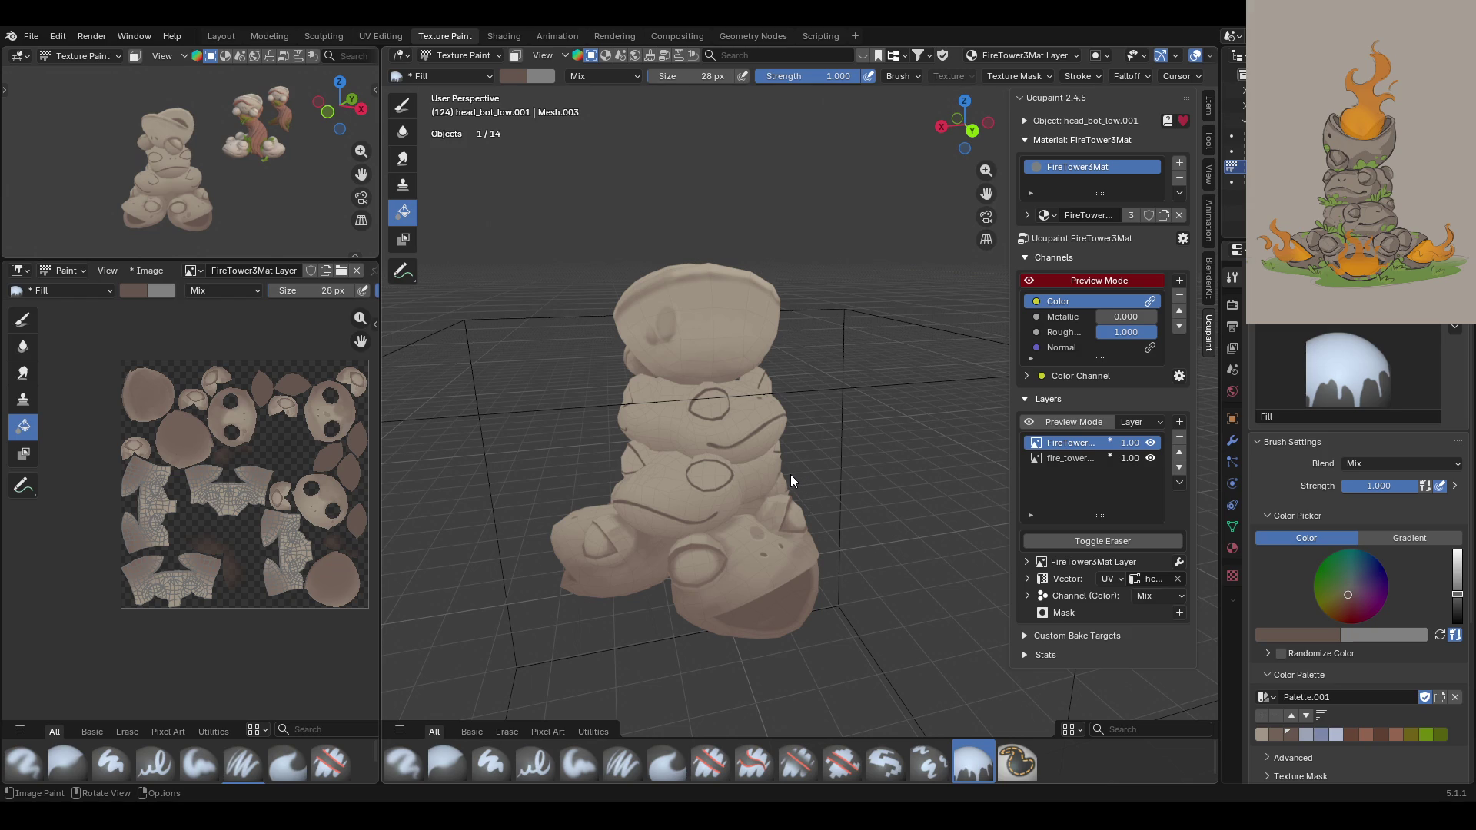
key(KP_Divide)
mouse_move(919, 358)
middle_down()
mouse_move(1008, 392)
mouse_move(987, 185)
middle_up()
drag(986, 193, 621, 558)
mouse_move(621, 558)
middle_down()
mouse_move(653, 529)
mouse_move(732, 510)
middle_up()
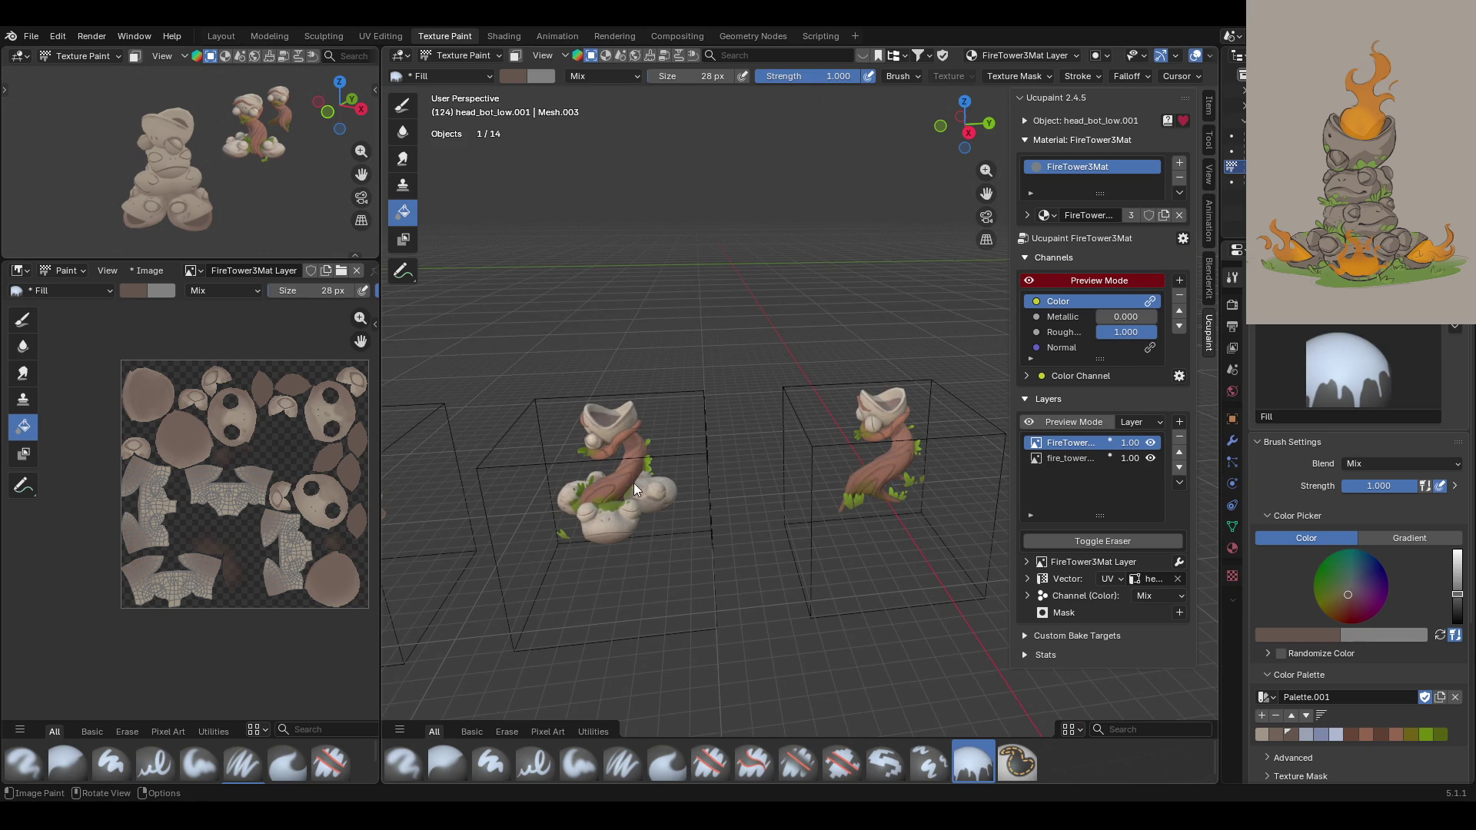
mouse_move(604, 532)
middle_down()
mouse_move(730, 516)
mouse_move(616, 544)
mouse_move(611, 453)
middle_up()
middle_drag(731, 521, 764, 480)
mouse_move(837, 510)
middle_down()
mouse_move(781, 515)
mouse_move(831, 551)
middle_up()
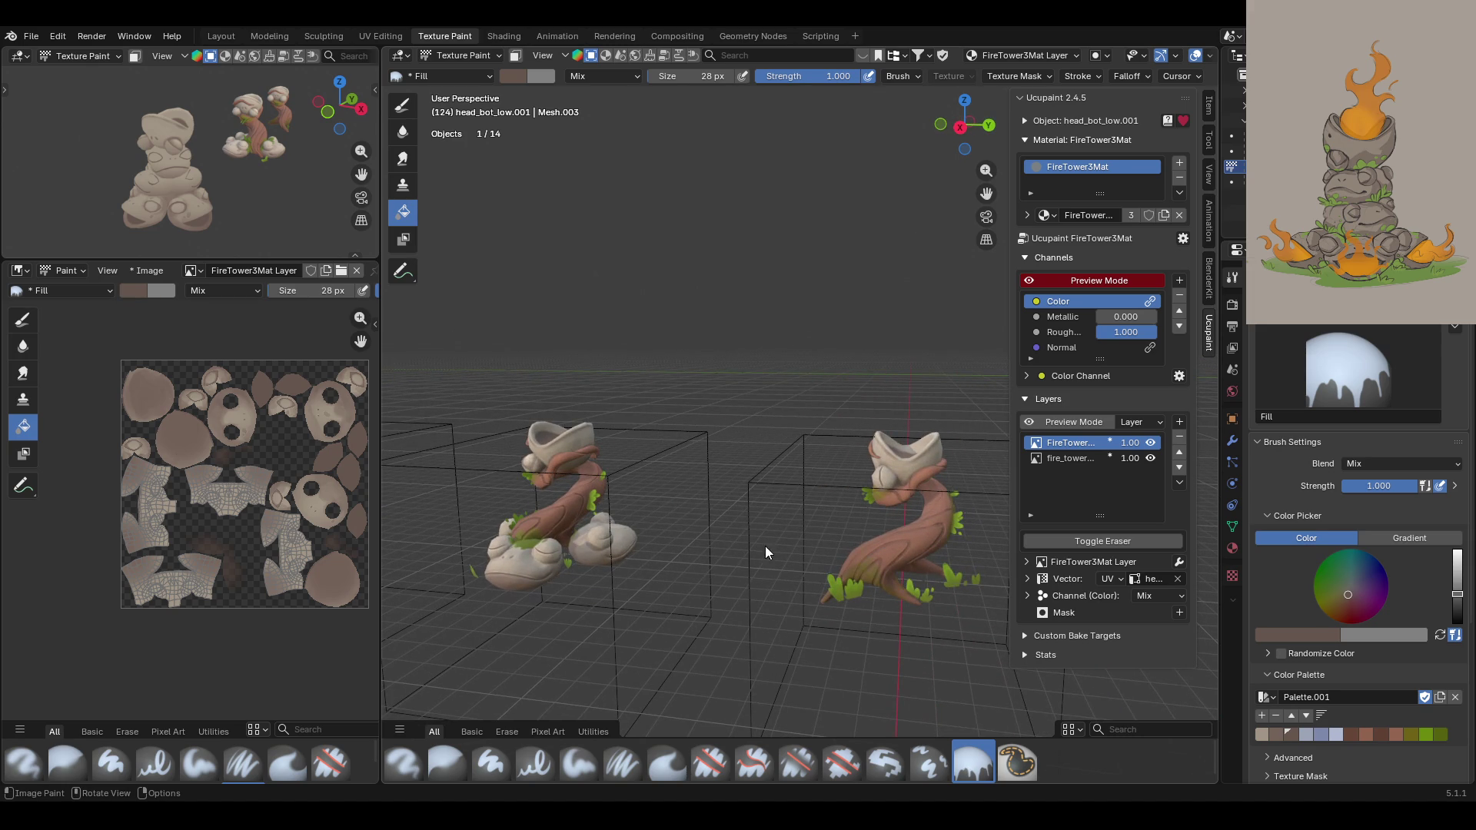
mouse_move(764, 546)
middle_down()
mouse_move(900, 539)
mouse_move(578, 316)
mouse_move(638, 415)
mouse_move(692, 423)
mouse_move(636, 462)
mouse_move(654, 468)
middle_up()
mouse_move(989, 197)
mouse_down()
mouse_move(1422, 201)
mouse_move(1383, 201)
mouse_up()
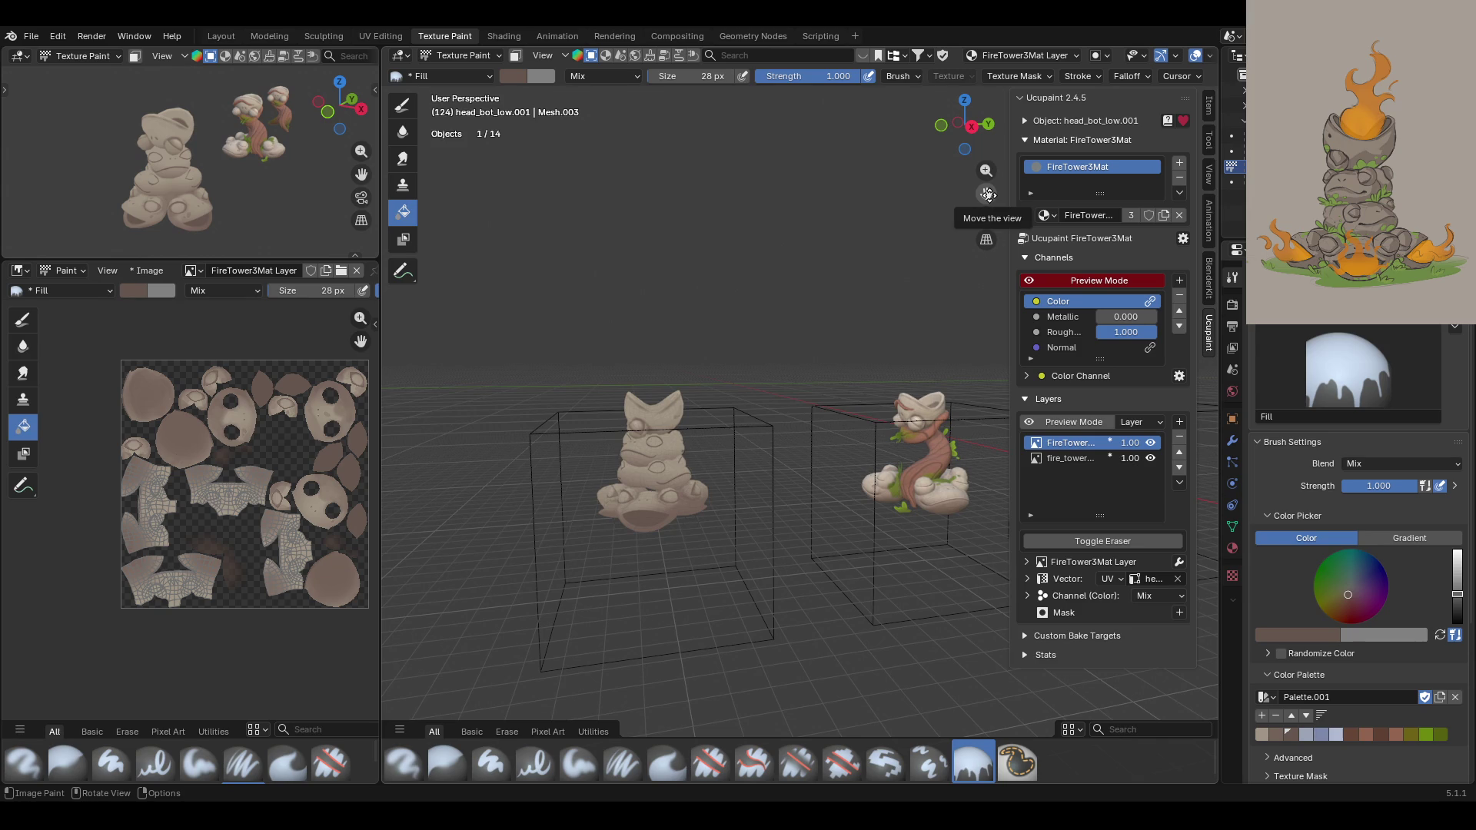
mouse_move(988, 194)
mouse_down()
mouse_move(658, 194)
mouse_move(676, 194)
mouse_up()
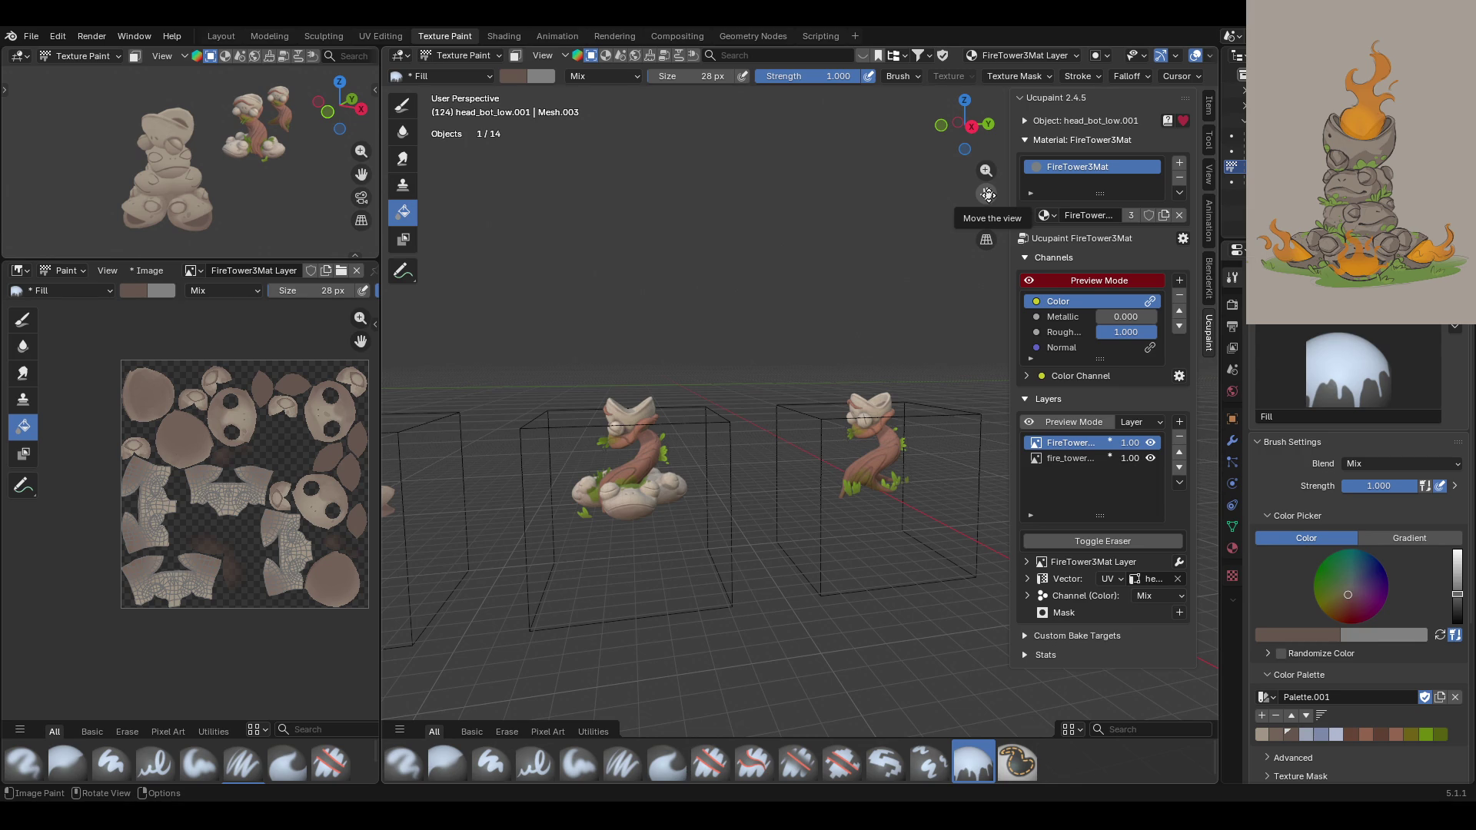
mouse_move(987, 194)
mouse_down()
mouse_move(1182, 190)
mouse_move(1050, 187)
mouse_move(792, 313)
mouse_move(831, 369)
mouse_up()
drag(984, 193, 1065, 186)
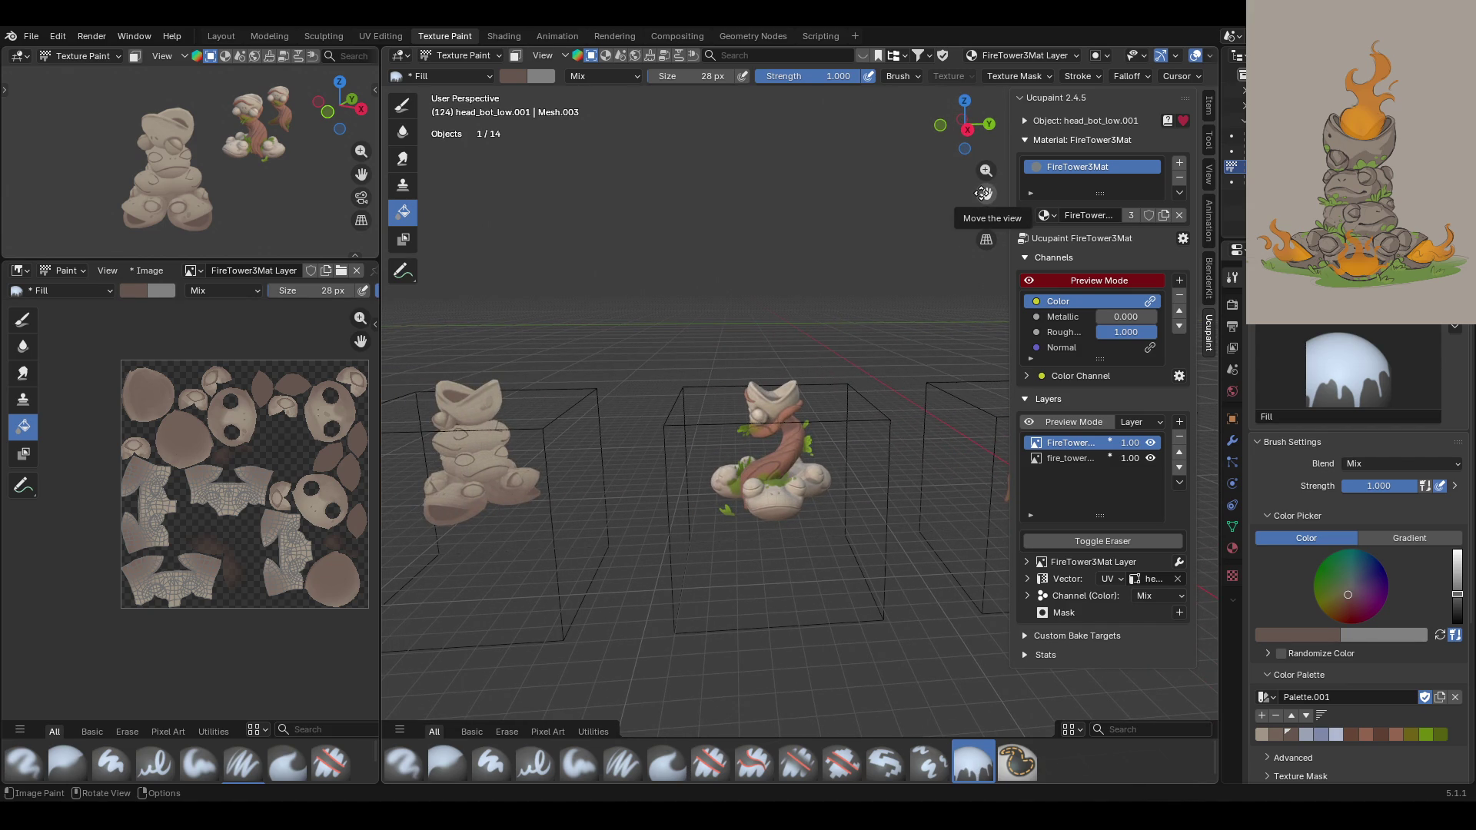
middle_drag(781, 477, 806, 537)
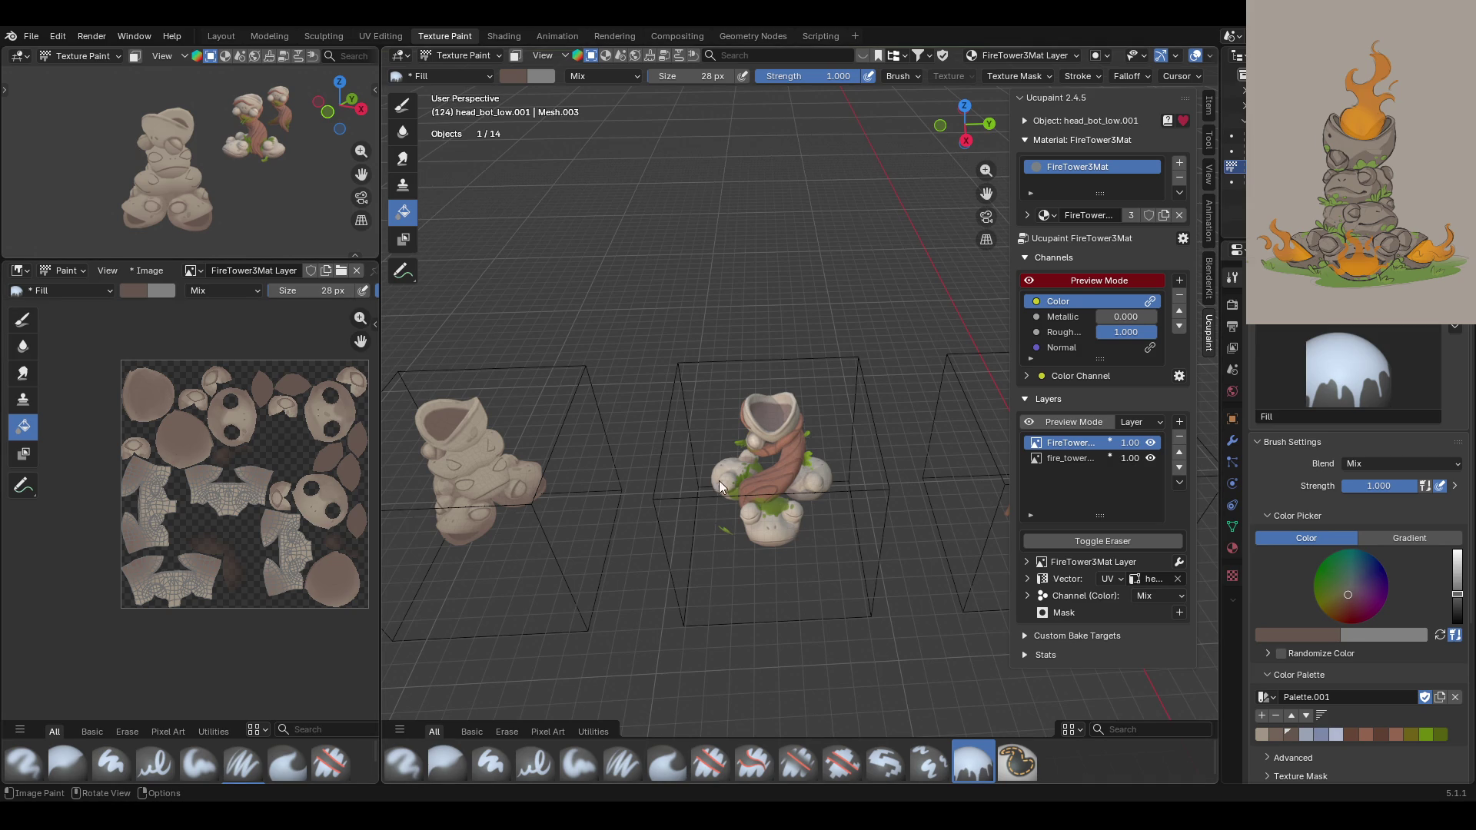
mouse_move(815, 445)
middle_down()
mouse_move(864, 556)
mouse_move(916, 500)
mouse_move(907, 545)
mouse_move(971, 540)
mouse_move(943, 618)
mouse_move(944, 533)
mouse_move(985, 366)
middle_up()
middle_drag(769, 346, 851, 341)
scroll(852, 341, up, 5)
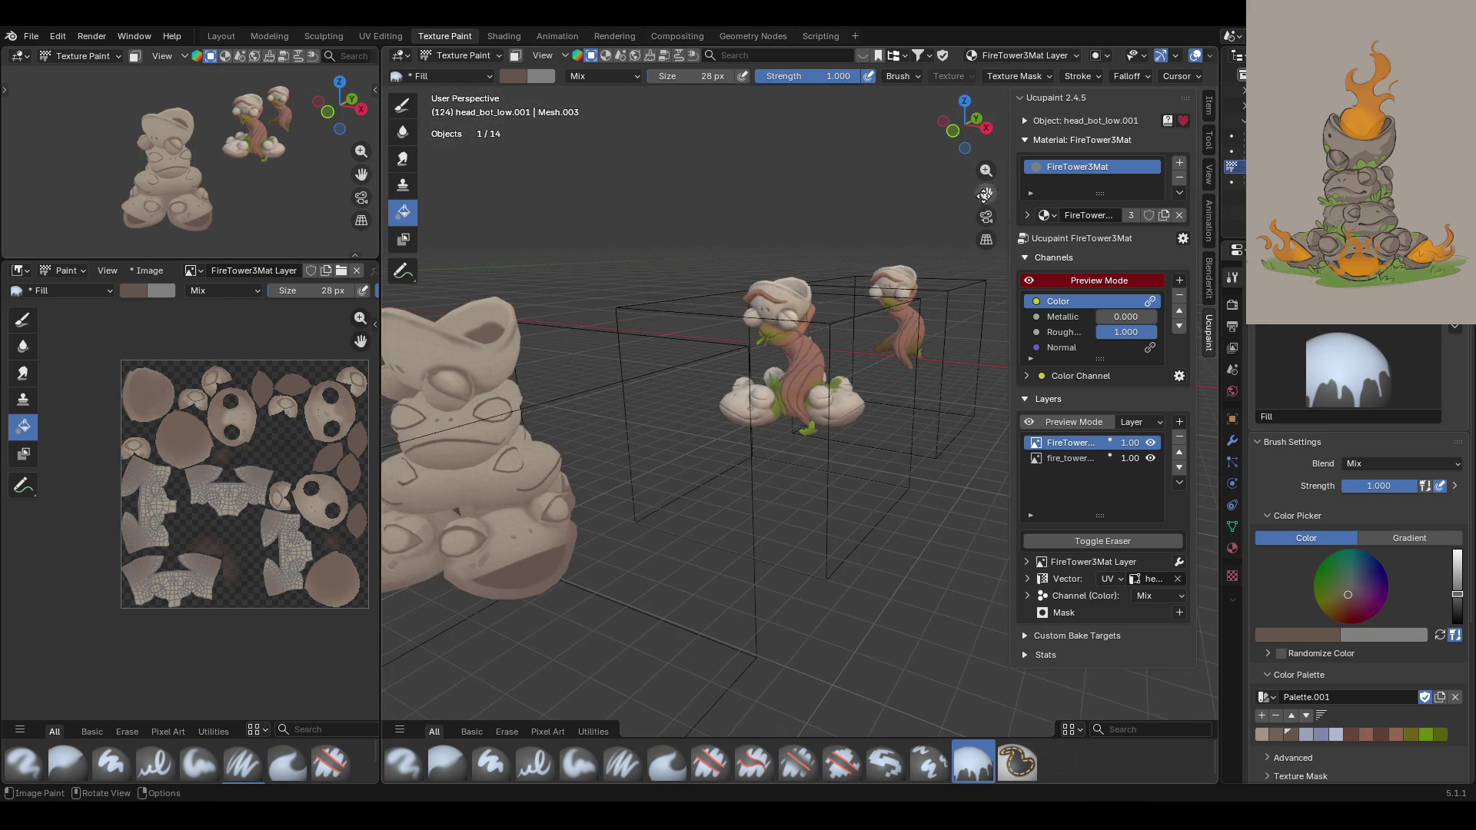
scroll(699, 410, down, 4)
mouse_move(699, 411)
middle_down()
mouse_move(773, 431)
mouse_move(772, 461)
mouse_move(523, 533)
middle_up()
mouse_move(678, 498)
middle_down()
mouse_move(898, 441)
mouse_move(943, 455)
mouse_move(1162, 446)
mouse_move(674, 495)
mouse_move(611, 485)
mouse_move(553, 453)
mouse_move(531, 479)
mouse_move(638, 500)
mouse_move(800, 463)
mouse_move(864, 467)
mouse_move(837, 479)
mouse_move(939, 309)
mouse_move(845, 392)
mouse_move(762, 511)
mouse_move(904, 520)
mouse_move(740, 530)
mouse_move(616, 509)
mouse_move(789, 504)
mouse_move(999, 530)
middle_up()
mouse_move(530, 369)
ctrl+middle_down()
mouse_move(552, 333)
mouse_move(465, 385)
ctrl+middle_up()
Step: Undo the stray dark brown fill on the middle rock and frame the frog stack
click(465, 386)
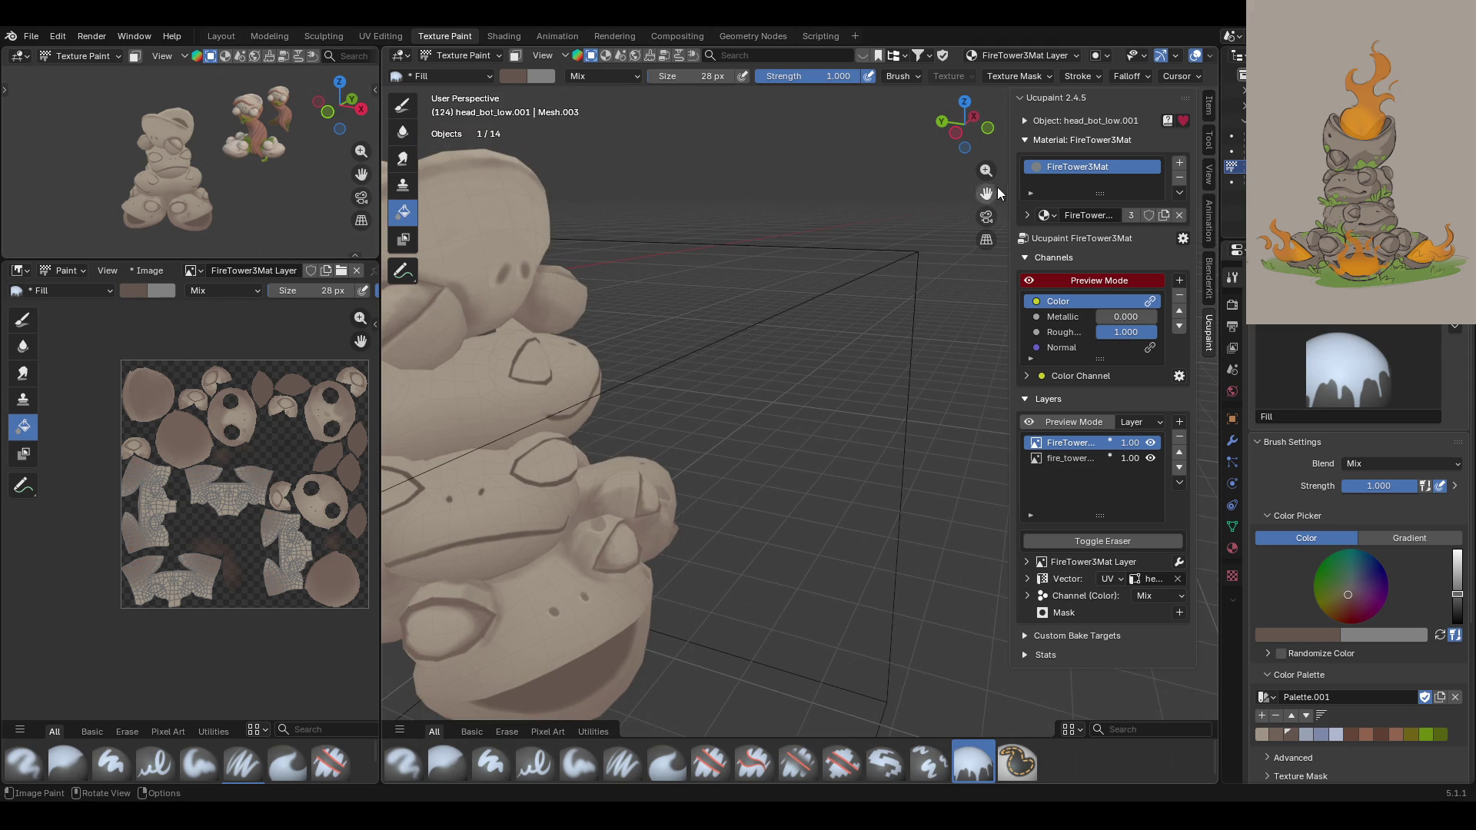
key(ctrl+z)
key(KP_Decimal)
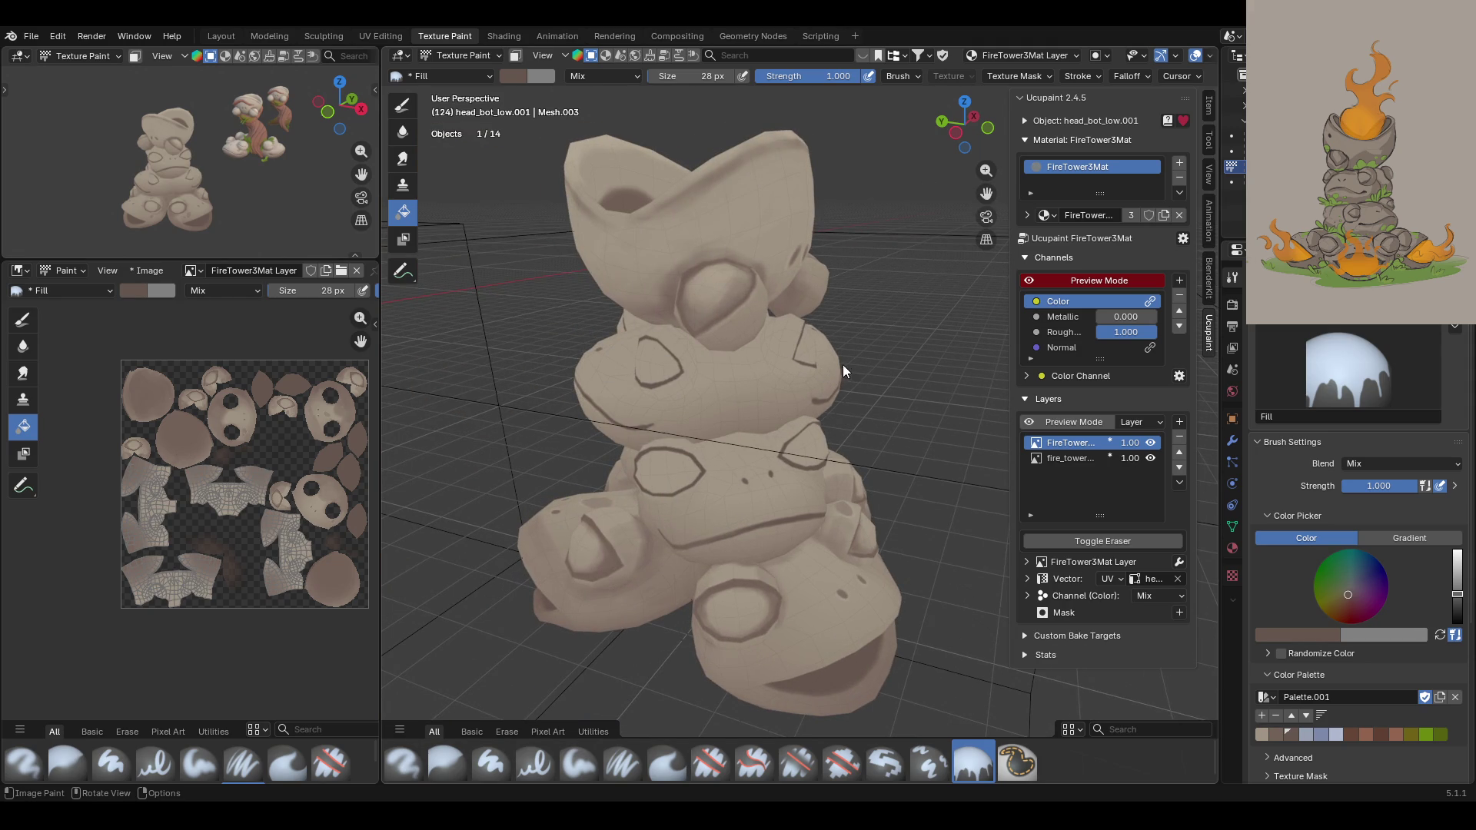
scroll(725, 412, up, 2)
scroll(873, 354, down, 2)
mouse_move(873, 354)
middle_down()
mouse_move(565, 488)
mouse_move(760, 455)
mouse_move(772, 480)
mouse_move(859, 499)
mouse_move(432, 513)
mouse_move(1194, 524)
mouse_move(391, 491)
mouse_move(445, 494)
mouse_move(1071, 256)
middle_up()
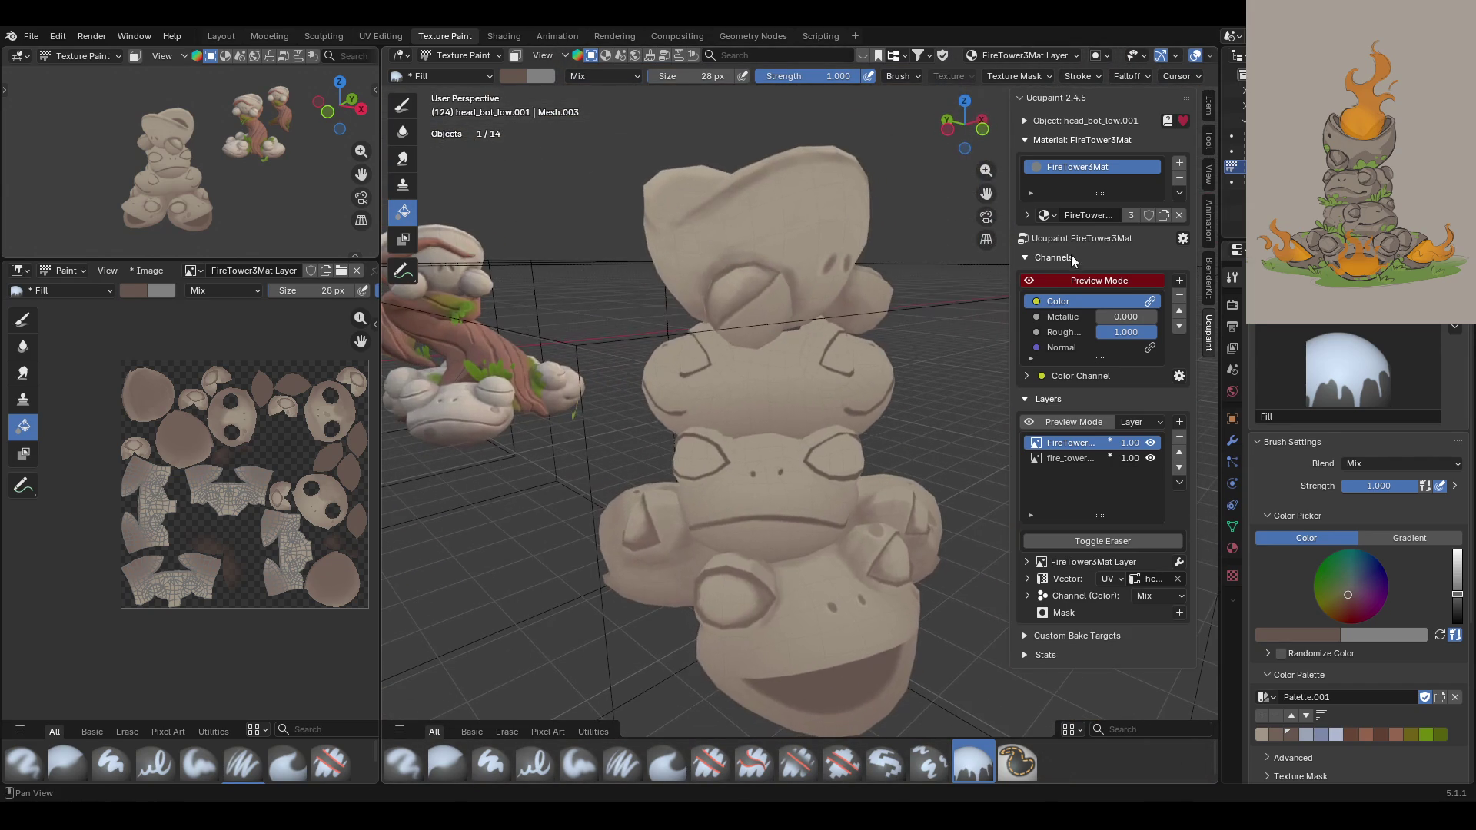
Step: Turn off the colour channel preview and orbit around the frog-rock tower
click(1030, 285)
middle_drag(957, 301, 915, 335)
scroll(806, 330, up, 5)
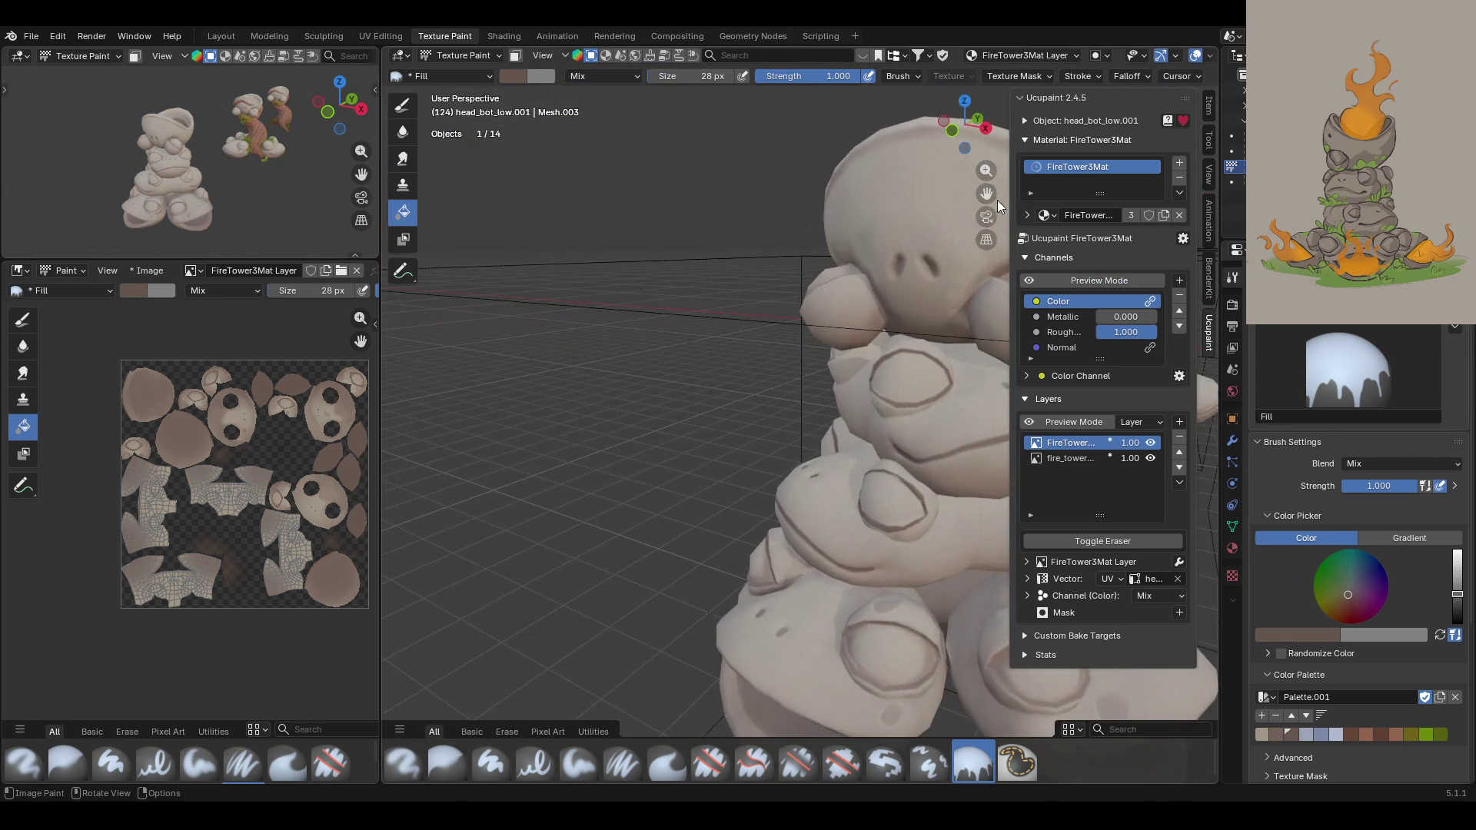
scroll(997, 196, down, 3)
shift+middle_drag(998, 197, 902, 424)
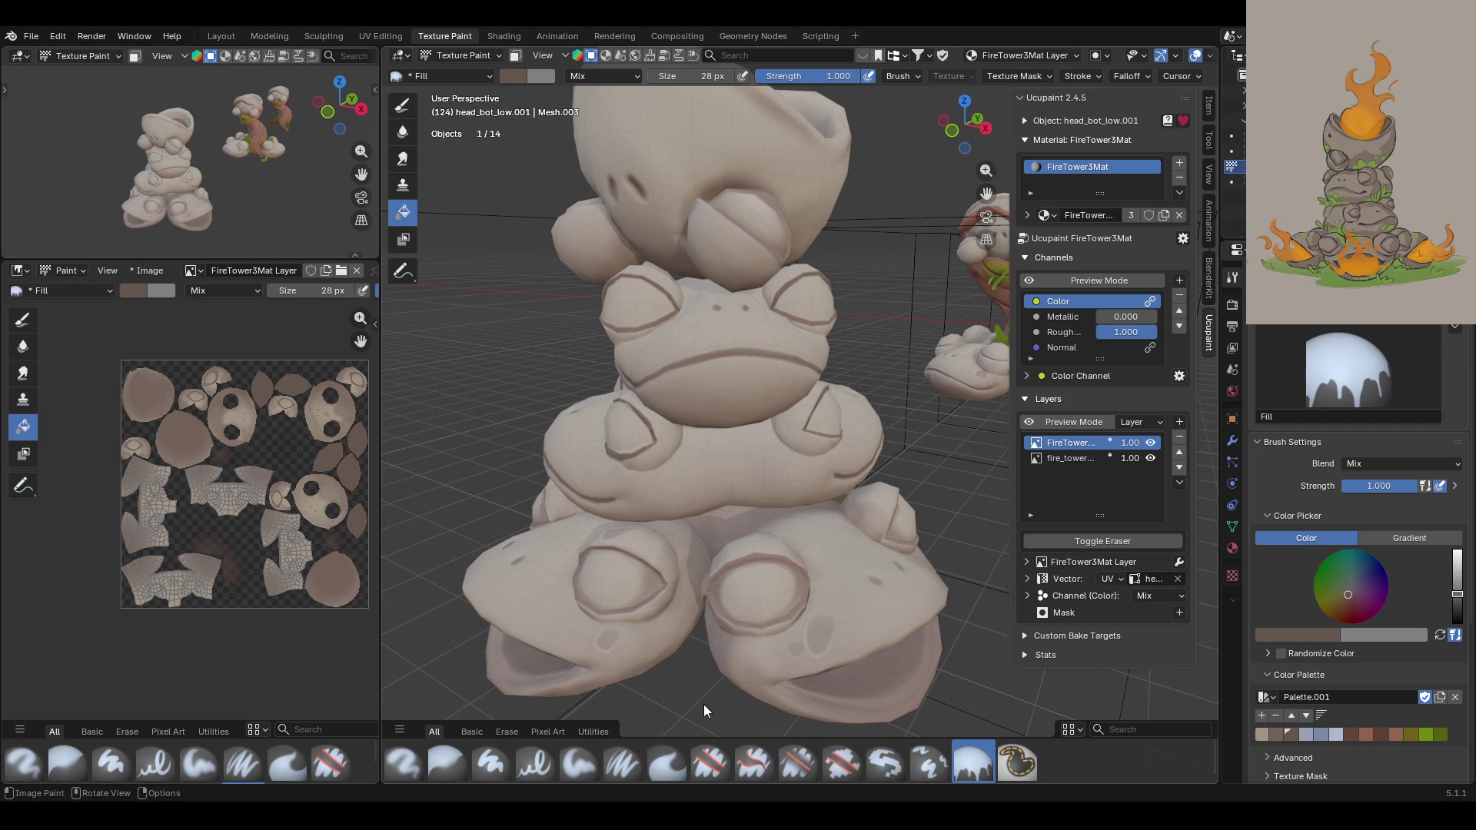
mouse_move(801, 444)
middle_down()
mouse_move(784, 481)
mouse_move(702, 511)
mouse_move(887, 518)
mouse_move(907, 542)
mouse_move(754, 529)
mouse_move(542, 481)
mouse_move(515, 527)
mouse_move(717, 502)
mouse_move(690, 518)
mouse_move(496, 503)
mouse_move(708, 518)
mouse_move(949, 211)
middle_up()
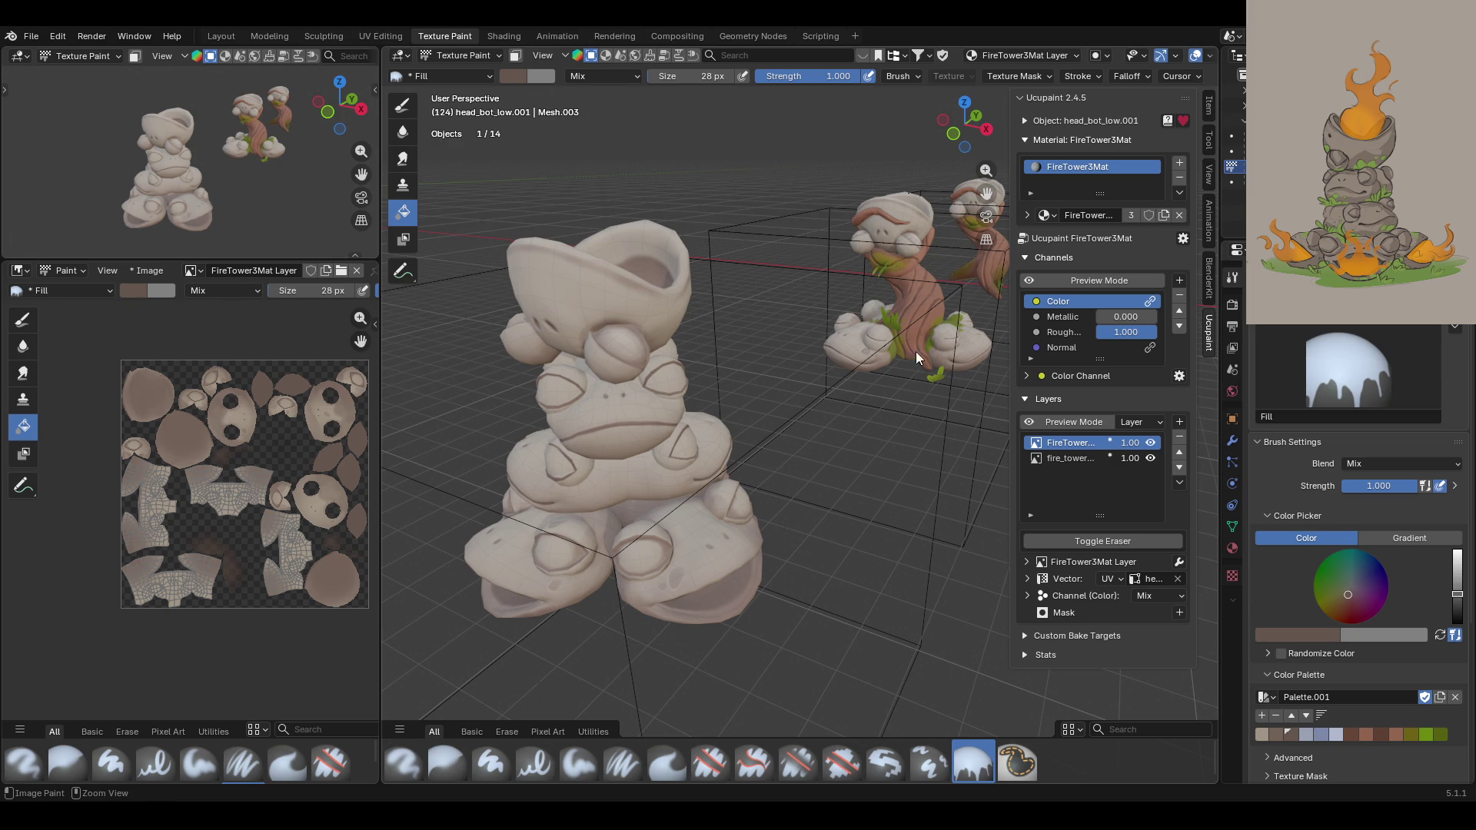
Step: Save the project as FireTower.blend
key(ctrl+s)
scroll(793, 429, down, 5)
scroll(789, 431, up, 3)
middle_drag(787, 439, 915, 419)
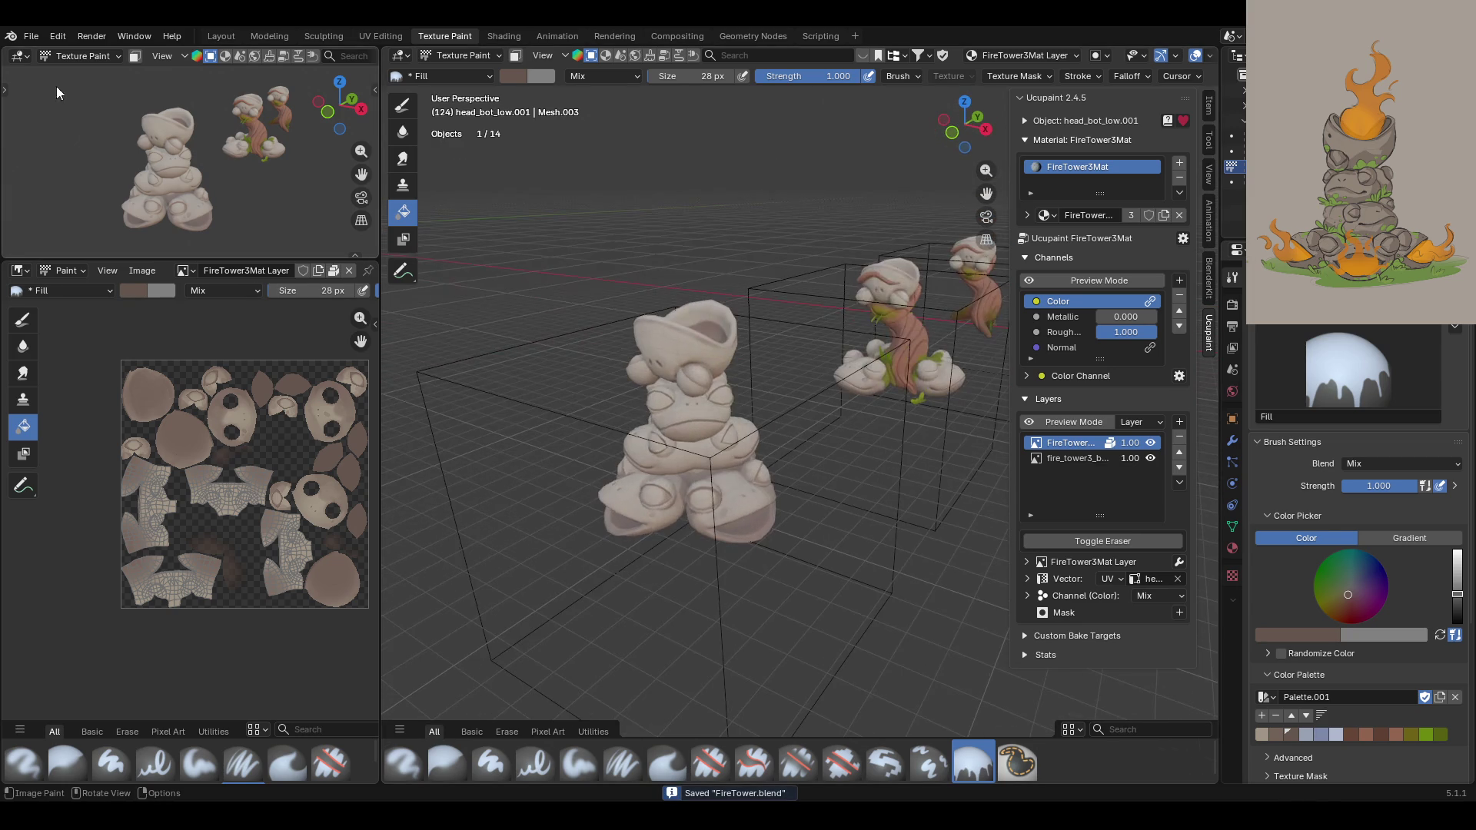
Step: Open Barracks.blend from the File > Open Recent list
click(31, 36)
mouse_move(83, 87)
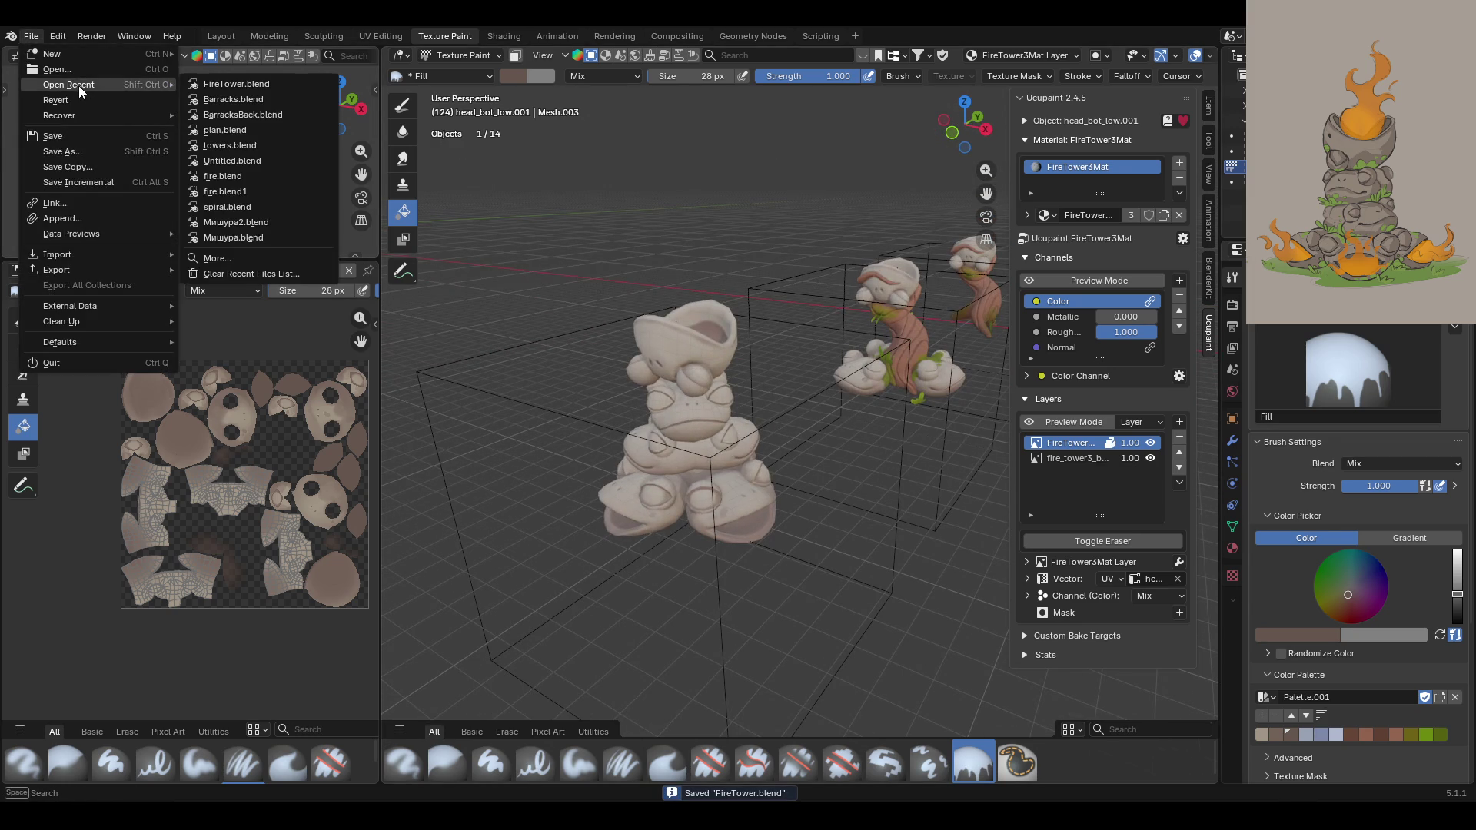
click(292, 98)
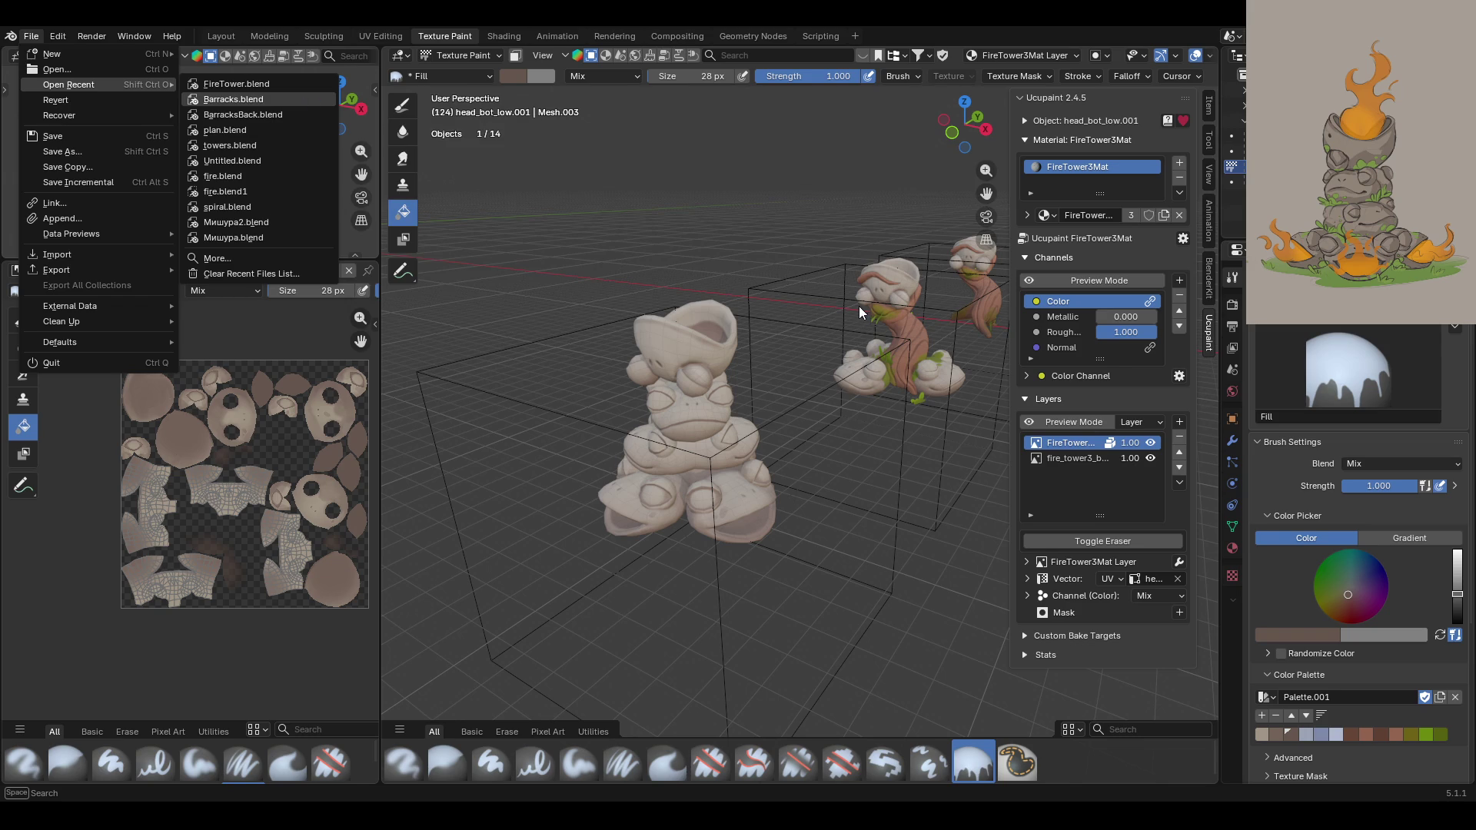
scroll(731, 454, down, 2)
scroll(732, 454, up, 2)
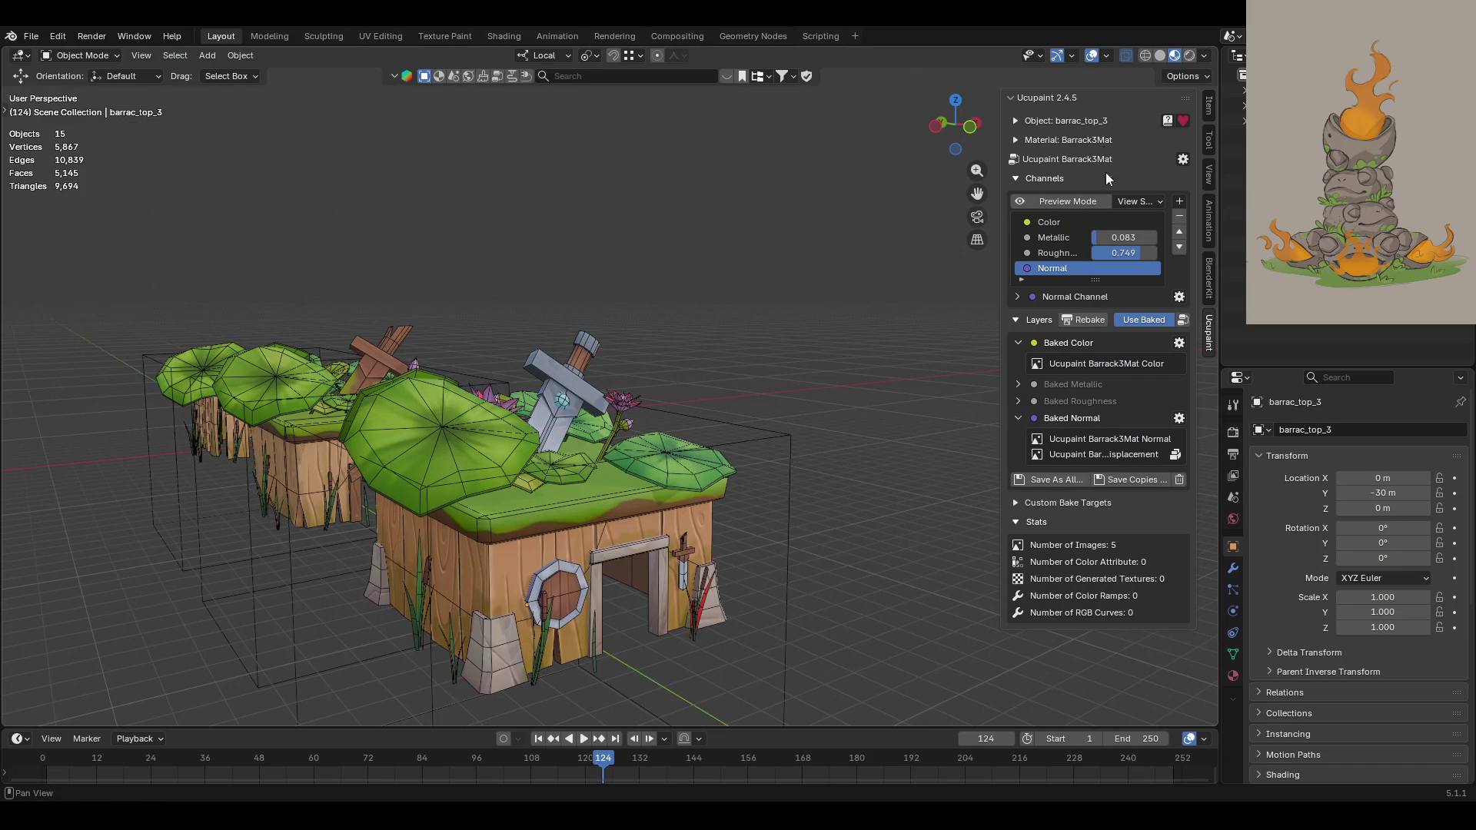
Step: Hide the viewport overlays and select the barracks blocks, ending on barrac_top_2
click(1092, 55)
mouse_move(922, 230)
middle_down()
mouse_move(805, 411)
mouse_move(684, 413)
middle_up()
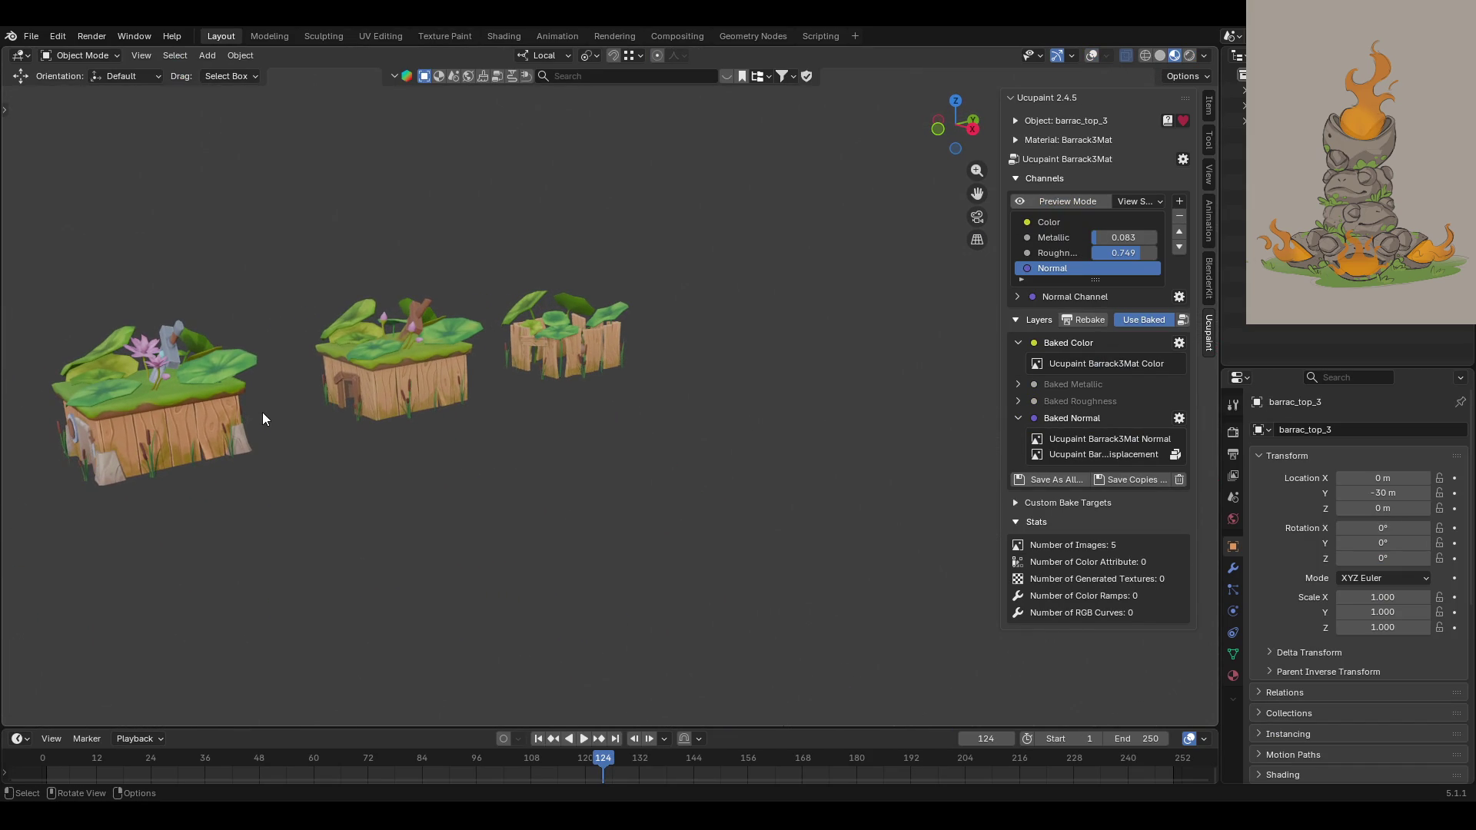
click(206, 418)
mouse_move(593, 288)
middle_down()
mouse_move(643, 344)
mouse_move(492, 343)
middle_up()
drag(977, 193, 1319, 277)
mouse_move(742, 478)
middle_down()
mouse_move(784, 532)
mouse_move(672, 504)
mouse_move(666, 407)
middle_up()
click(847, 517)
click(477, 528)
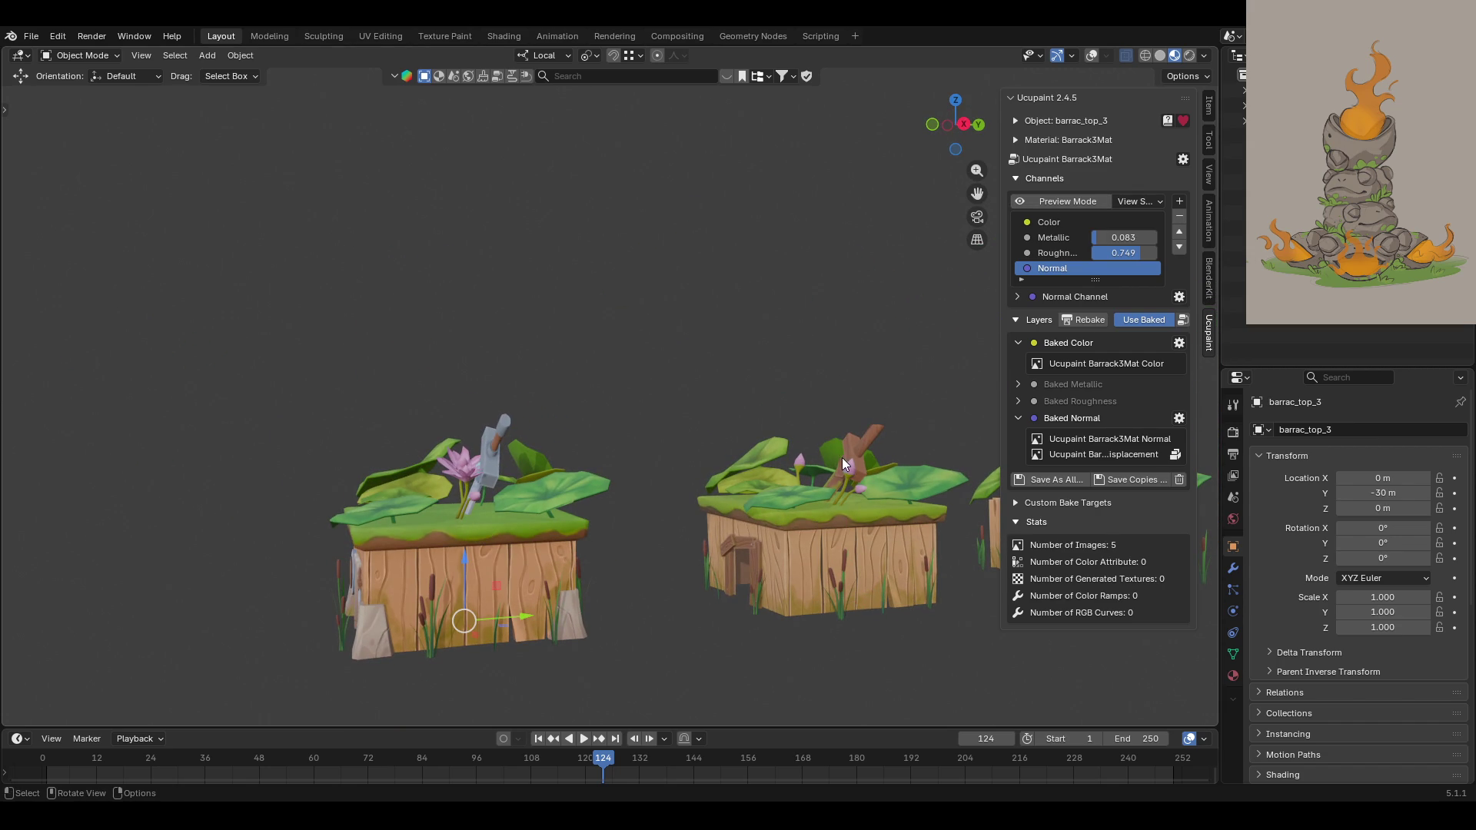
click(848, 517)
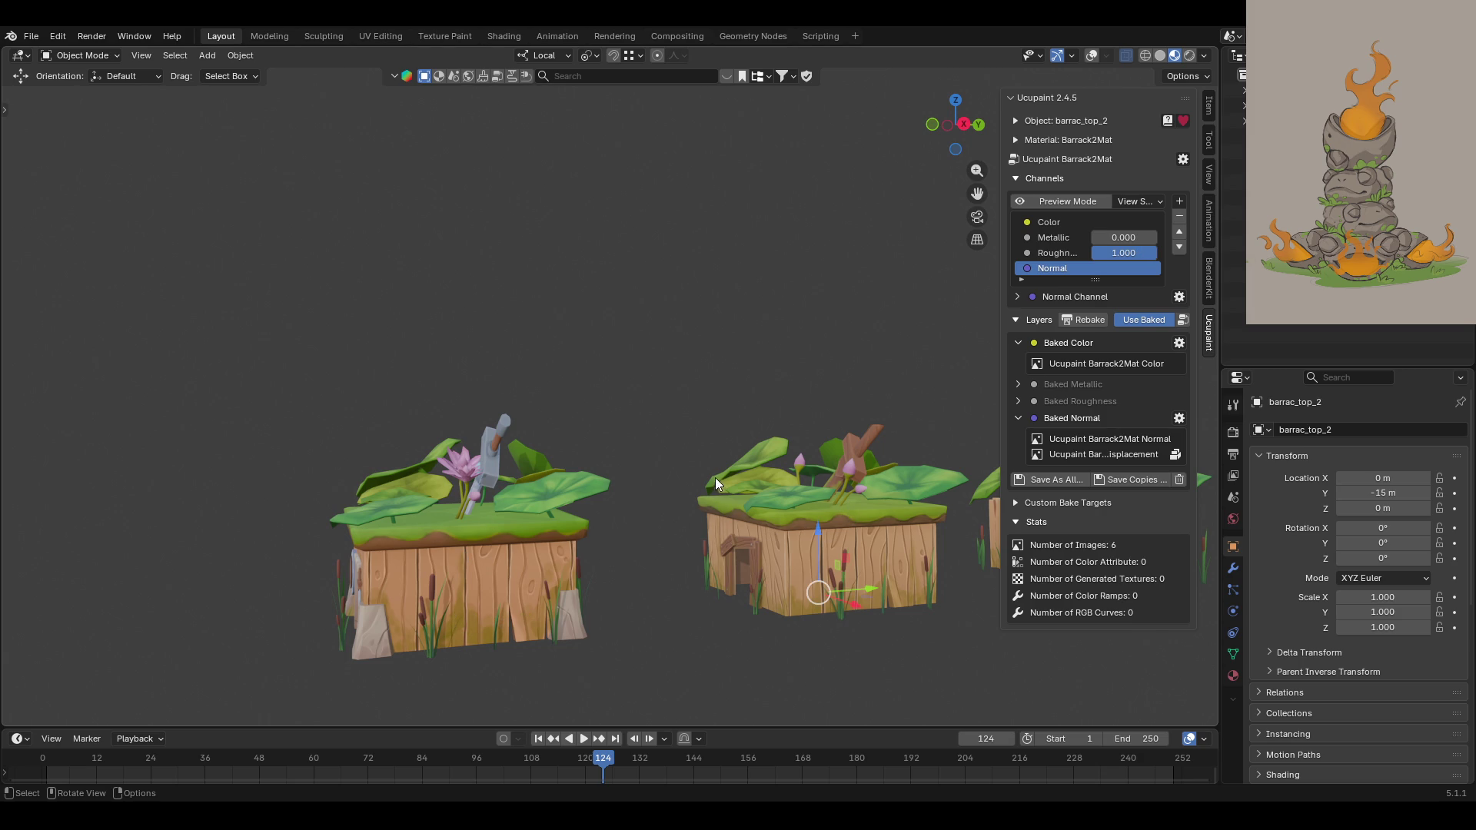
Step: Select the left island barrac_top_3 and briefly preview its normal channel
mouse_move(694, 425)
middle_down()
mouse_move(691, 449)
mouse_move(584, 410)
mouse_move(731, 440)
mouse_move(792, 477)
mouse_move(933, 288)
middle_up()
drag(977, 193, 869, 36)
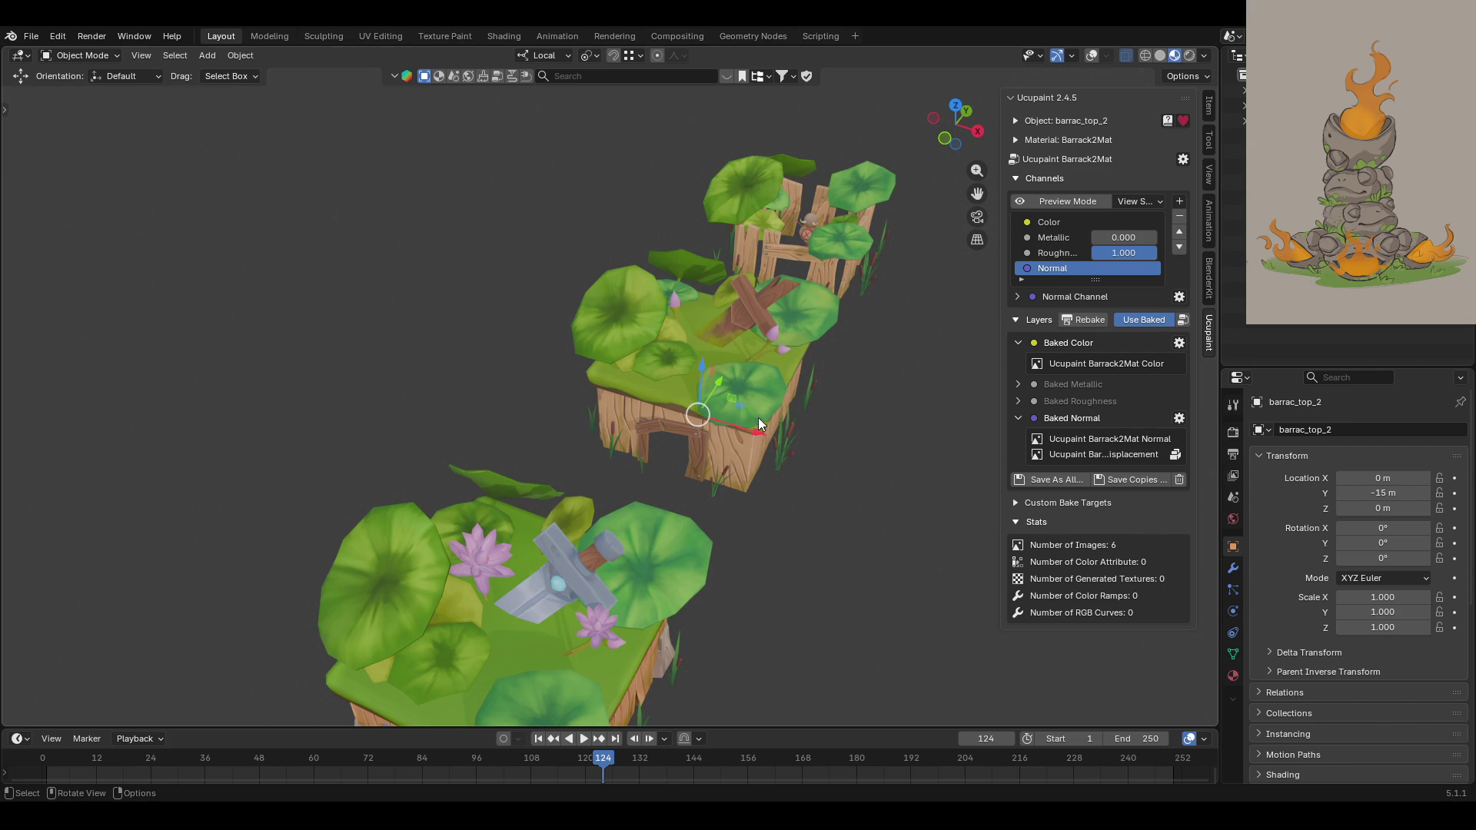
mouse_move(905, 509)
middle_down()
mouse_move(798, 499)
mouse_move(689, 380)
middle_up()
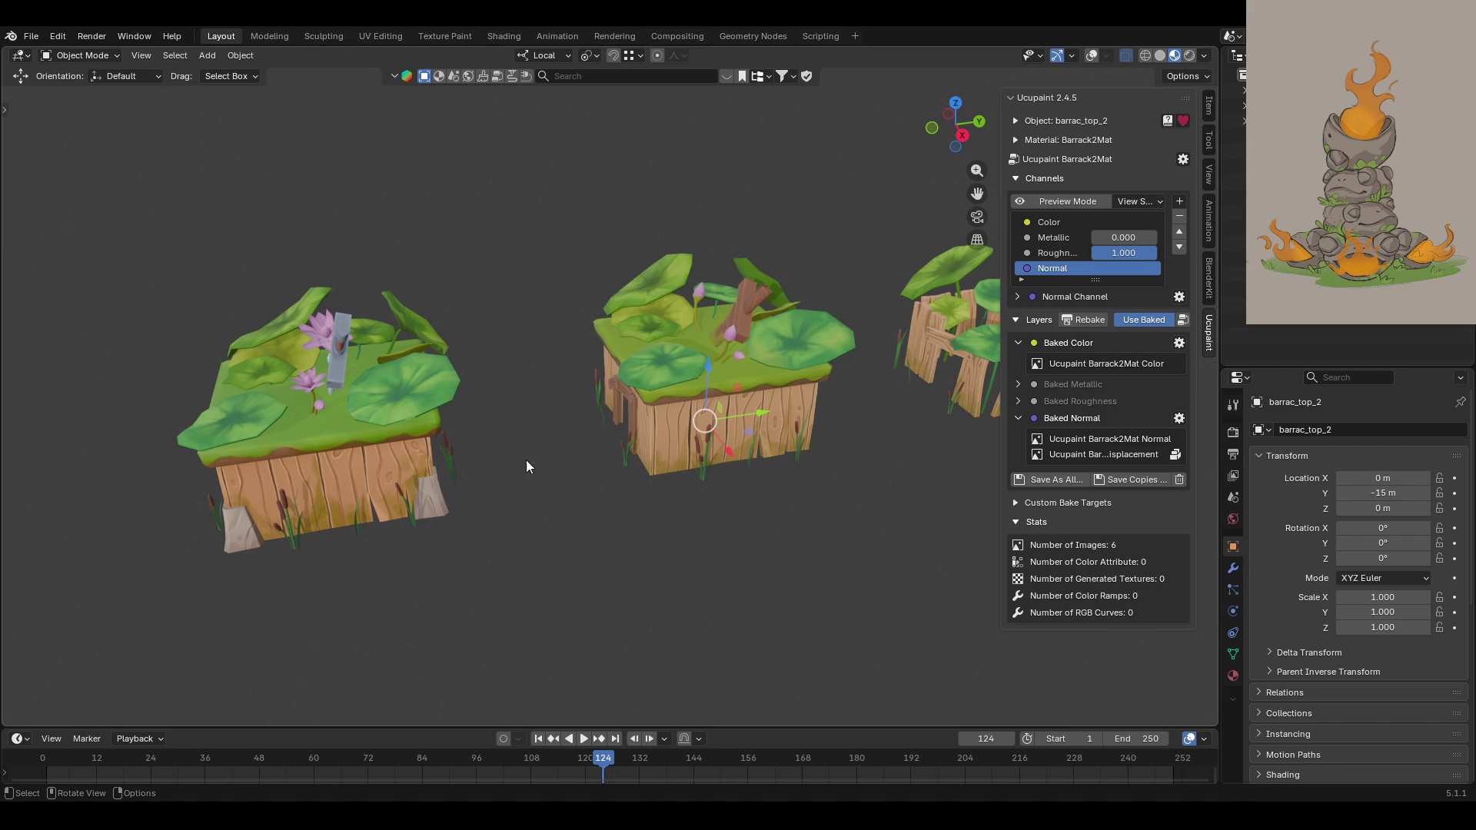
mouse_move(900, 504)
middle_down()
mouse_move(948, 500)
mouse_move(932, 412)
middle_up()
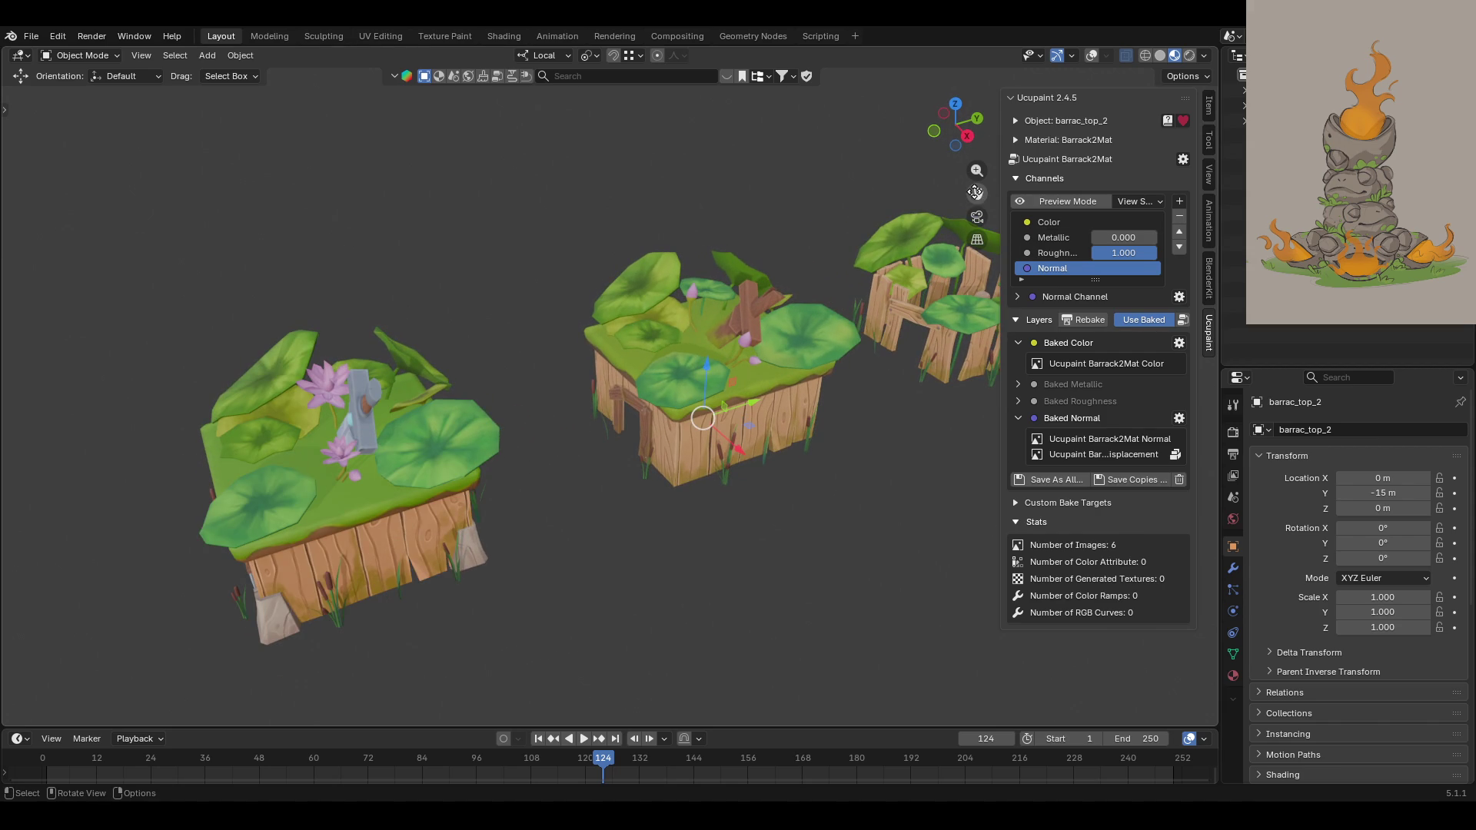
mouse_move(967, 200)
mouse_down()
mouse_move(697, 294)
mouse_move(961, 216)
mouse_up()
click(453, 531)
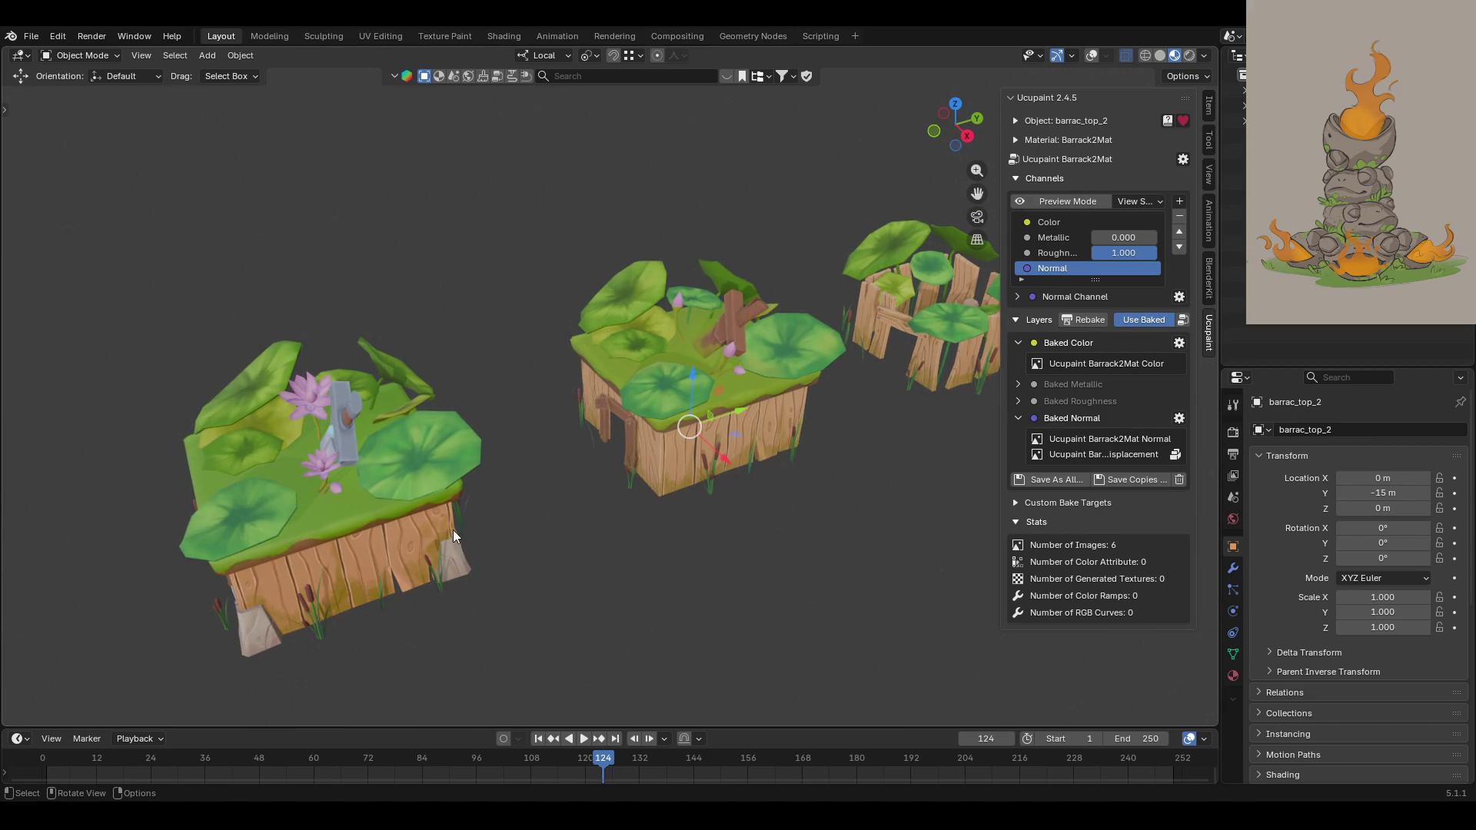
click(1099, 200)
click(1099, 201)
mouse_move(650, 516)
middle_down()
mouse_move(648, 485)
mouse_move(525, 444)
mouse_move(867, 487)
mouse_move(691, 501)
mouse_move(661, 477)
mouse_move(615, 473)
middle_up()
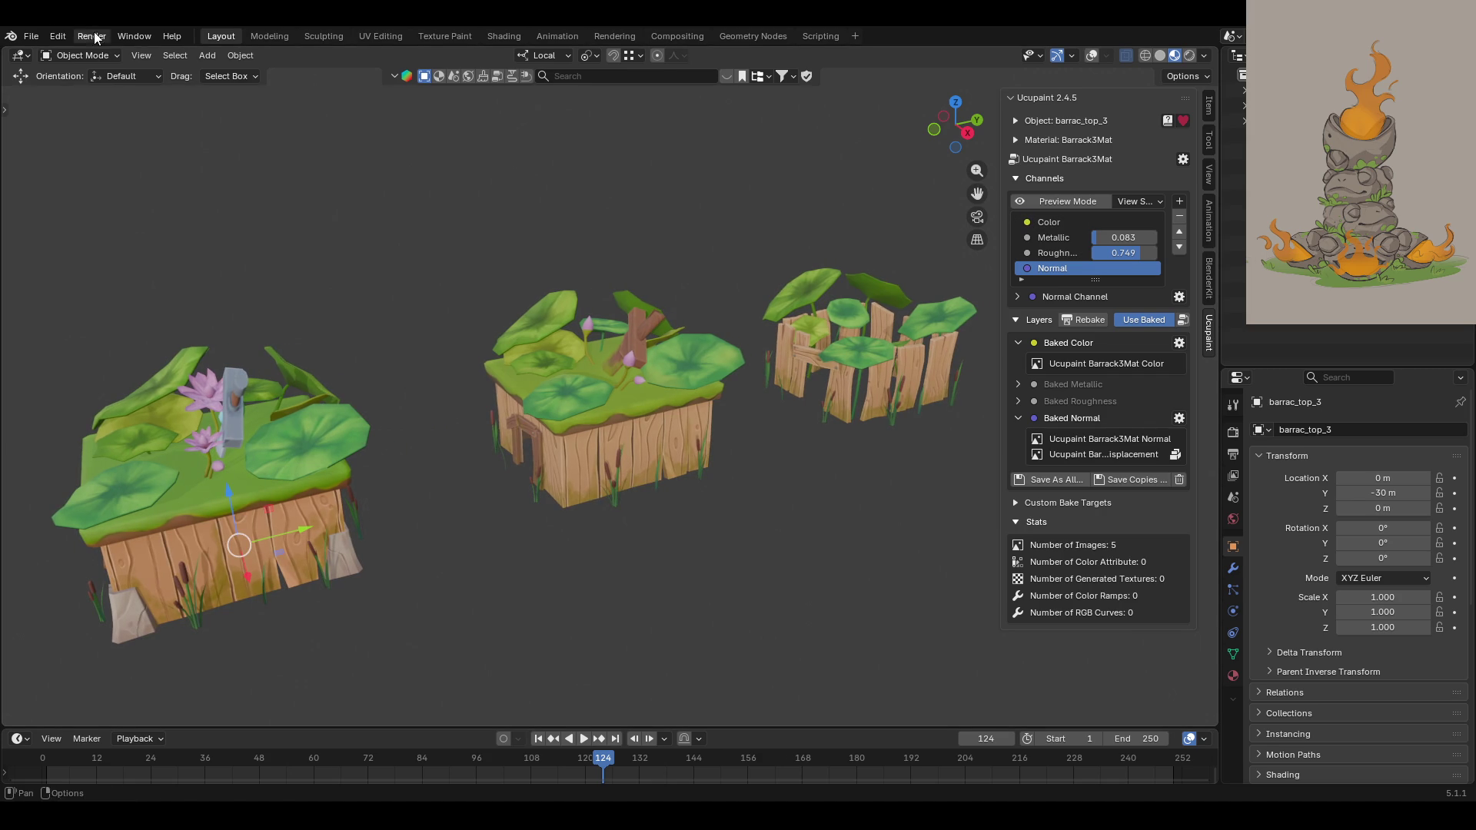
Step: Reopen FireTower.blend from the recent files list, answering the unsaved-changes prompt
click(30, 36)
mouse_move(77, 85)
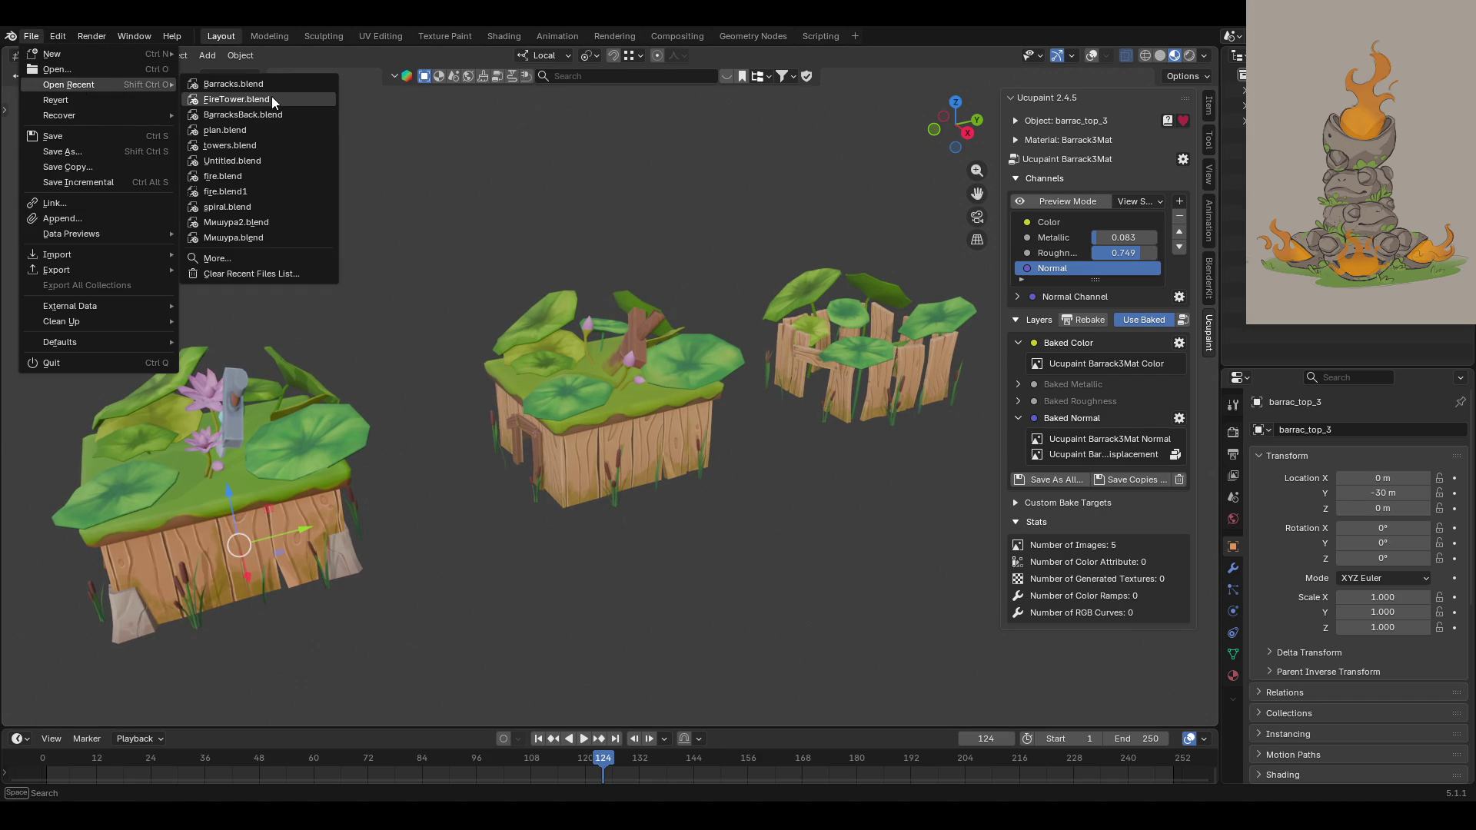
click(270, 97)
click(739, 439)
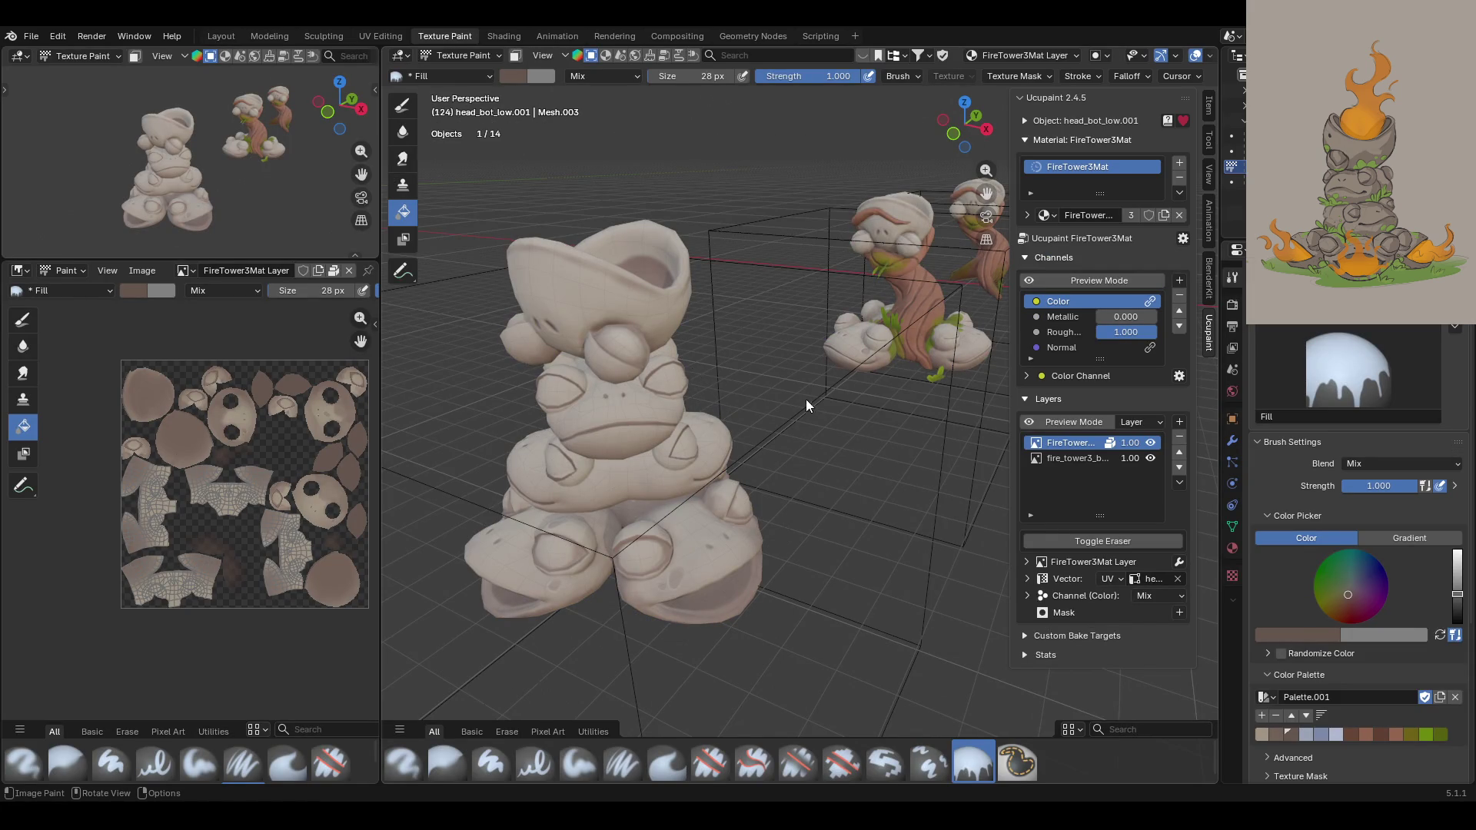
Step: Switch to freehand drawing with the Paint Soft Pressure brush on the frog tower
mouse_move(806, 399)
middle_down()
mouse_move(777, 434)
mouse_move(496, 368)
mouse_move(853, 403)
mouse_move(881, 501)
mouse_move(819, 469)
mouse_move(813, 450)
mouse_move(877, 455)
mouse_move(824, 453)
mouse_move(861, 415)
middle_up()
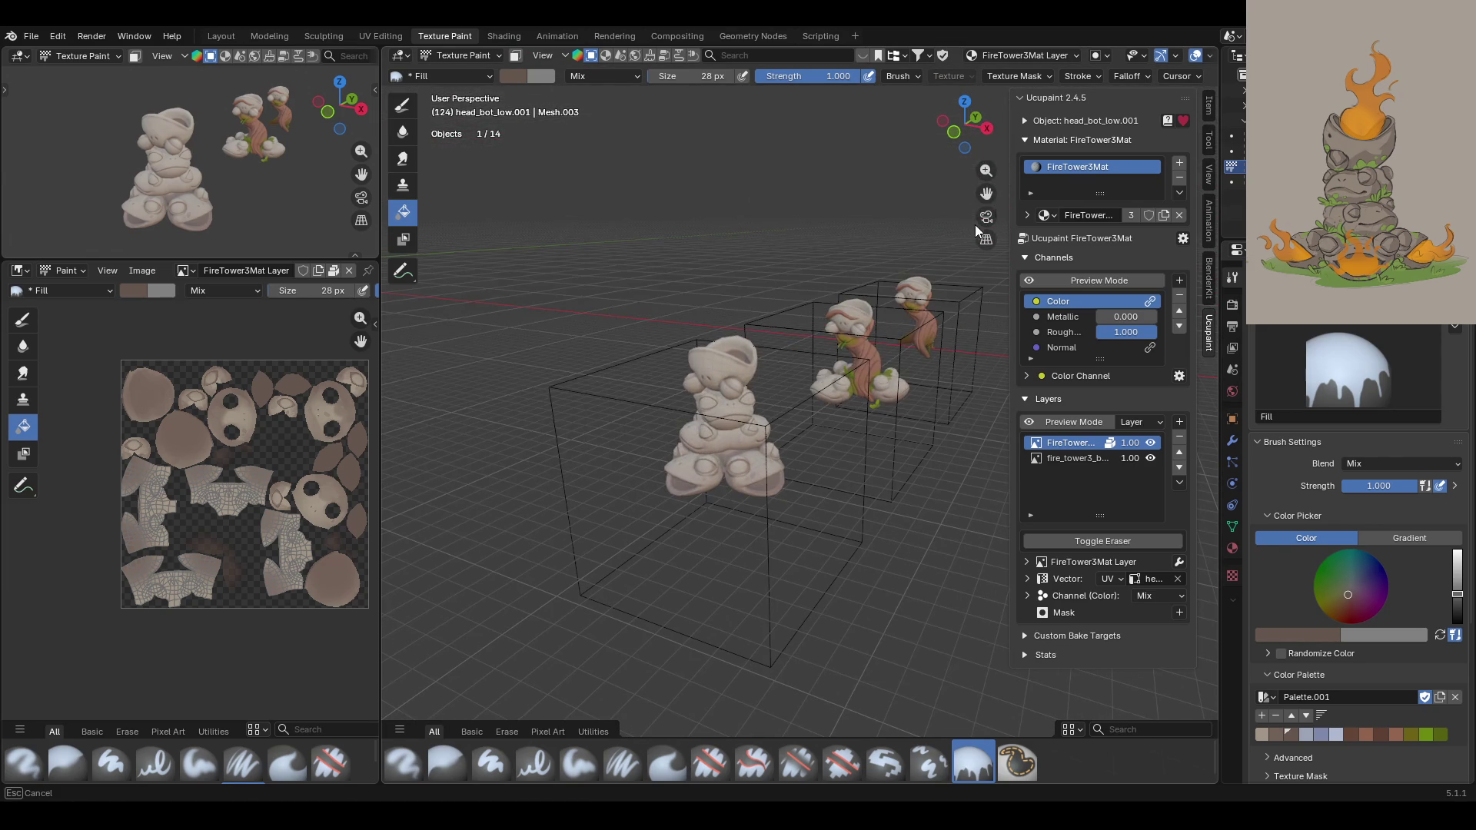
click(403, 106)
middle_drag(807, 445, 836, 439)
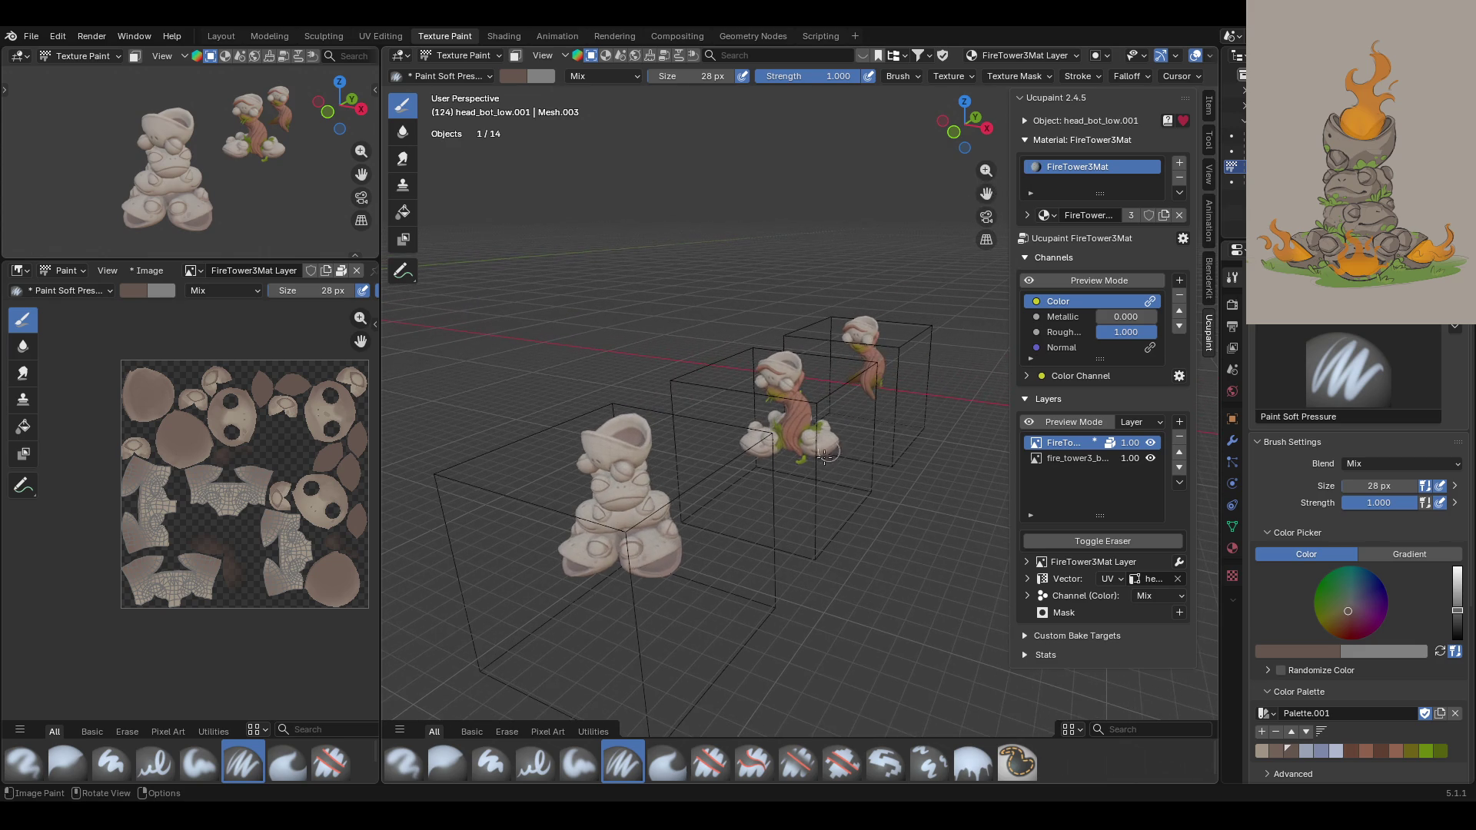